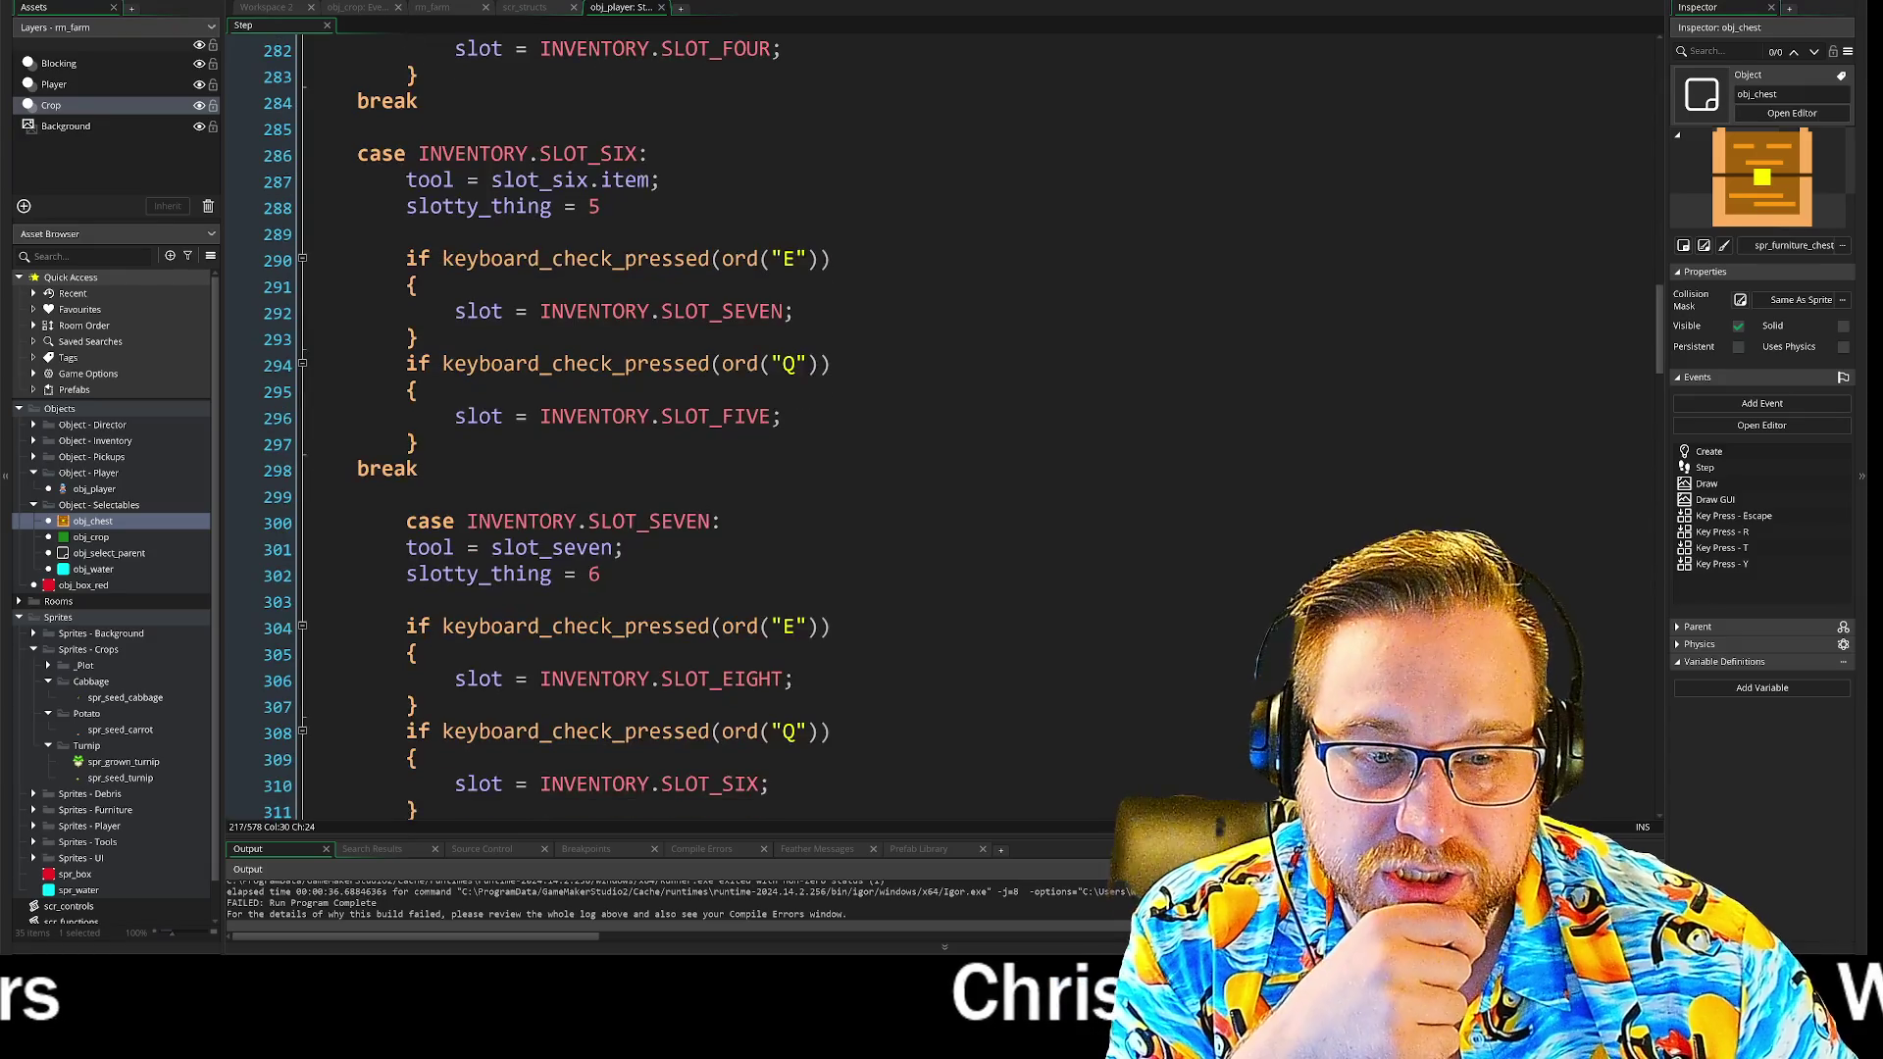
# - Copy '.item' from slot_six on line 287 and paste it after slot_seven and slot_eight
pyautogui.scroll(2, 942, 422)
pyautogui.scroll(2, 942, 422)
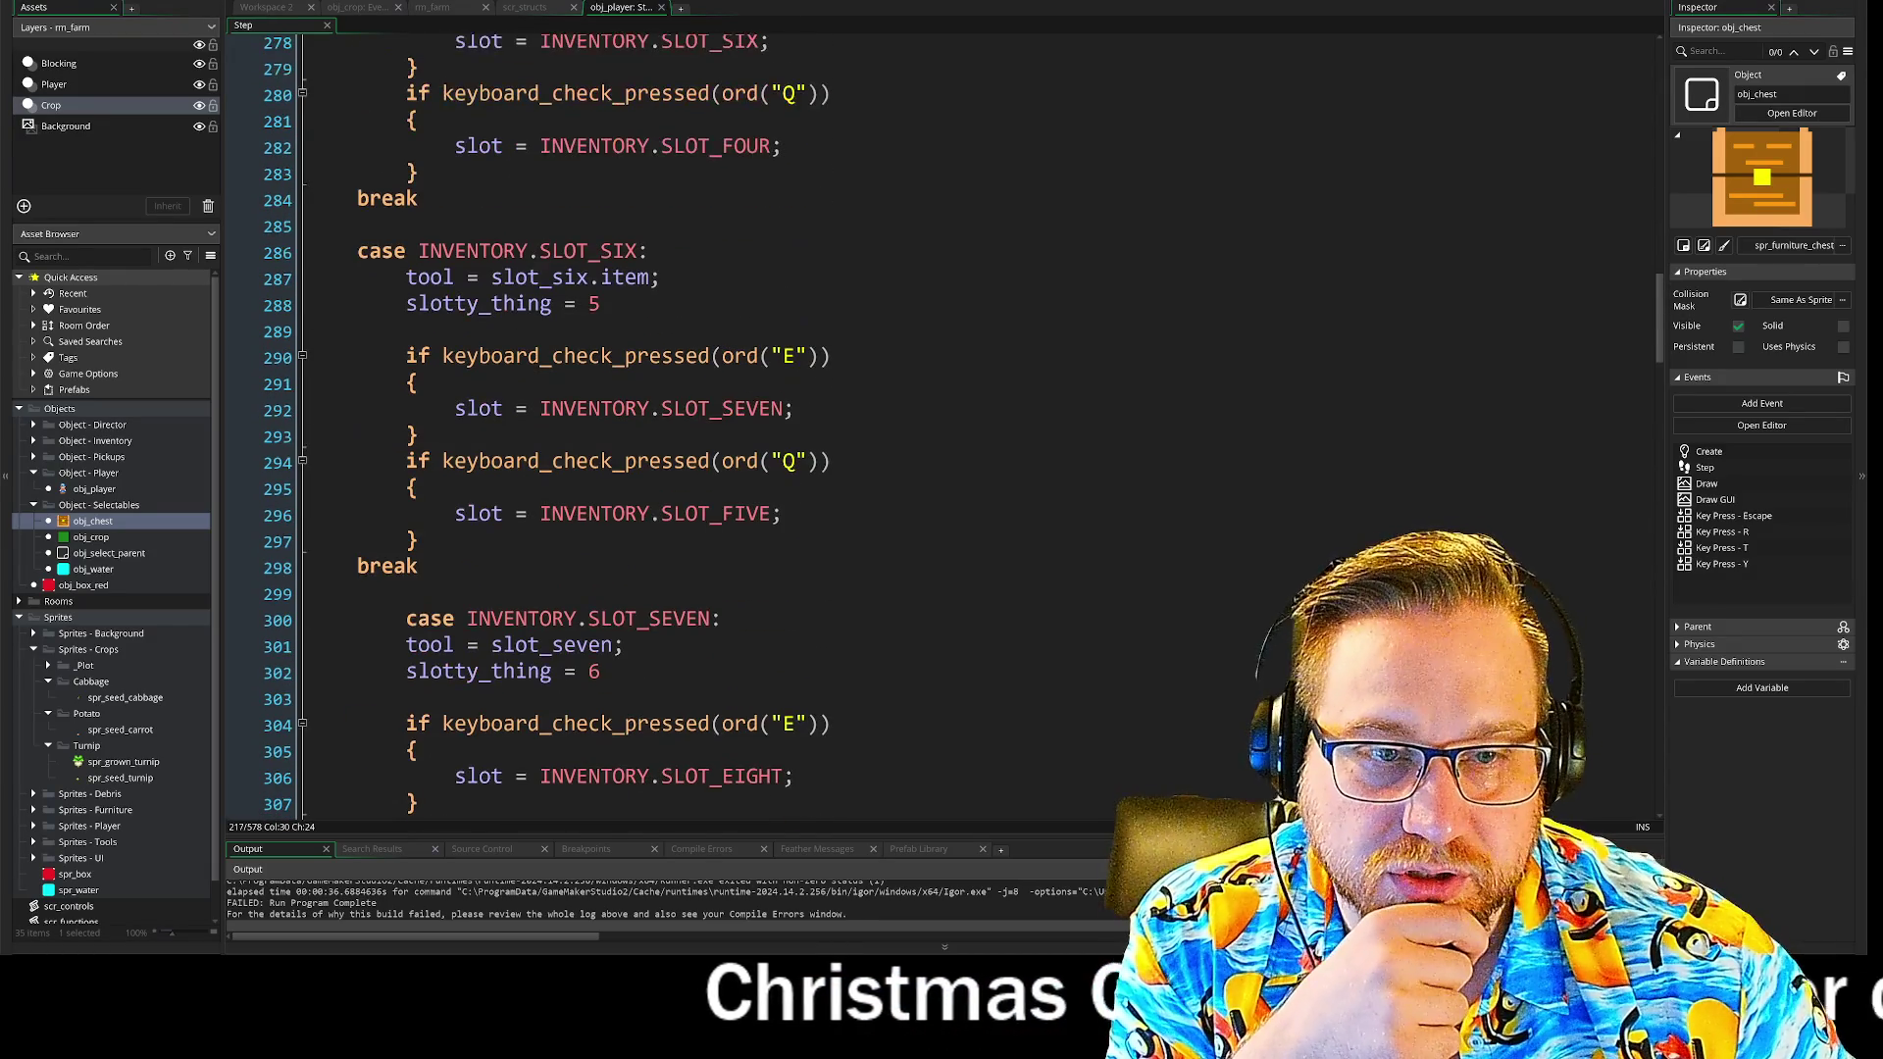
pyautogui.moveTo(589, 277); pyautogui.dragTo(649, 277)
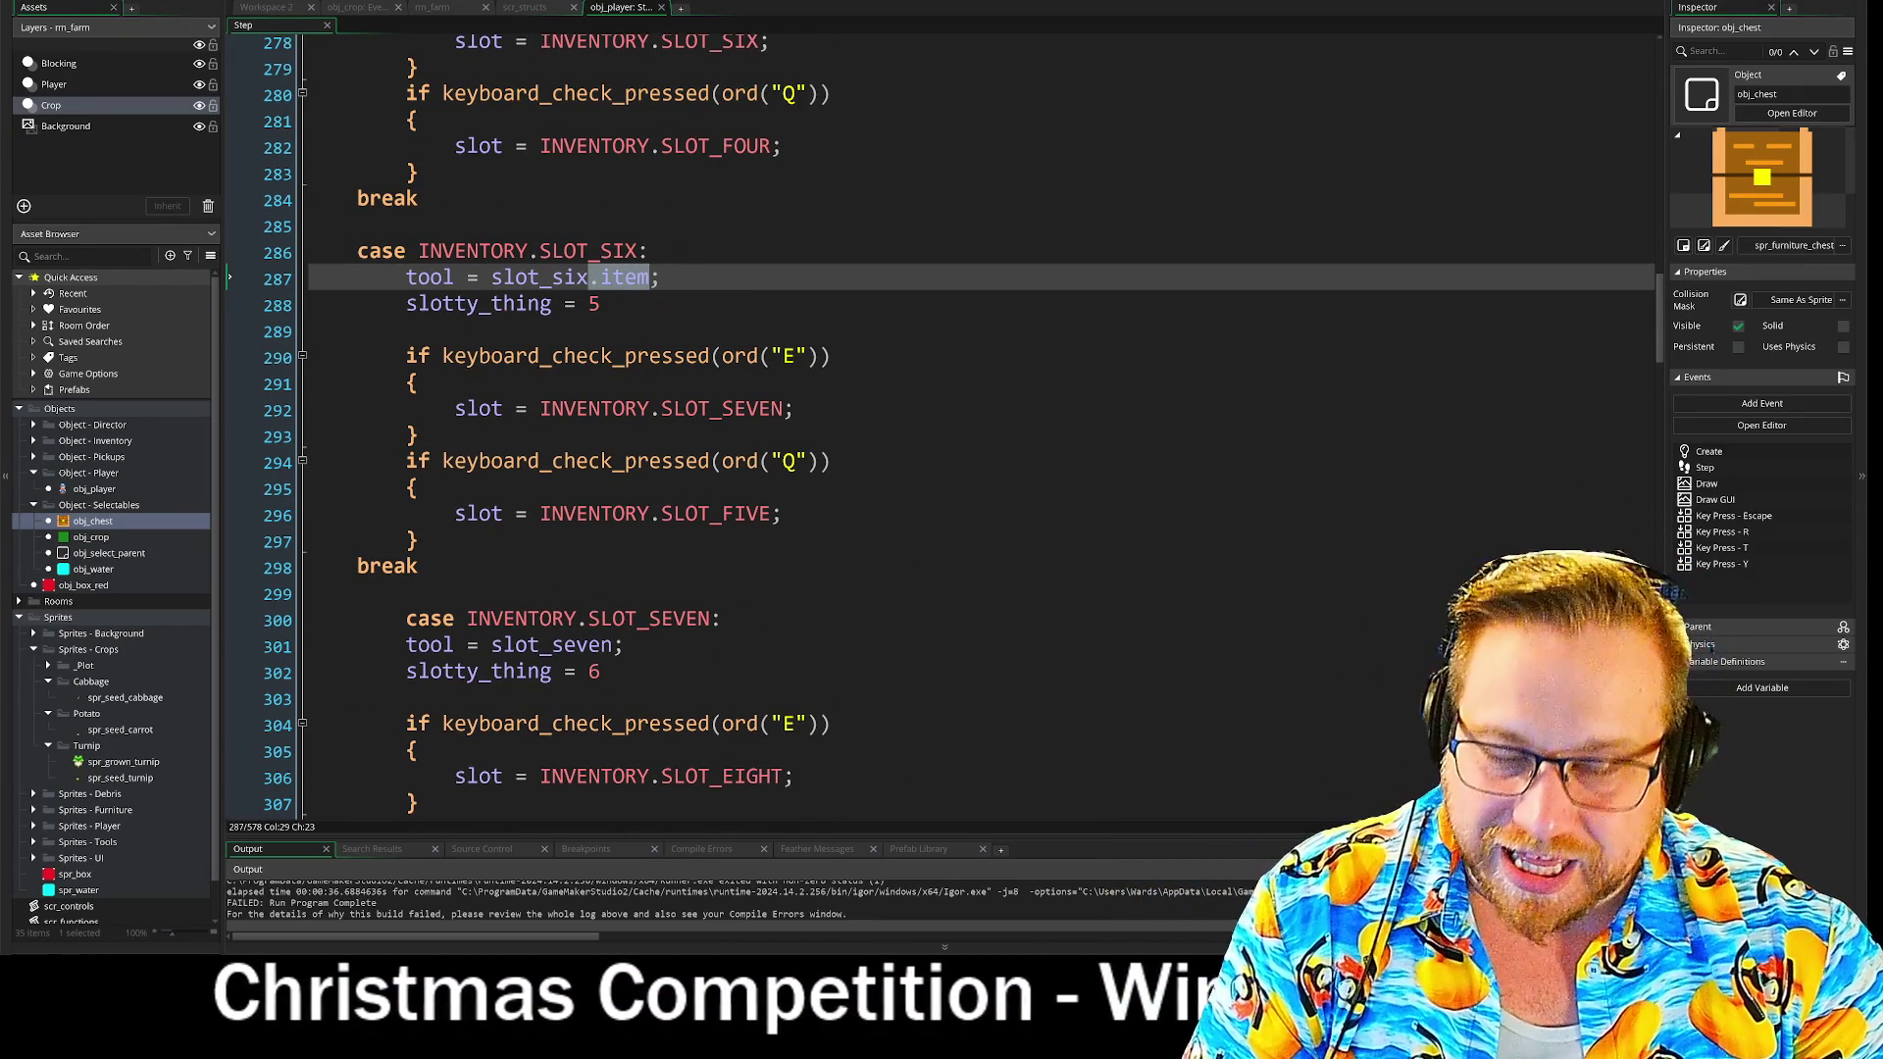
pyautogui.click(615, 645)
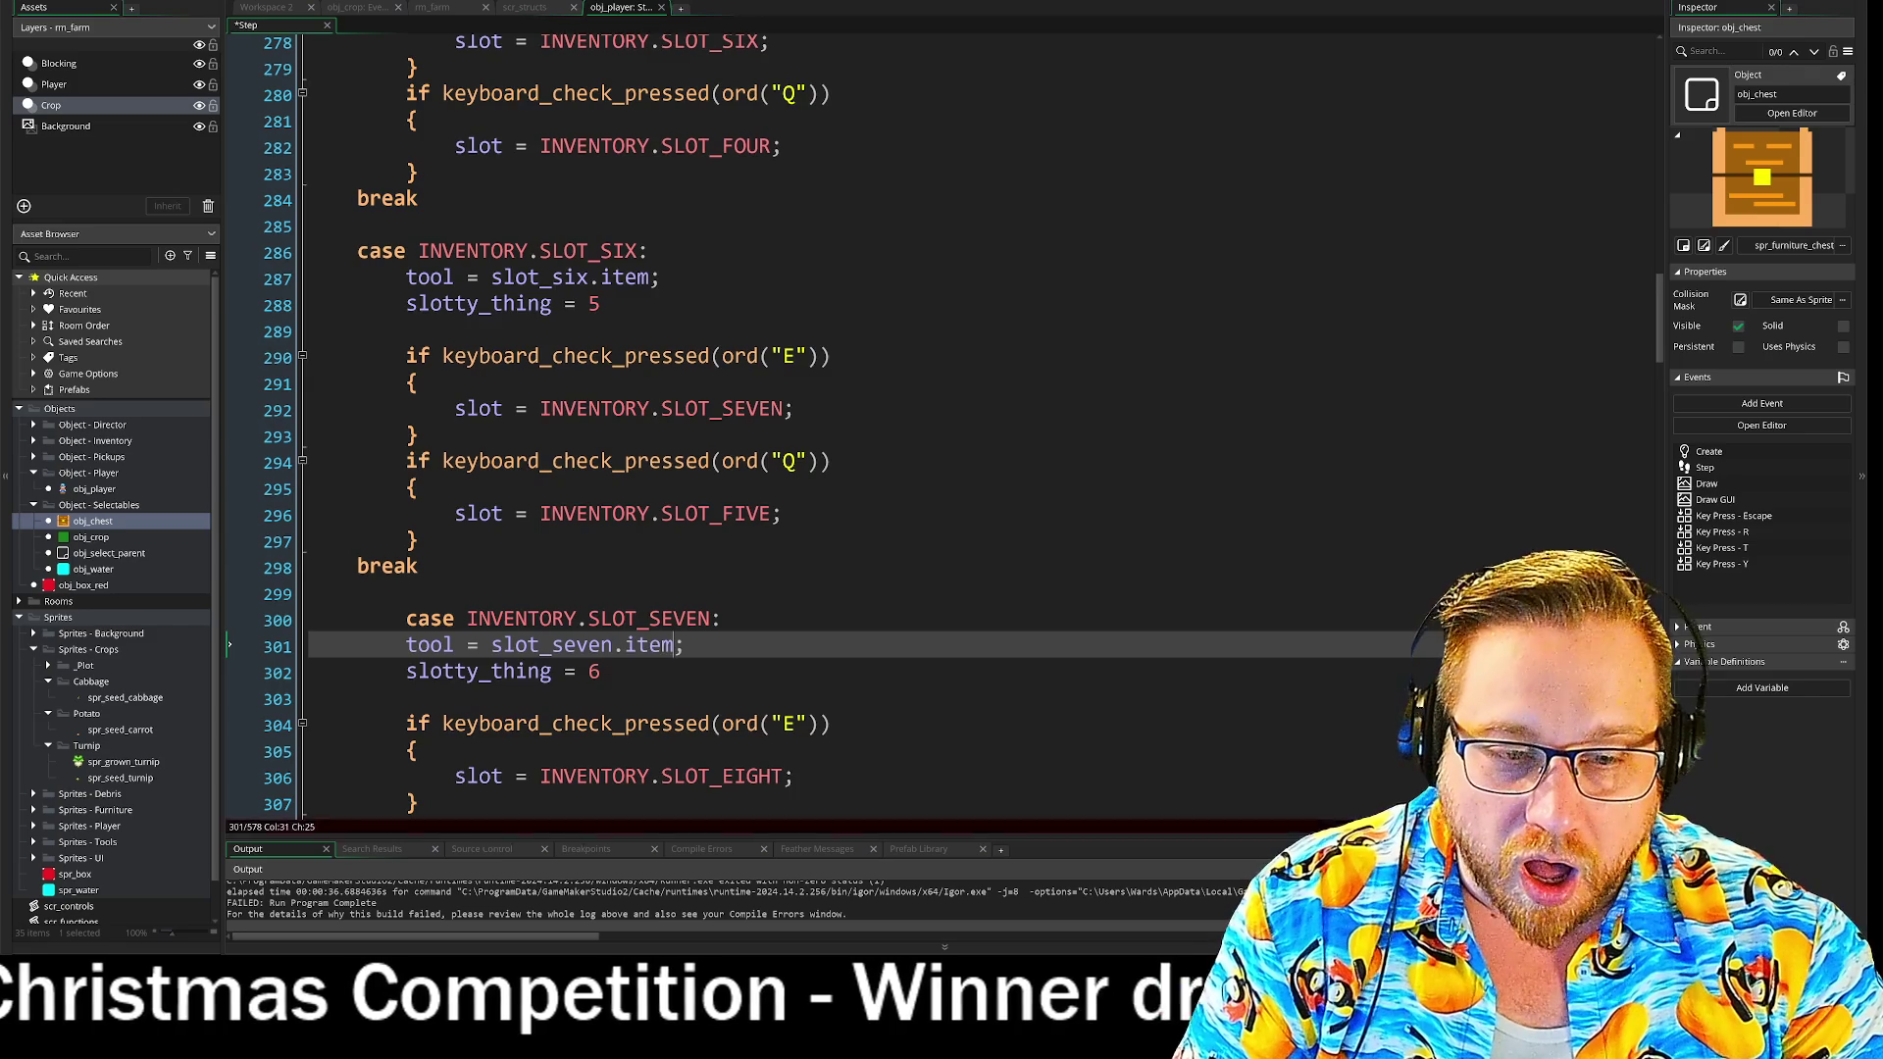
pyautogui.write('.item')
pyautogui.scroll(-5, 628, 589)
pyautogui.click(615, 604)
pyautogui.write('.item')
pyautogui.scroll(-4, 628, 588)
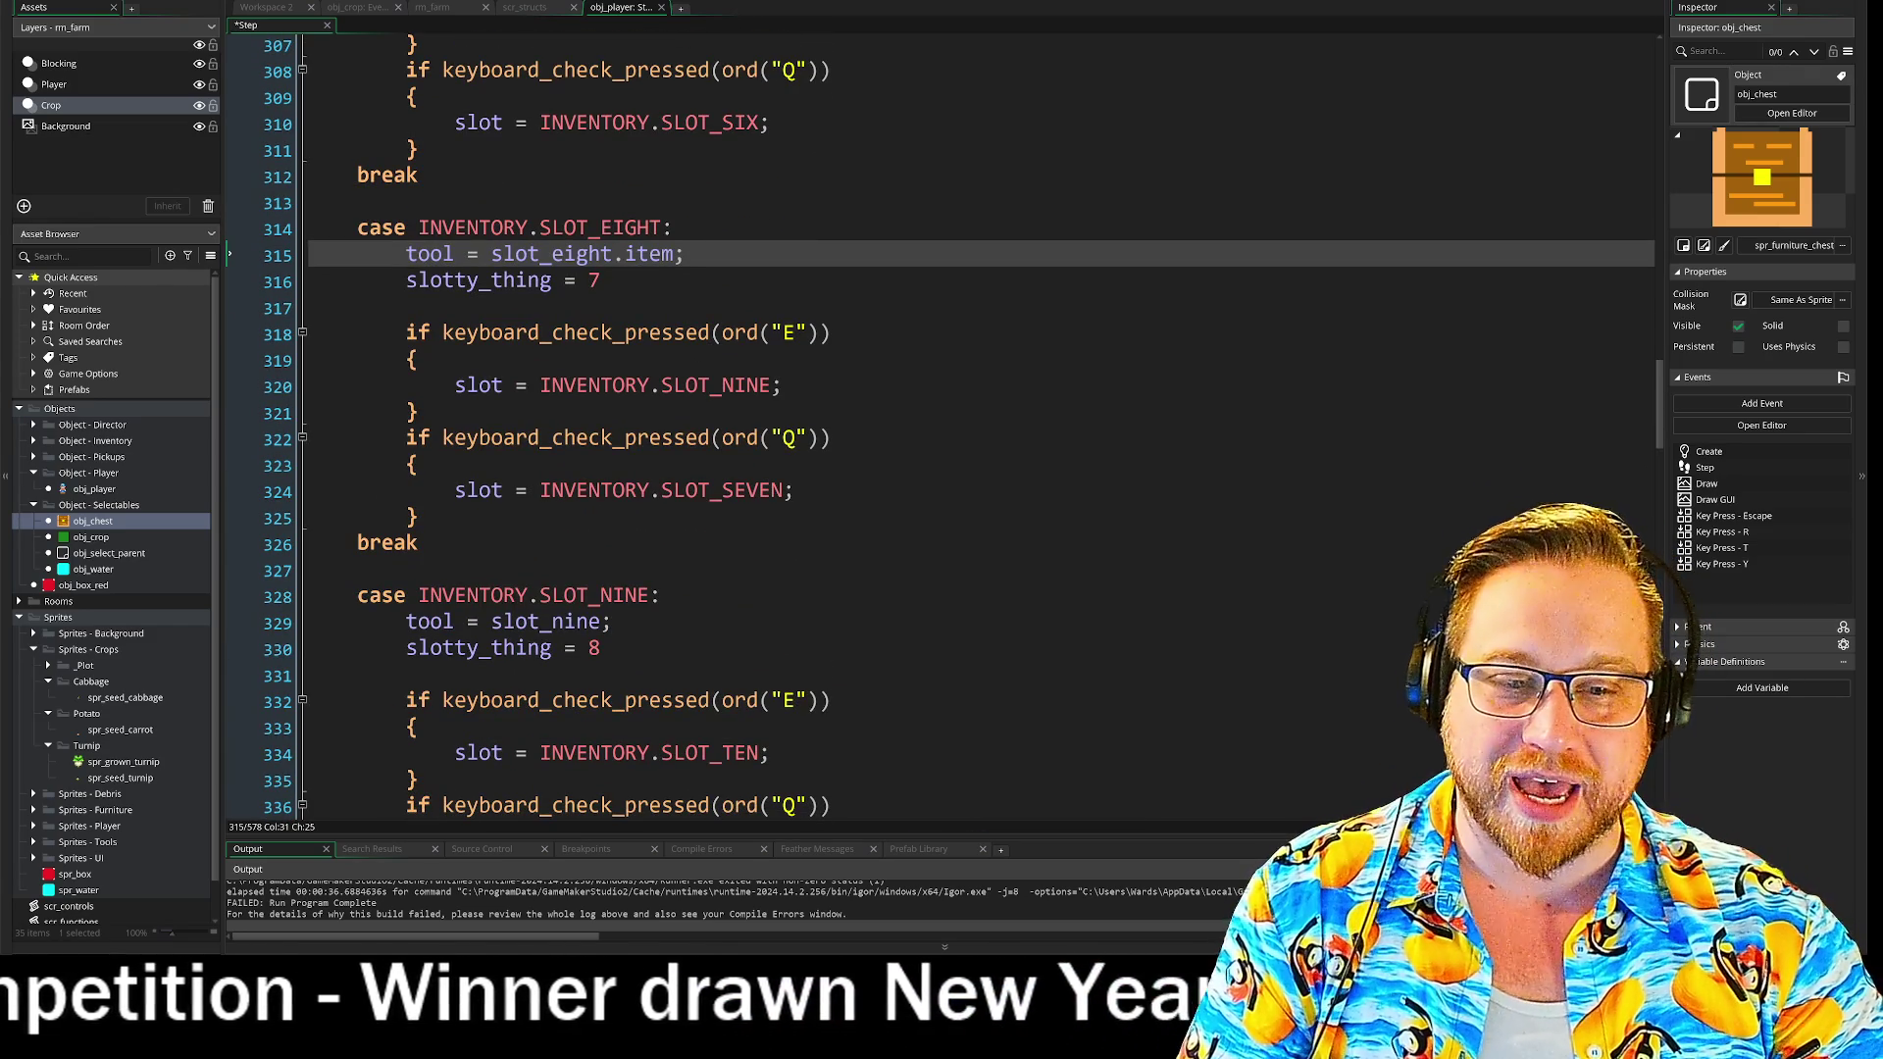
# - Paste '.item' after slot_nine and slot_ten as well
pyautogui.click(600, 622)
pyautogui.write('.item')
pyautogui.scroll(-4, 627, 589)
pyautogui.click(587, 638)
pyautogui.write('.item')
pyautogui.scroll(-4, 883, 490)
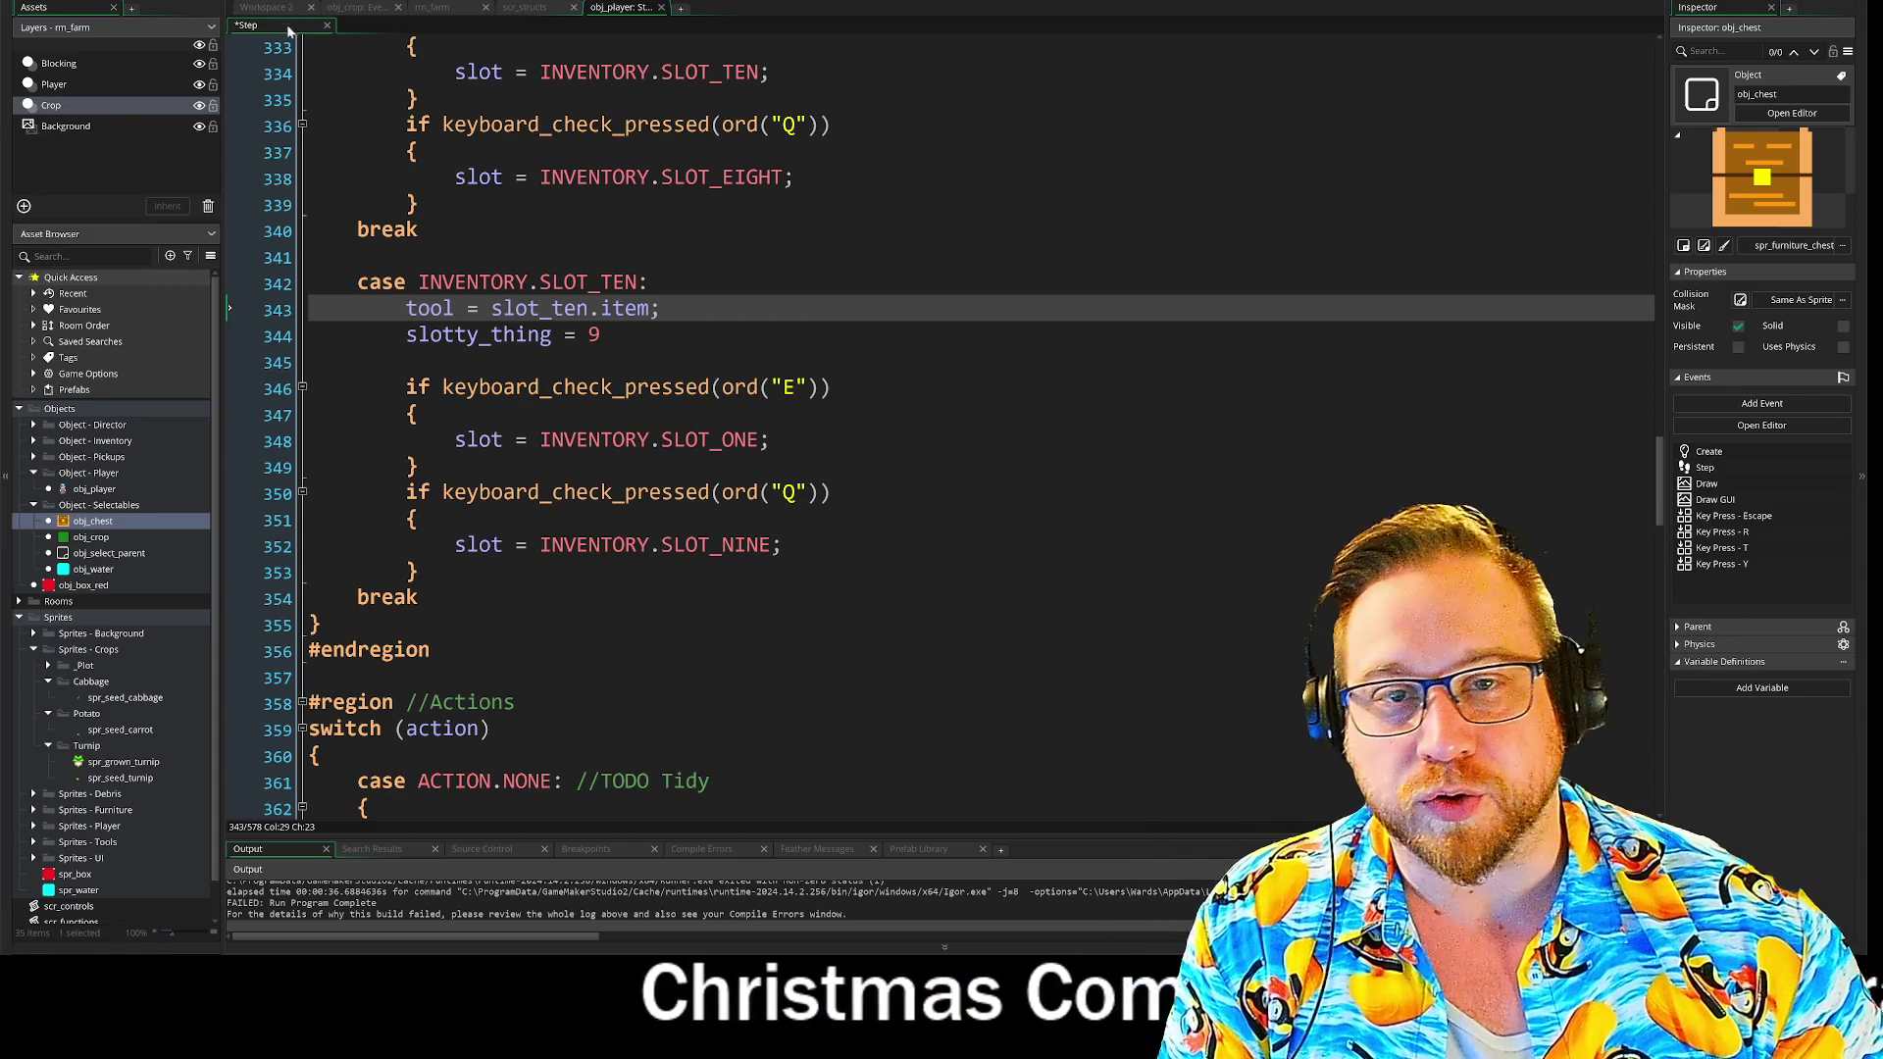
# - Save the edited obj_player Step event and run the farm game with F5
pyautogui.press('F5')
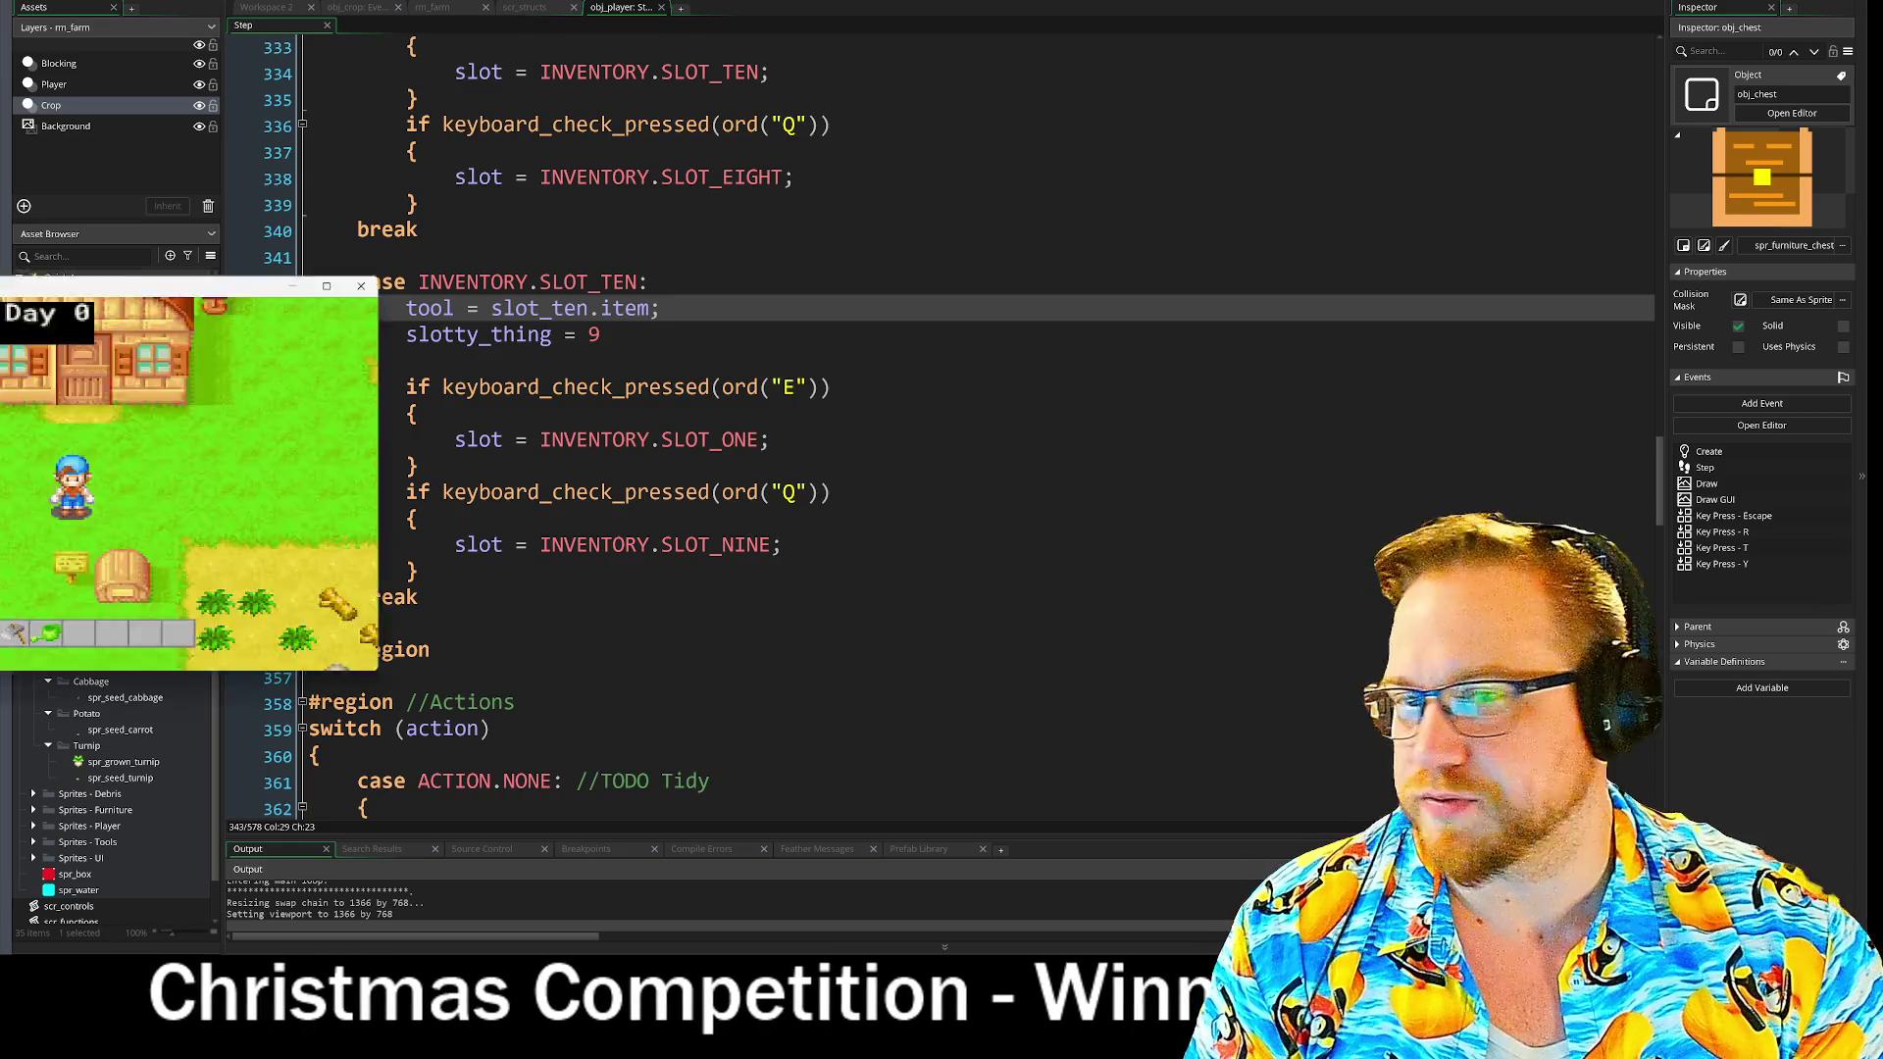
# - Walk to the chest and take the seed bags out into the hotbar
pyautogui.press('e')
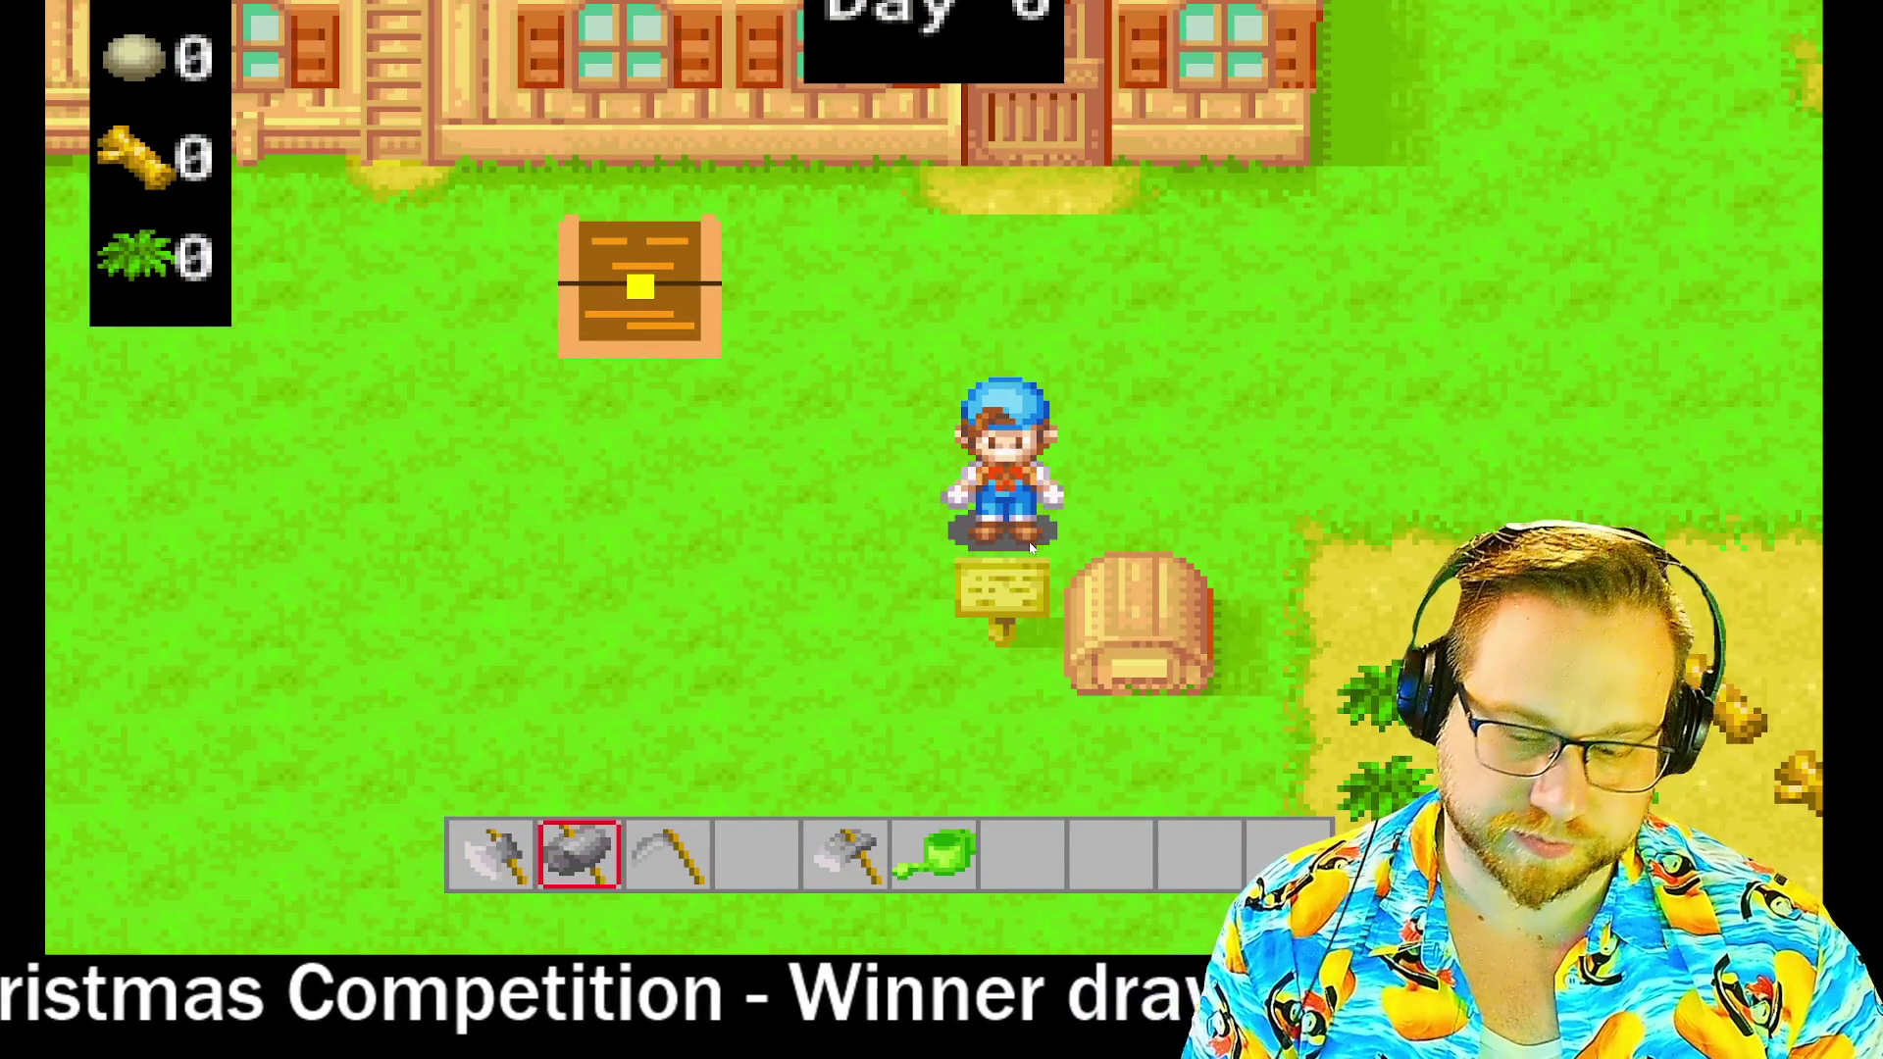
pyautogui.press('w')
pyautogui.press('a')
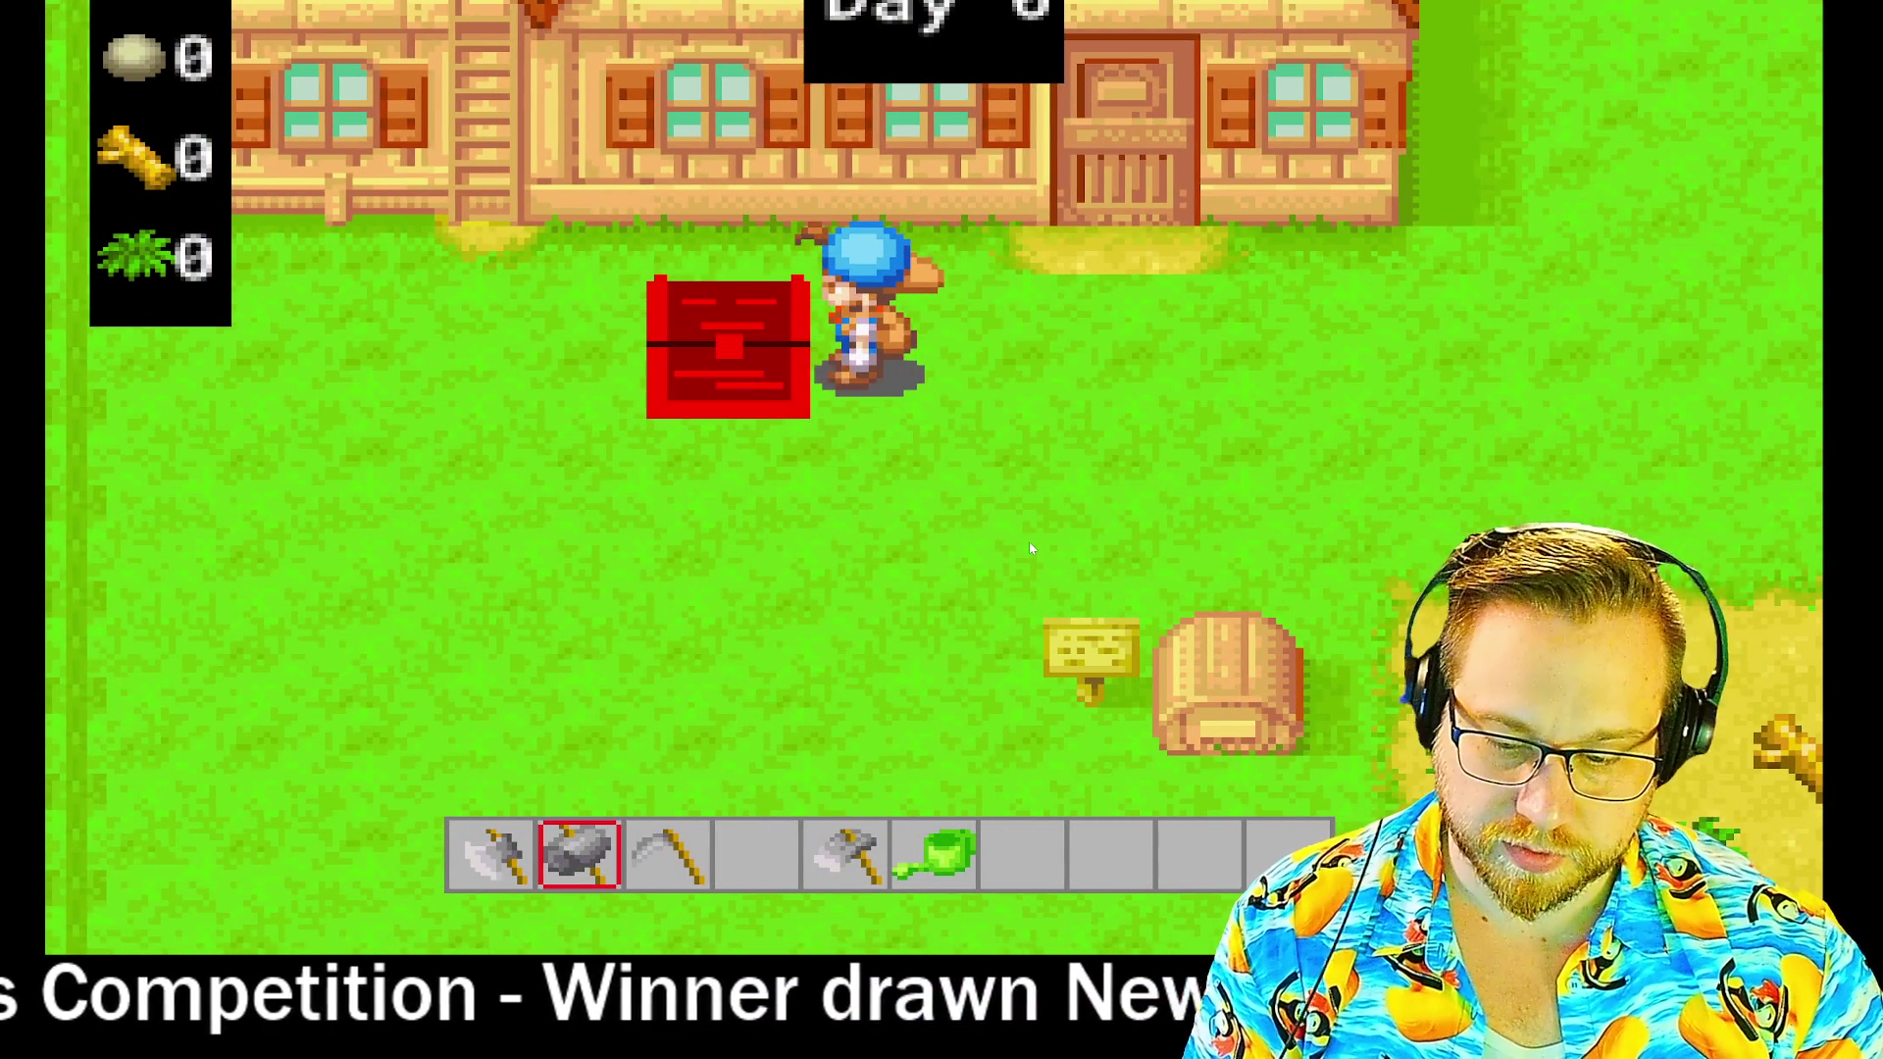
pyautogui.press('d')
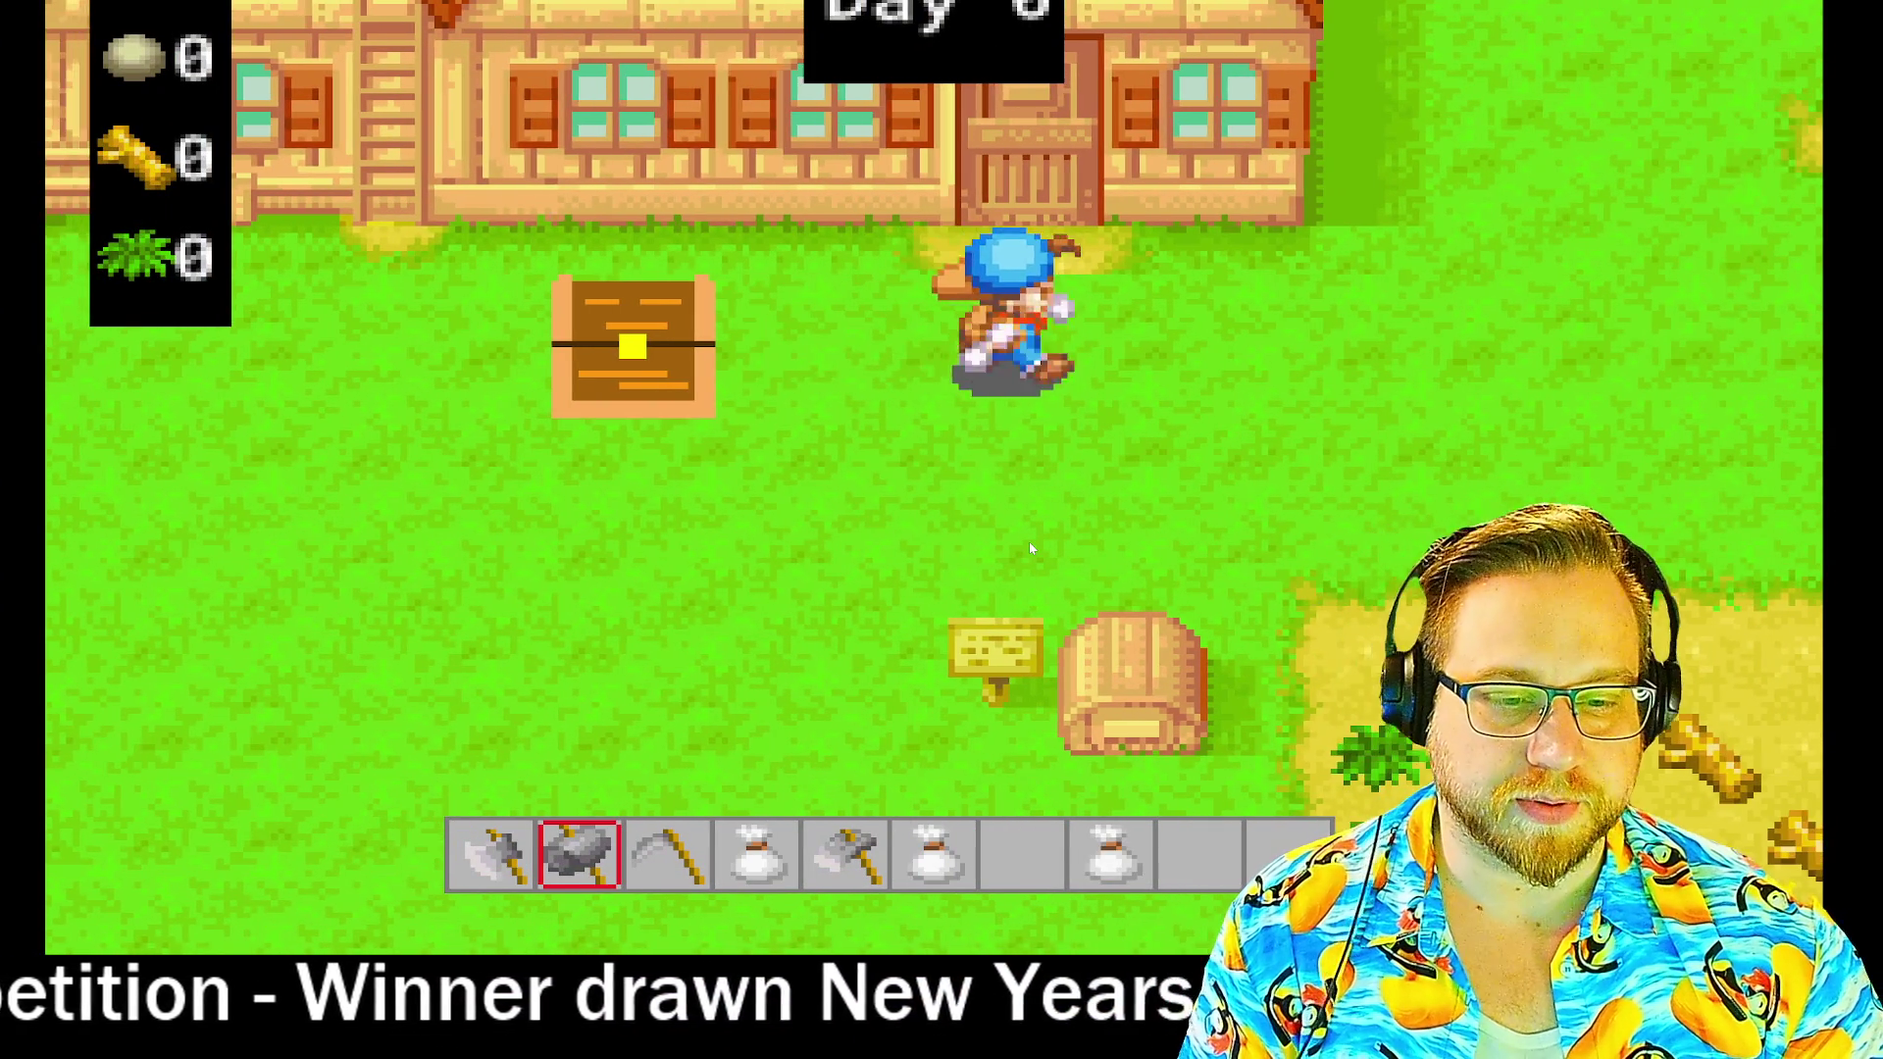
pyautogui.press('s')
pyautogui.press('d')
pyautogui.press('e')
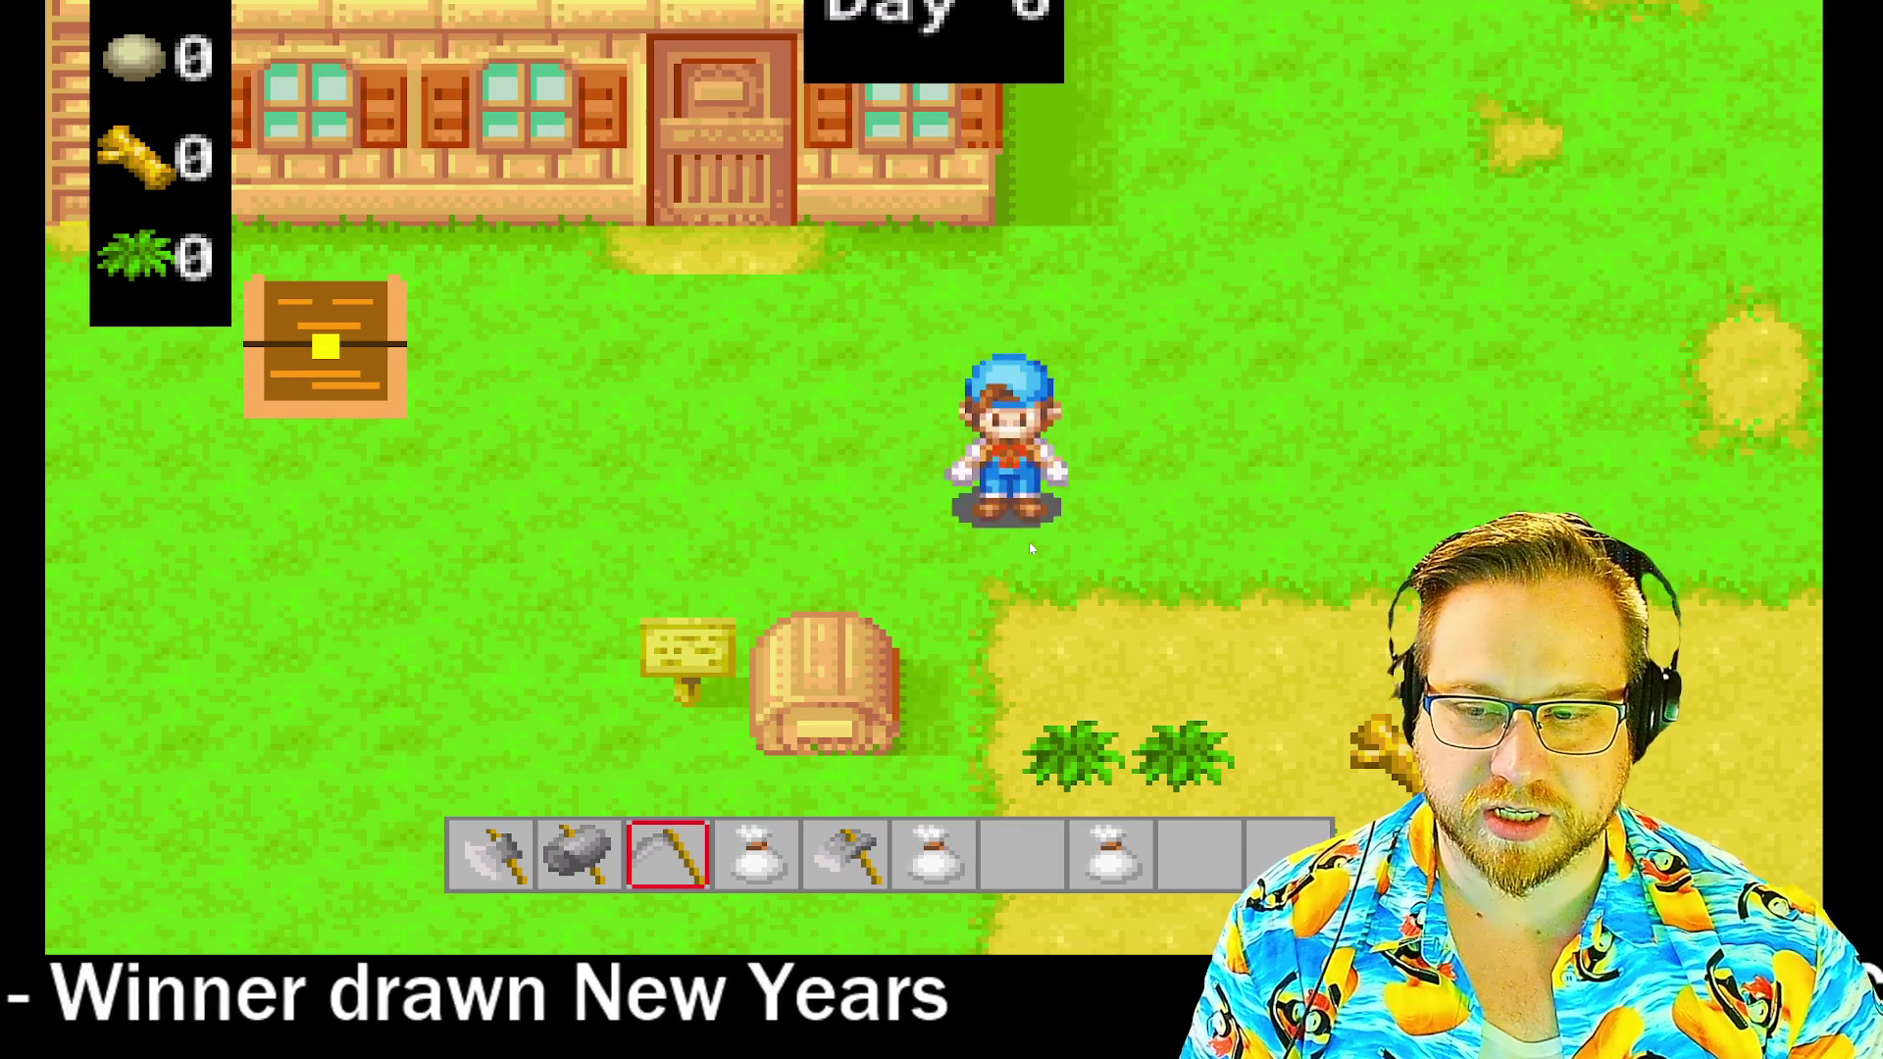
# - Equip the sickle and cut four weeds, bringing the grass count to 4
pyautogui.press('s')
pyautogui.press('s')
pyautogui.click(1030, 549)
pyautogui.press('s')
pyautogui.click(1030, 549)
pyautogui.press('d')
pyautogui.click(1030, 549)
pyautogui.press('s')
pyautogui.press('d')
pyautogui.click(1030, 549)
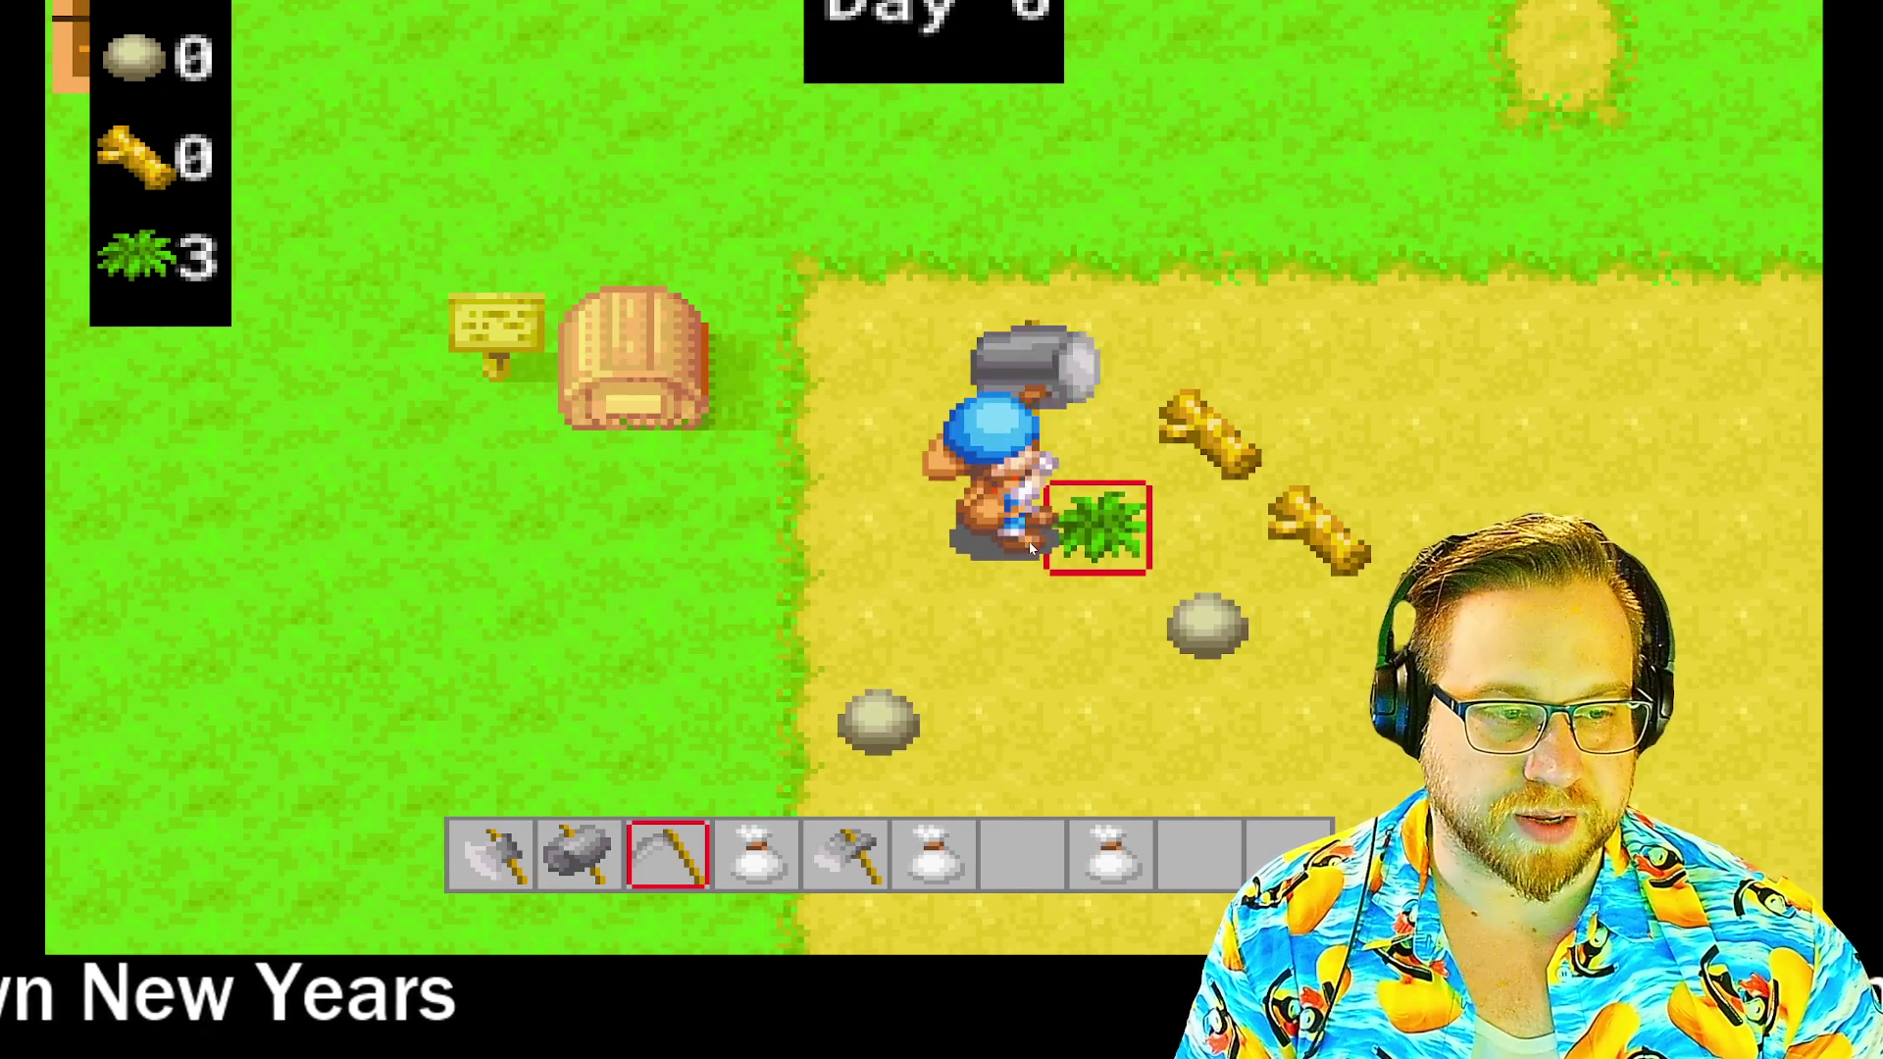
# - Equip the hoe and till the first column of four soil tiles
pyautogui.press('a')
pyautogui.press('w')
pyautogui.press('e')
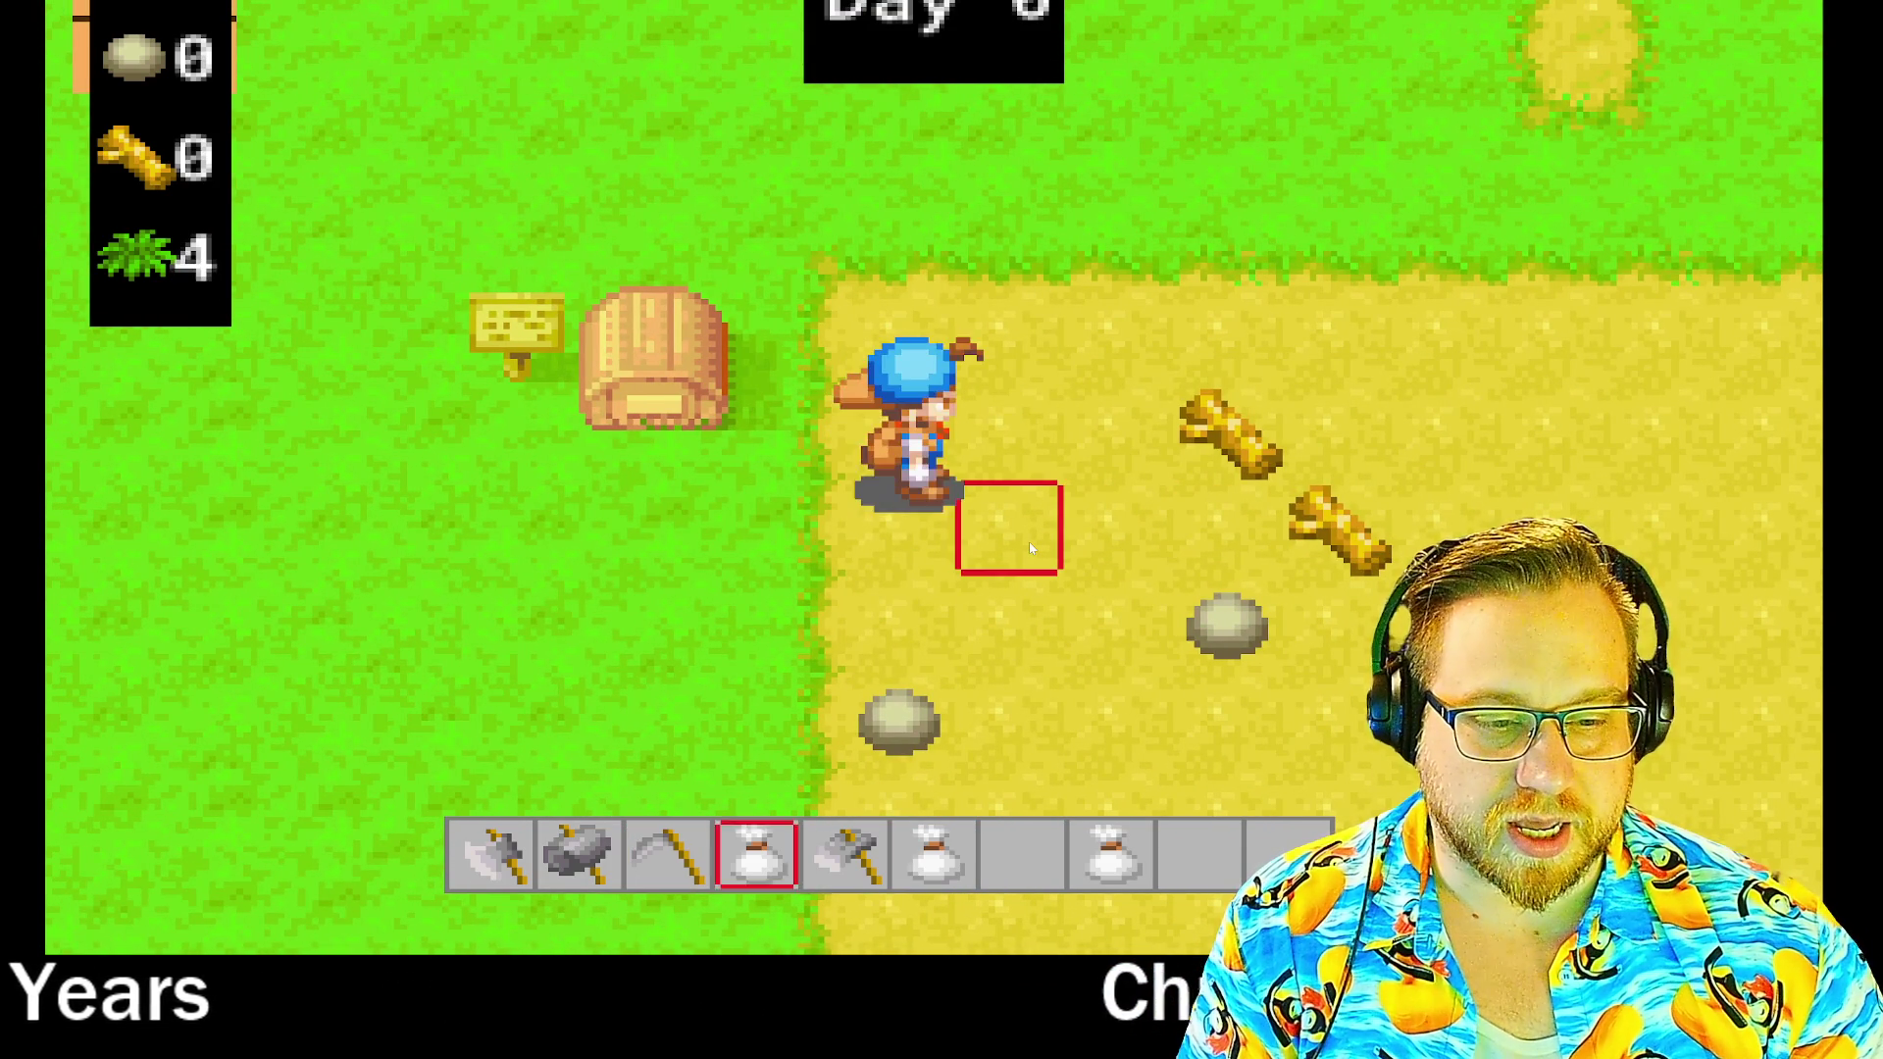
pyautogui.press('e')
pyautogui.press('w')
pyautogui.press('s')
pyautogui.click(1030, 550)
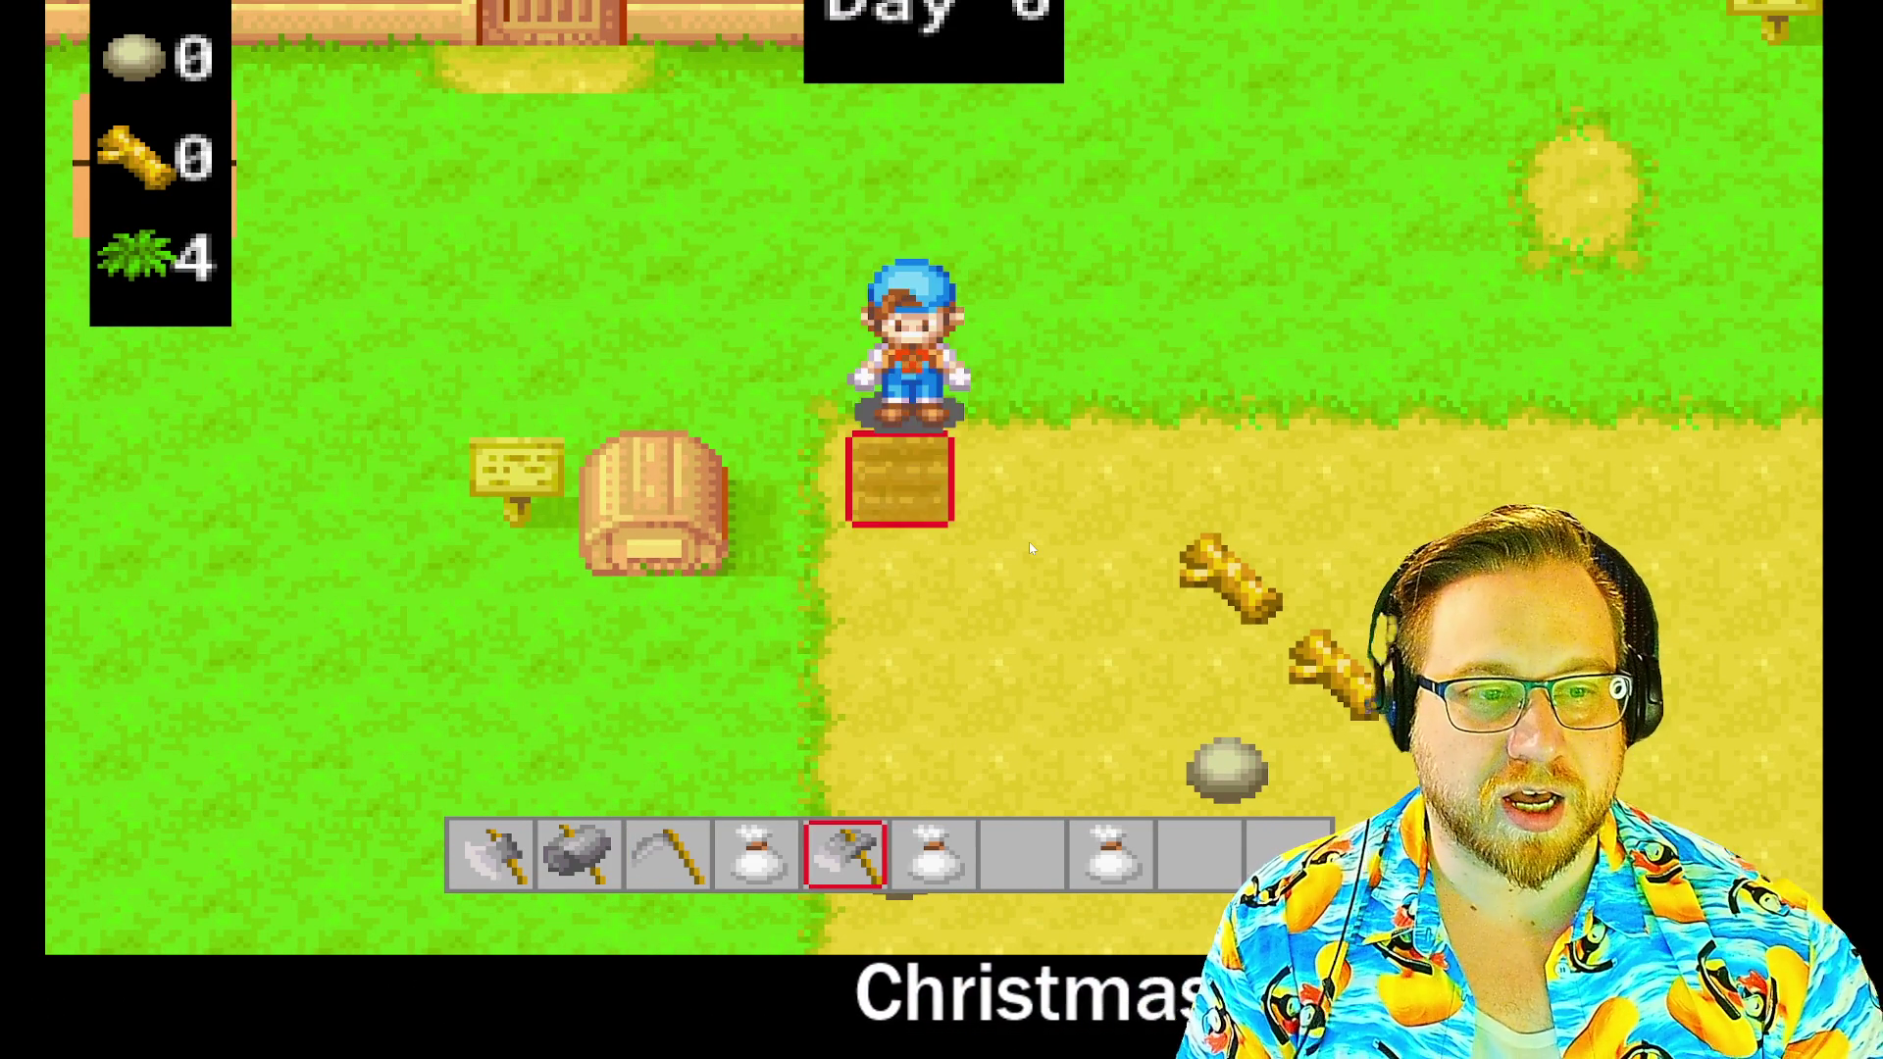
pyautogui.press('s')
pyautogui.click(1029, 549)
pyautogui.press('s')
pyautogui.click(1030, 549)
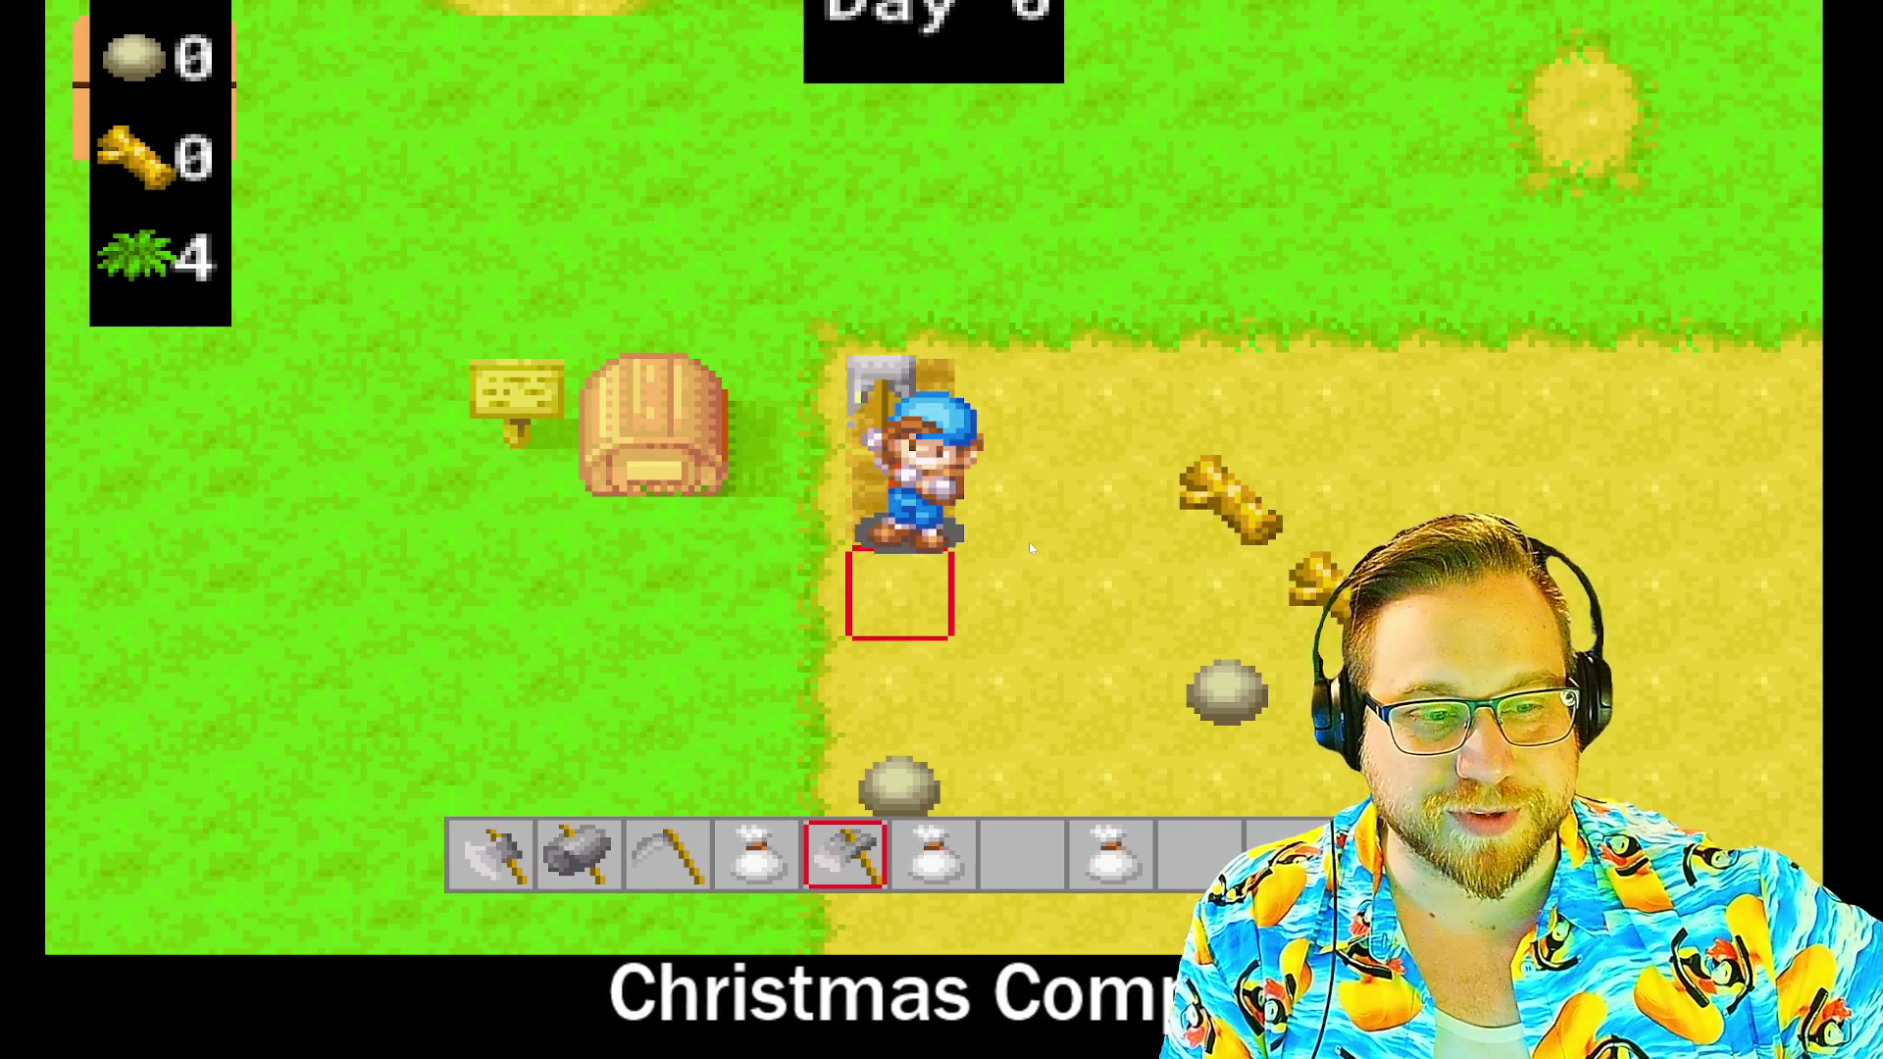
pyautogui.press('s')
pyautogui.click(1029, 549)
# - Till the second column of four soil tiles to its right
pyautogui.press('w')
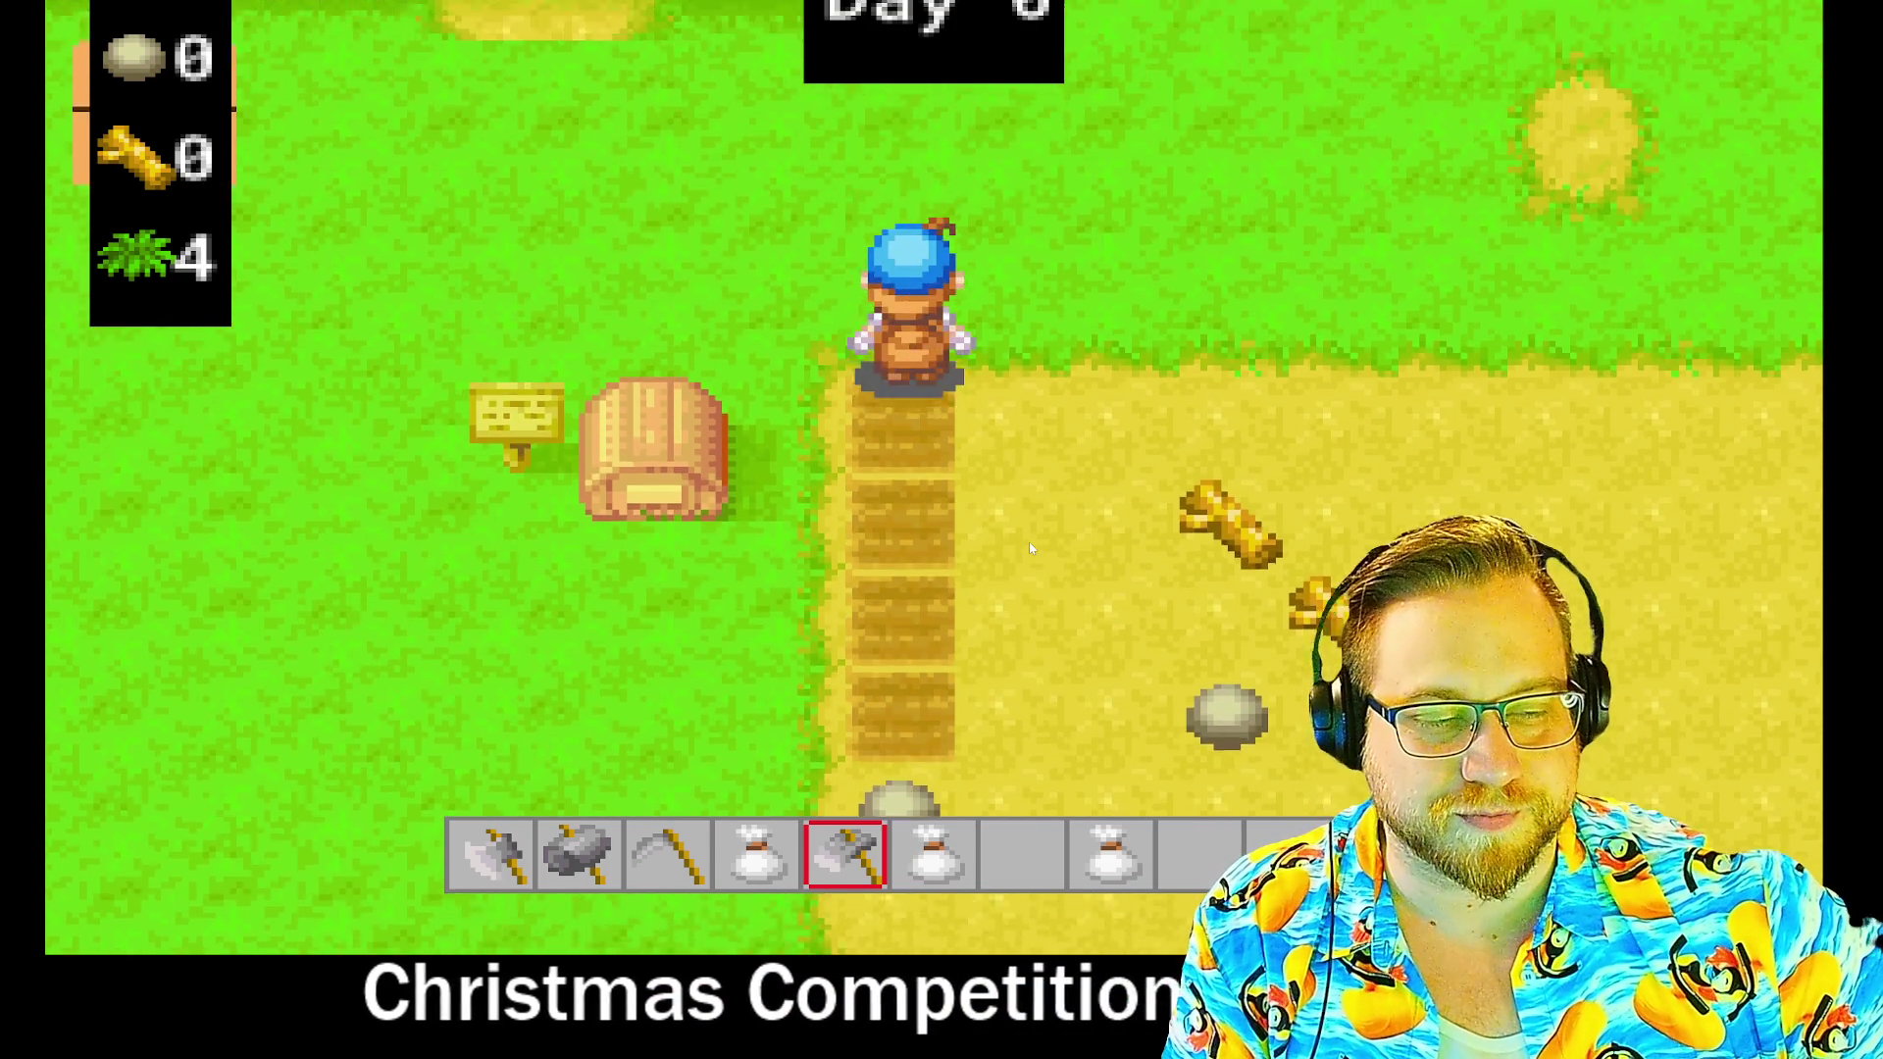
pyautogui.press('d')
pyautogui.press('s')
pyautogui.click(1030, 549)
pyautogui.click(1030, 549)
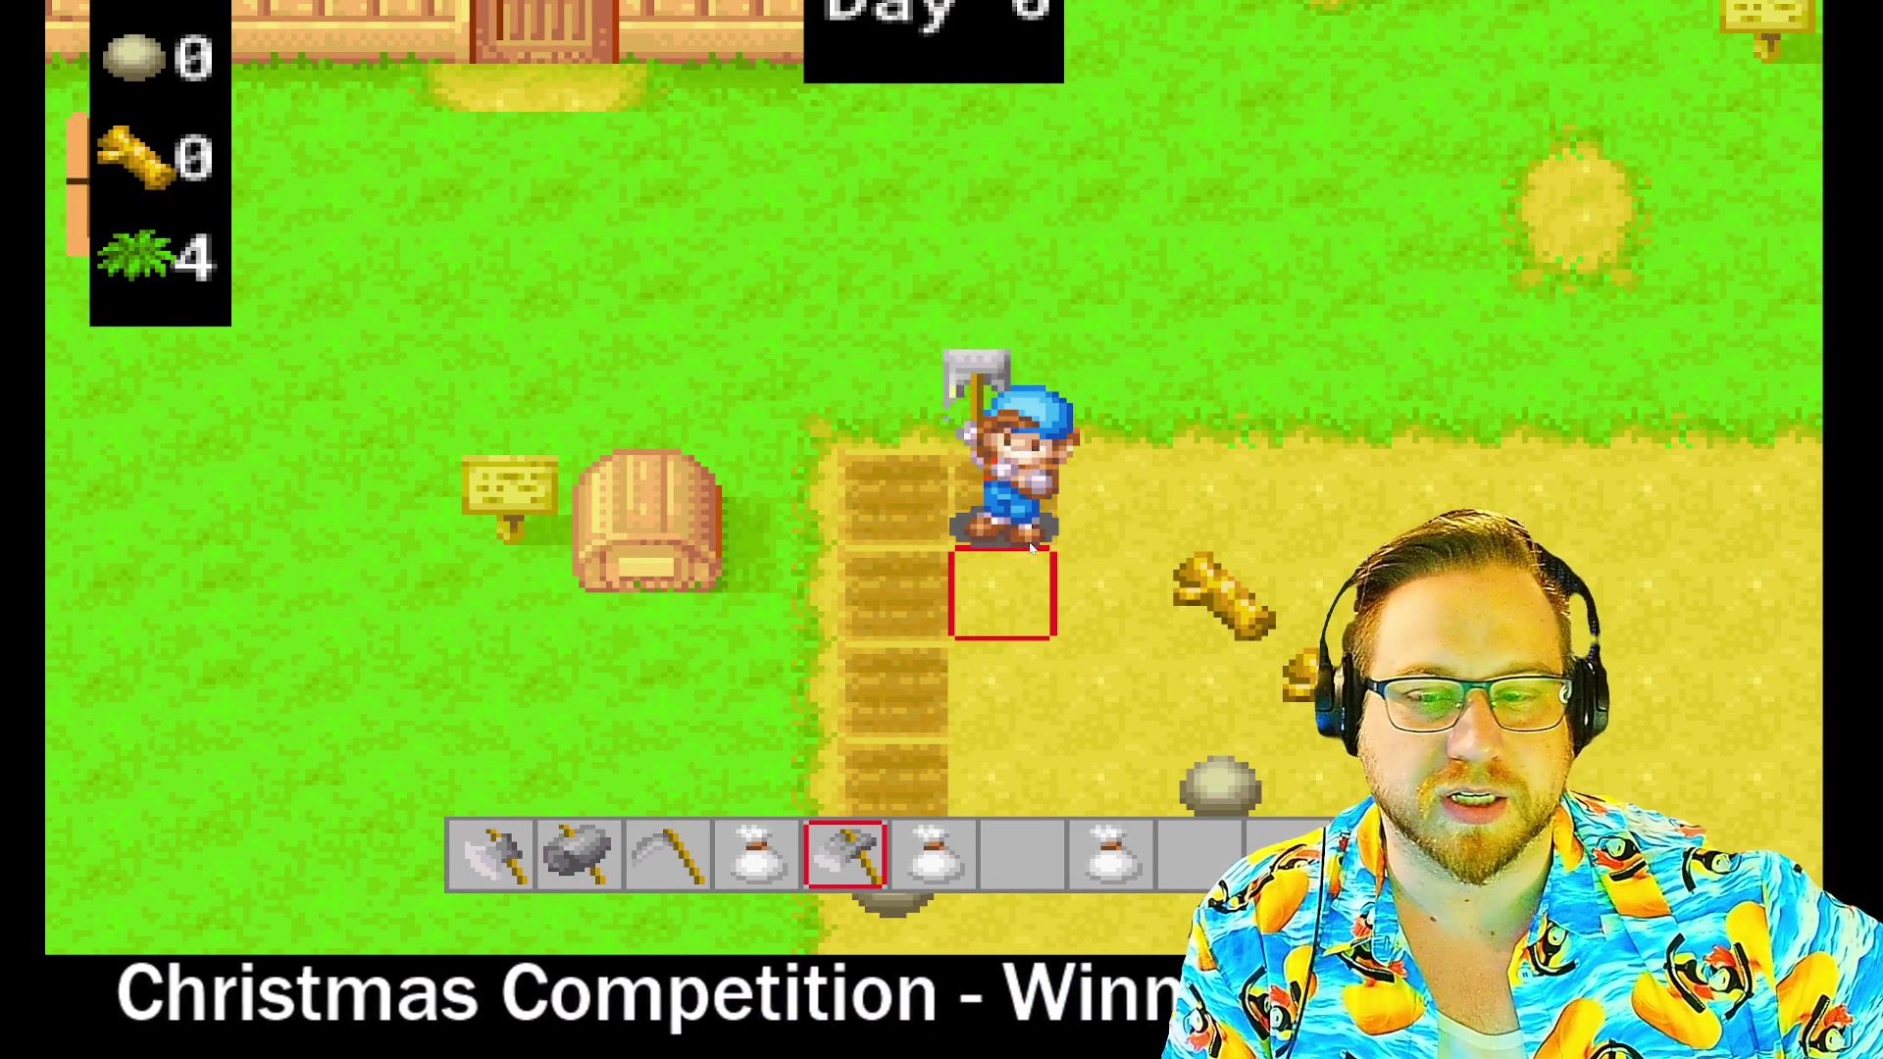
pyautogui.press('s')
pyautogui.click(1030, 549)
pyautogui.press('s')
pyautogui.click(1029, 550)
# - Till the third column of soil tiles
pyautogui.press('w')
pyautogui.press('d')
pyautogui.press('s')
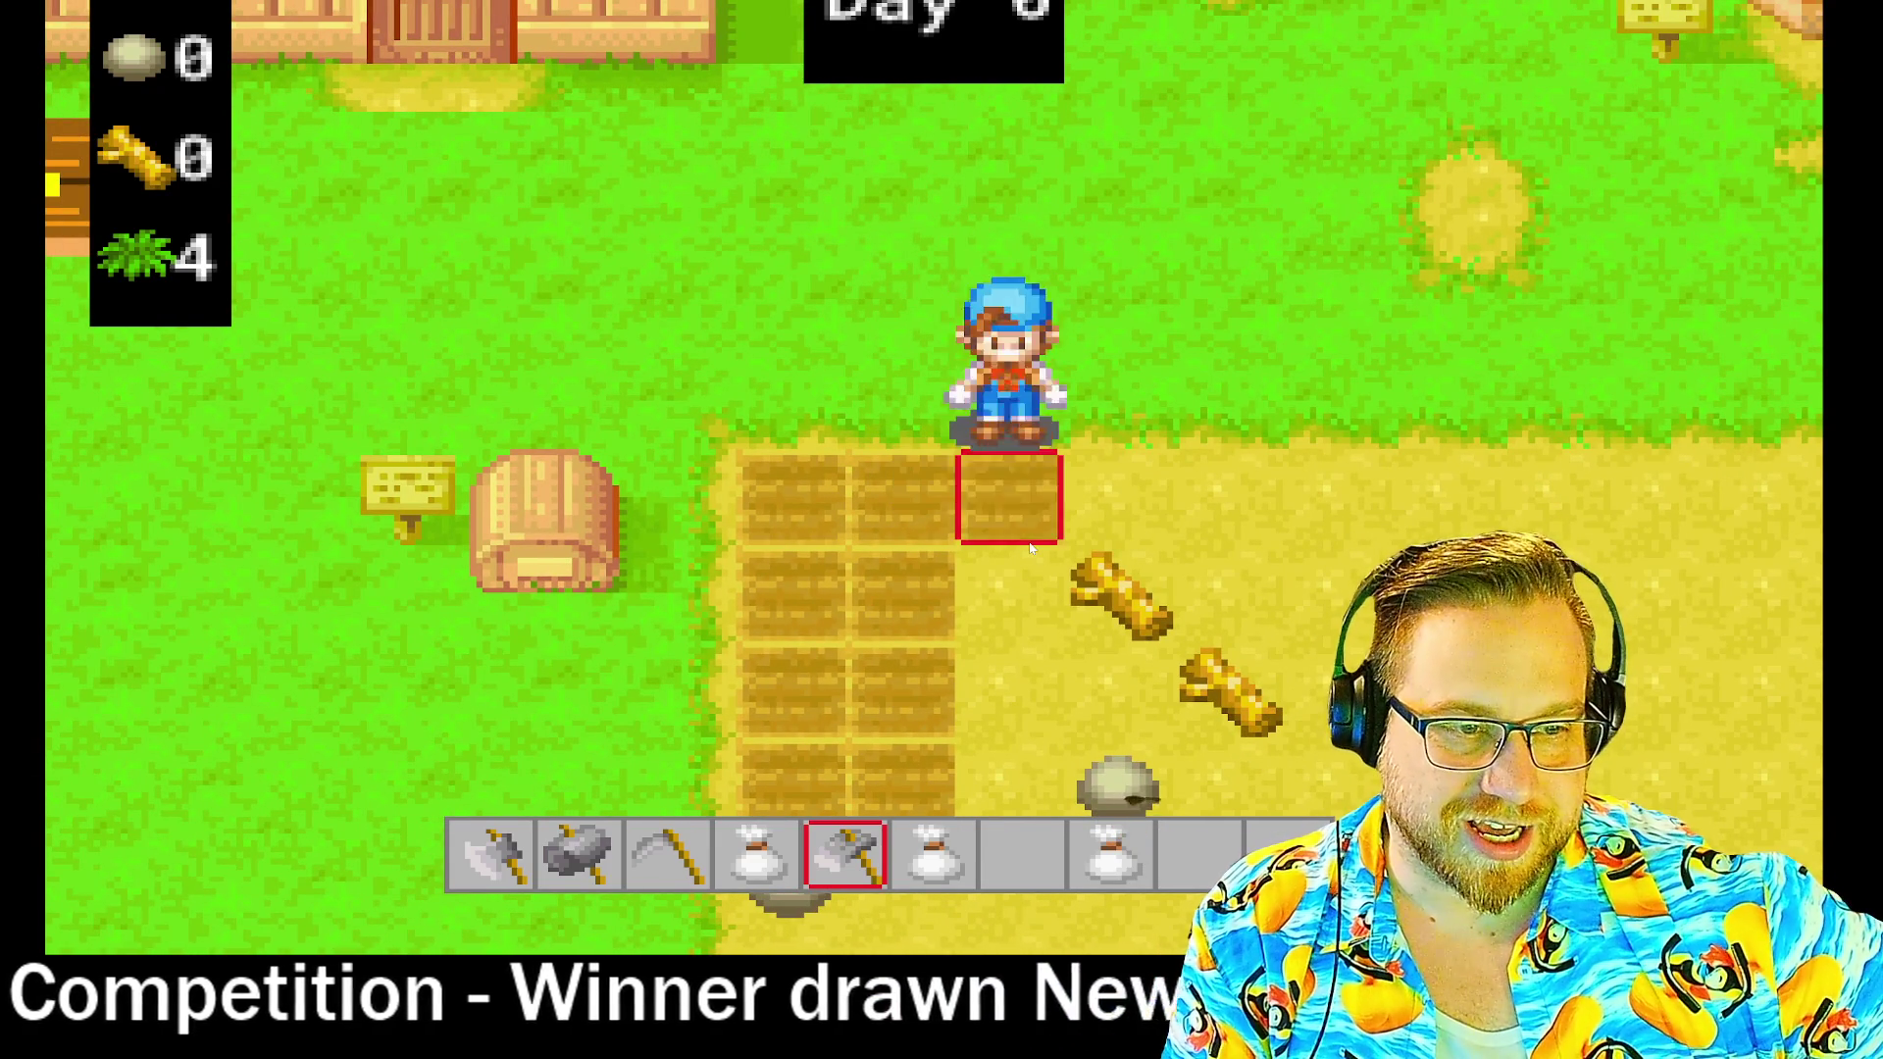
pyautogui.click(1030, 550)
pyautogui.press('s')
pyautogui.click(1030, 550)
pyautogui.press('s')
pyautogui.click(1030, 549)
# - Switch to the slot 4 seed bag and sow seeds in two right-column tiles
pyautogui.press('4')
pyautogui.press('w')
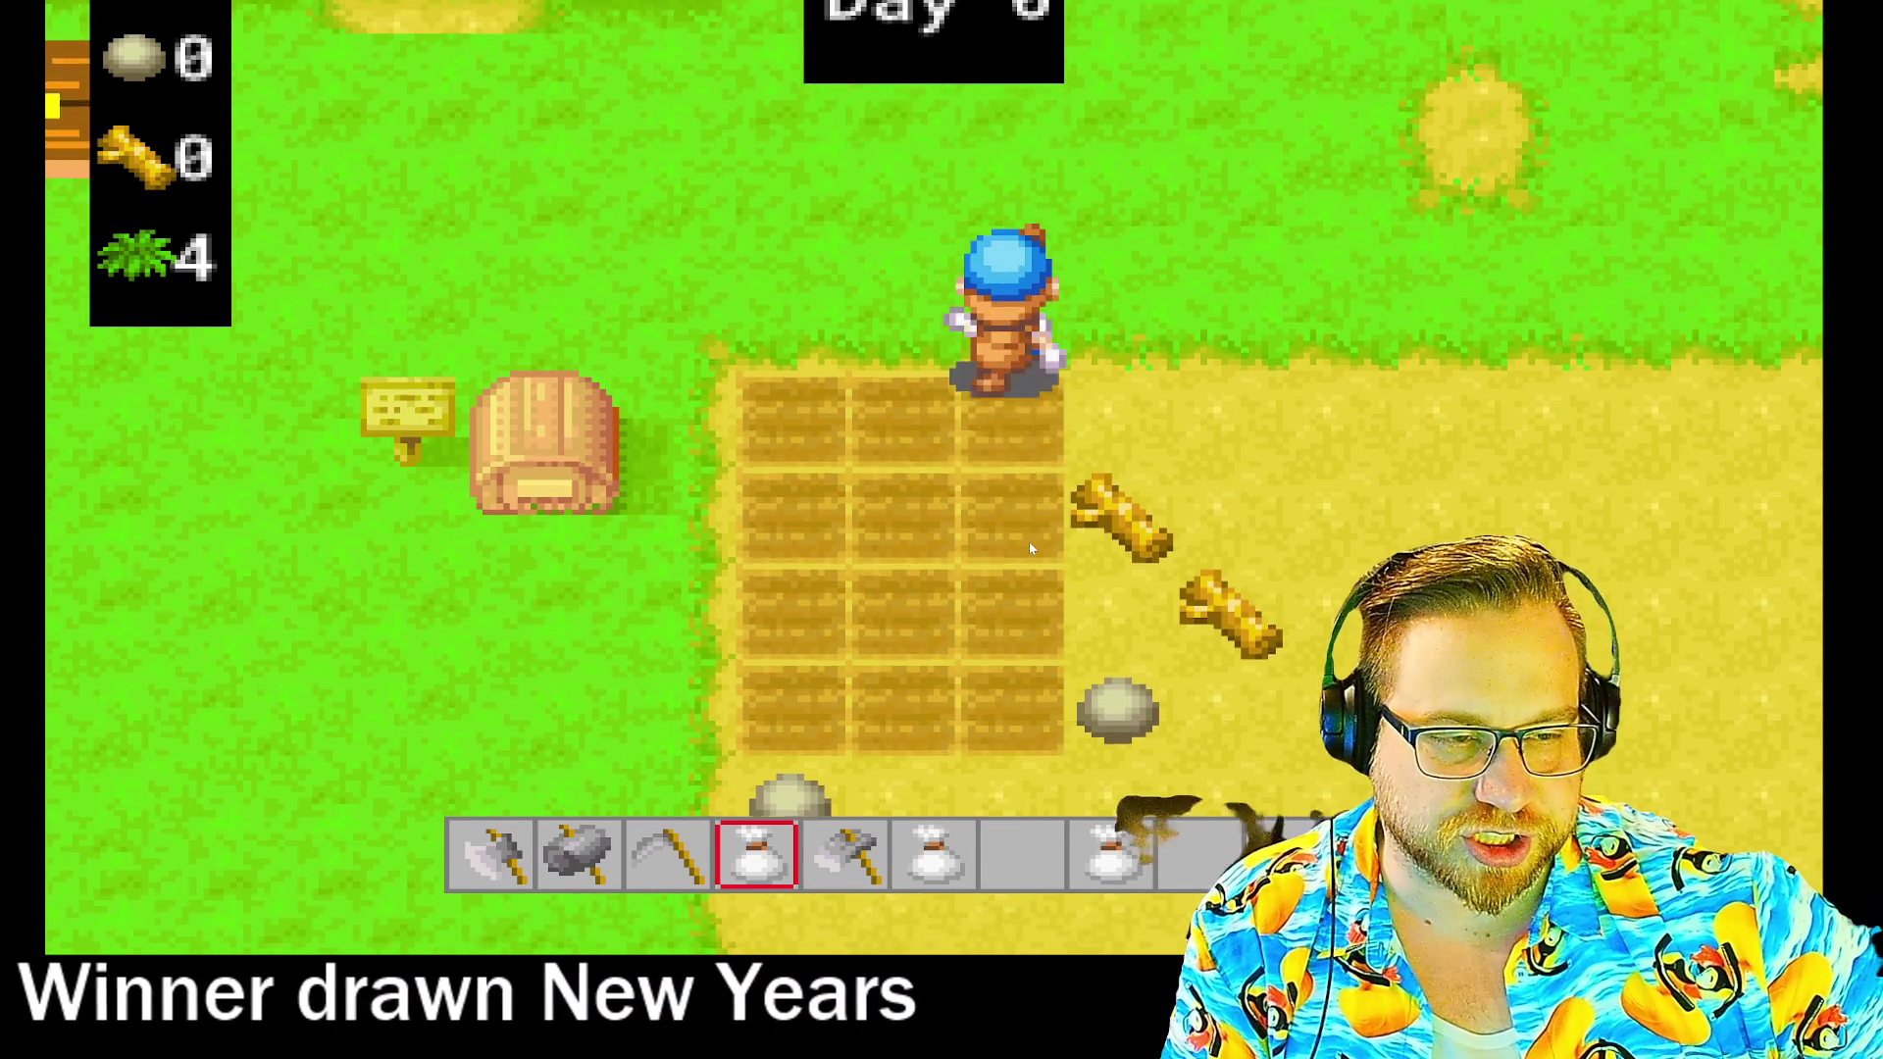
pyautogui.press('s')
pyautogui.click(1028, 547)
pyautogui.press('w')
pyautogui.press('s')
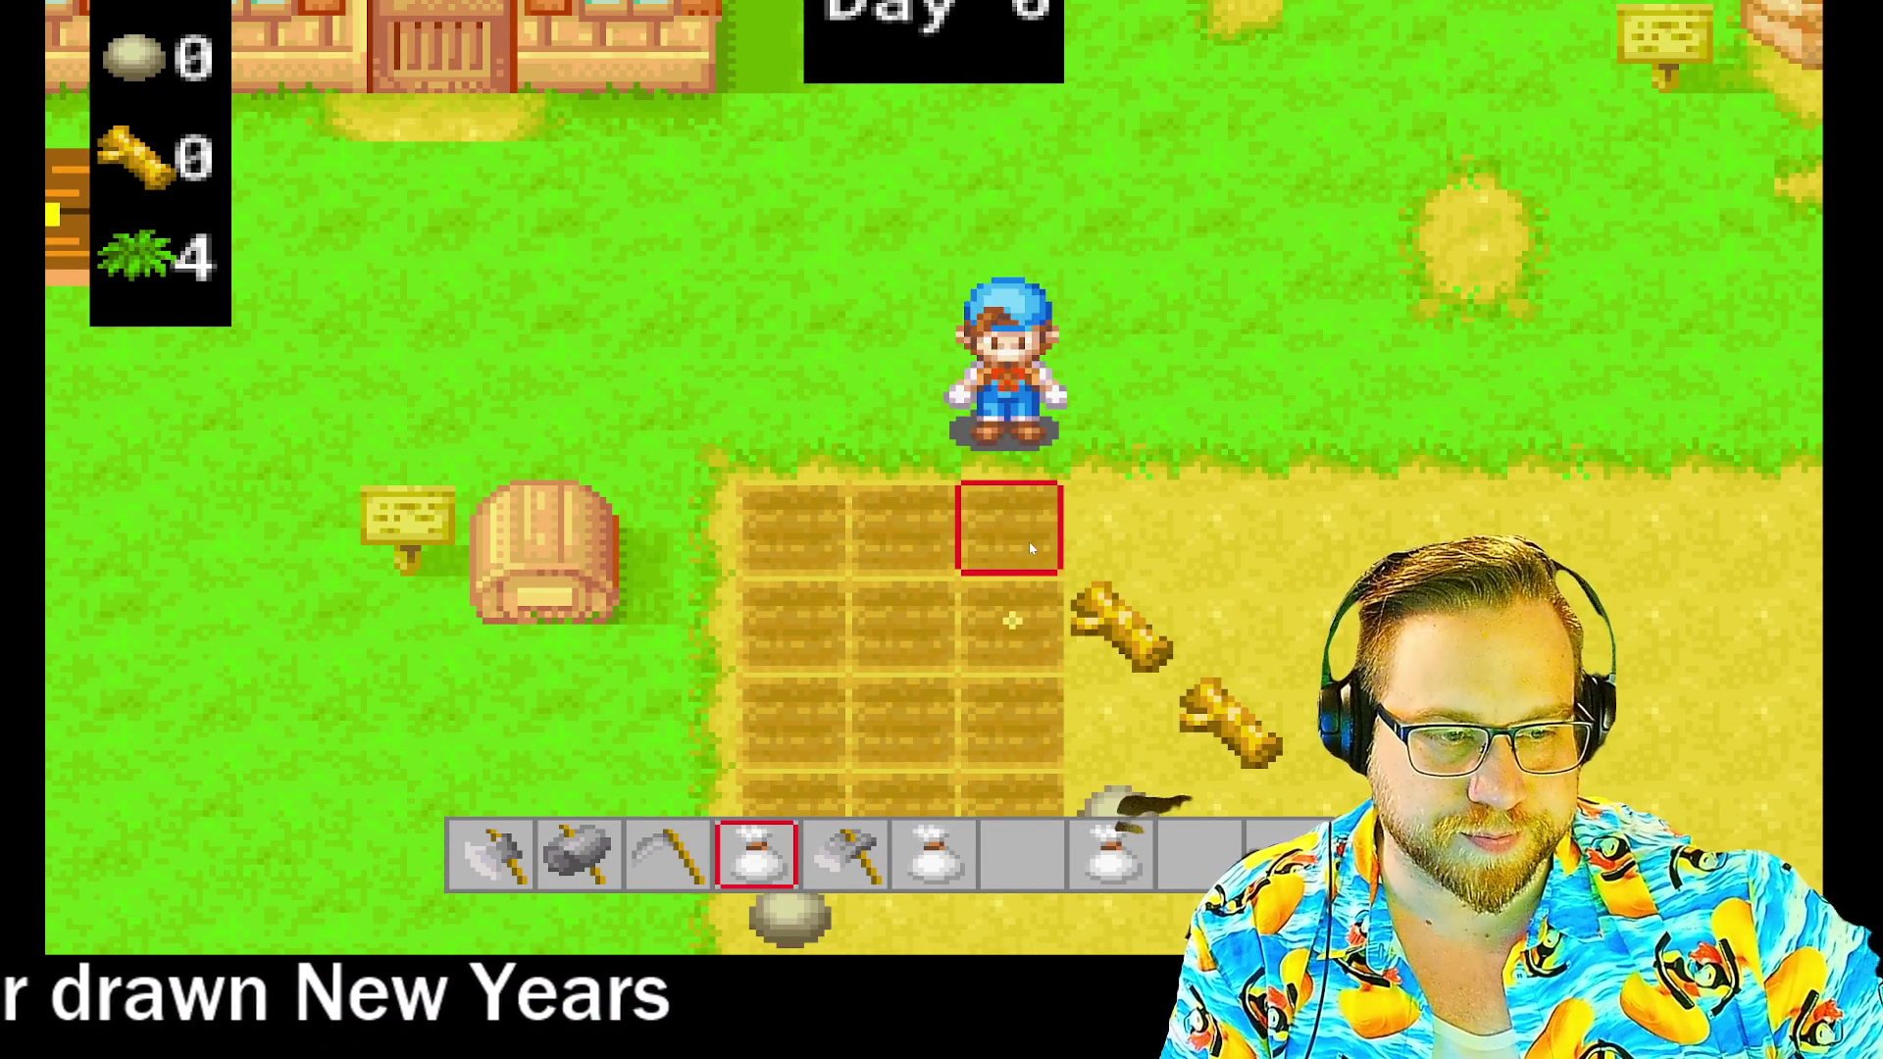
pyautogui.press('s')
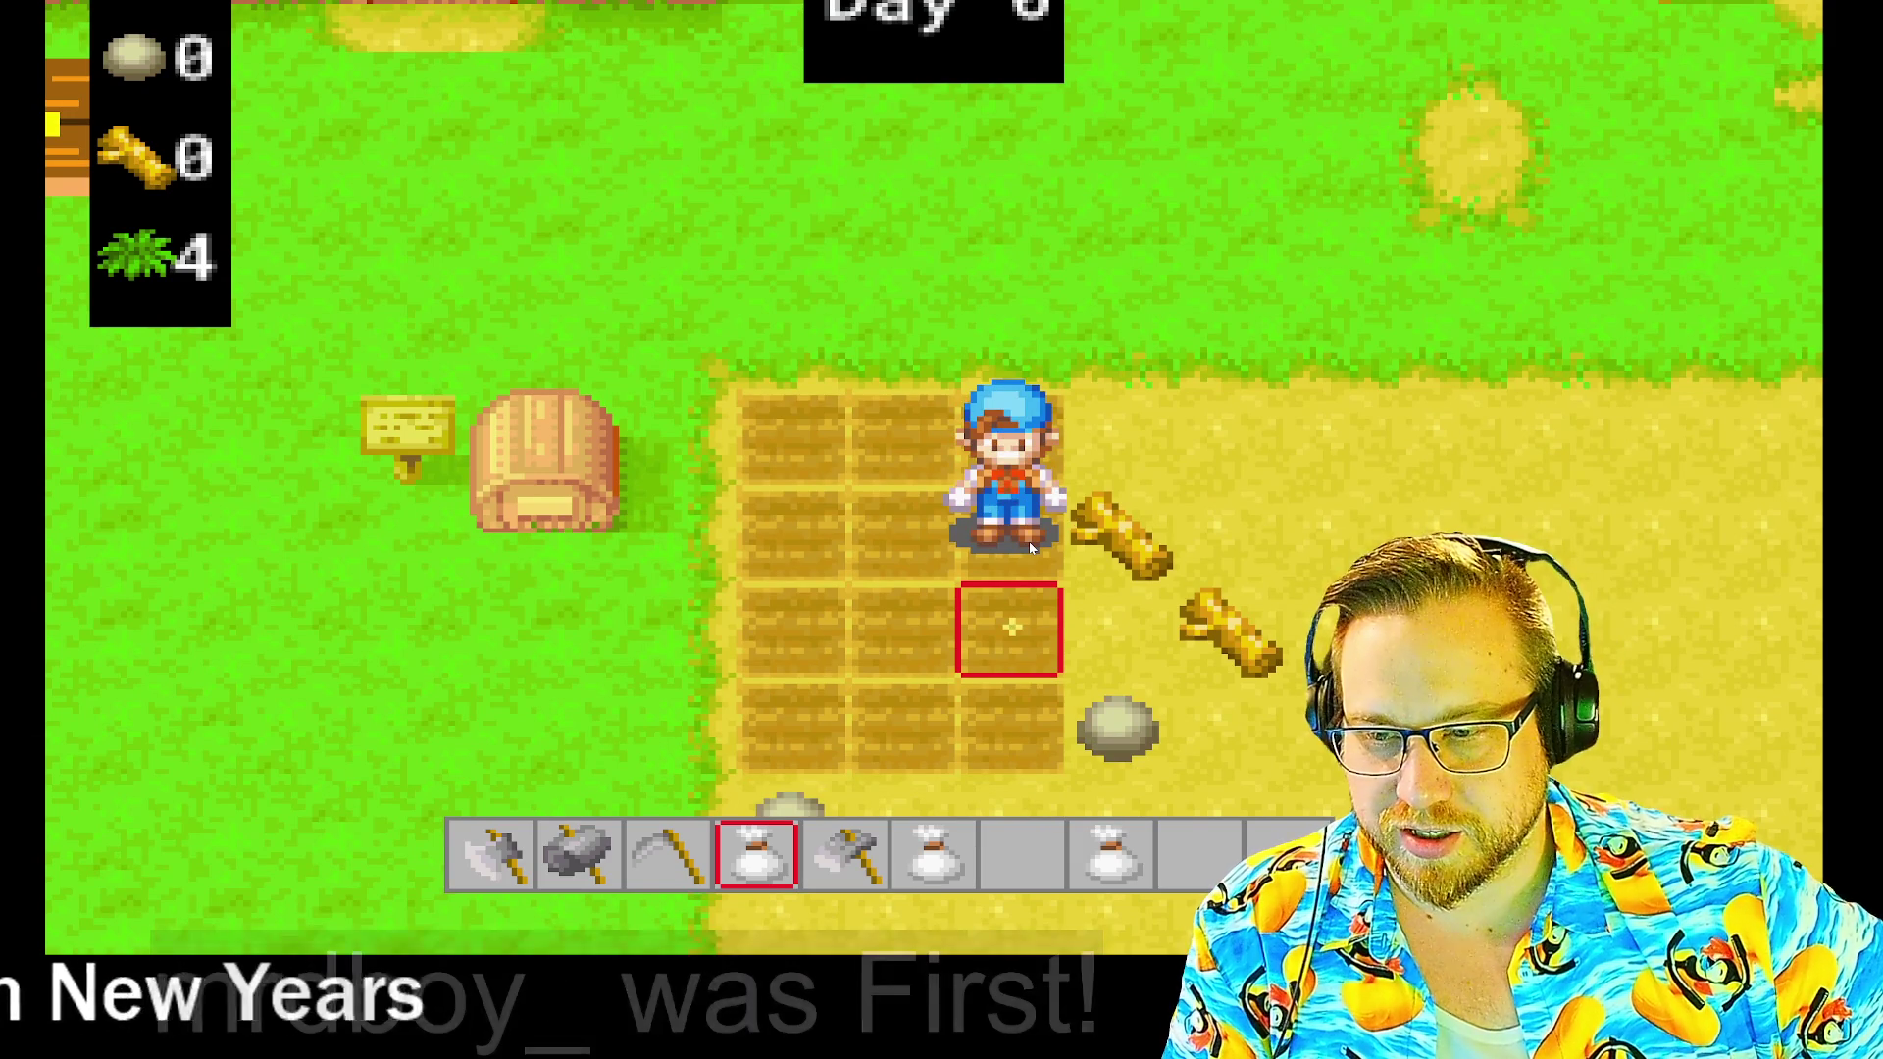
pyautogui.press('s')
pyautogui.click(1030, 548)
# - Switch to the slot 6 seed bag and sow two tilled tiles in the next column
pyautogui.press('5')
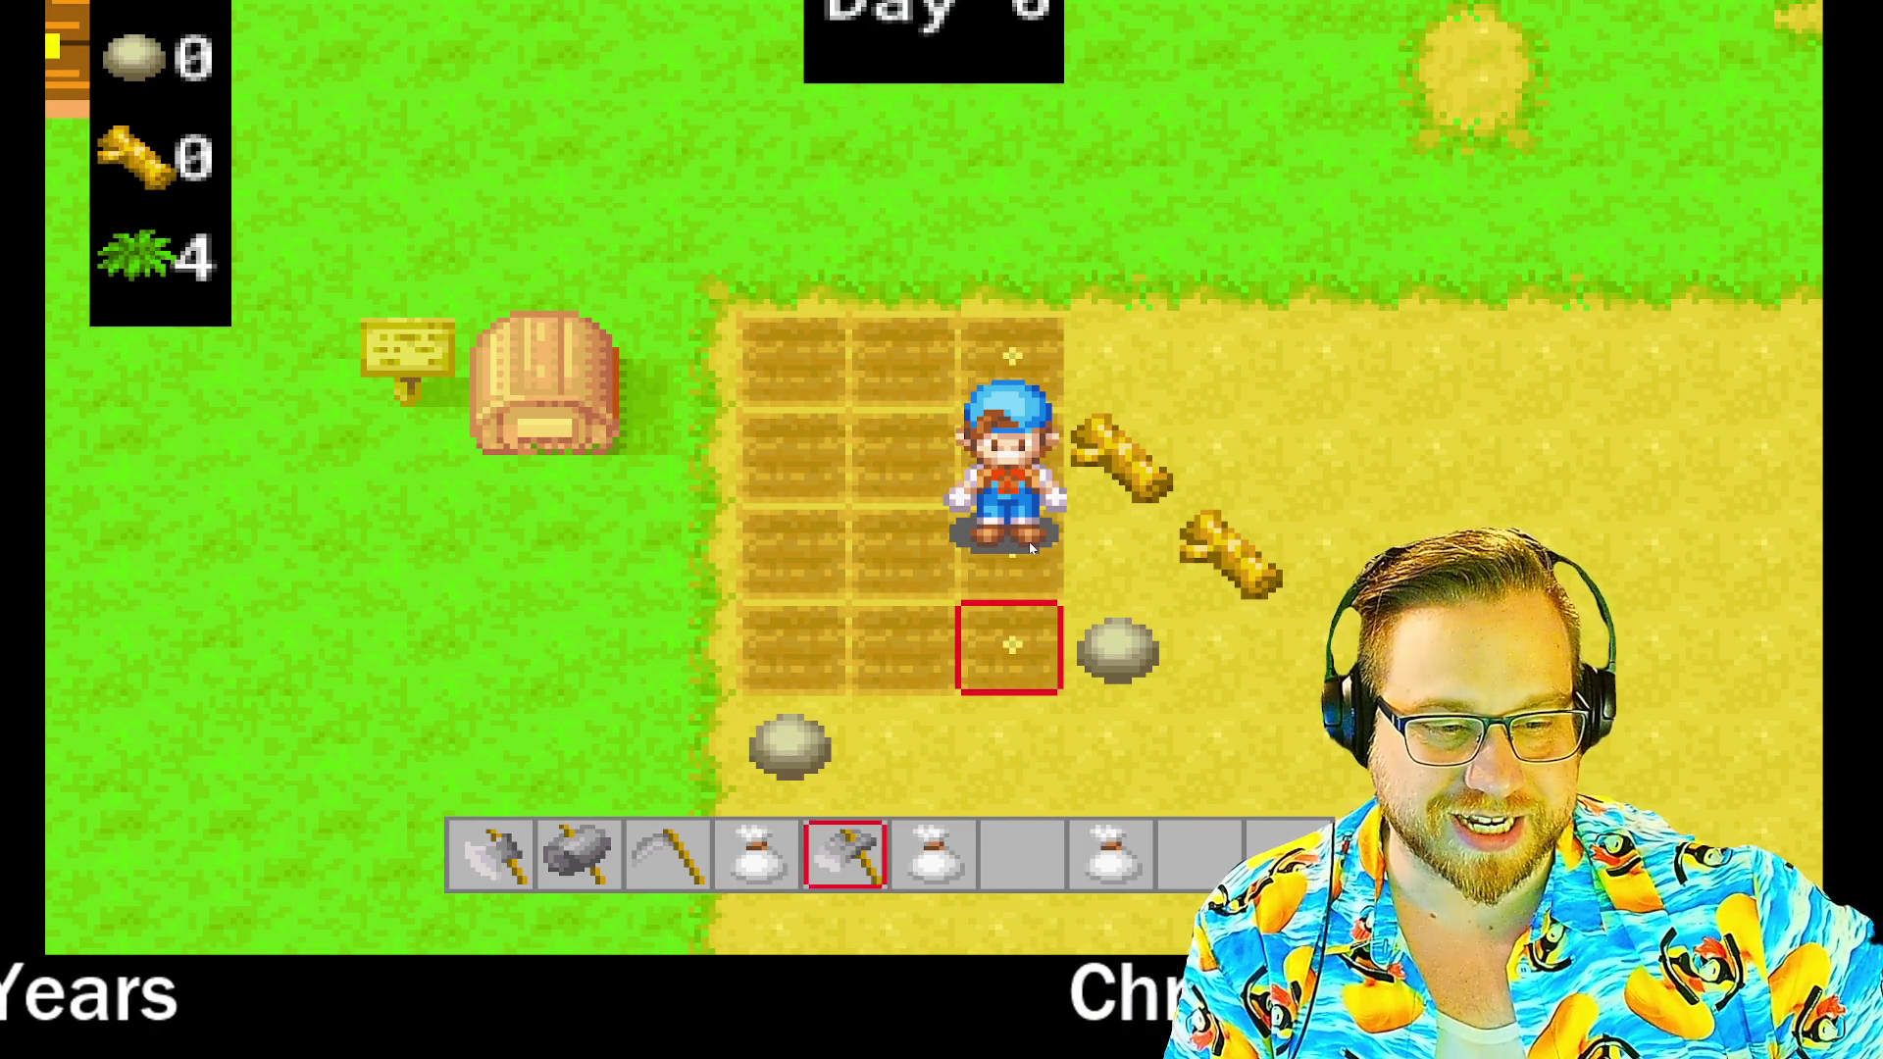
pyautogui.press('6')
pyautogui.press('w')
pyautogui.press('a')
pyautogui.press('s')
pyautogui.click(1027, 542)
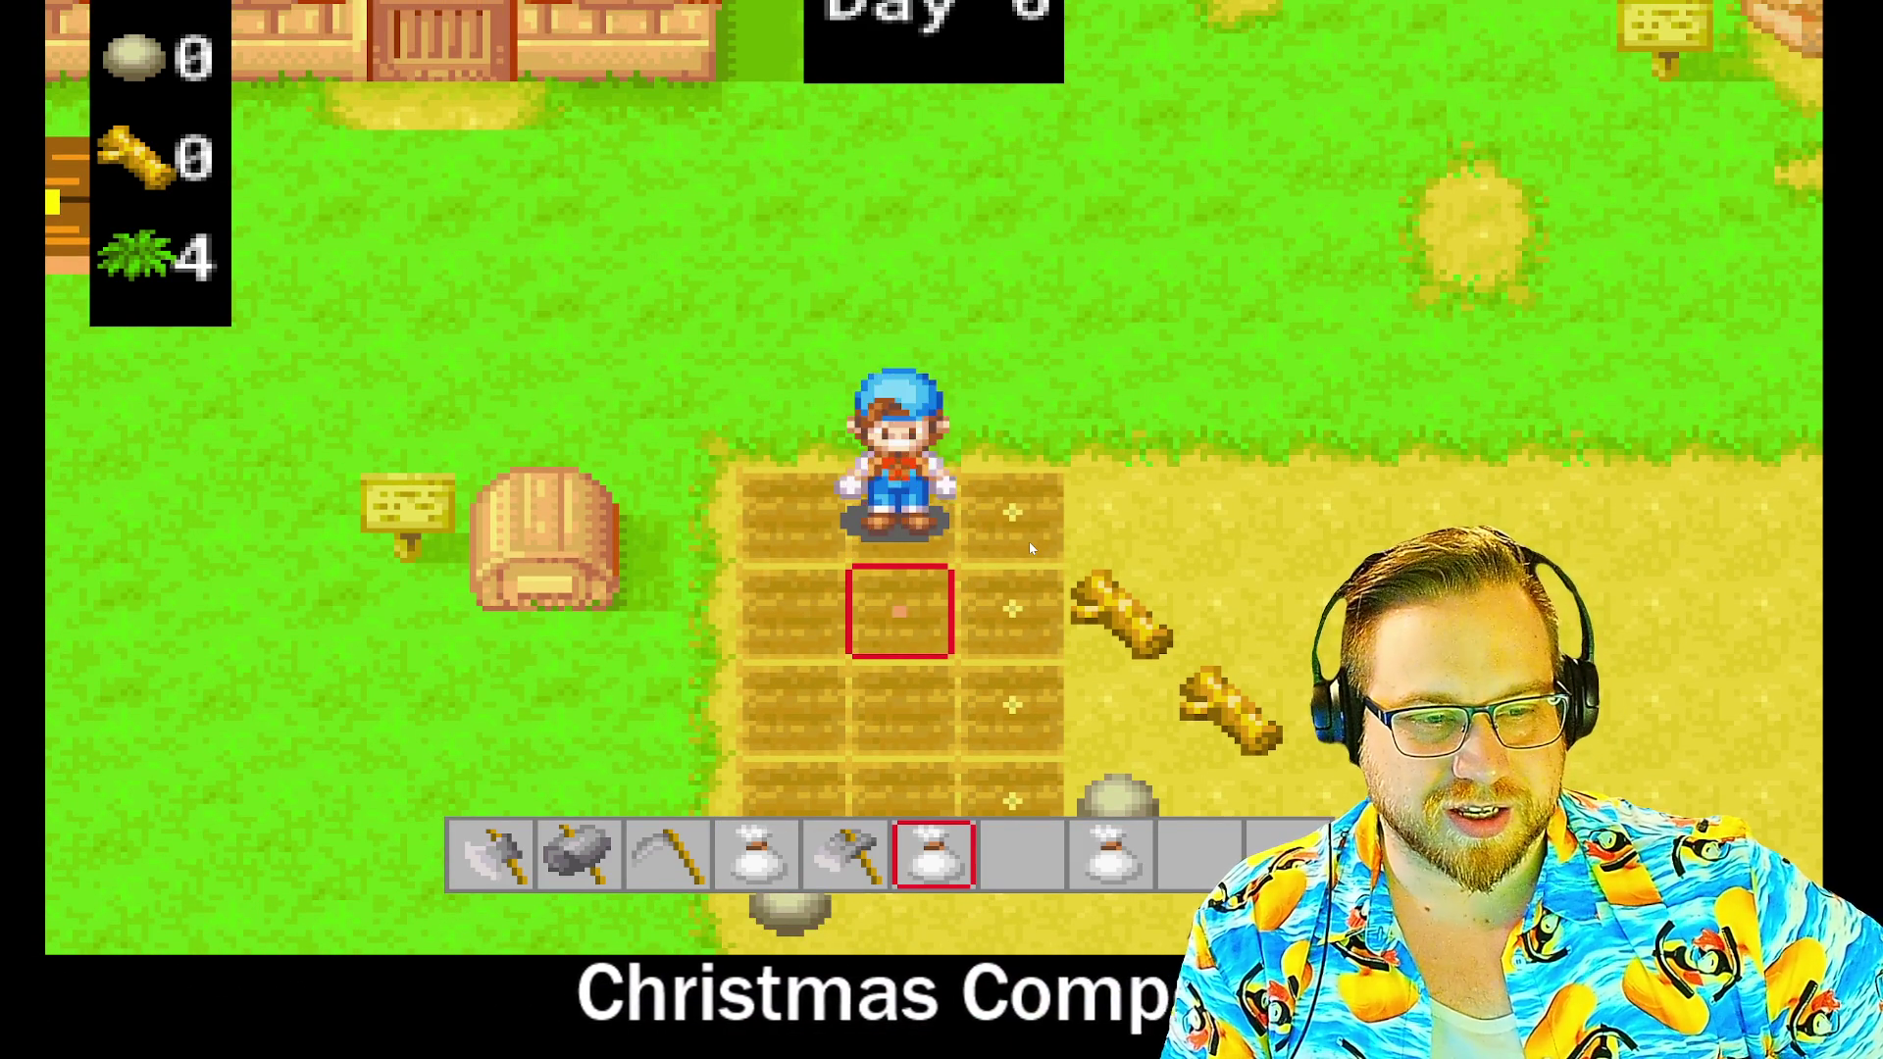
pyautogui.press('s')
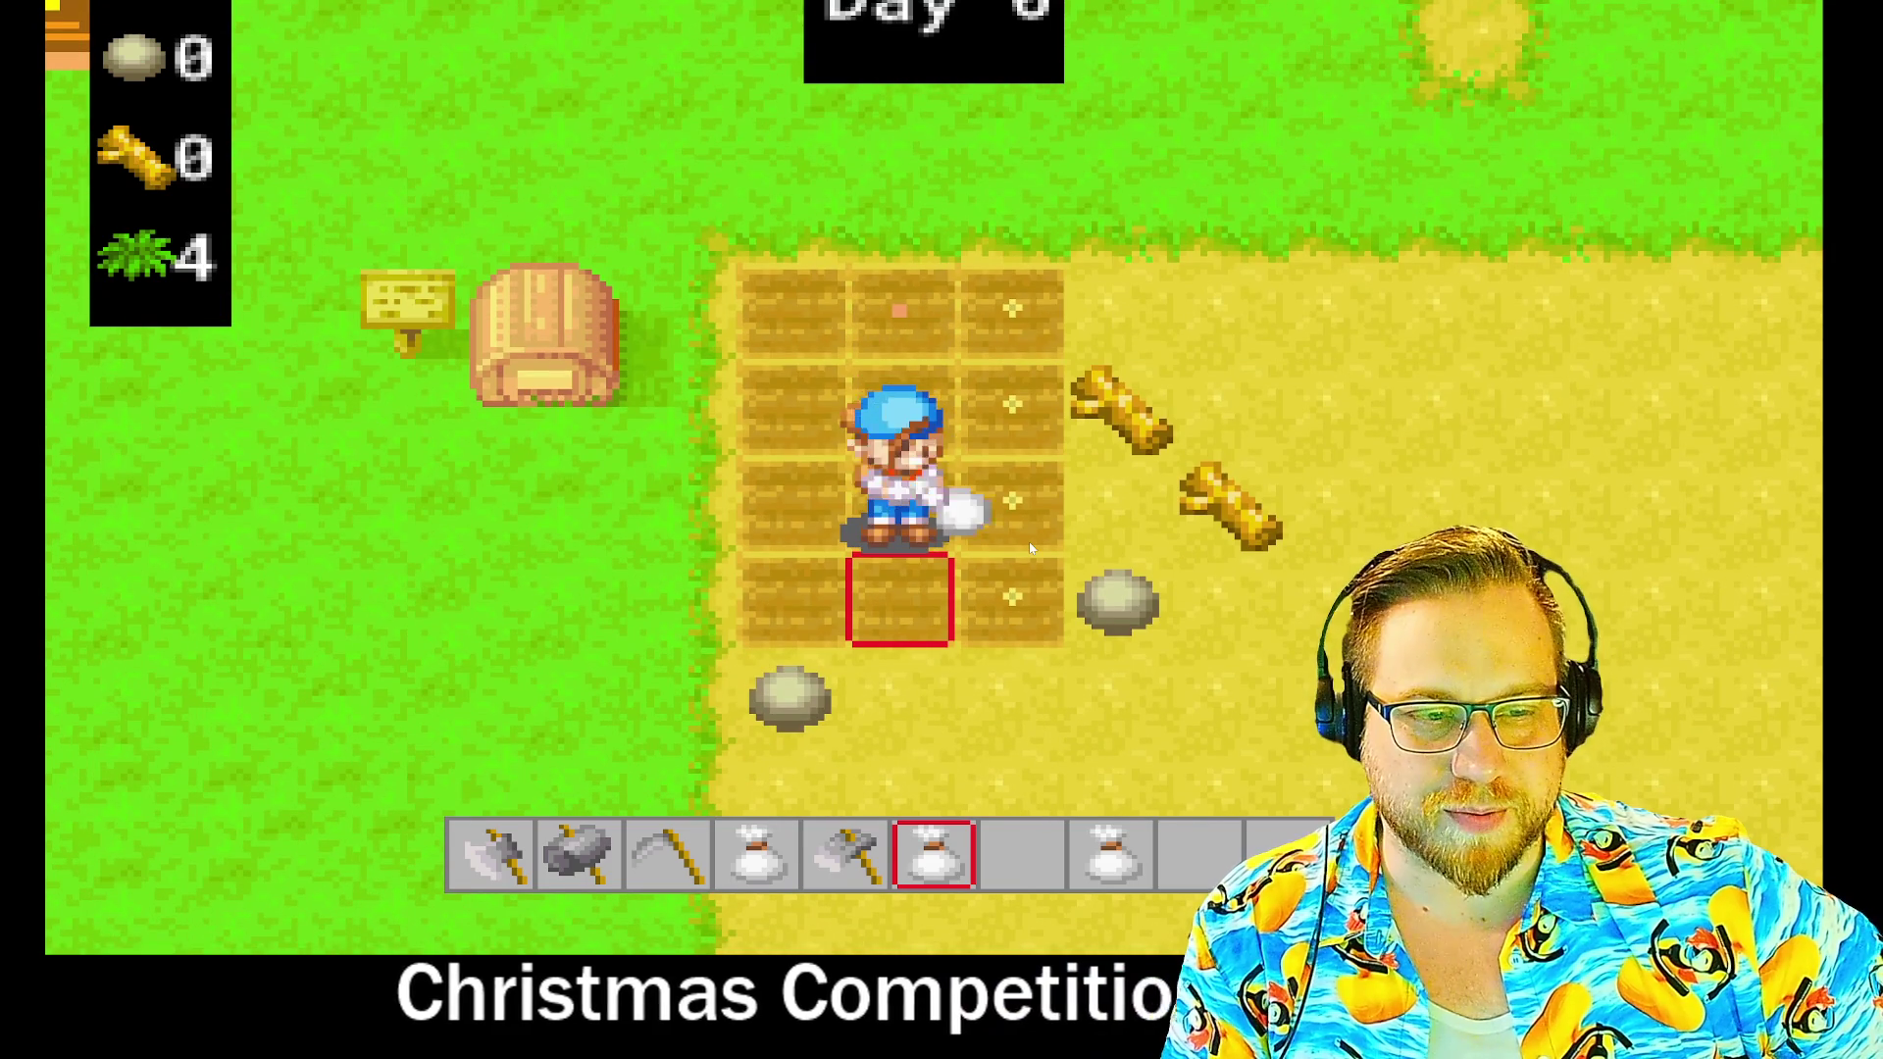
pyautogui.click(1031, 547)
# - Switch to the slot 8 seed bag and sow another tilled tile
pyautogui.press('7')
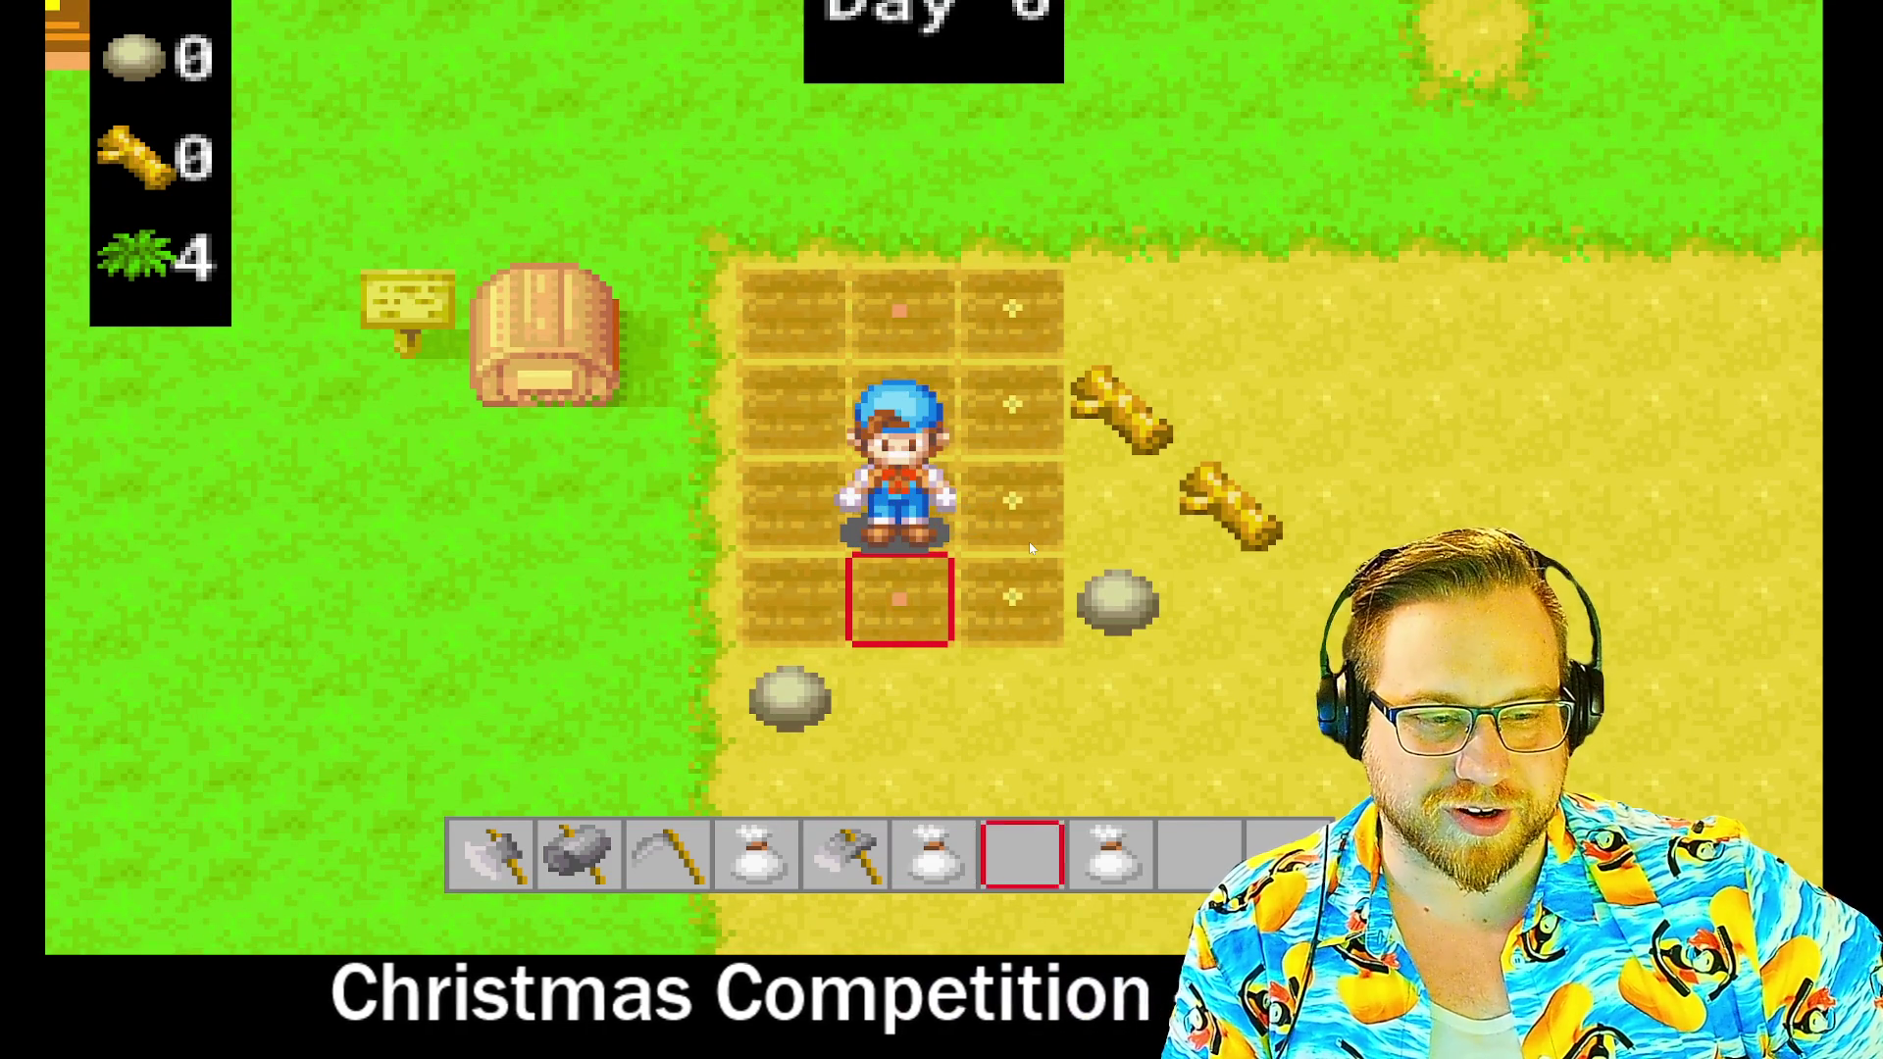
pyautogui.press('8')
pyautogui.press('a')
pyautogui.press('w')
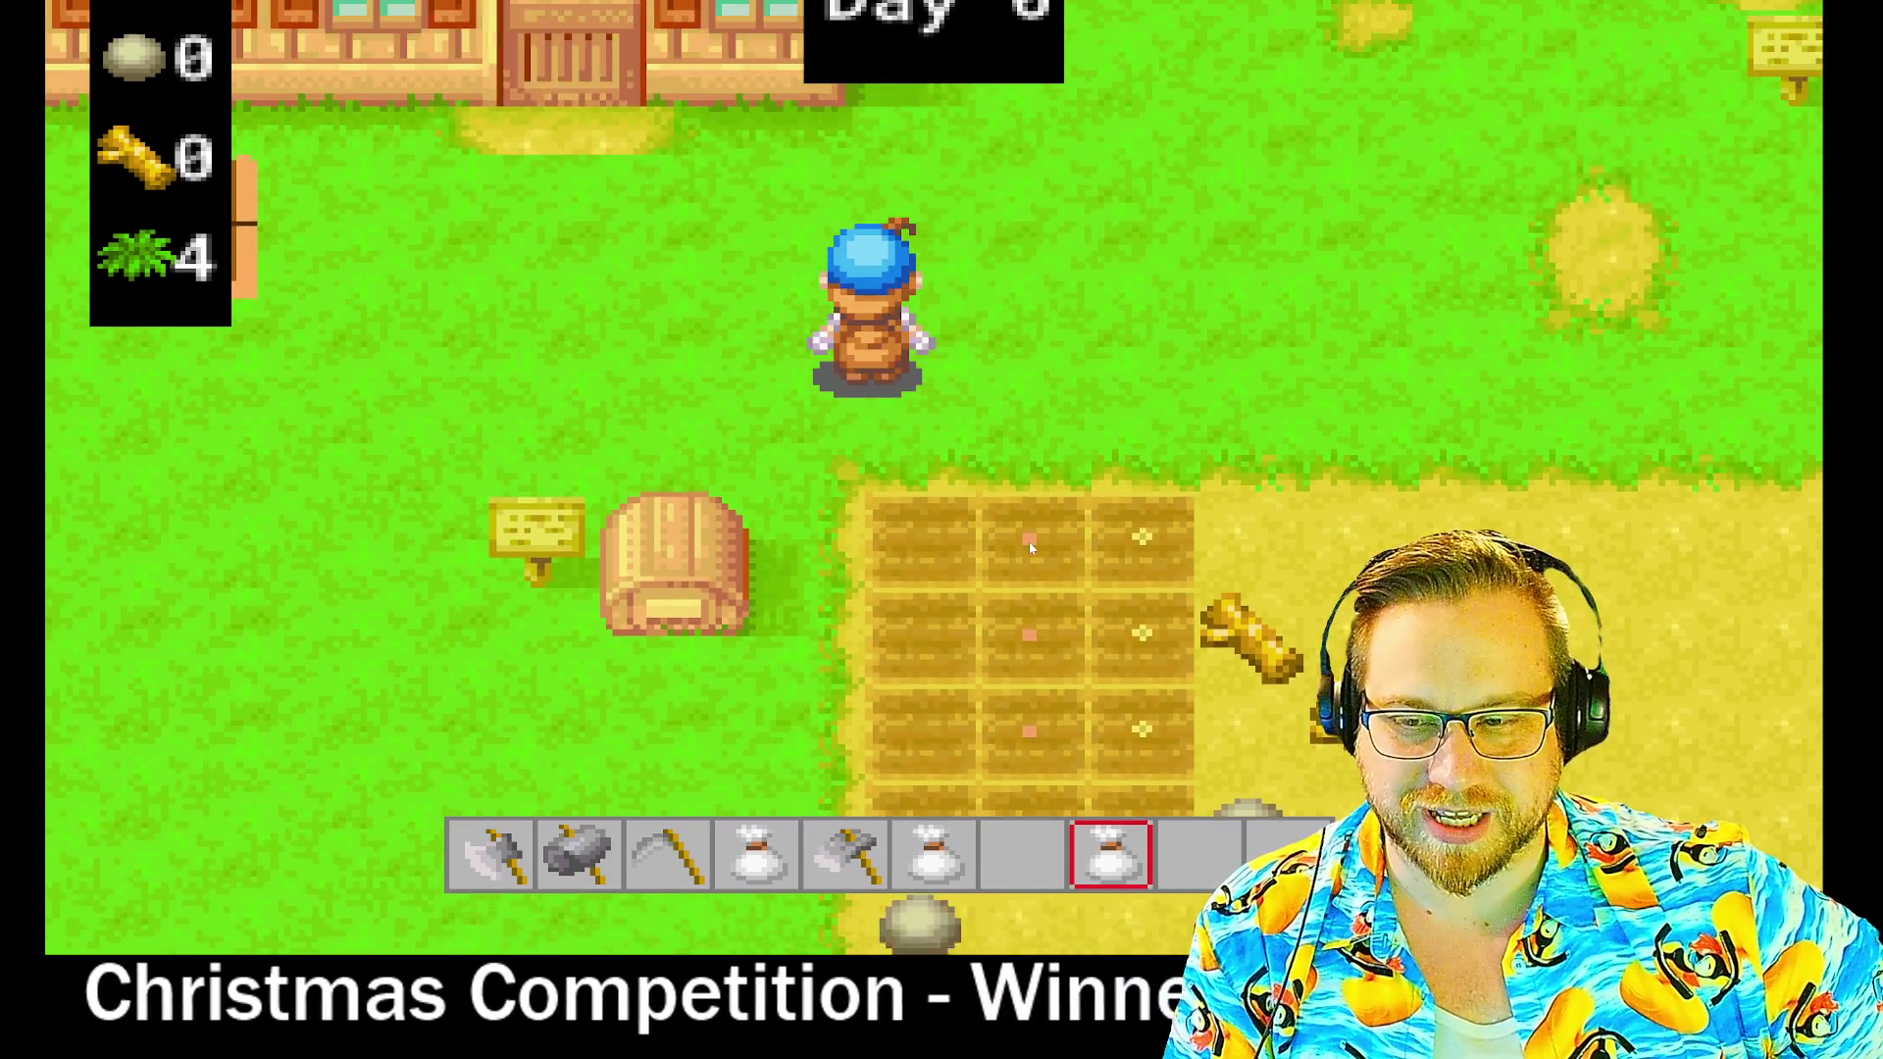
pyautogui.press('s')
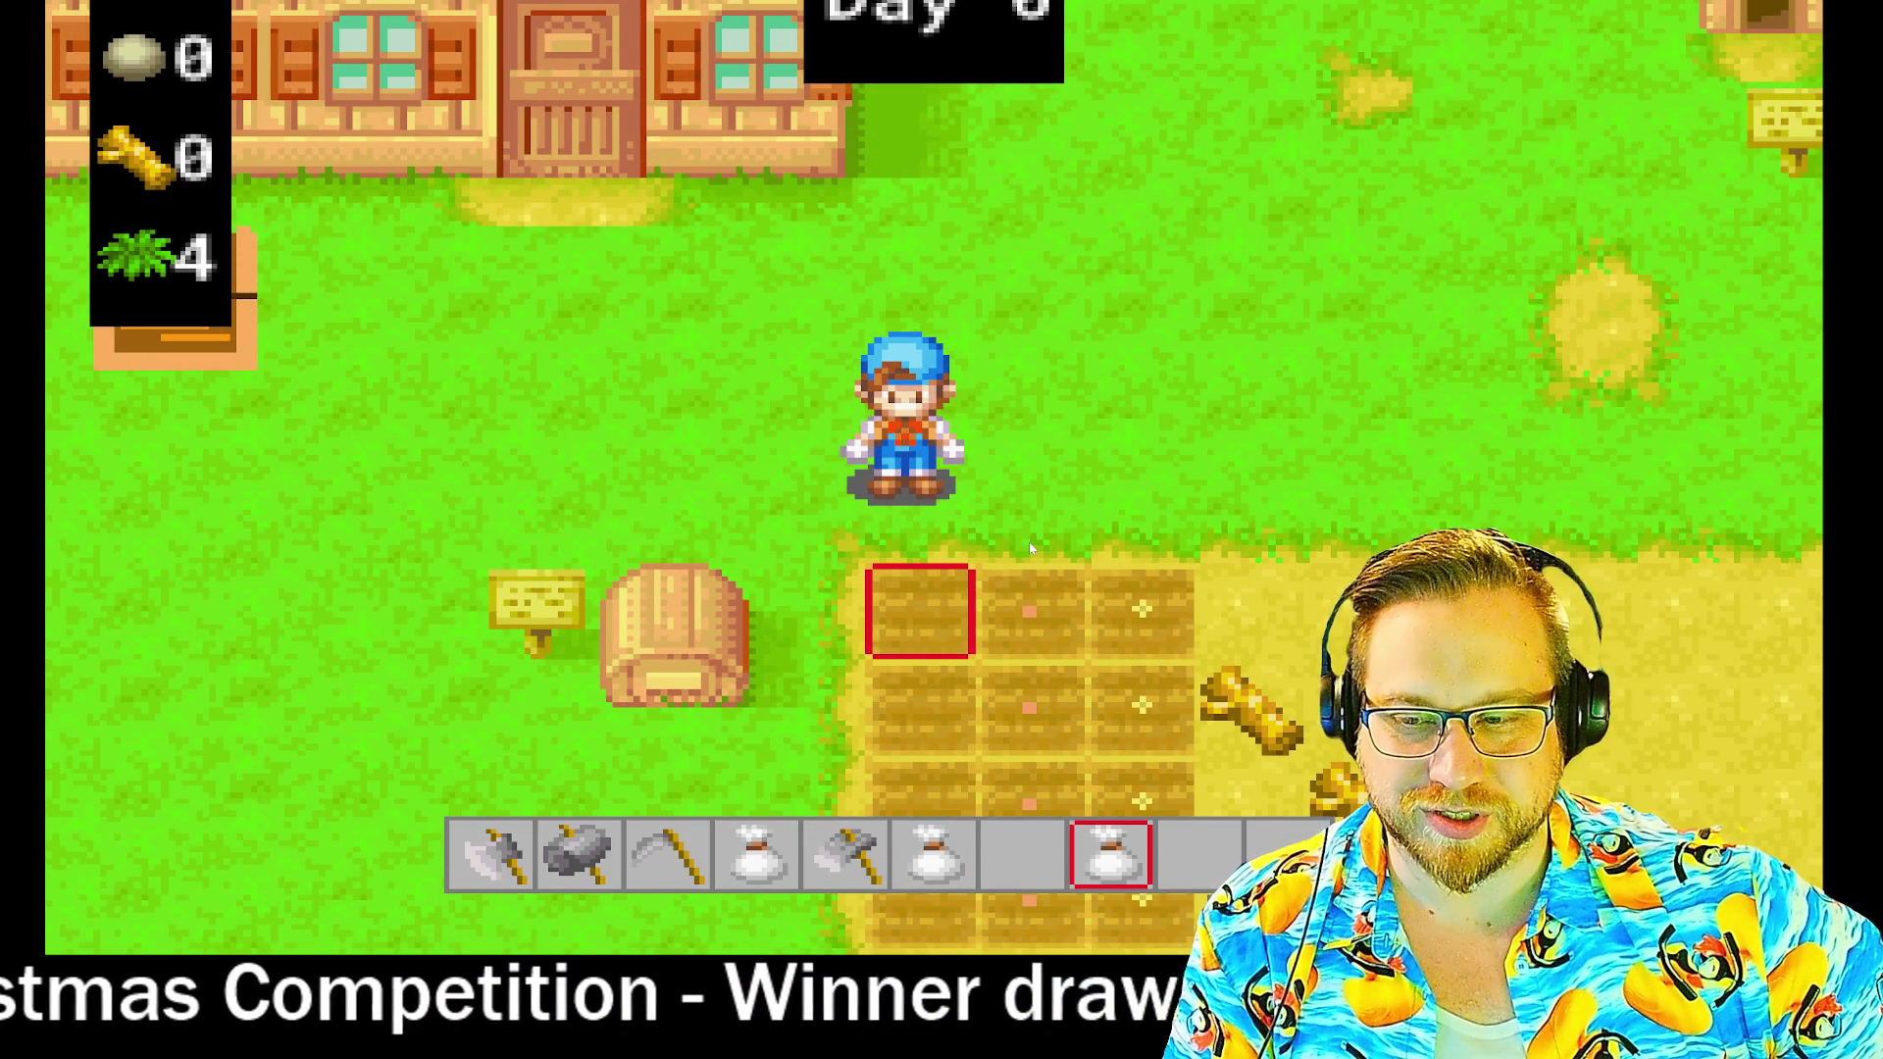
pyautogui.press('s')
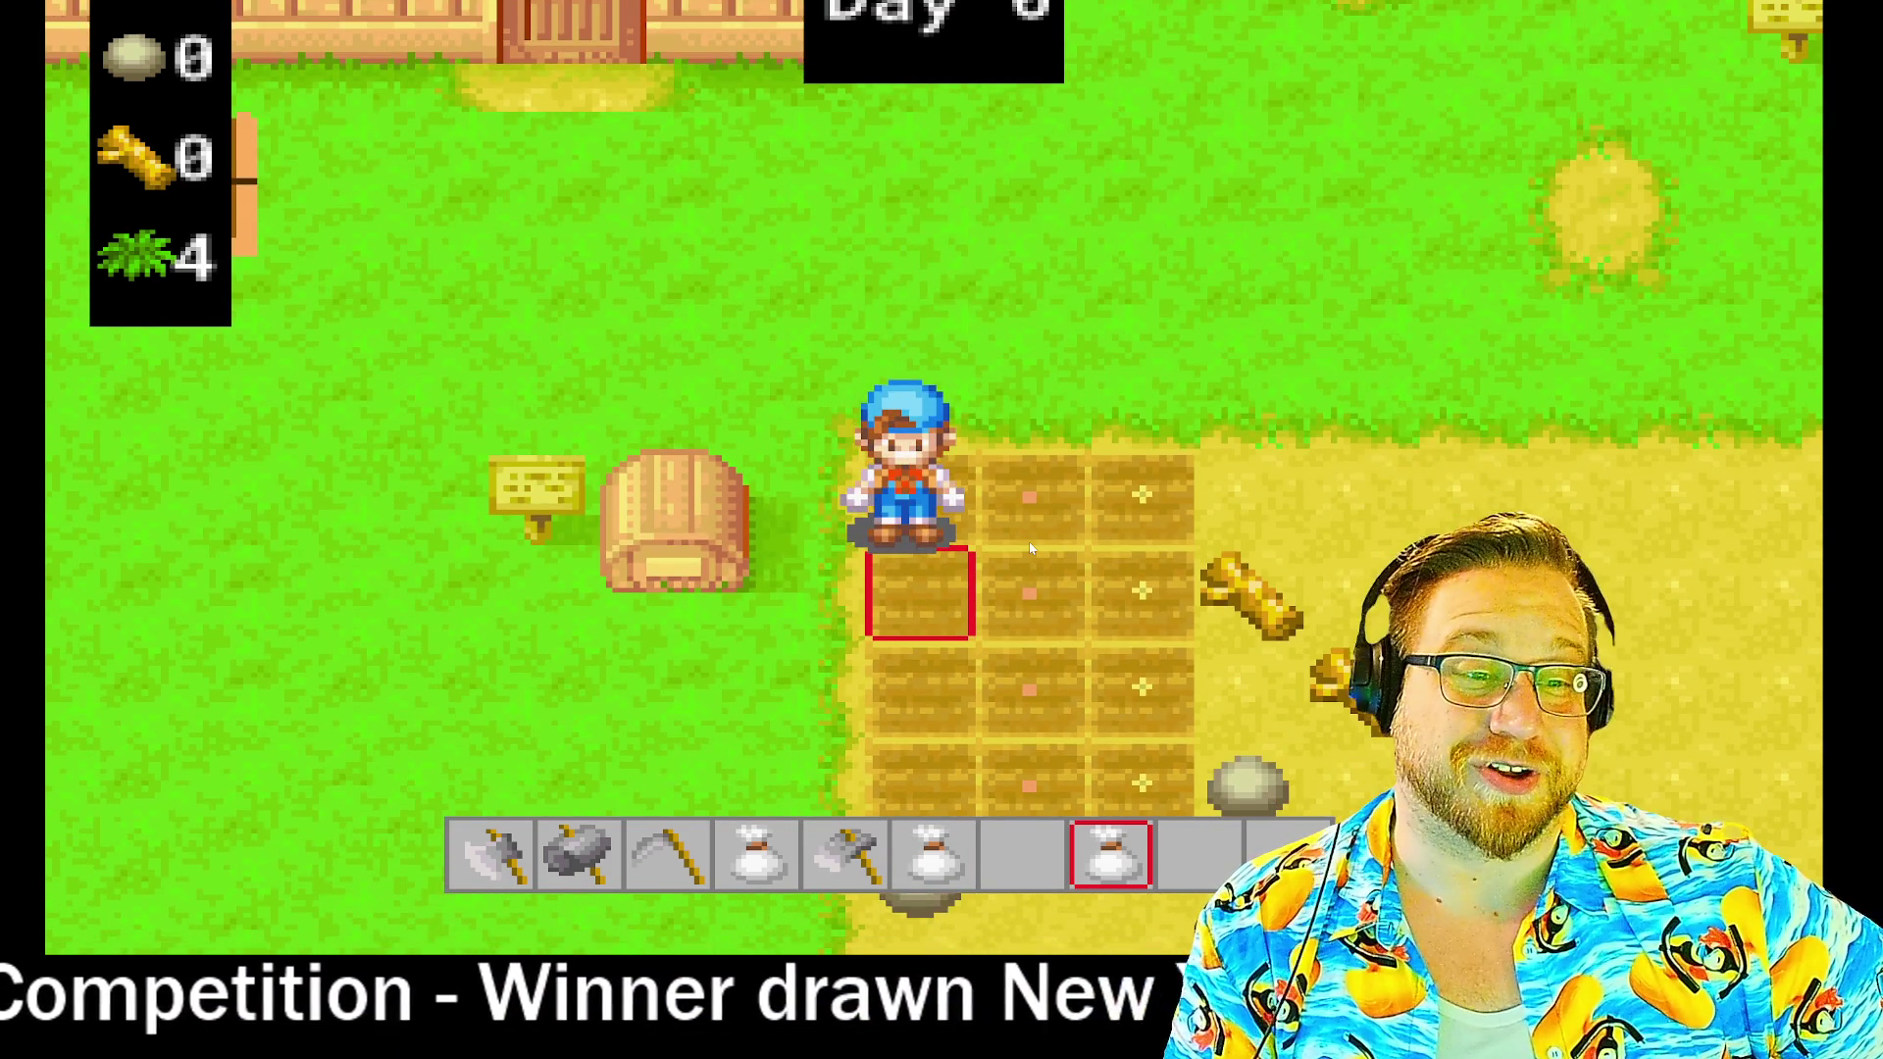
pyautogui.press('space')
pyautogui.press('s')
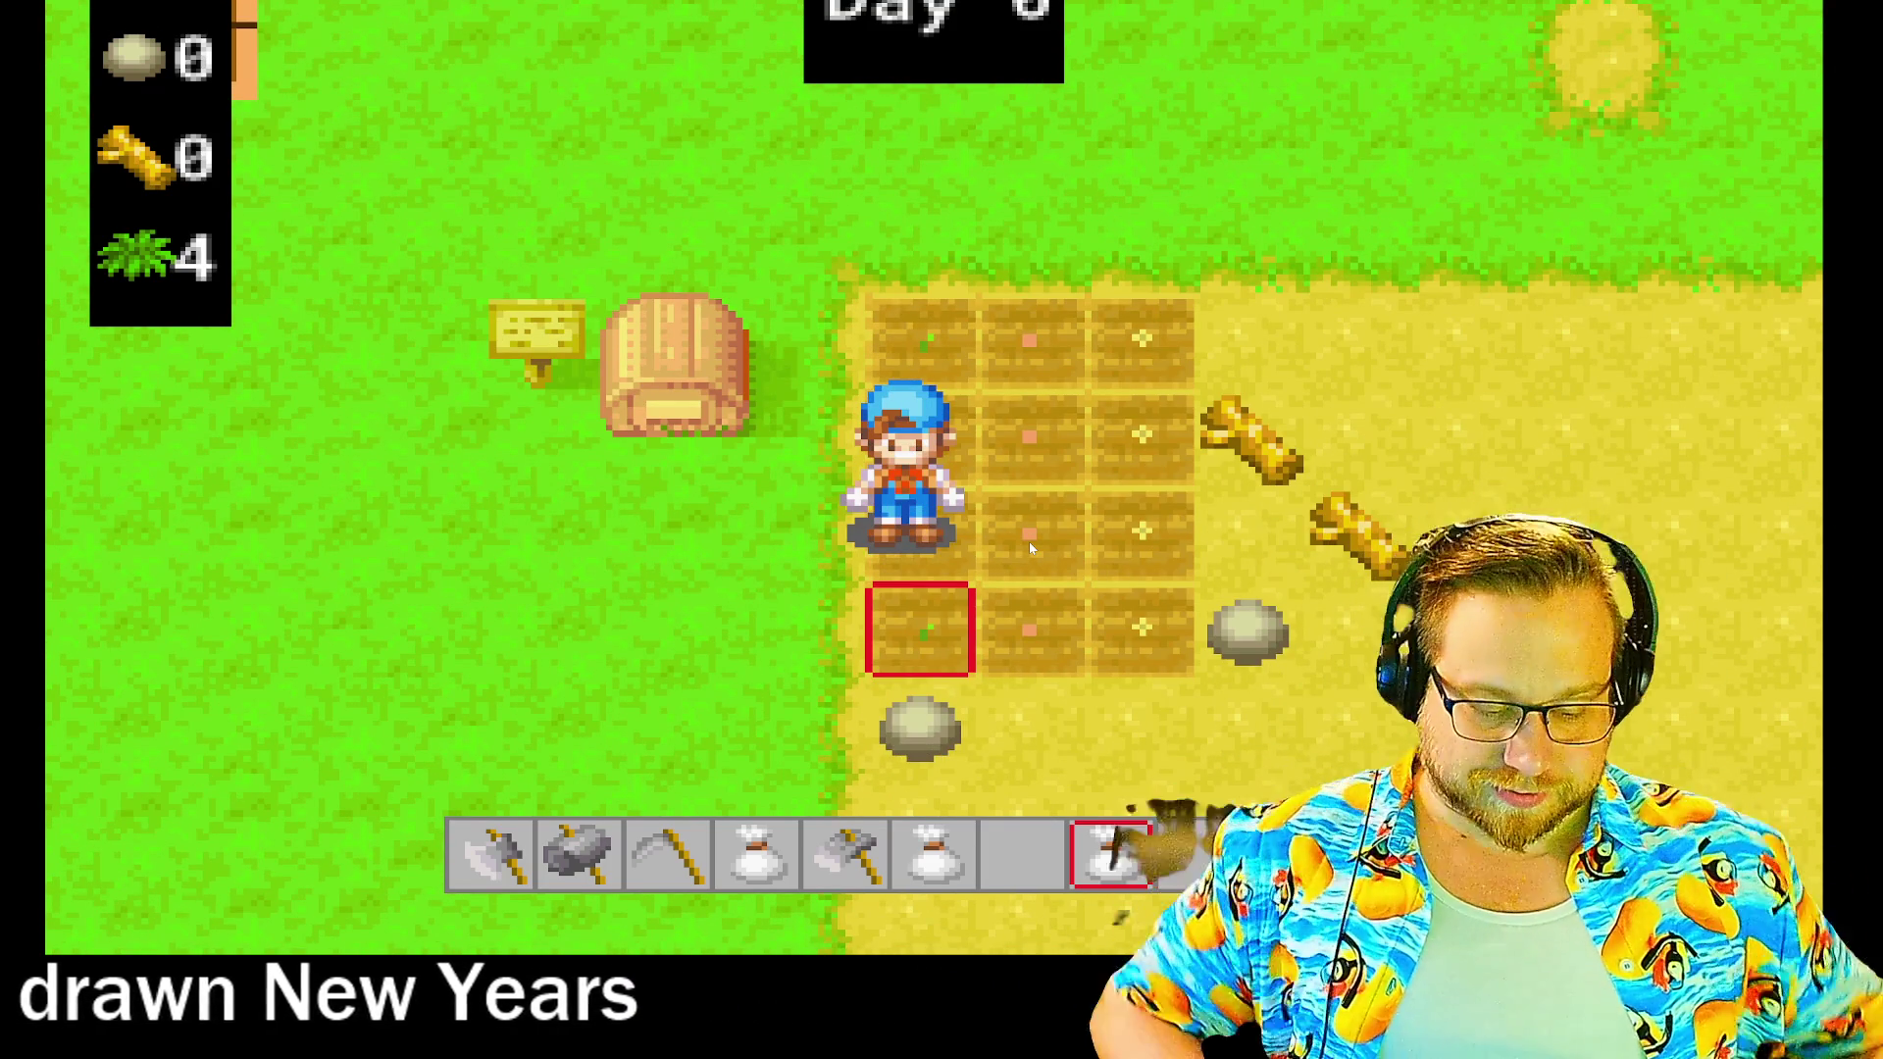
# - Walk the farmer left and back right to face the branch and rock
pyautogui.press('a')
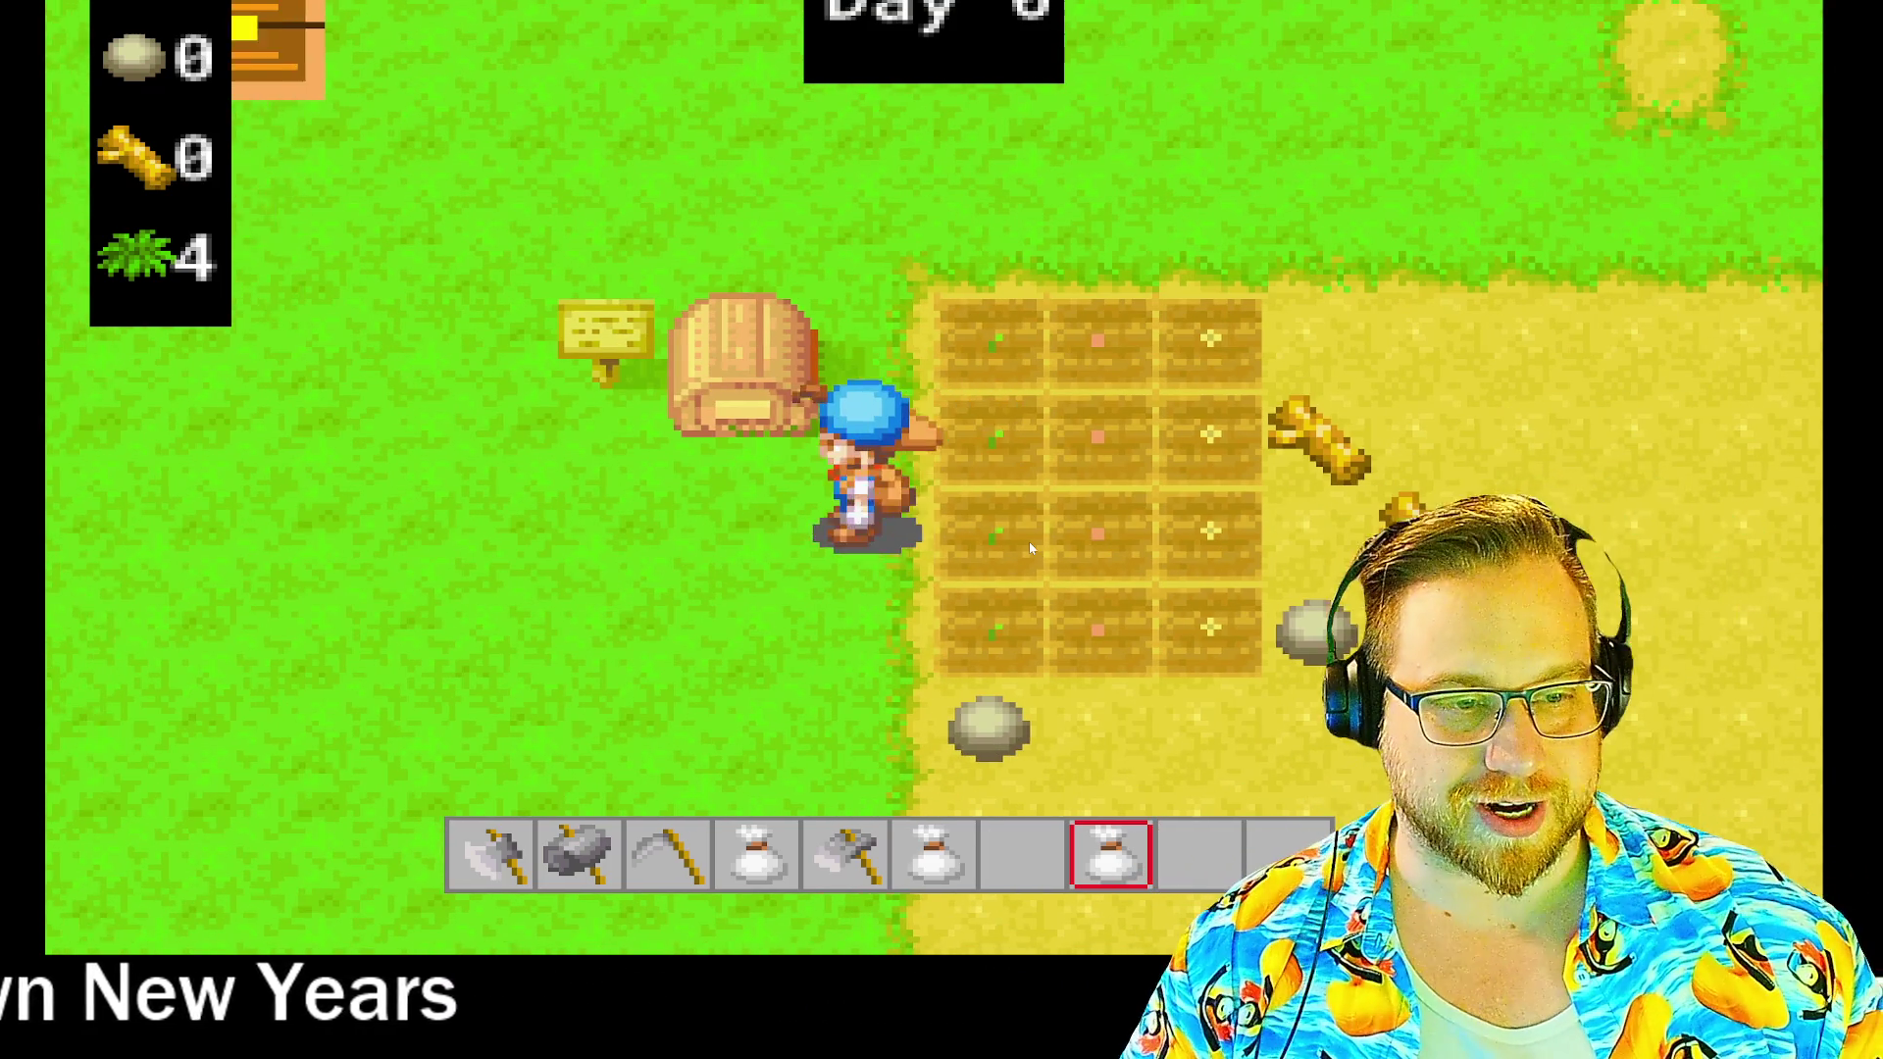
pyautogui.press('a')
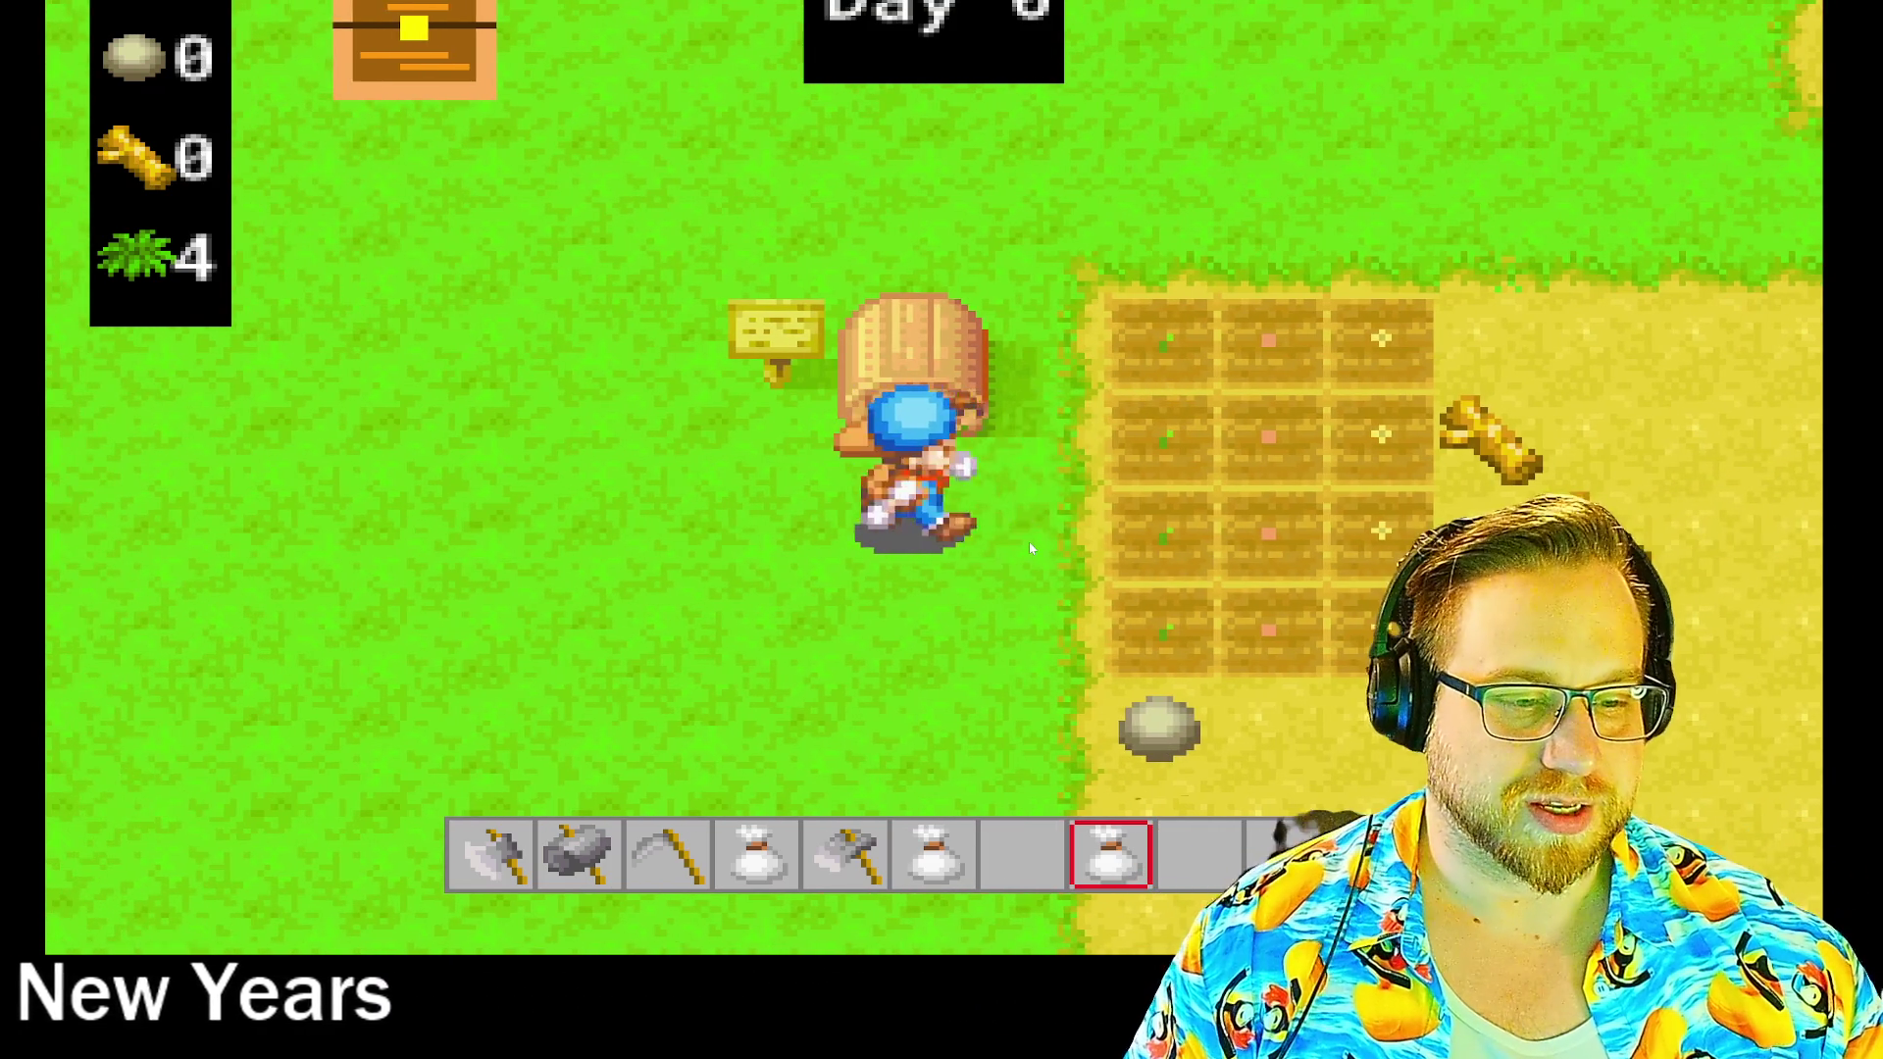
pyautogui.press('s')
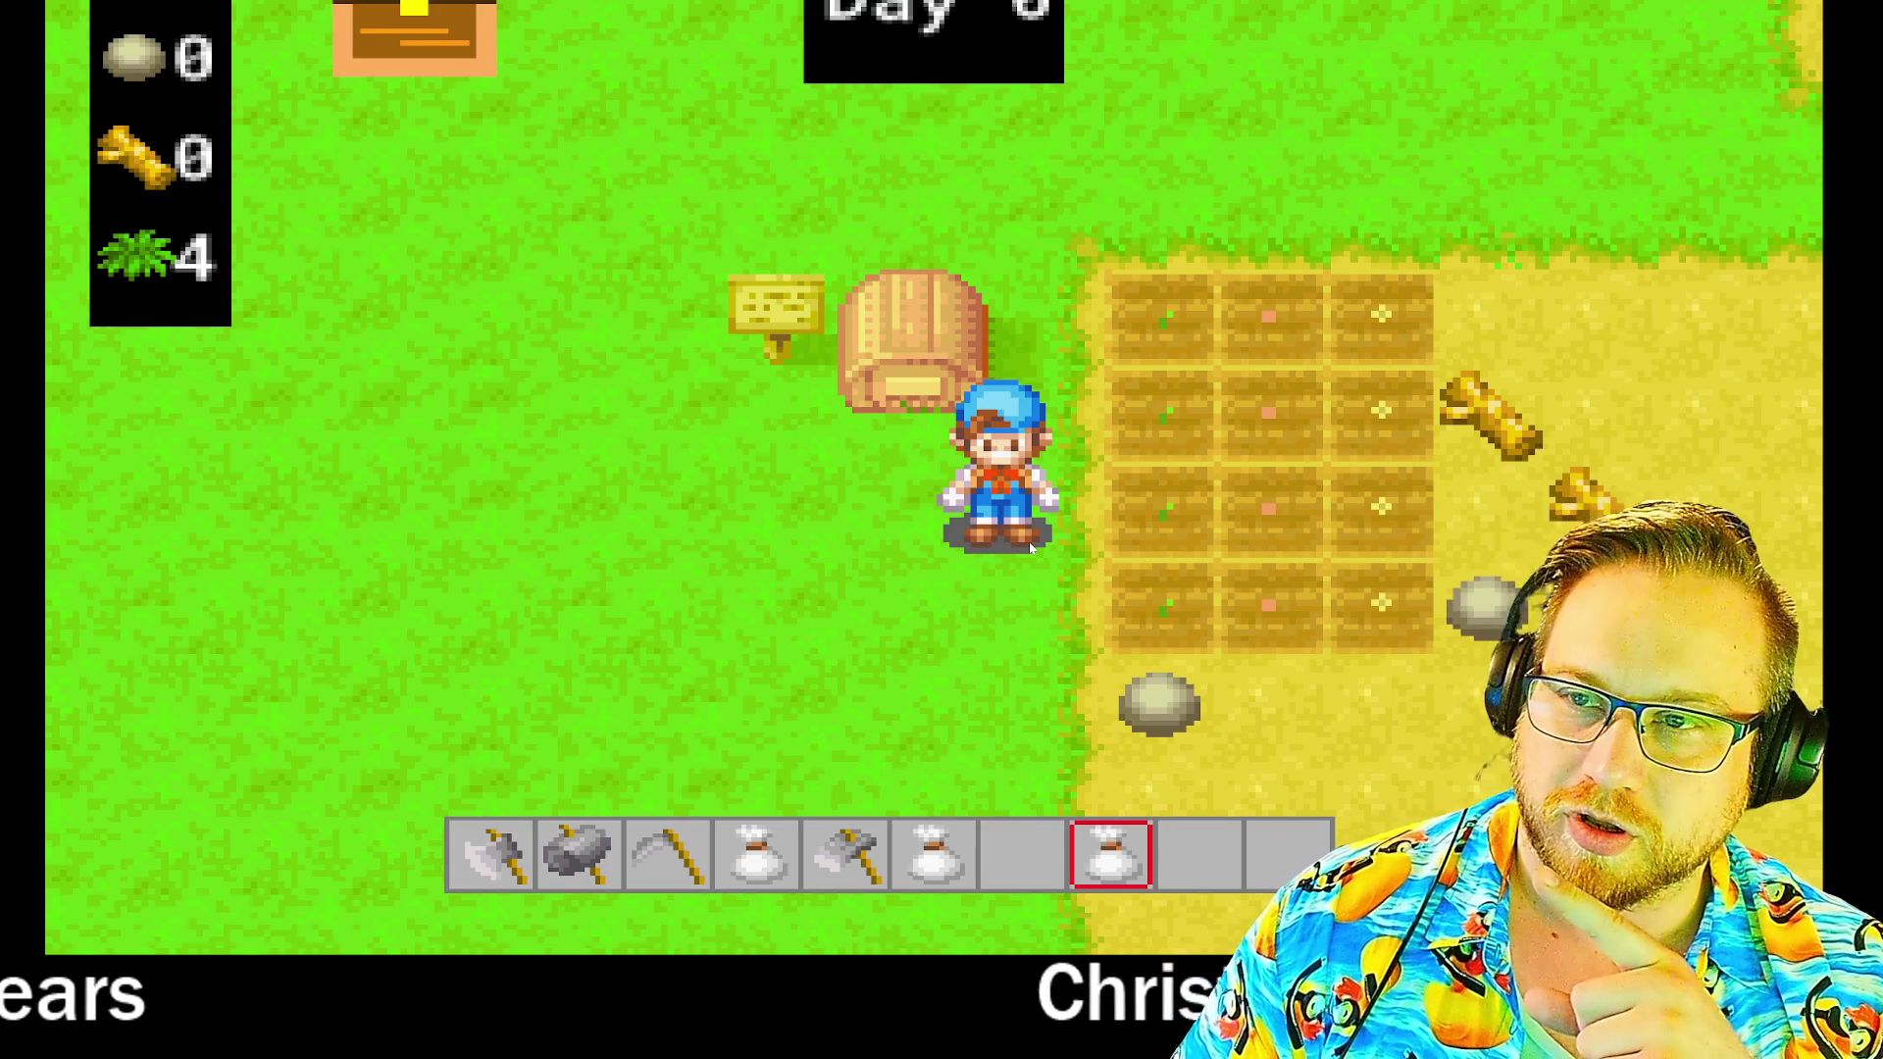
pyautogui.press('d')
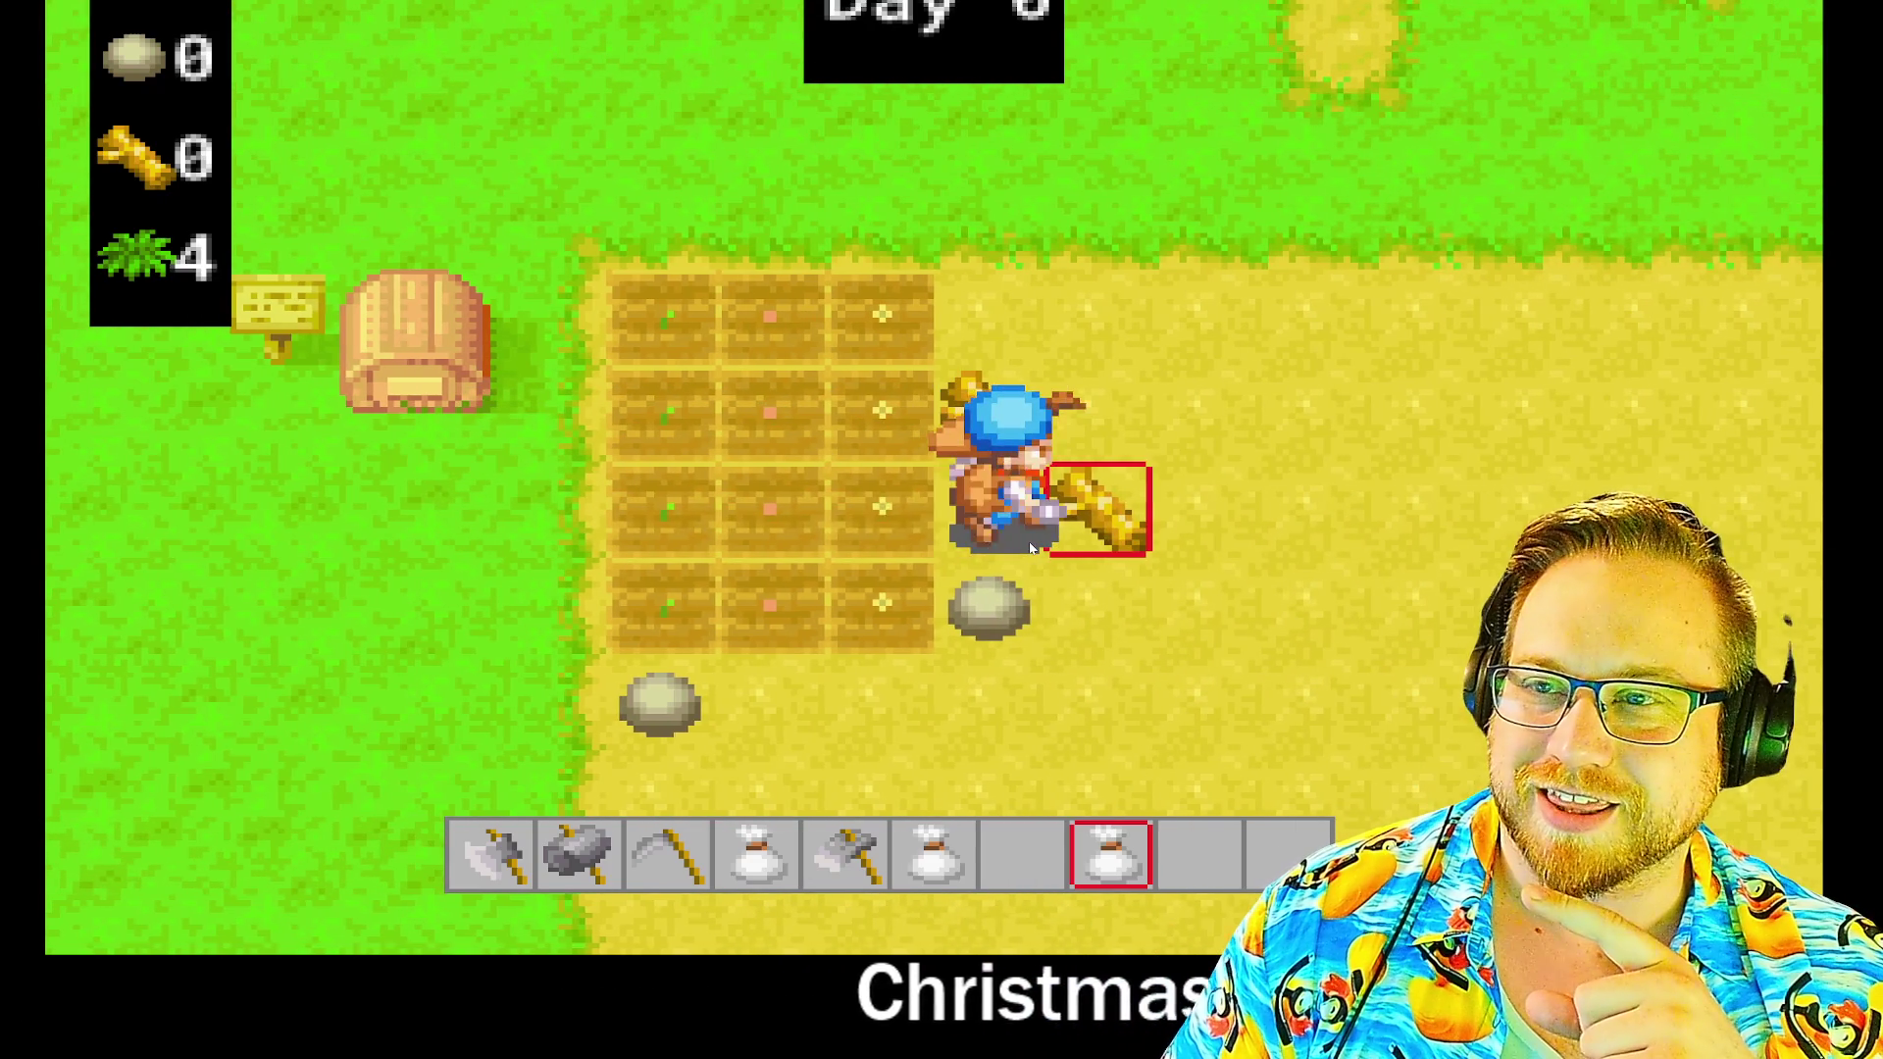
pyautogui.press('s')
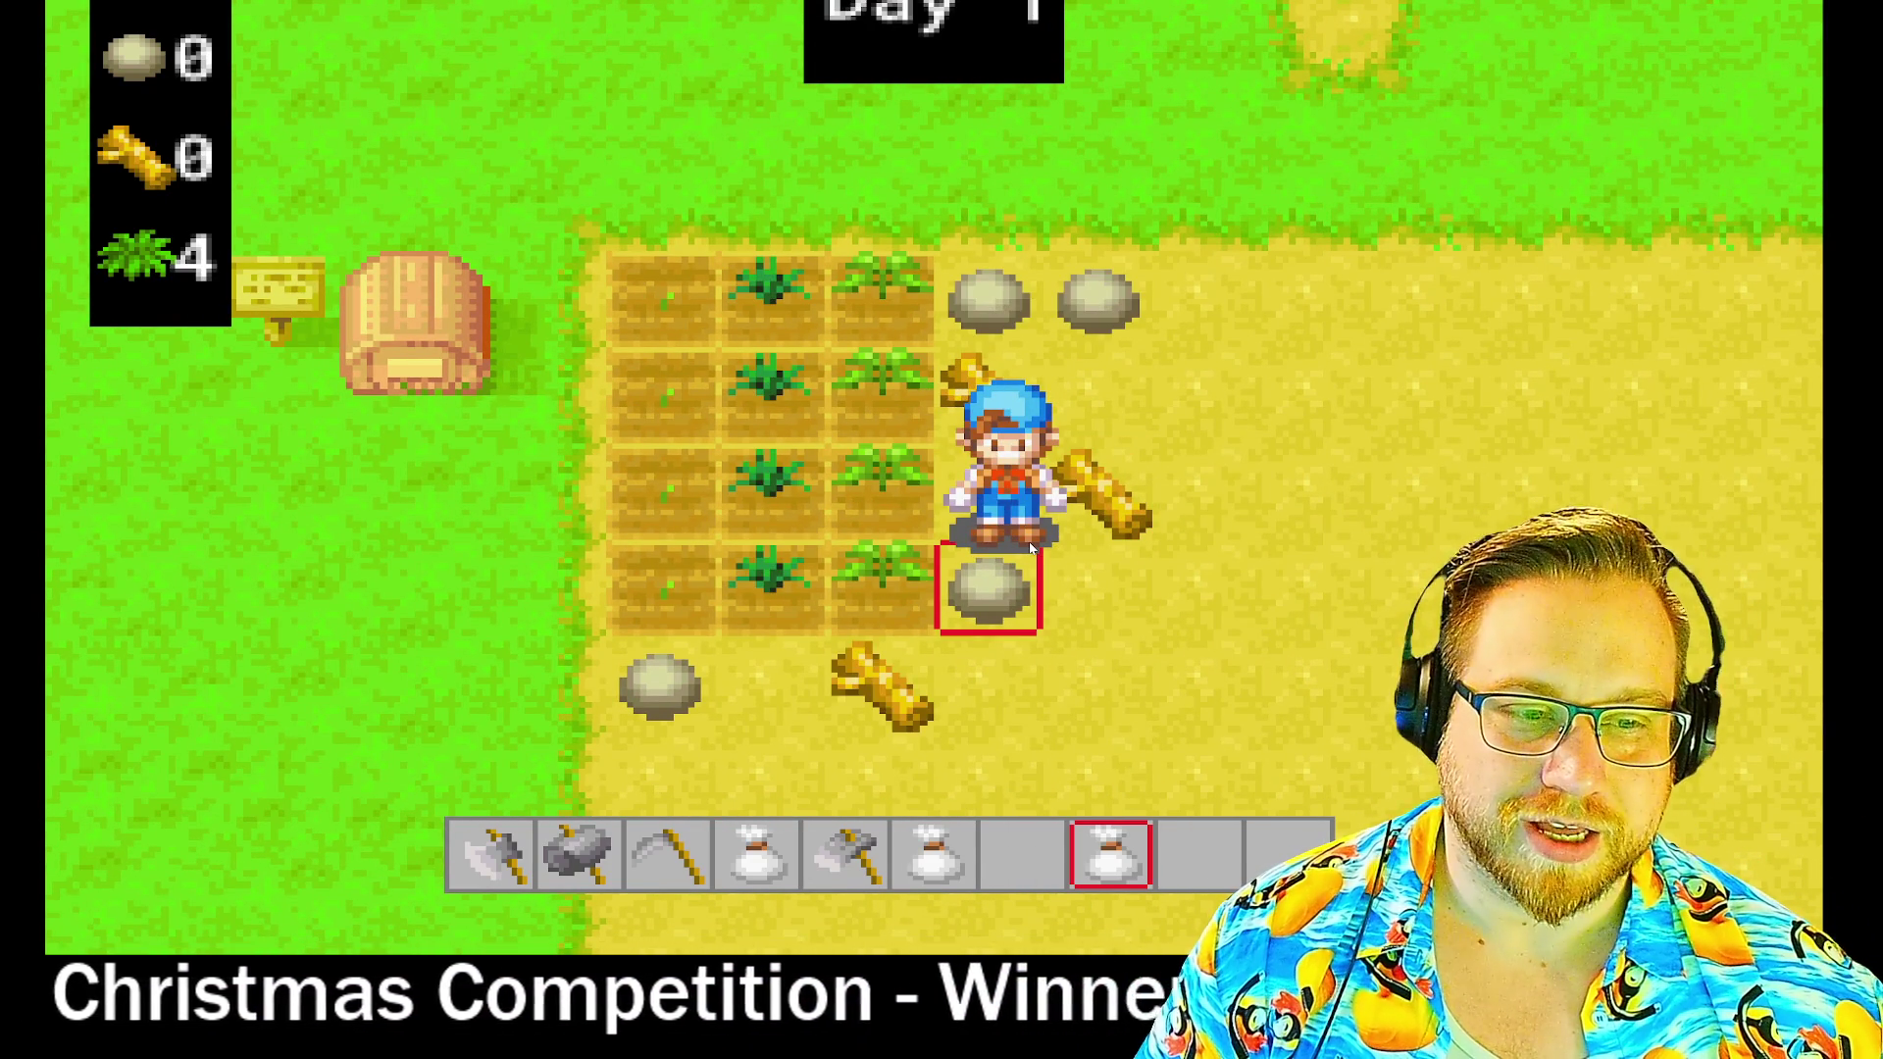
# - Turn the farmer between the branch, rock and crop plot as days pass
pyautogui.press('a')
pyautogui.press('d')
pyautogui.press('s')
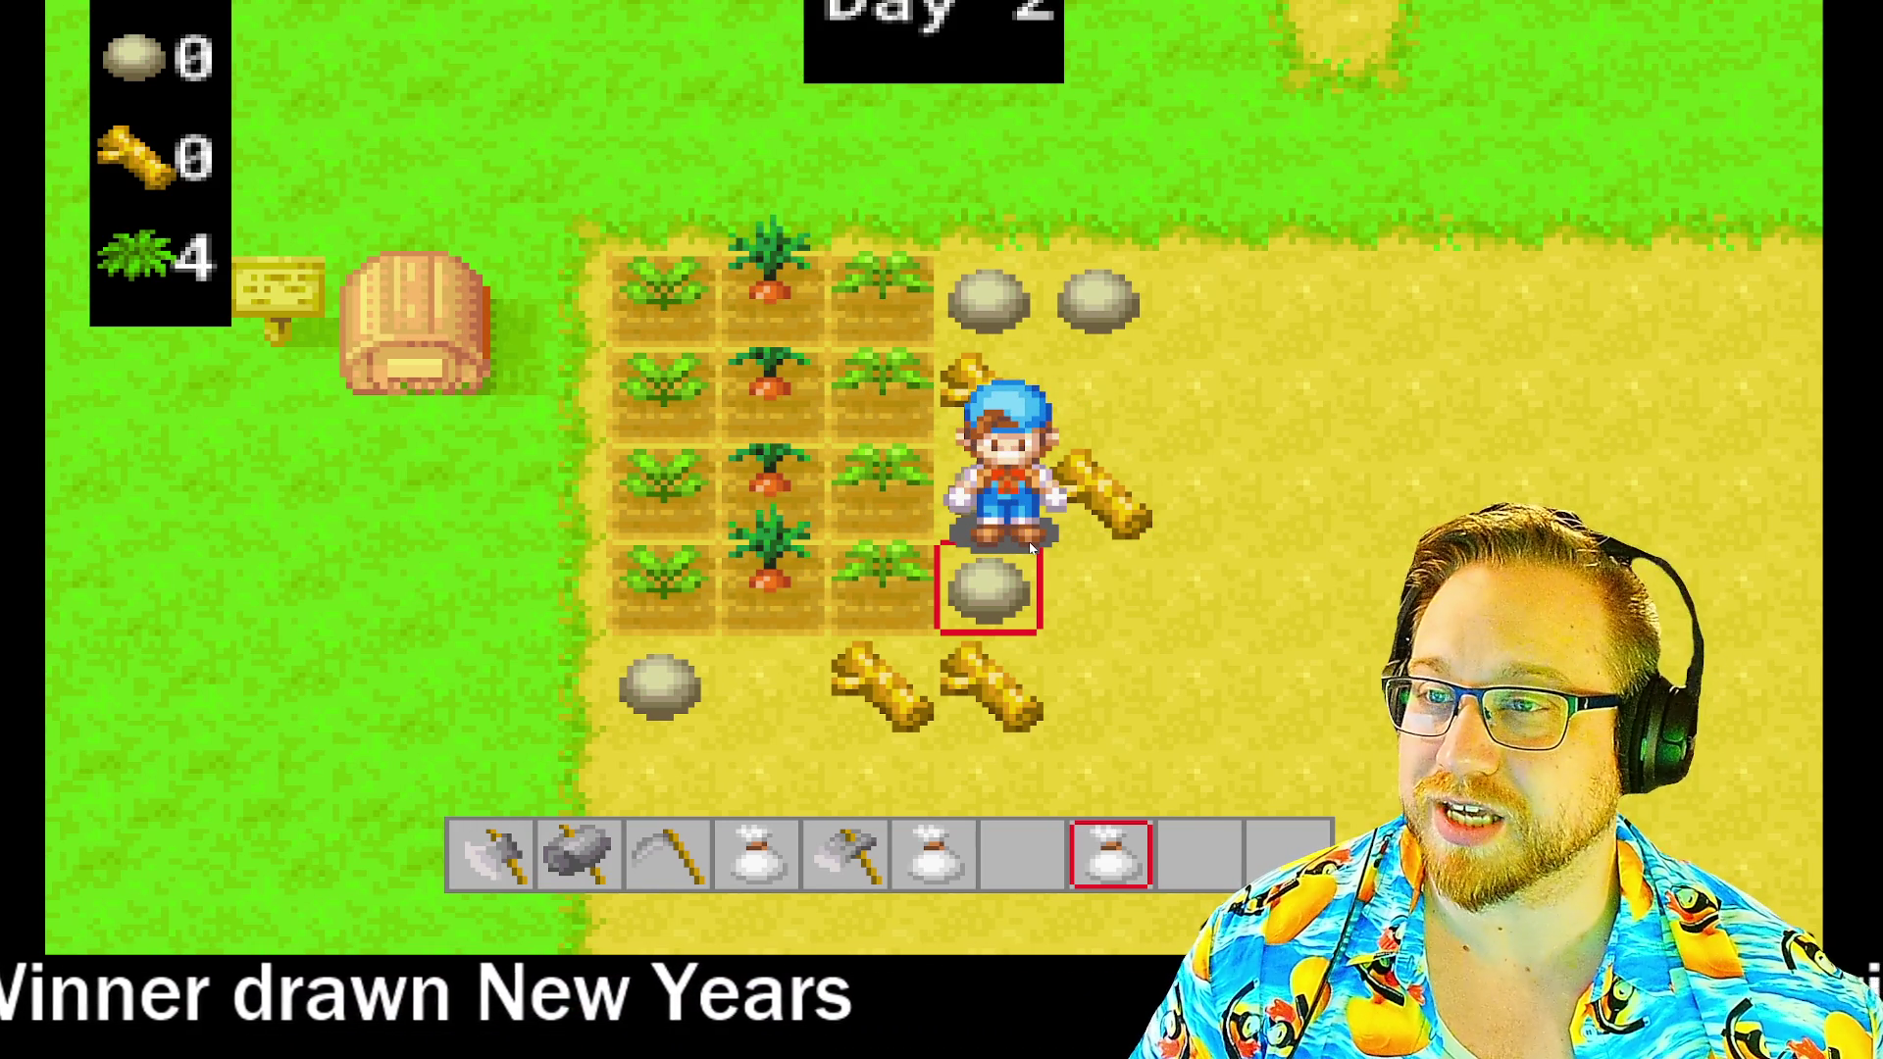
pyautogui.press('a')
pyautogui.press('w')
pyautogui.press('s')
pyautogui.press('w')
pyautogui.press('d')
# - Keep facing the branch and crop tiles until Day 7, then open Windows search
pyautogui.press('s')
pyautogui.press('a')
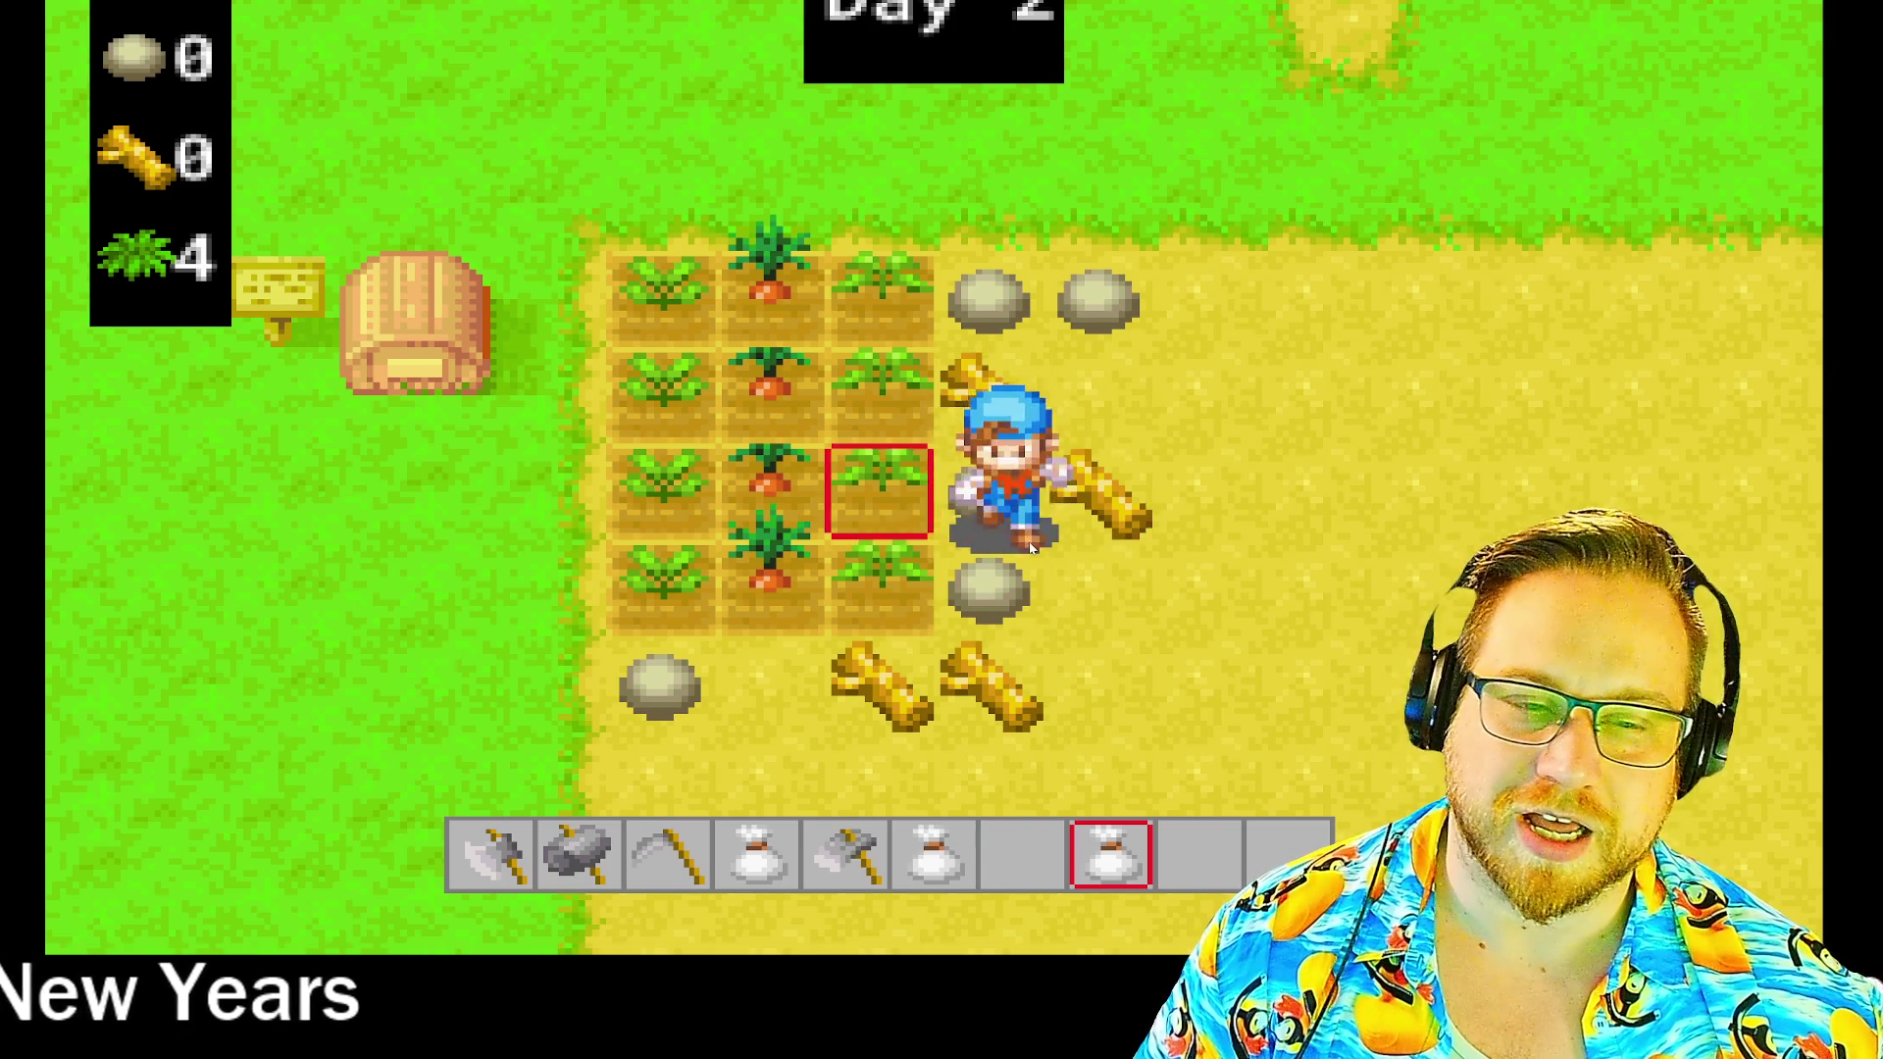
pyautogui.press('d')
pyautogui.press('a')
pyautogui.press('d')
pyautogui.press('a')
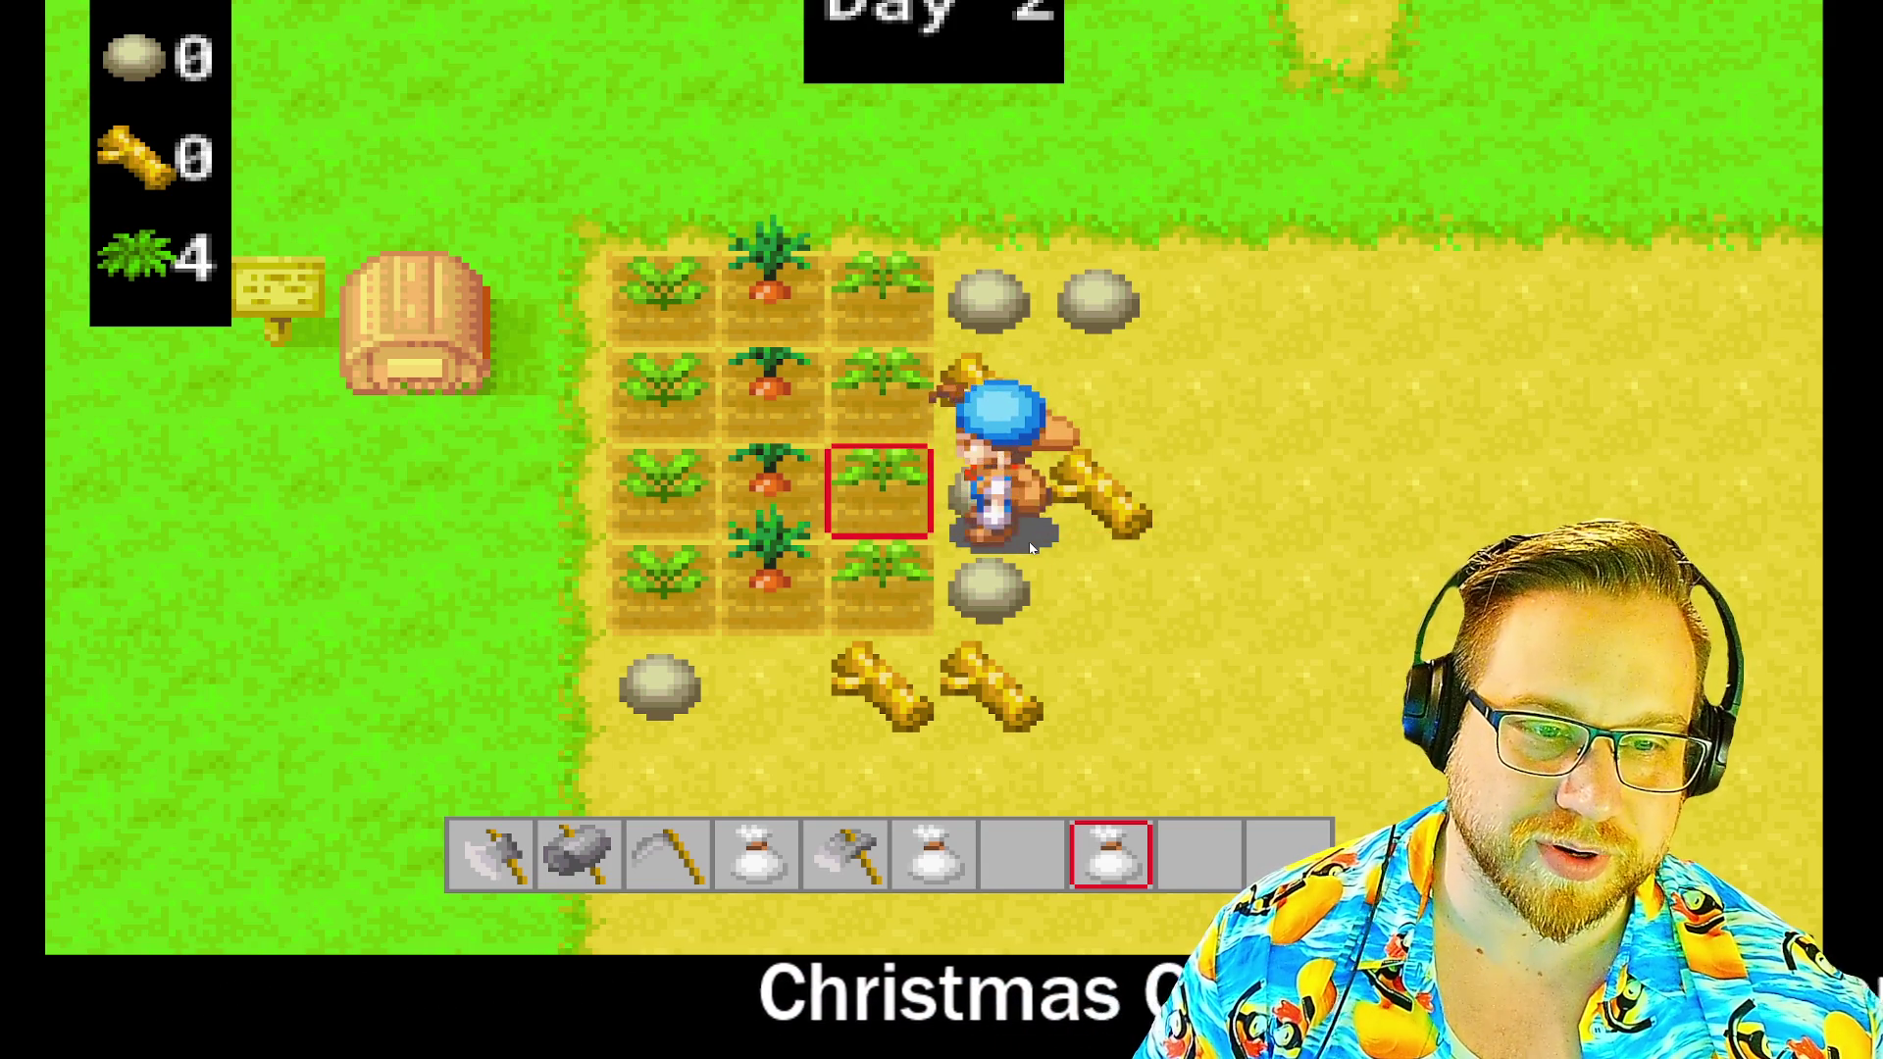
pyautogui.press('d')
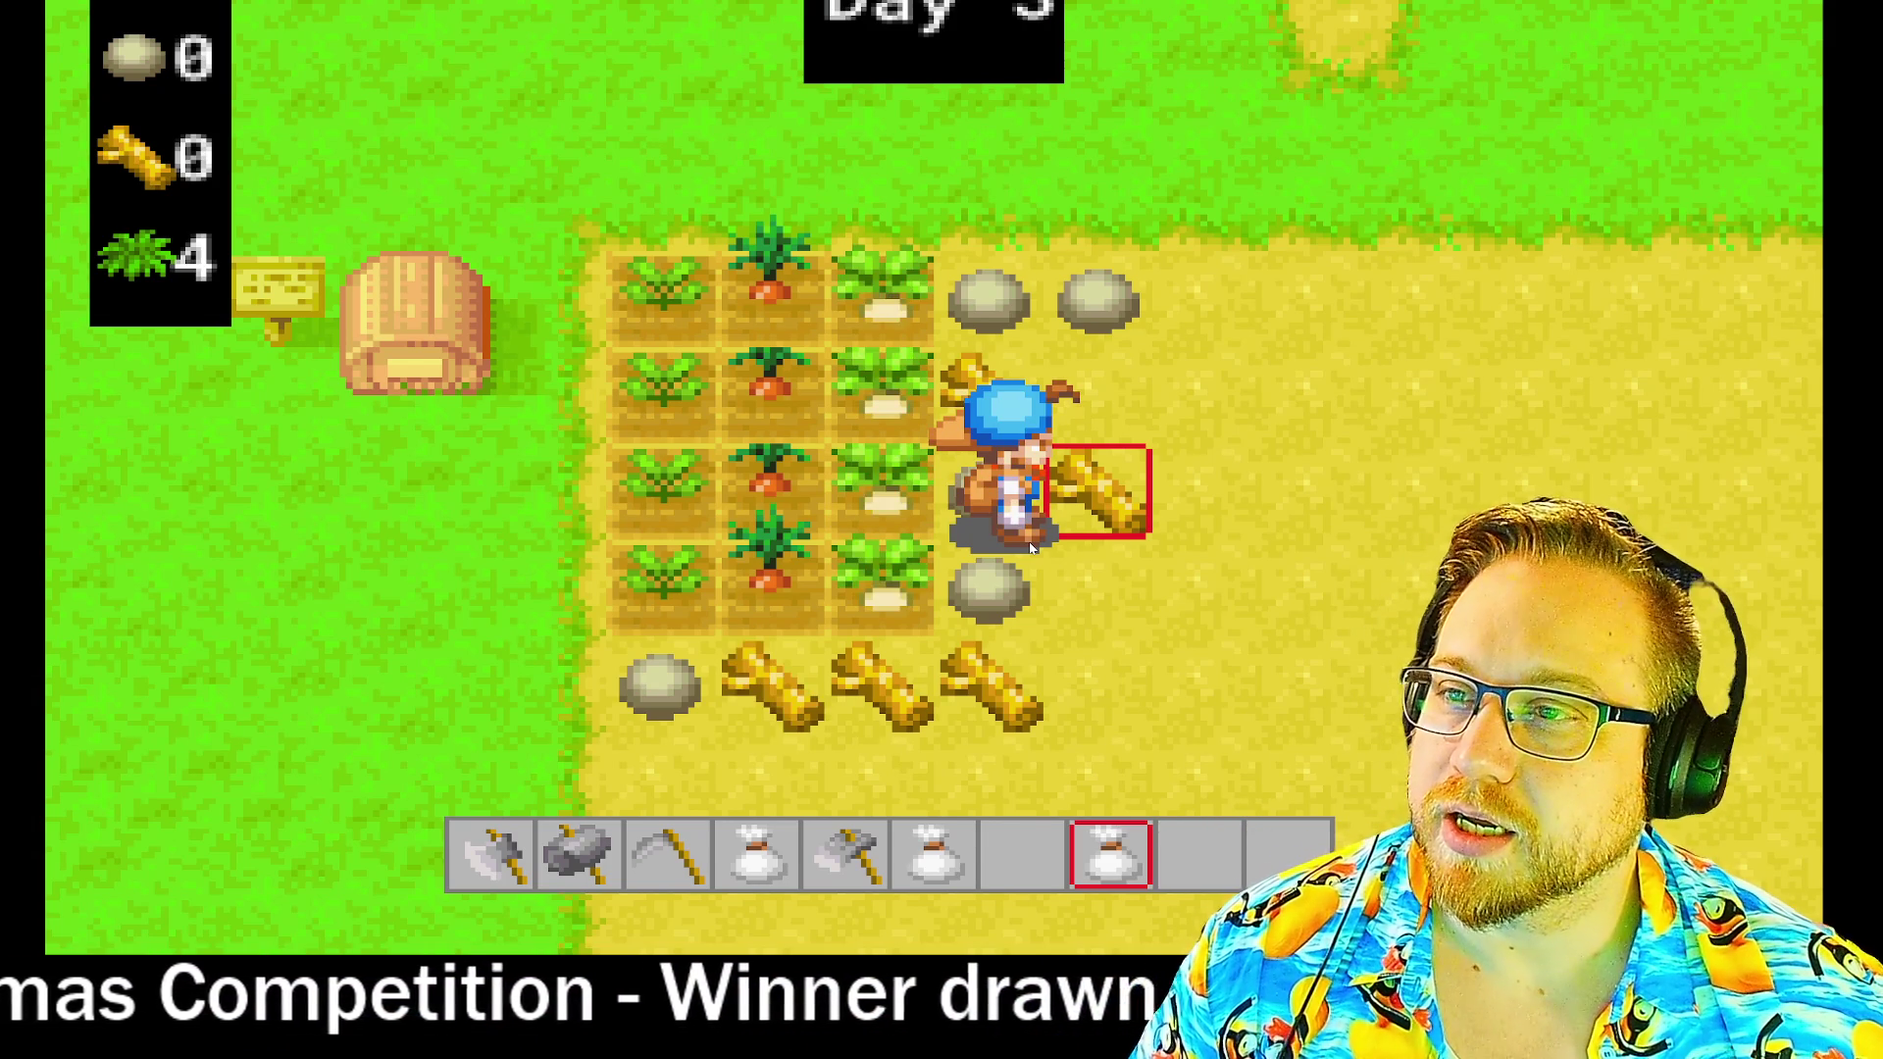
pyautogui.press('Left')
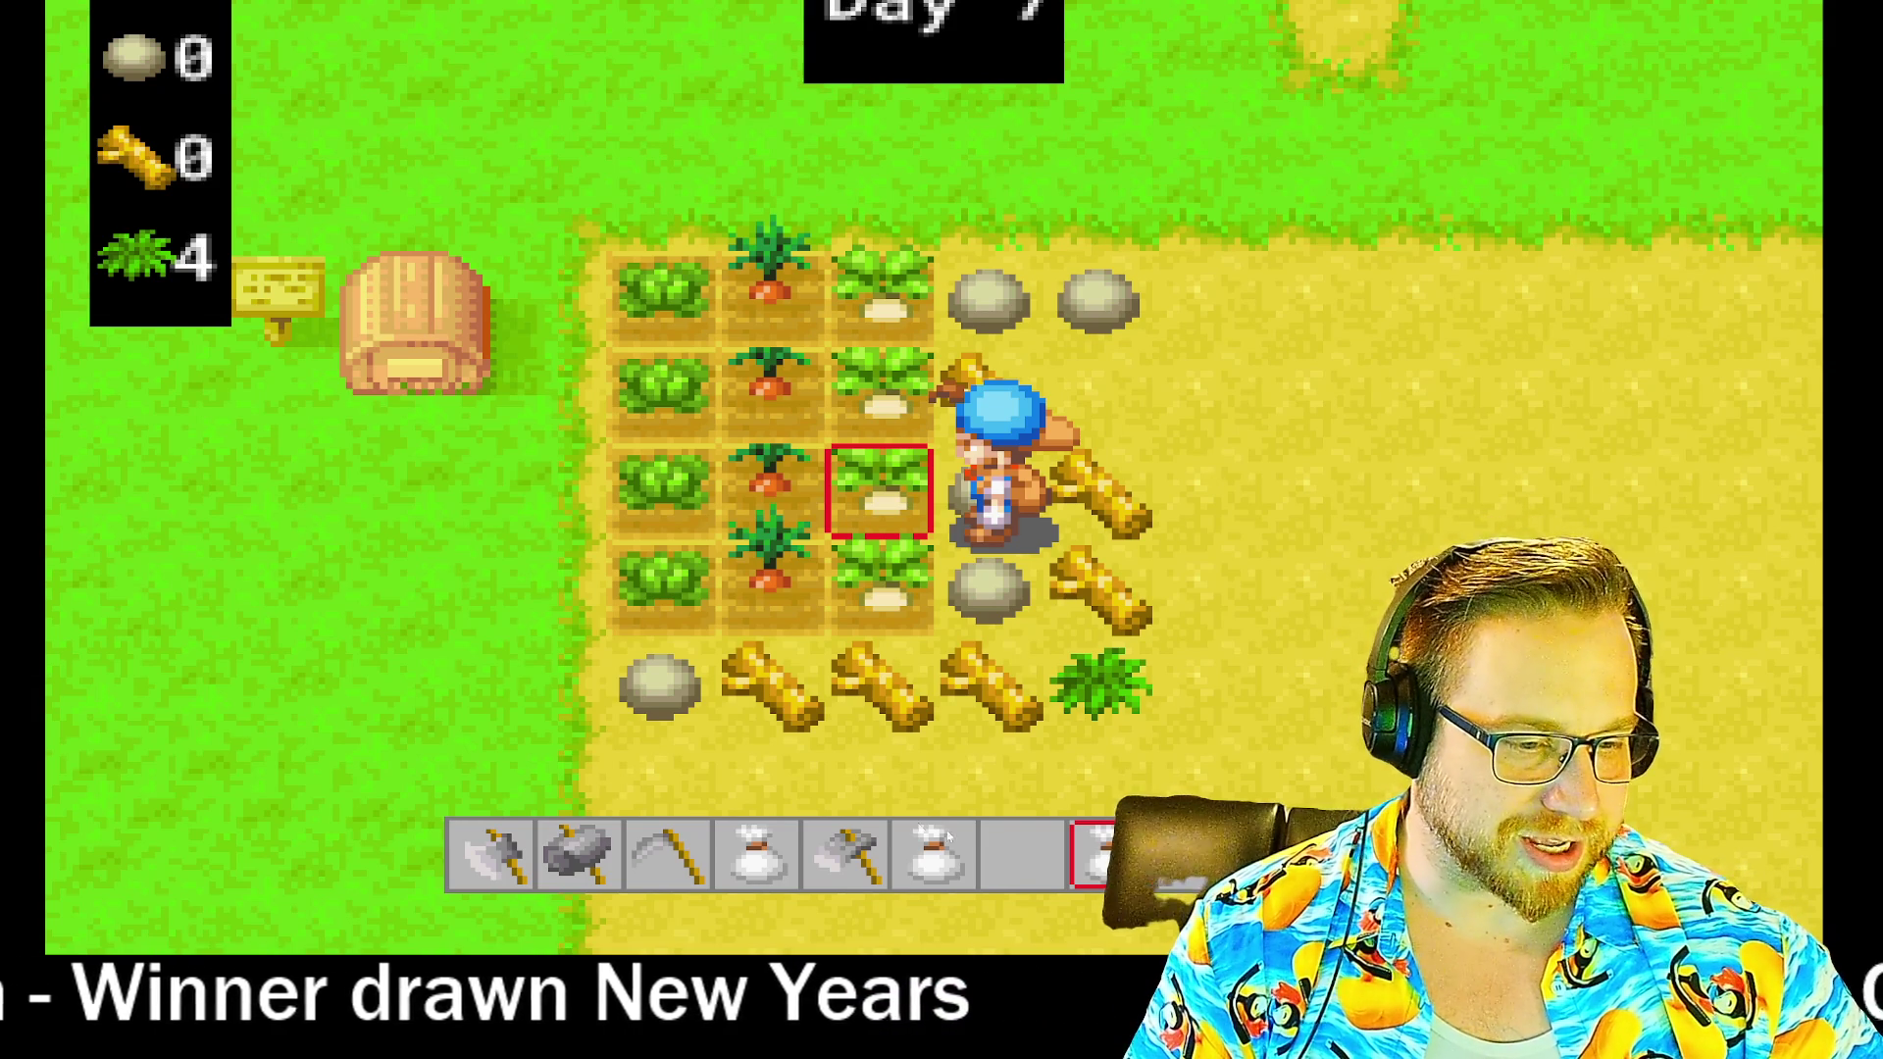
pyautogui.press('super+s')
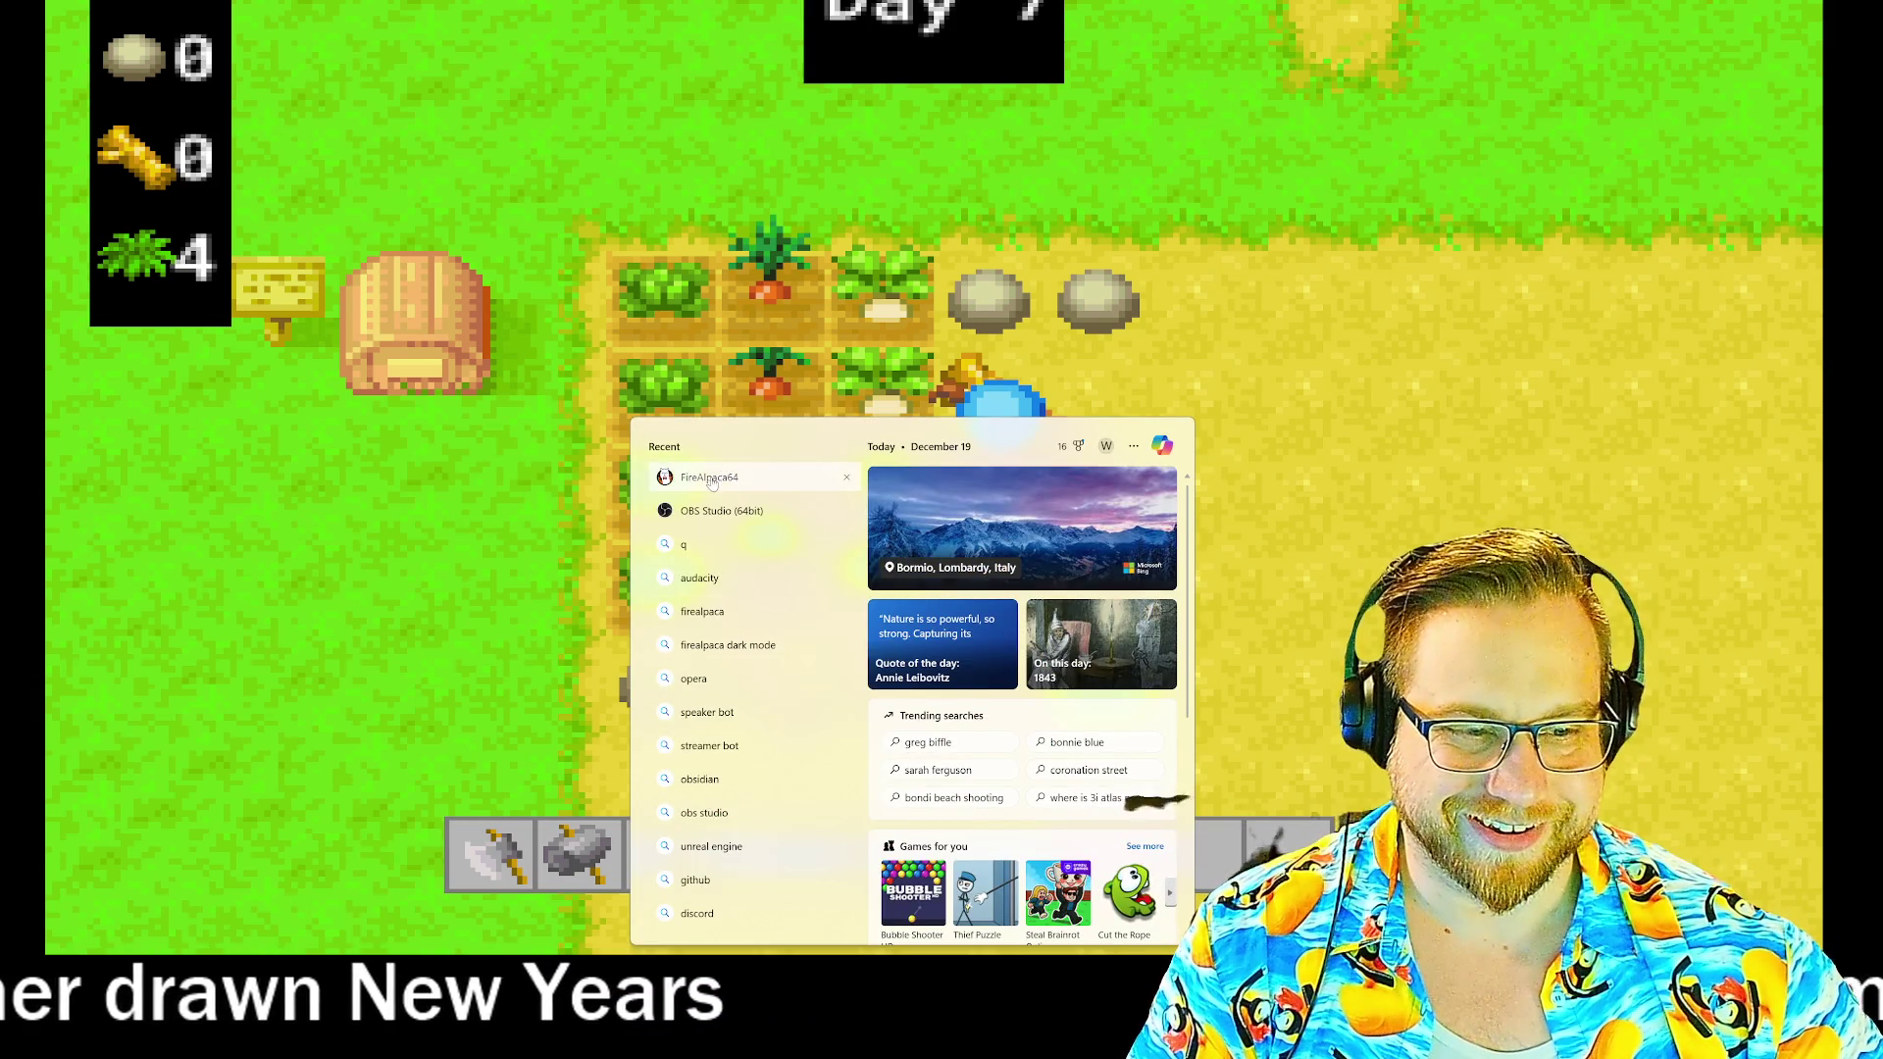
# - Launch FireAlpaca and create a new 2000 × 2000 px, 350 dpi canvas
pyautogui.click(714, 479)
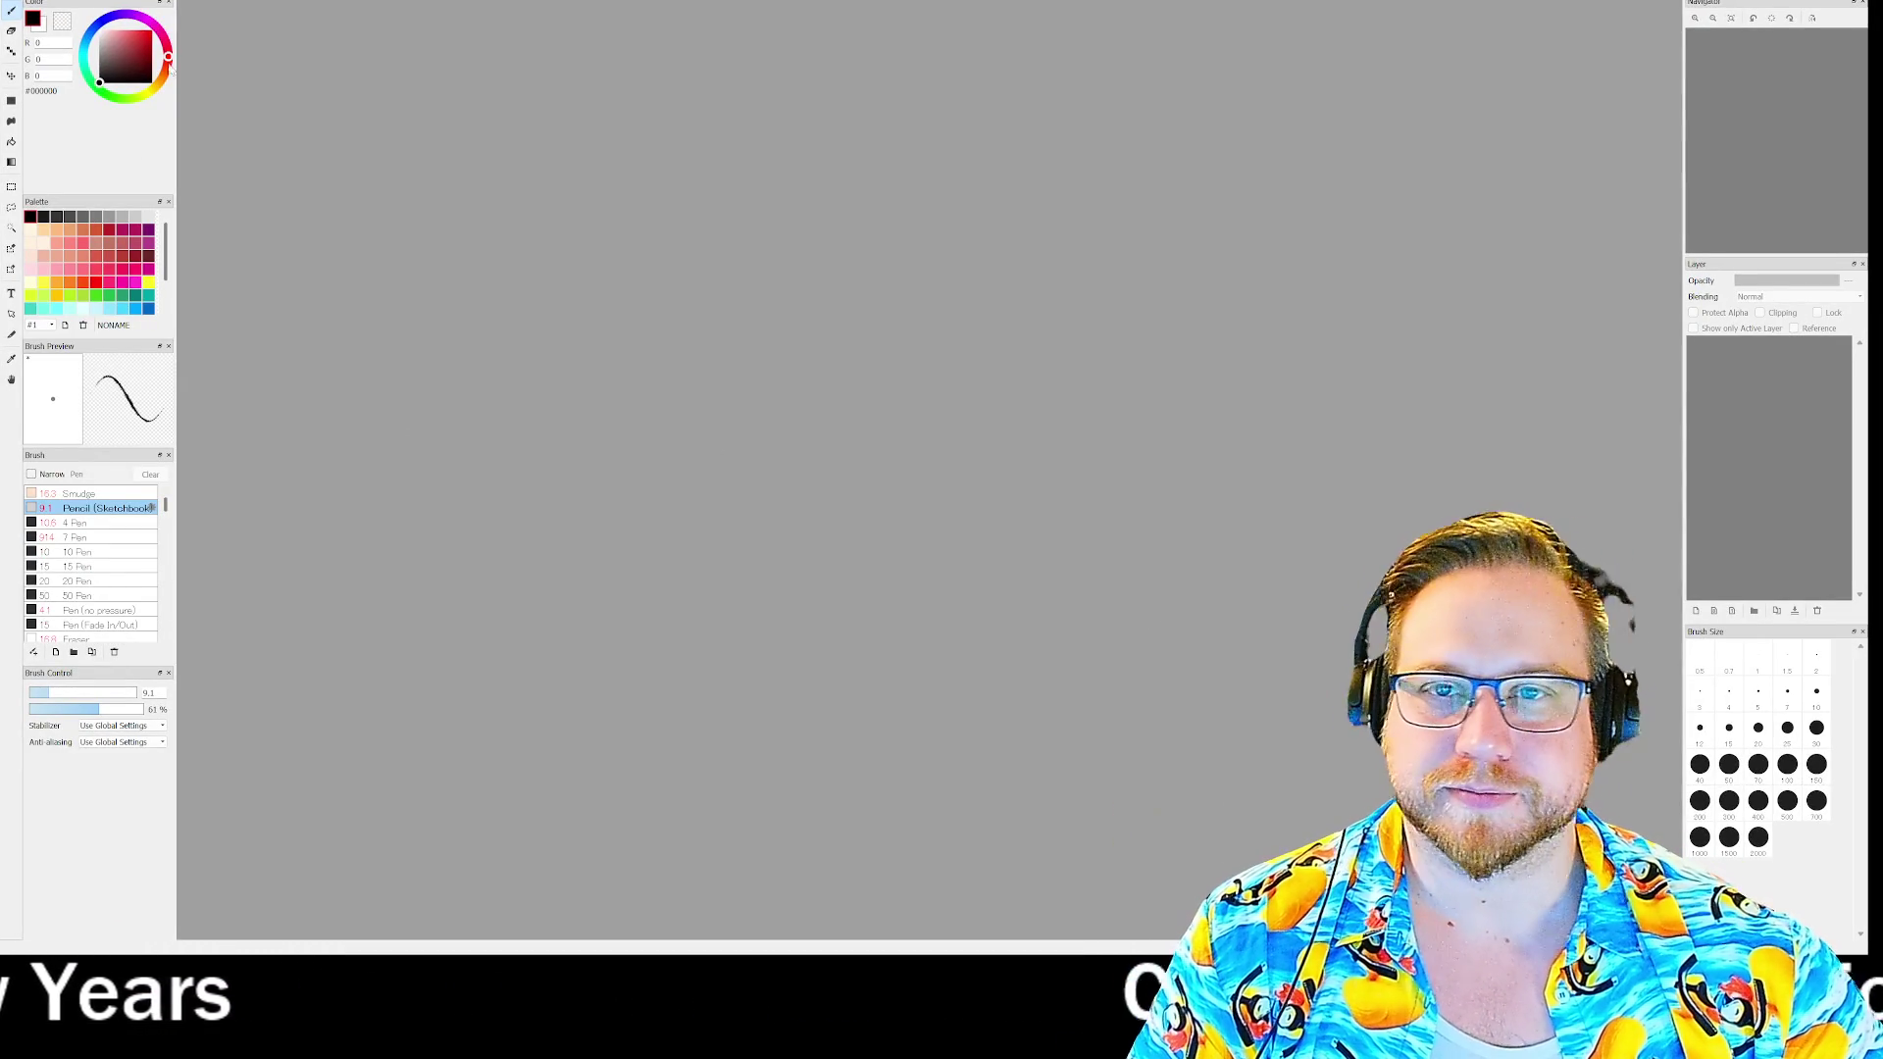
pyautogui.click(19, 3)
pyautogui.click(58, 16)
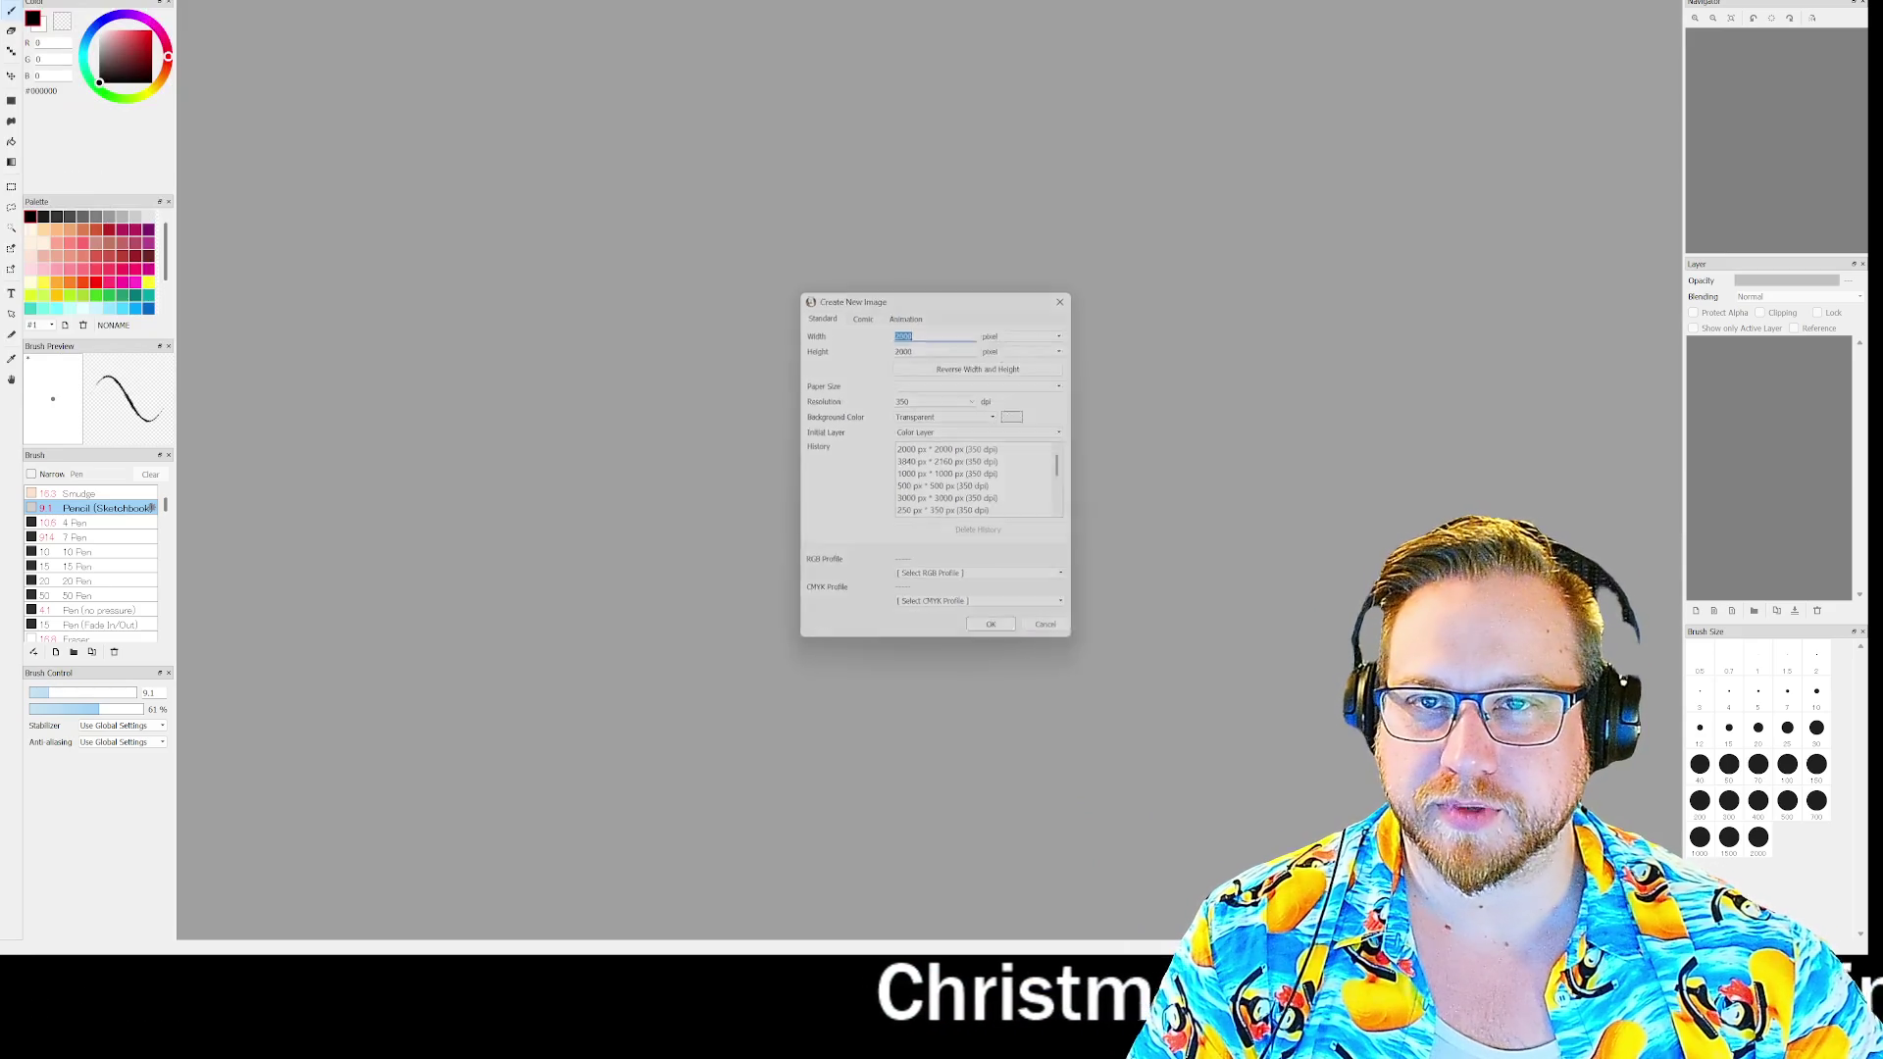
pyautogui.press('Return')
# - Fill the canvas black with the Bucket Tool and swap the colour to white
pyautogui.click(16, 147)
pyautogui.click(732, 292)
pyautogui.press('x')
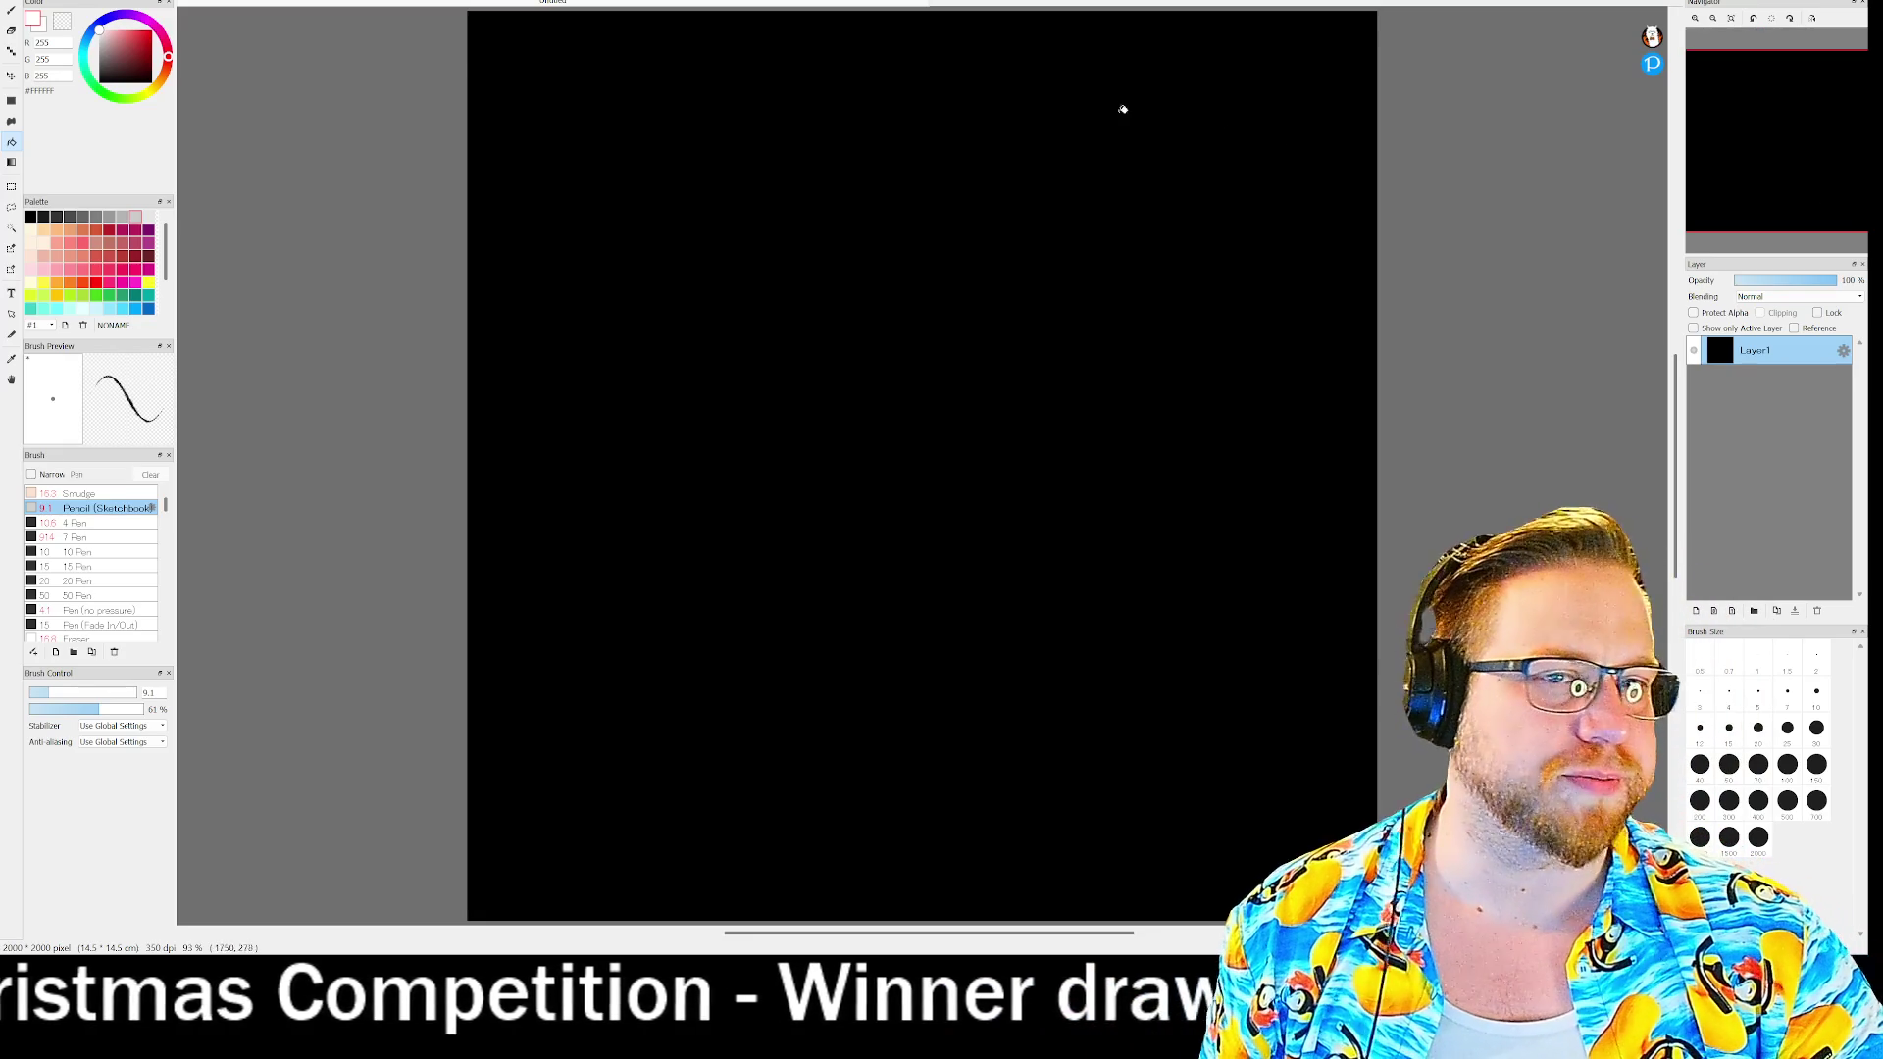
pyautogui.scroll(-2, 471, 58)
pyautogui.scroll(5, 483, 40)
pyautogui.click(11, 10)
pyautogui.moveTo(1725, 71)
pyautogui.moveTo(1725, 71); pyautogui.dragTo(1758, 108)
pyautogui.scroll(-1, 1232, 164)
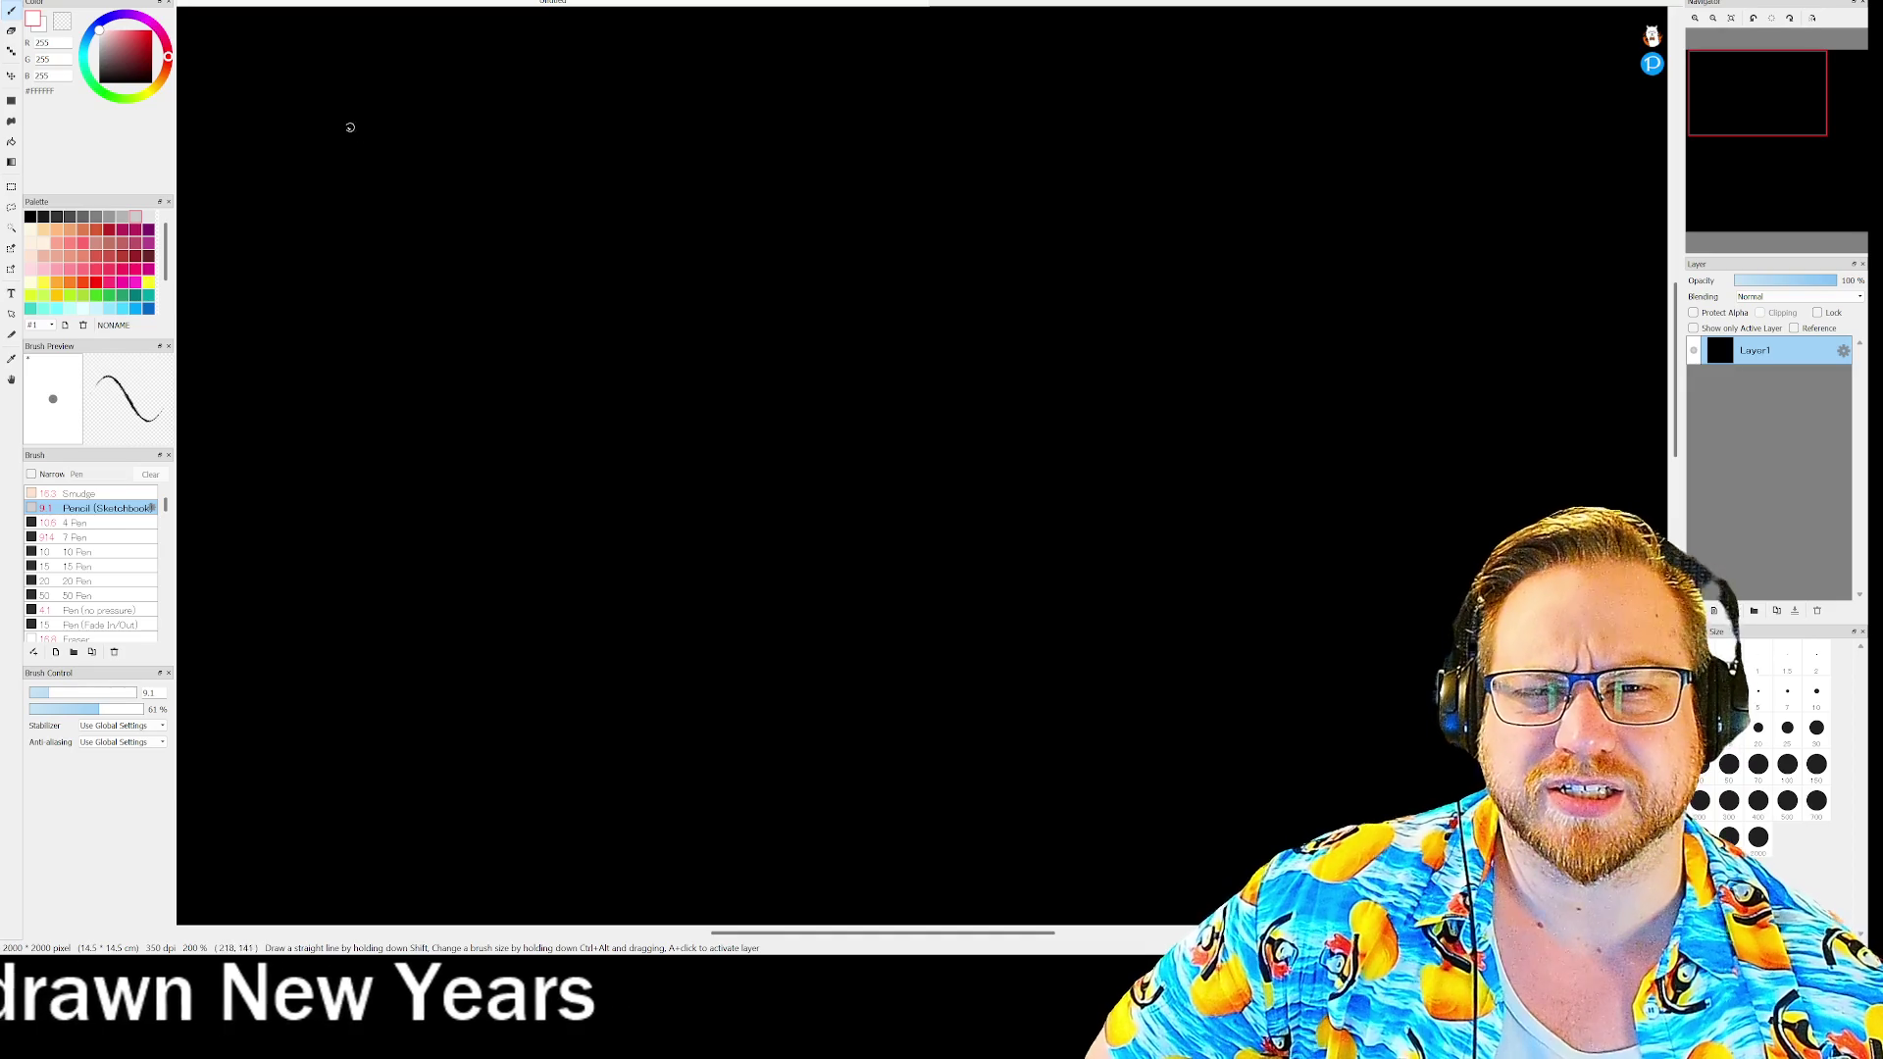
# - Sketch the character's head, torso, legs and foot in white
pyautogui.moveTo(403, 75)
pyautogui.mouseDown()
pyautogui.moveTo(388, 135)
pyautogui.moveTo(402, 71)
pyautogui.mouseUp()
pyautogui.moveTo(385, 141)
pyautogui.mouseDown()
pyautogui.moveTo(356, 148)
pyautogui.moveTo(459, 199)
pyautogui.mouseUp()
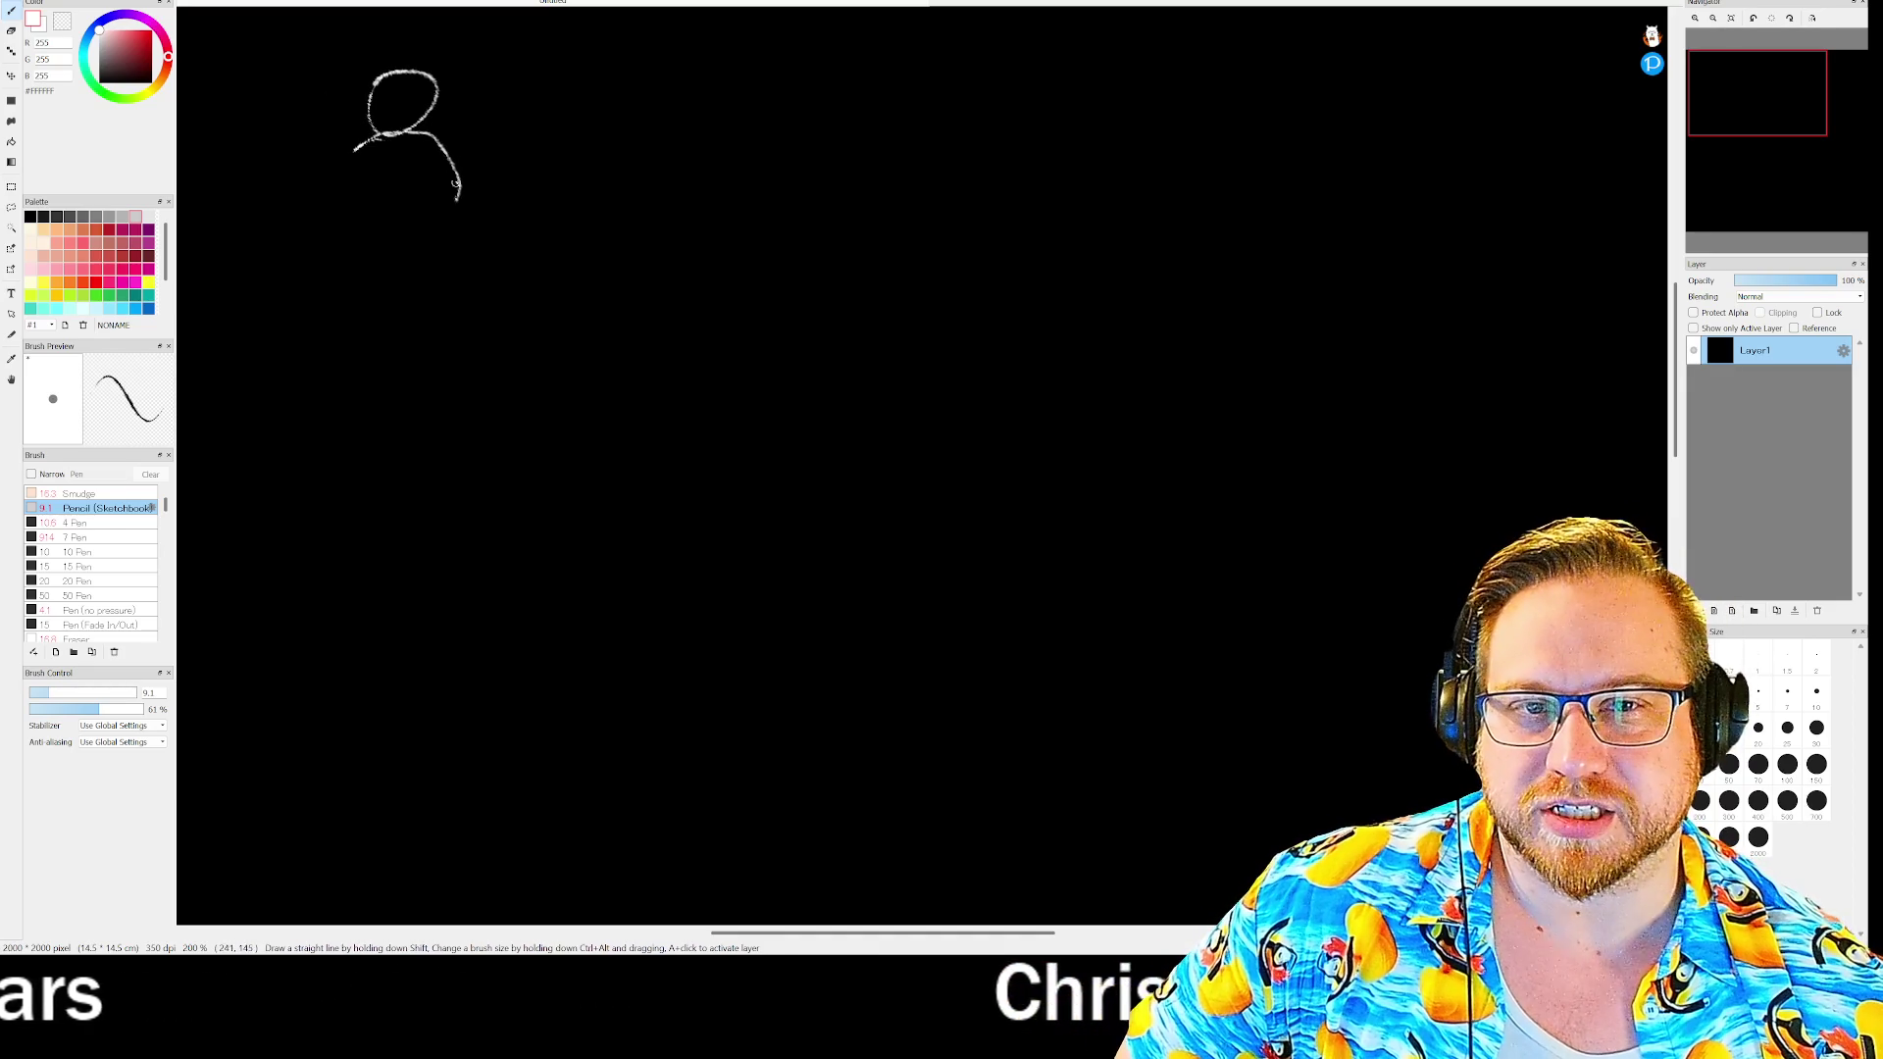
pyautogui.moveTo(356, 143)
pyautogui.mouseDown()
pyautogui.moveTo(383, 212)
pyautogui.moveTo(442, 236)
pyautogui.moveTo(454, 202)
pyautogui.moveTo(444, 217)
pyautogui.moveTo(432, 186)
pyautogui.moveTo(439, 221)
pyautogui.moveTo(384, 225)
pyautogui.moveTo(378, 203)
pyautogui.moveTo(348, 218)
pyautogui.moveTo(366, 210)
pyautogui.moveTo(415, 260)
pyautogui.mouseUp()
pyautogui.moveTo(444, 230)
pyautogui.mouseDown()
pyautogui.moveTo(455, 294)
pyautogui.moveTo(386, 237)
pyautogui.moveTo(380, 255)
pyautogui.moveTo(385, 306)
pyautogui.moveTo(420, 287)
pyautogui.moveTo(434, 314)
pyautogui.mouseUp()
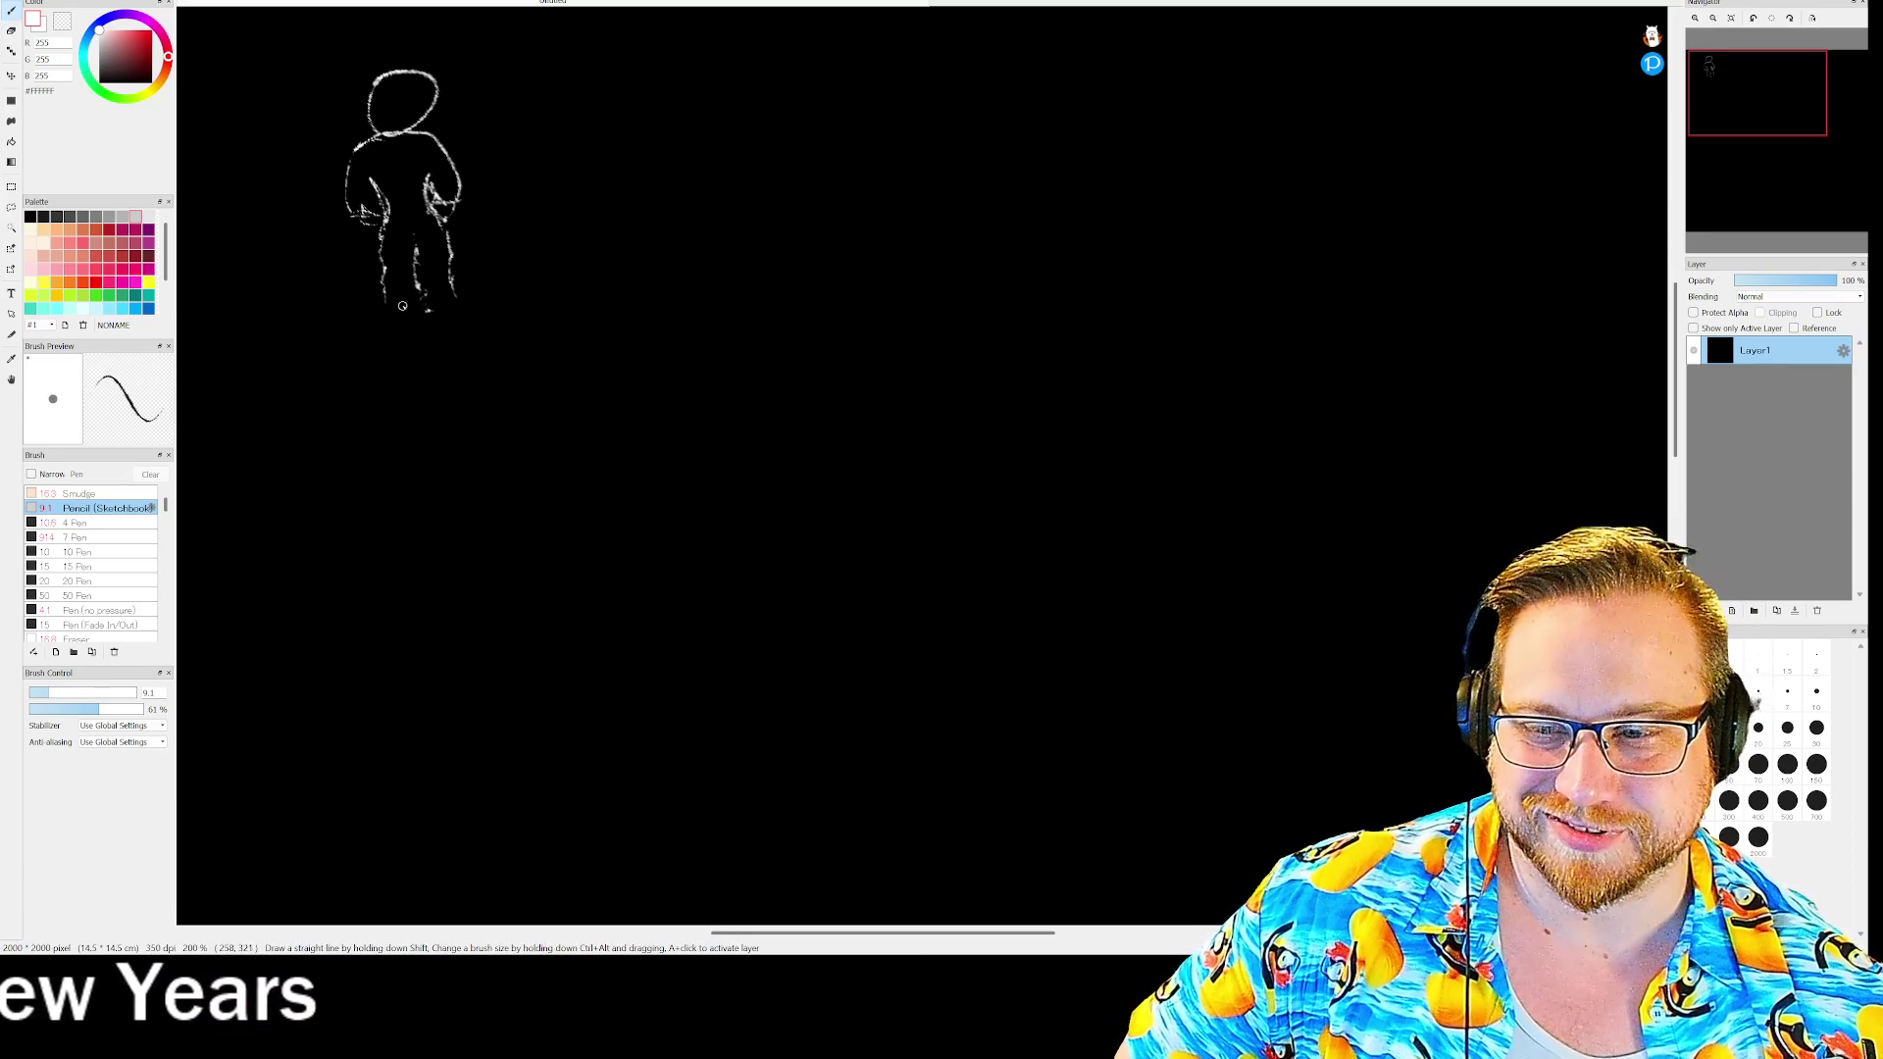
pyautogui.moveTo(387, 302)
pyautogui.mouseDown()
pyautogui.moveTo(461, 294)
pyautogui.moveTo(431, 314)
pyautogui.moveTo(457, 300)
pyautogui.moveTo(449, 316)
pyautogui.moveTo(371, 320)
pyautogui.moveTo(427, 316)
pyautogui.moveTo(407, 230)
pyautogui.moveTo(438, 223)
pyautogui.moveTo(431, 198)
pyautogui.moveTo(353, 186)
pyautogui.moveTo(443, 168)
pyautogui.moveTo(436, 137)
pyautogui.moveTo(457, 204)
pyautogui.moveTo(373, 226)
pyautogui.mouseUp()
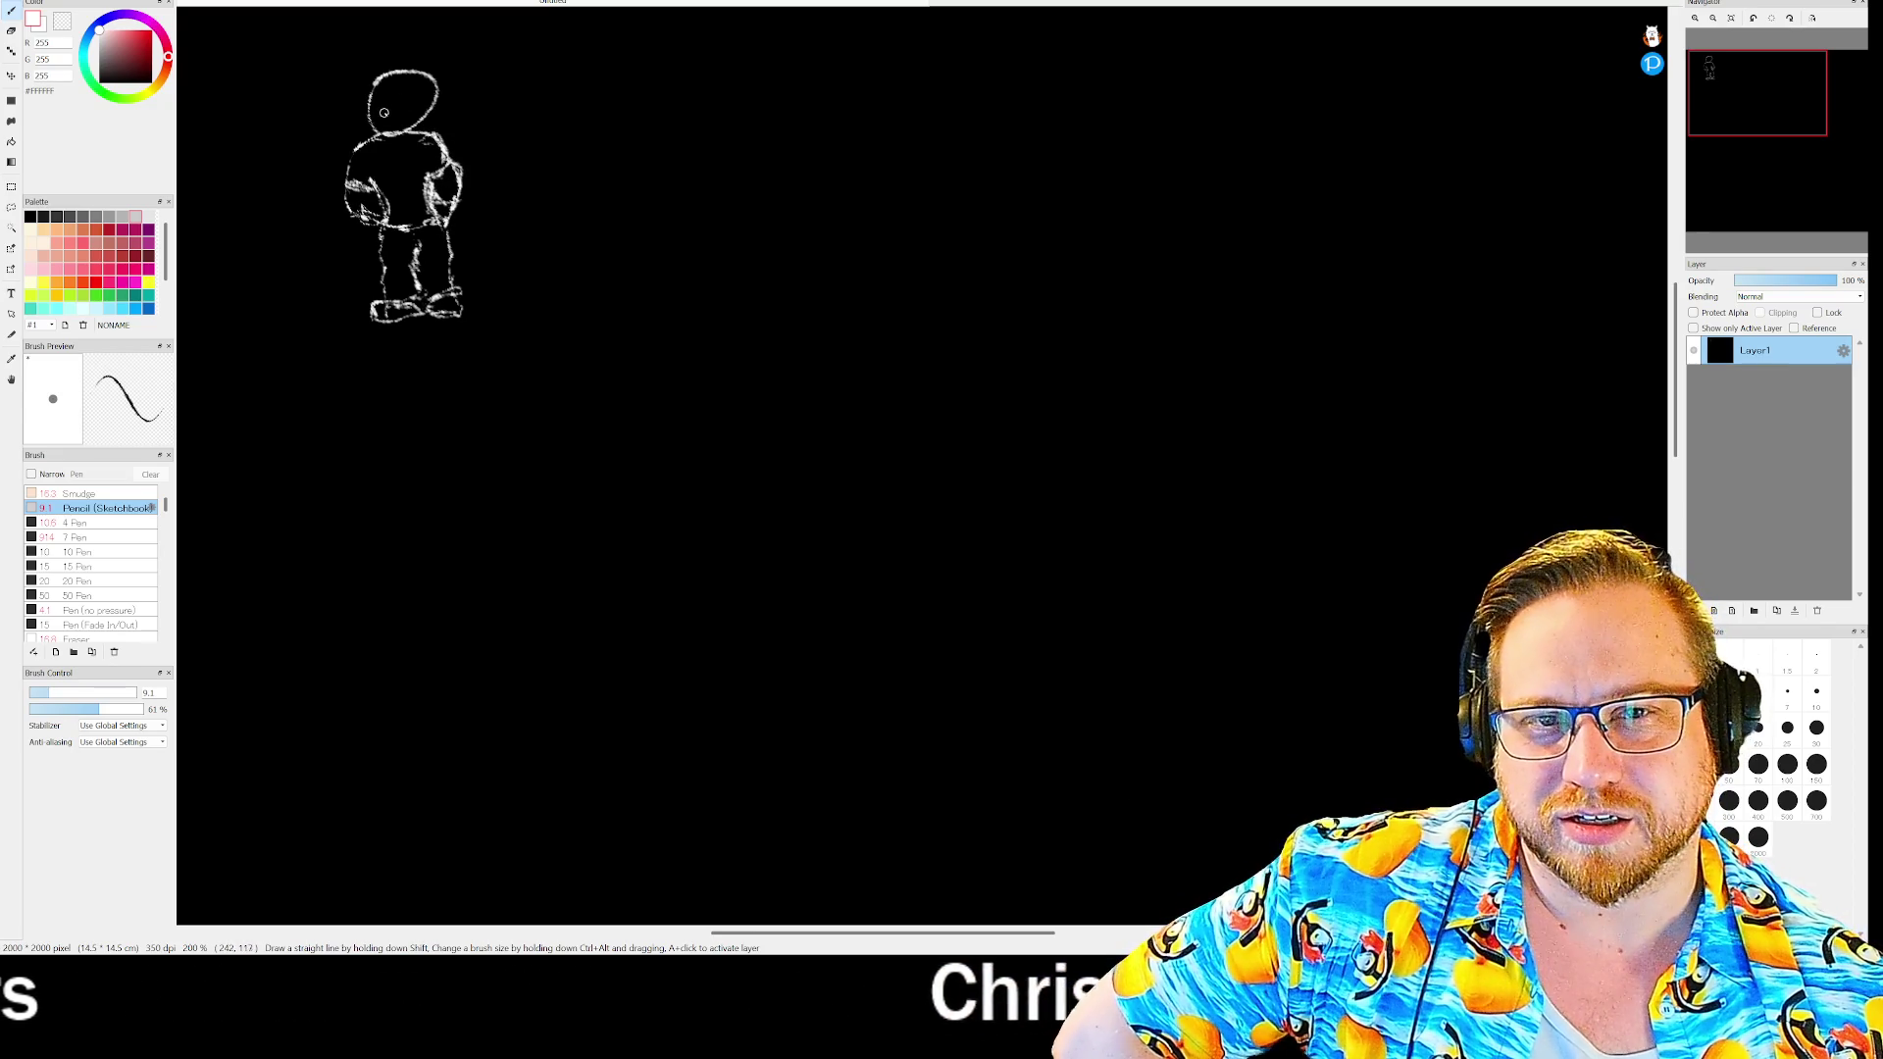
# - Add the eye and chest markings, then pick the pale pink swatch
pyautogui.moveTo(374, 114)
pyautogui.mouseDown()
pyautogui.moveTo(412, 125)
pyautogui.moveTo(477, 56)
pyautogui.moveTo(431, 107)
pyautogui.moveTo(391, 43)
pyautogui.moveTo(392, 77)
pyautogui.moveTo(420, 55)
pyautogui.moveTo(436, 69)
pyautogui.moveTo(429, 115)
pyautogui.moveTo(379, 82)
pyautogui.moveTo(367, 110)
pyautogui.moveTo(373, 83)
pyautogui.moveTo(381, 133)
pyautogui.moveTo(422, 115)
pyautogui.moveTo(428, 100)
pyautogui.moveTo(385, 96)
pyautogui.moveTo(423, 78)
pyautogui.mouseUp()
pyautogui.moveTo(397, 161)
pyautogui.mouseDown()
pyautogui.moveTo(406, 143)
pyautogui.moveTo(427, 157)
pyautogui.mouseUp()
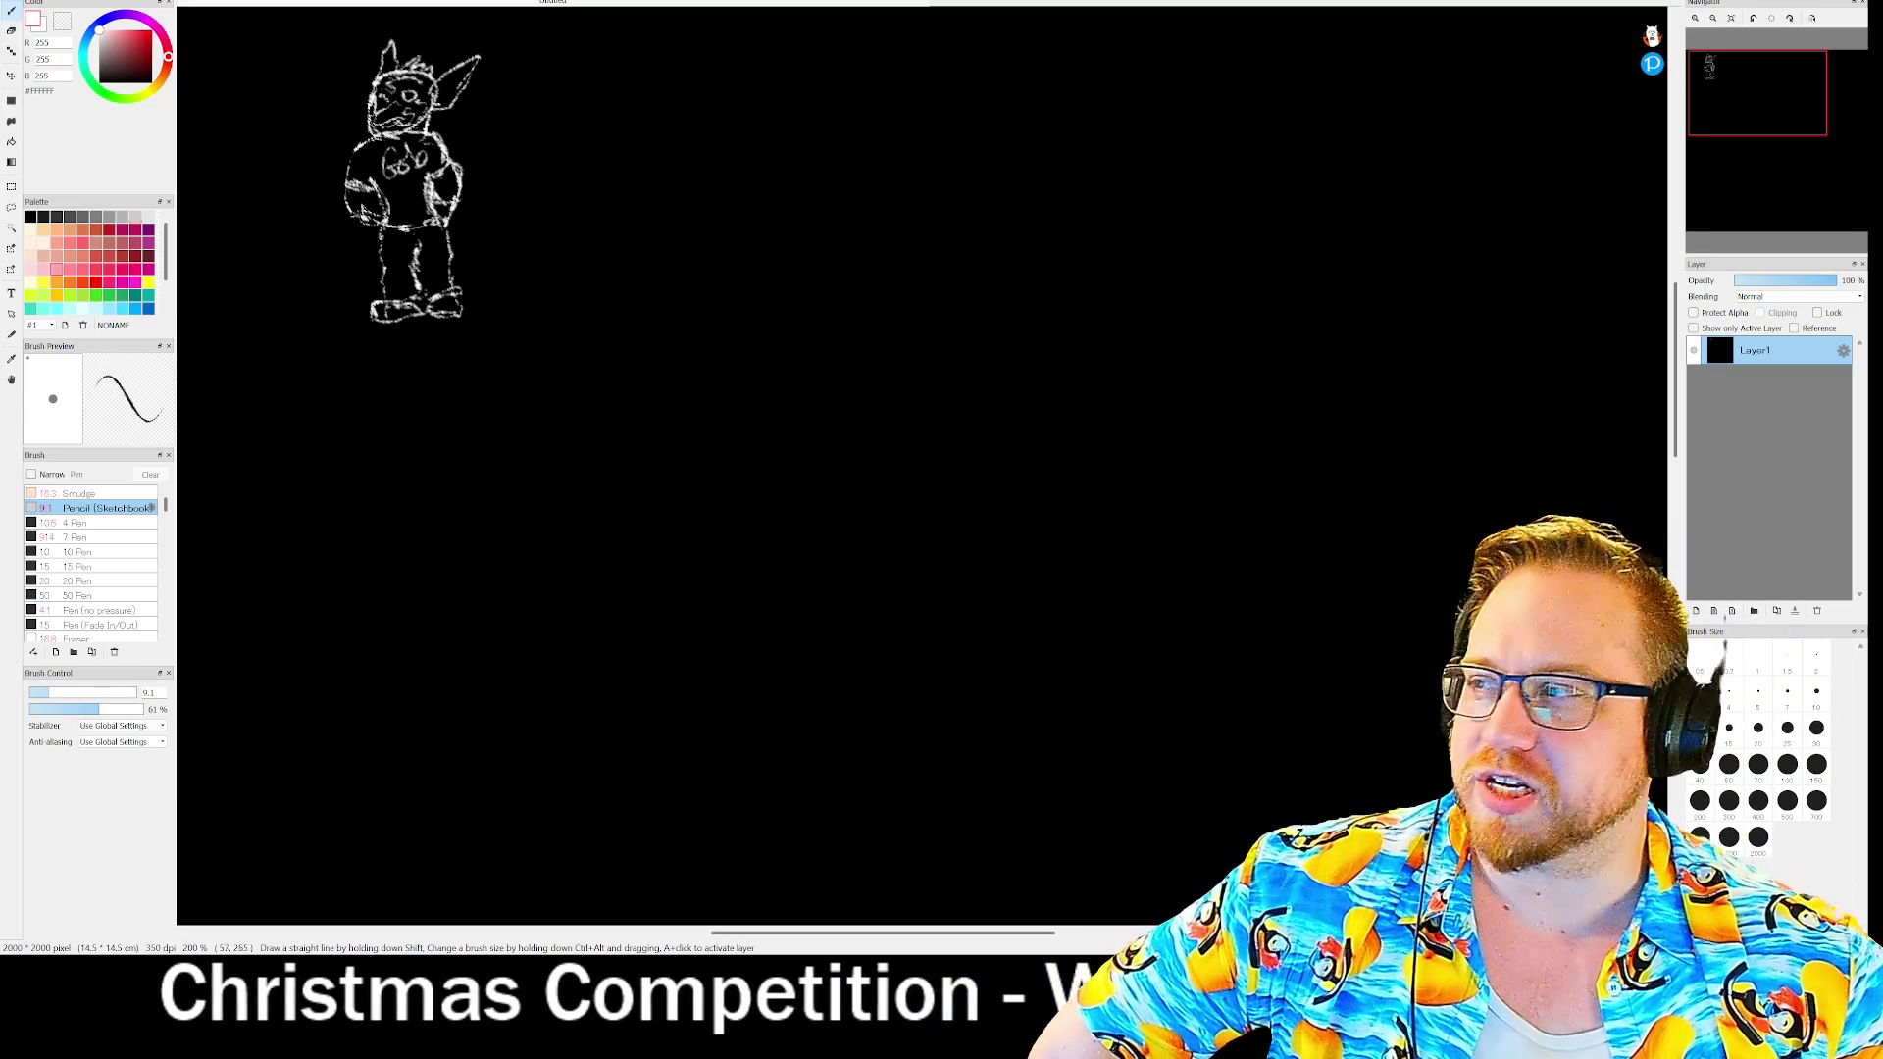
pyautogui.click(43, 268)
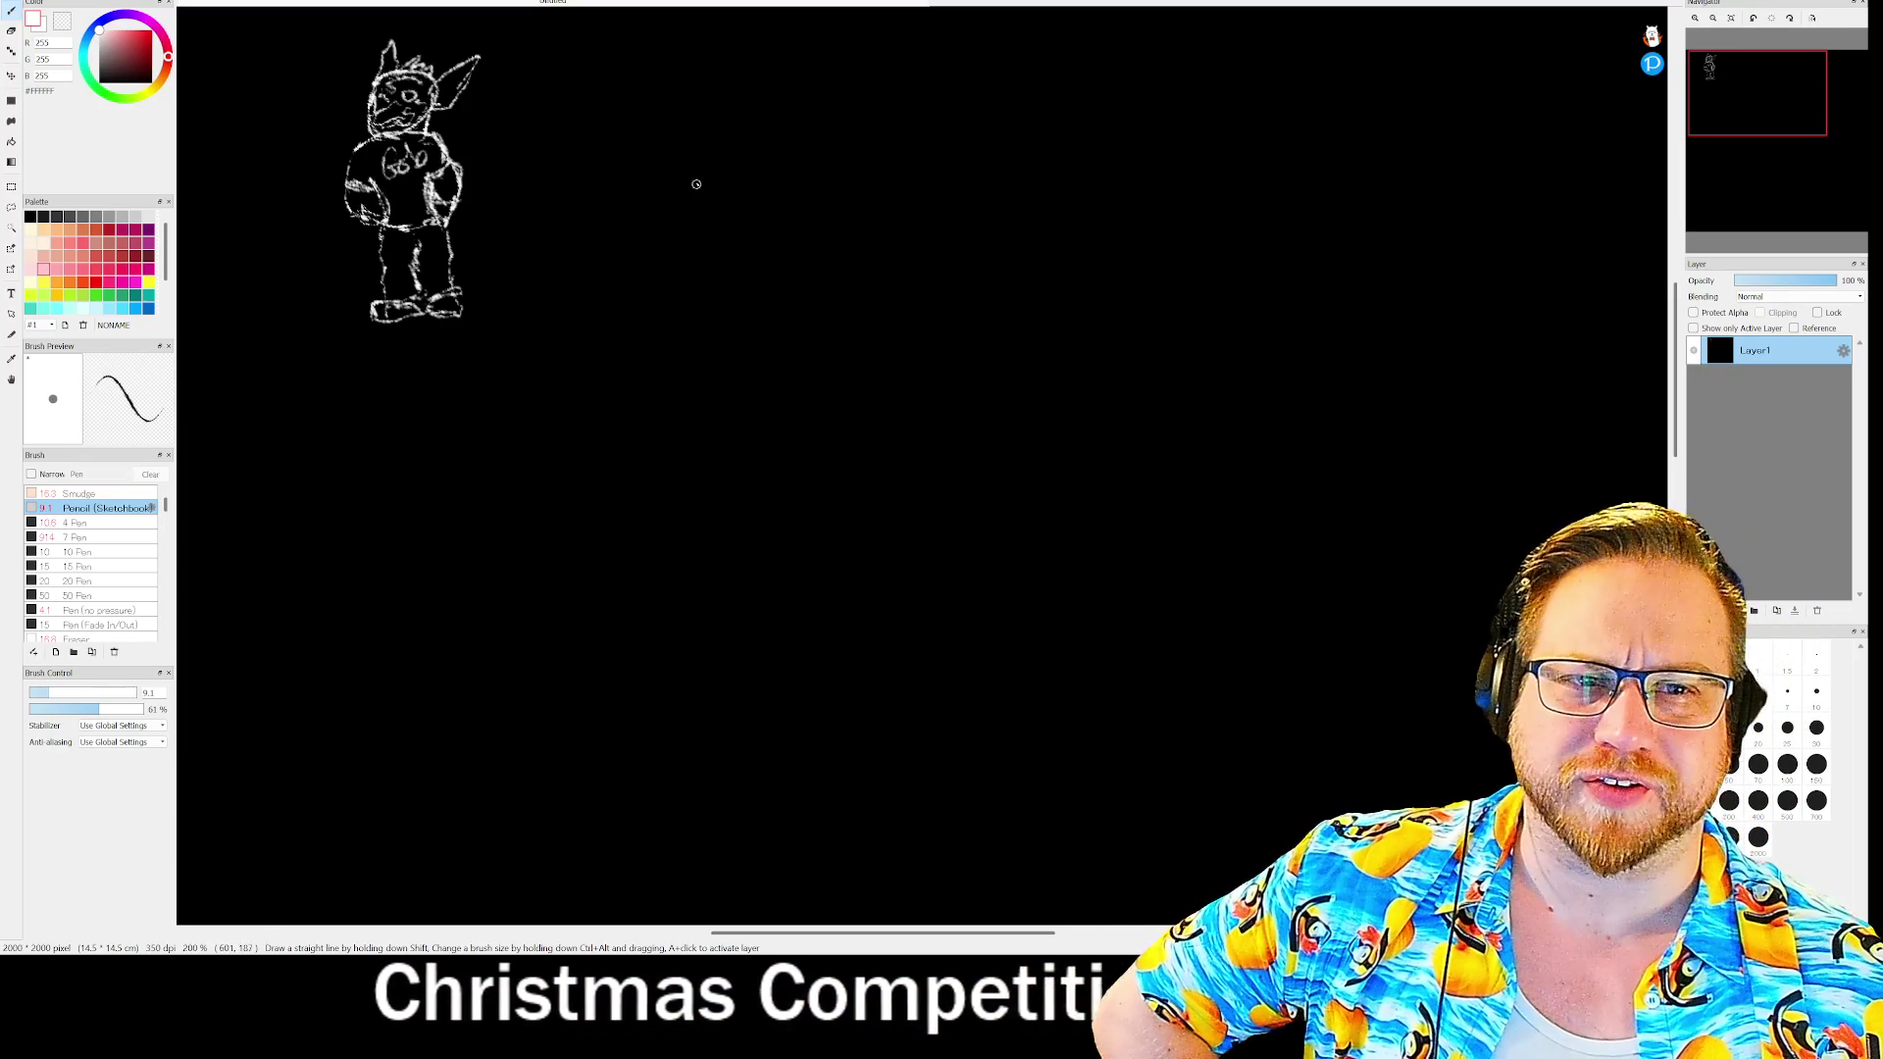
# - Extend the hill line and sketch the hut's hatched walls and arched door
pyautogui.moveTo(507, 197); pyautogui.dragTo(663, 169)
pyautogui.moveTo(1074, 307); pyautogui.dragTo(1051, 673)
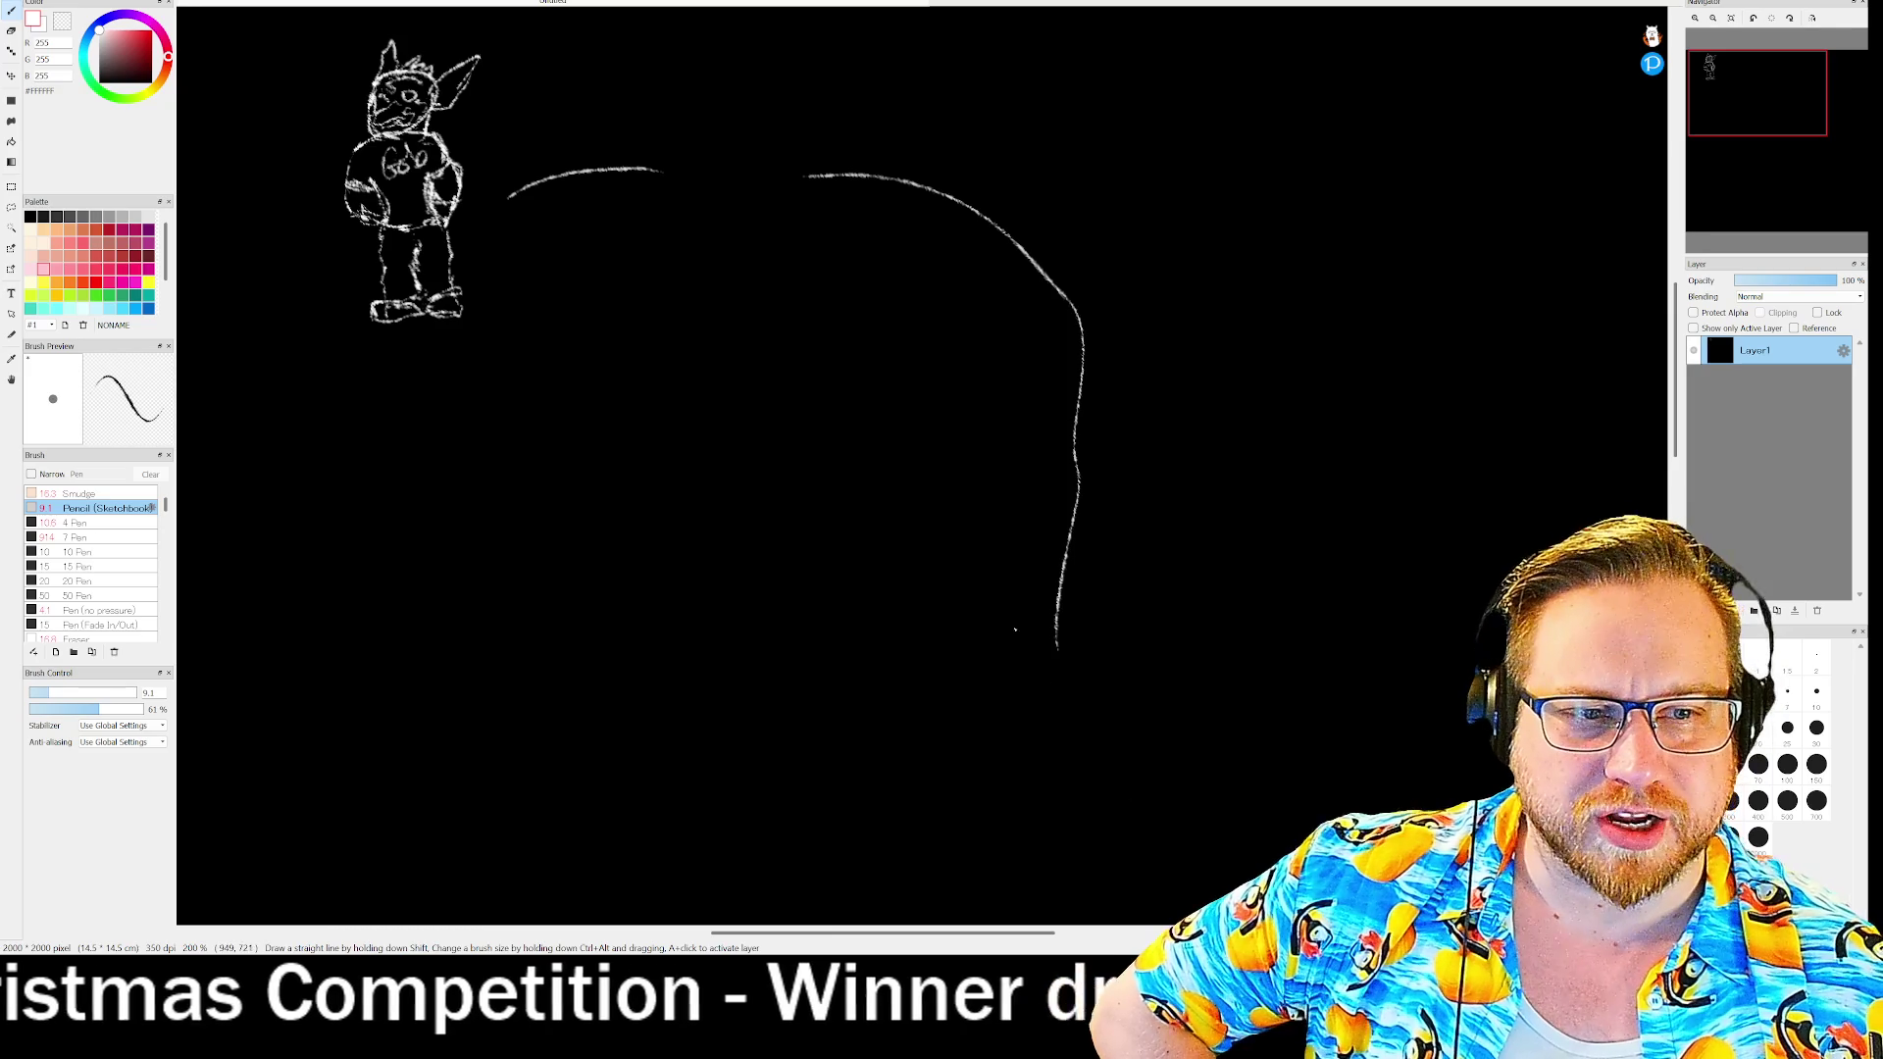
pyautogui.moveTo(651, 123); pyautogui.dragTo(656, 272)
pyautogui.moveTo(804, 113)
pyautogui.mouseDown()
pyautogui.moveTo(811, 231)
pyautogui.moveTo(770, 297)
pyautogui.moveTo(701, 300)
pyautogui.moveTo(741, 302)
pyautogui.moveTo(767, 299)
pyautogui.moveTo(733, 224)
pyautogui.moveTo(770, 294)
pyautogui.moveTo(711, 228)
pyautogui.moveTo(698, 301)
pyautogui.mouseUp()
pyautogui.moveTo(698, 300)
pyautogui.mouseDown()
pyautogui.moveTo(741, 212)
pyautogui.moveTo(770, 298)
pyautogui.moveTo(713, 292)
pyautogui.moveTo(738, 247)
pyautogui.moveTo(757, 260)
pyautogui.mouseUp()
pyautogui.moveTo(677, 142); pyautogui.dragTo(678, 282)
pyautogui.moveTo(691, 186); pyautogui.dragTo(691, 259)
pyautogui.moveTo(723, 145)
pyautogui.mouseDown()
pyautogui.moveTo(723, 229)
pyautogui.moveTo(751, 245)
pyautogui.mouseUp()
pyautogui.moveTo(772, 157); pyautogui.dragTo(787, 287)
# - Draw the hut's hatched conical roof, extend the bottom line right, and start a box
pyautogui.moveTo(687, 47)
pyautogui.mouseDown()
pyautogui.moveTo(640, 132)
pyautogui.moveTo(647, 169)
pyautogui.moveTo(677, 138)
pyautogui.moveTo(723, 138)
pyautogui.moveTo(637, 135)
pyautogui.moveTo(745, 150)
pyautogui.moveTo(806, 94)
pyautogui.mouseUp()
pyautogui.moveTo(737, 29)
pyautogui.mouseDown()
pyautogui.moveTo(809, 106)
pyautogui.moveTo(829, 90)
pyautogui.moveTo(777, 137)
pyautogui.moveTo(744, 135)
pyautogui.moveTo(770, 152)
pyautogui.mouseUp()
pyautogui.moveTo(738, 83)
pyautogui.mouseDown()
pyautogui.moveTo(726, 152)
pyautogui.moveTo(692, 162)
pyautogui.moveTo(711, 151)
pyautogui.moveTo(711, 167)
pyautogui.mouseUp()
pyautogui.moveTo(716, 31)
pyautogui.mouseDown()
pyautogui.moveTo(682, 137)
pyautogui.moveTo(689, 51)
pyautogui.mouseUp()
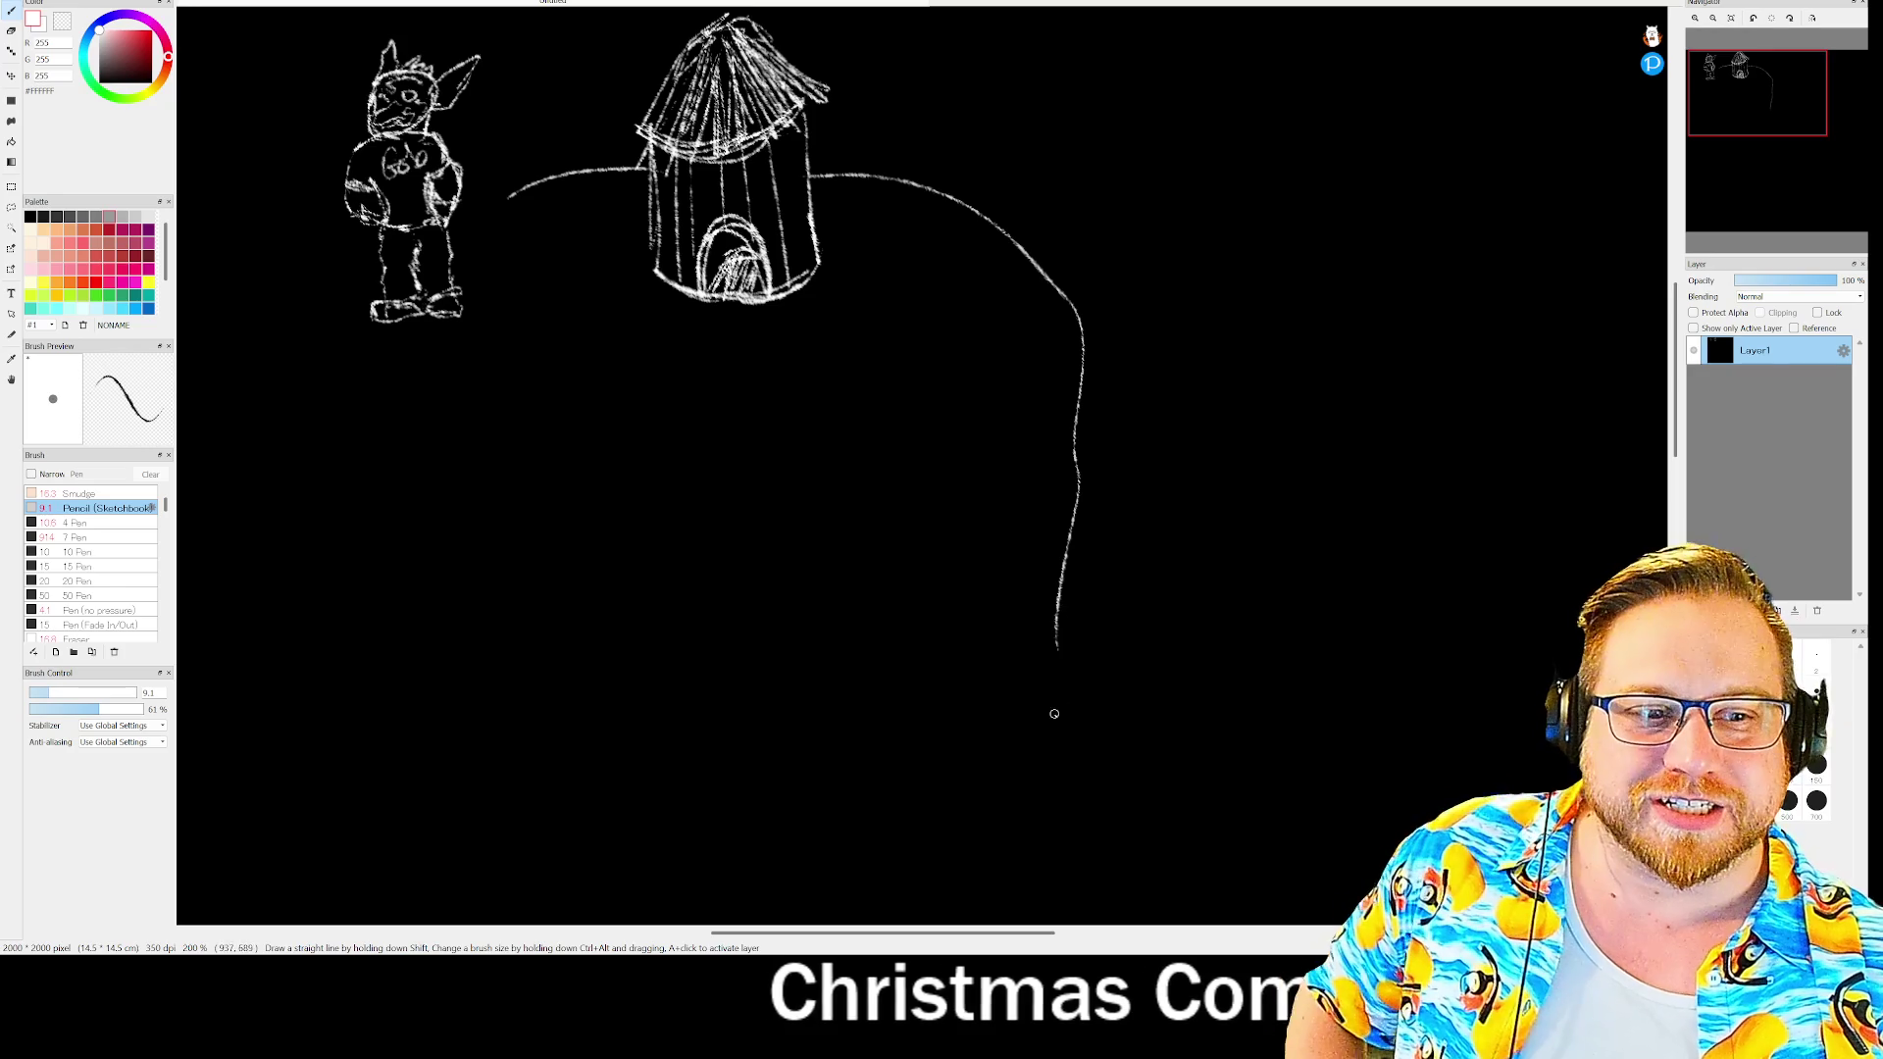
pyautogui.moveTo(1057, 647)
pyautogui.mouseDown()
pyautogui.moveTo(1081, 665)
pyautogui.moveTo(1491, 633)
pyautogui.mouseUp()
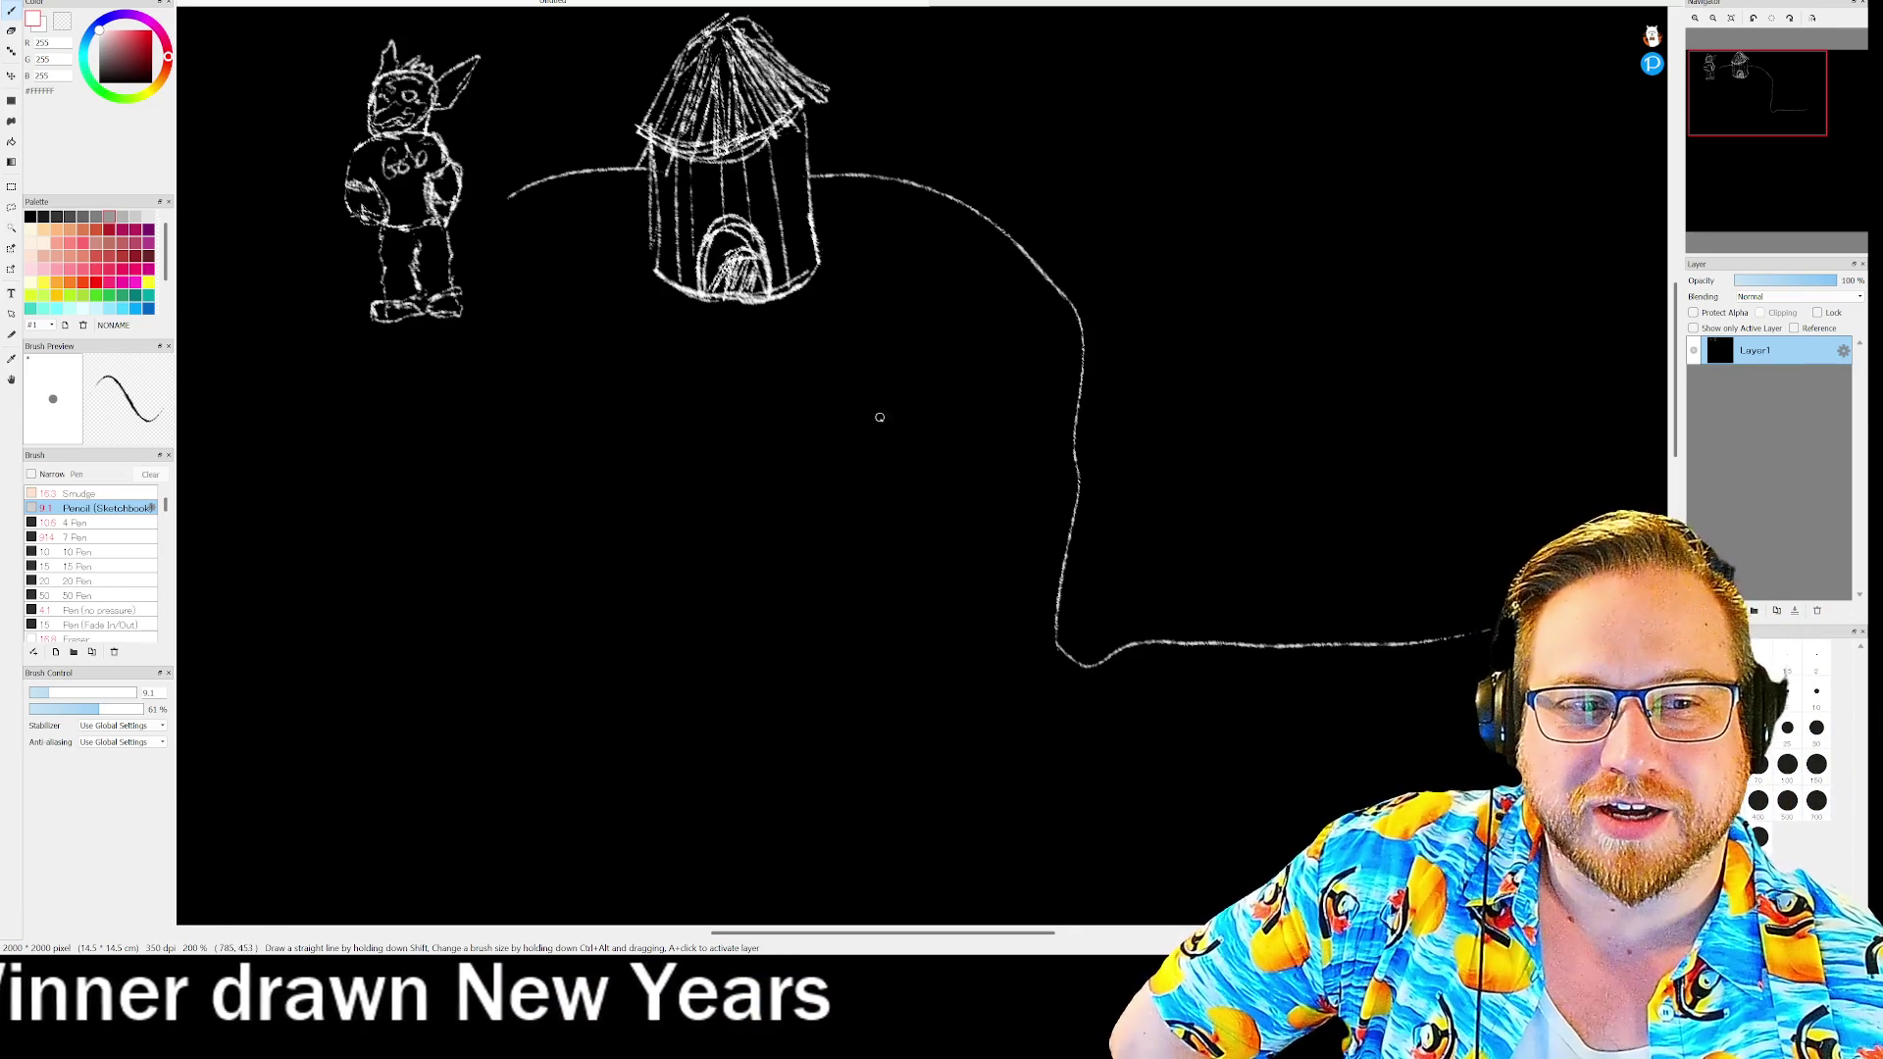
pyautogui.moveTo(865, 345); pyautogui.dragTo(1039, 580)
# - Finish the box below the hut and fill it with vertical and horizontal grid lines
pyautogui.moveTo(860, 323)
pyautogui.mouseDown()
pyautogui.moveTo(1054, 403)
pyautogui.moveTo(1050, 371)
pyautogui.moveTo(912, 324)
pyautogui.moveTo(1047, 318)
pyautogui.moveTo(1091, 515)
pyautogui.moveTo(907, 596)
pyautogui.moveTo(849, 314)
pyautogui.moveTo(953, 477)
pyautogui.moveTo(966, 554)
pyautogui.mouseUp()
pyautogui.moveTo(990, 312); pyautogui.dragTo(1030, 544)
pyautogui.moveTo(881, 370); pyautogui.dragTo(1020, 359)
pyautogui.moveTo(888, 402); pyautogui.dragTo(1064, 413)
pyautogui.moveTo(888, 453); pyautogui.dragTo(1036, 454)
pyautogui.moveTo(871, 492); pyautogui.dragTo(1063, 489)
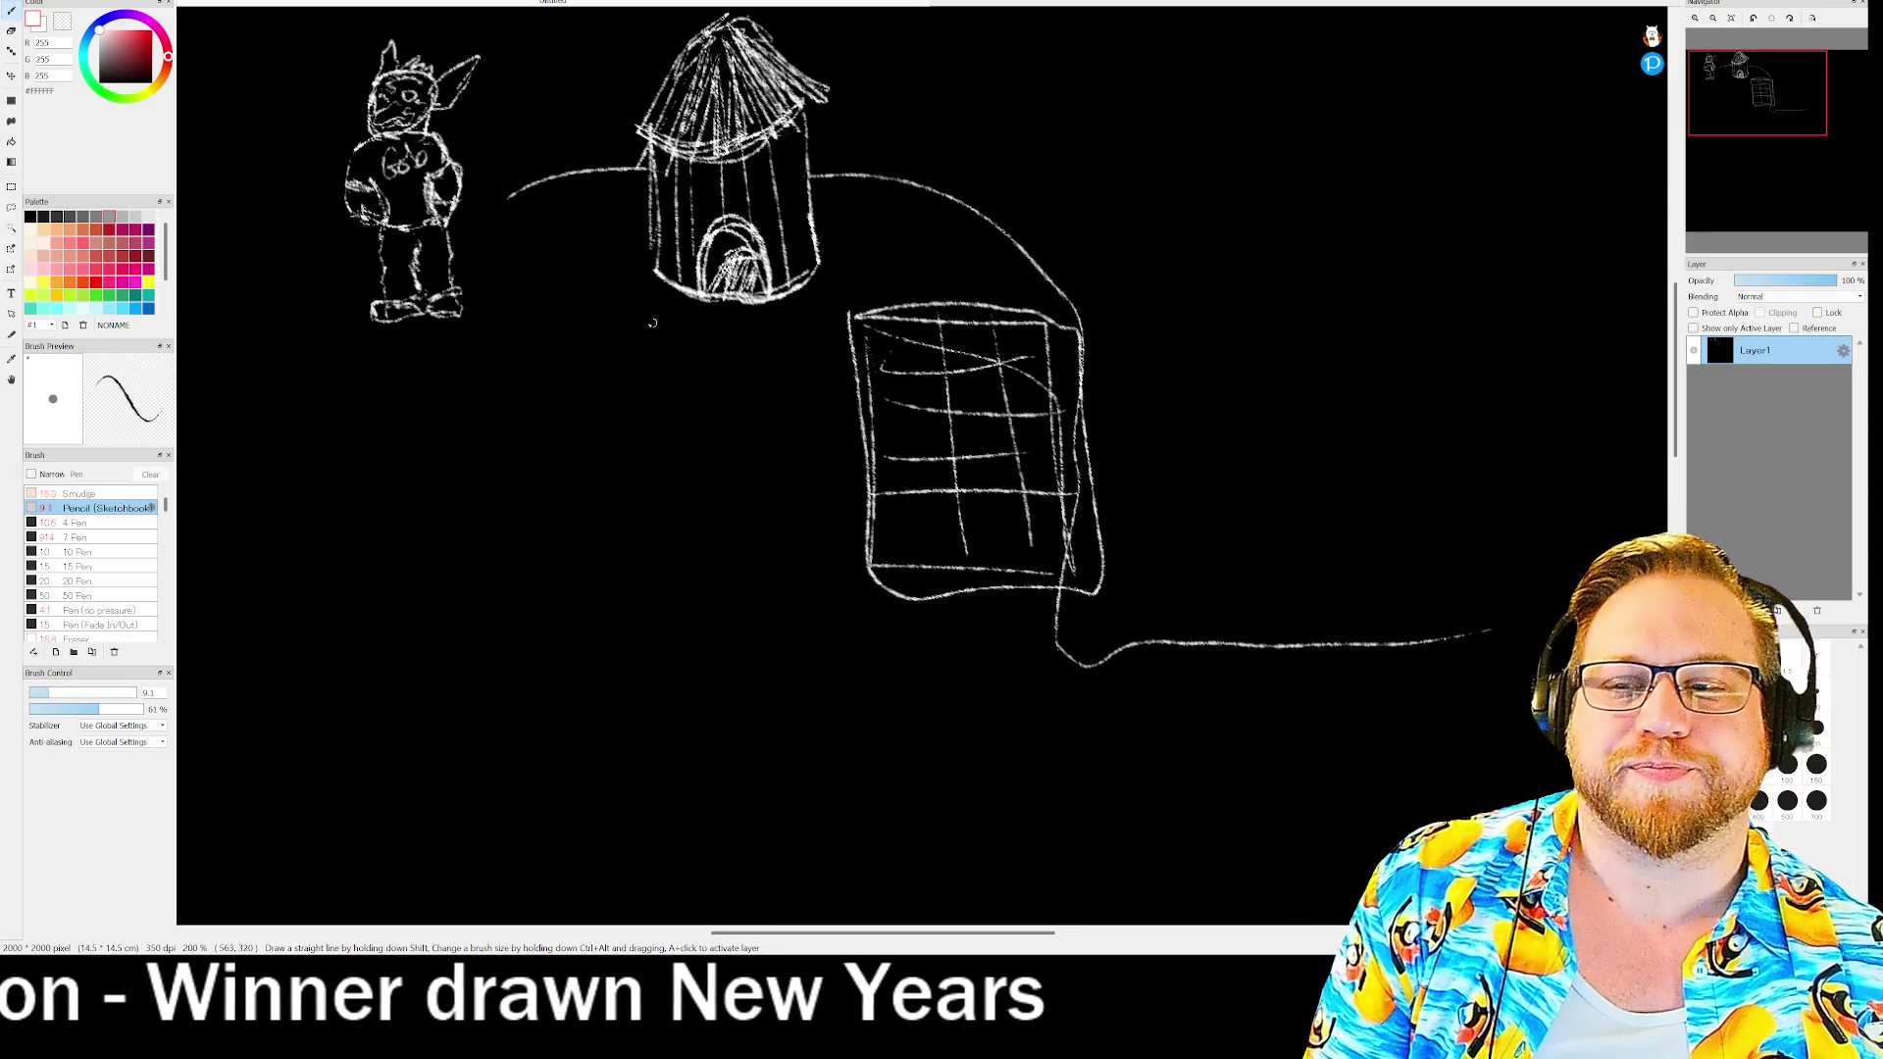
# - Sketch an oval pond joined to the goblin's arm, plus arrows toward the box and pond
pyautogui.moveTo(538, 204)
pyautogui.mouseDown()
pyautogui.moveTo(517, 240)
pyautogui.moveTo(568, 273)
pyautogui.moveTo(505, 240)
pyautogui.moveTo(585, 264)
pyautogui.moveTo(636, 247)
pyautogui.moveTo(644, 221)
pyautogui.moveTo(599, 190)
pyautogui.moveTo(527, 212)
pyautogui.moveTo(528, 242)
pyautogui.moveTo(514, 230)
pyautogui.moveTo(544, 203)
pyautogui.moveTo(645, 200)
pyautogui.moveTo(535, 247)
pyautogui.moveTo(559, 211)
pyautogui.moveTo(647, 214)
pyautogui.moveTo(588, 201)
pyautogui.moveTo(556, 250)
pyautogui.moveTo(638, 217)
pyautogui.mouseUp()
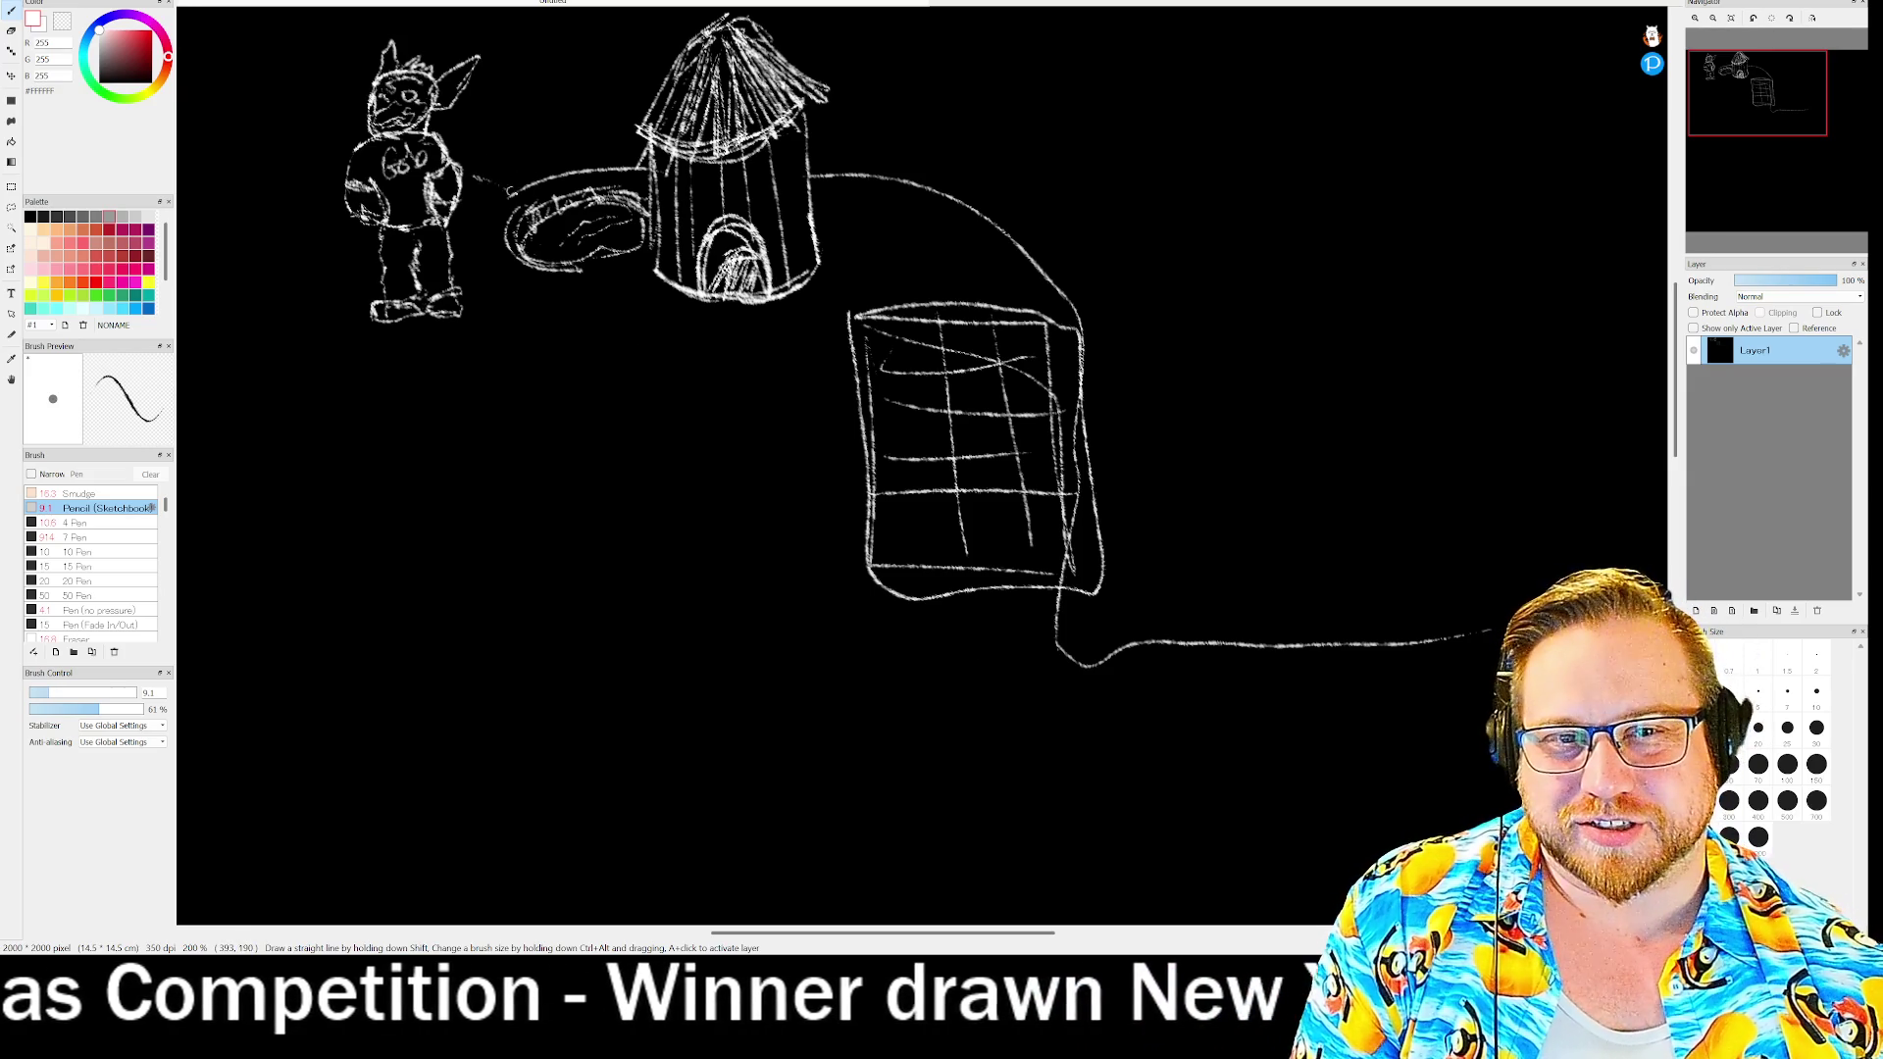
pyautogui.moveTo(461, 179)
pyautogui.mouseDown()
pyautogui.moveTo(642, 164)
pyautogui.moveTo(498, 191)
pyautogui.moveTo(577, 173)
pyautogui.mouseUp()
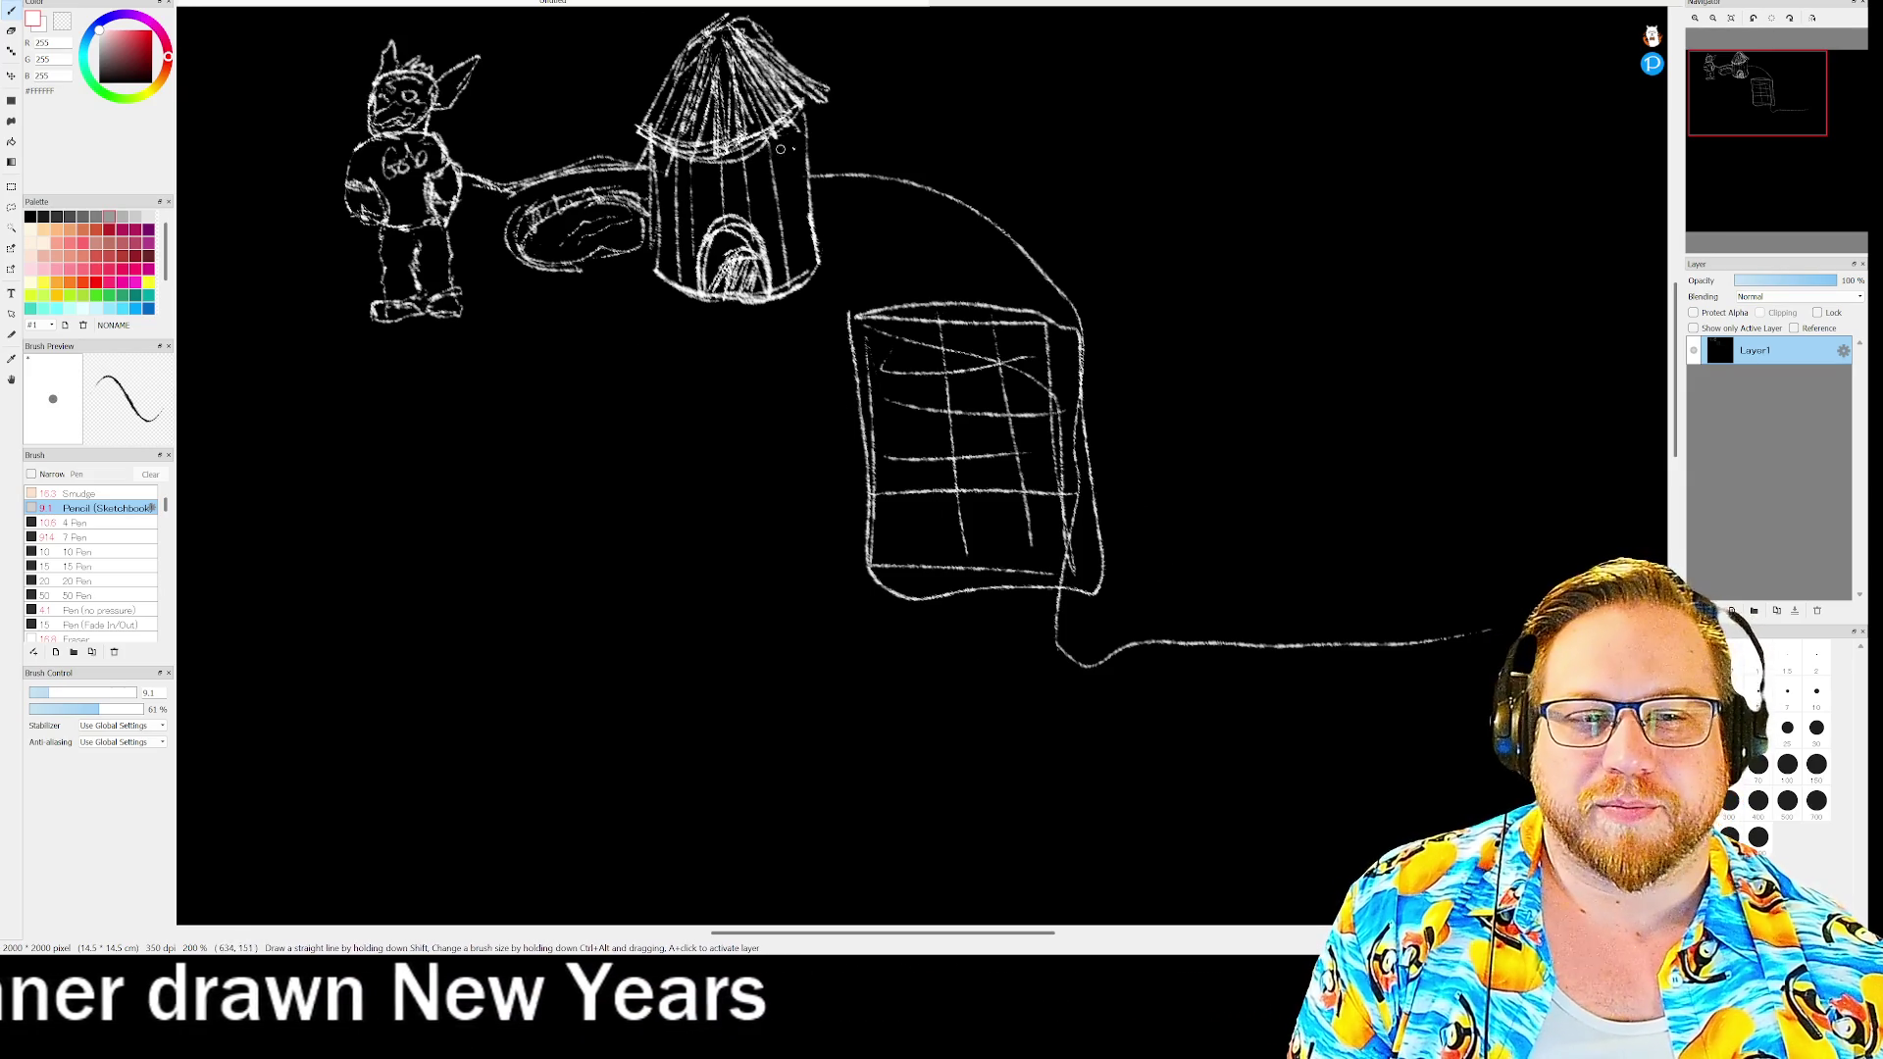
pyautogui.moveTo(1093, 361)
pyautogui.mouseDown()
pyautogui.moveTo(1177, 294)
pyautogui.moveTo(1144, 369)
pyautogui.mouseUp()
pyautogui.moveTo(1214, 262); pyautogui.dragTo(1192, 295)
pyautogui.moveTo(1180, 260); pyautogui.dragTo(1216, 285)
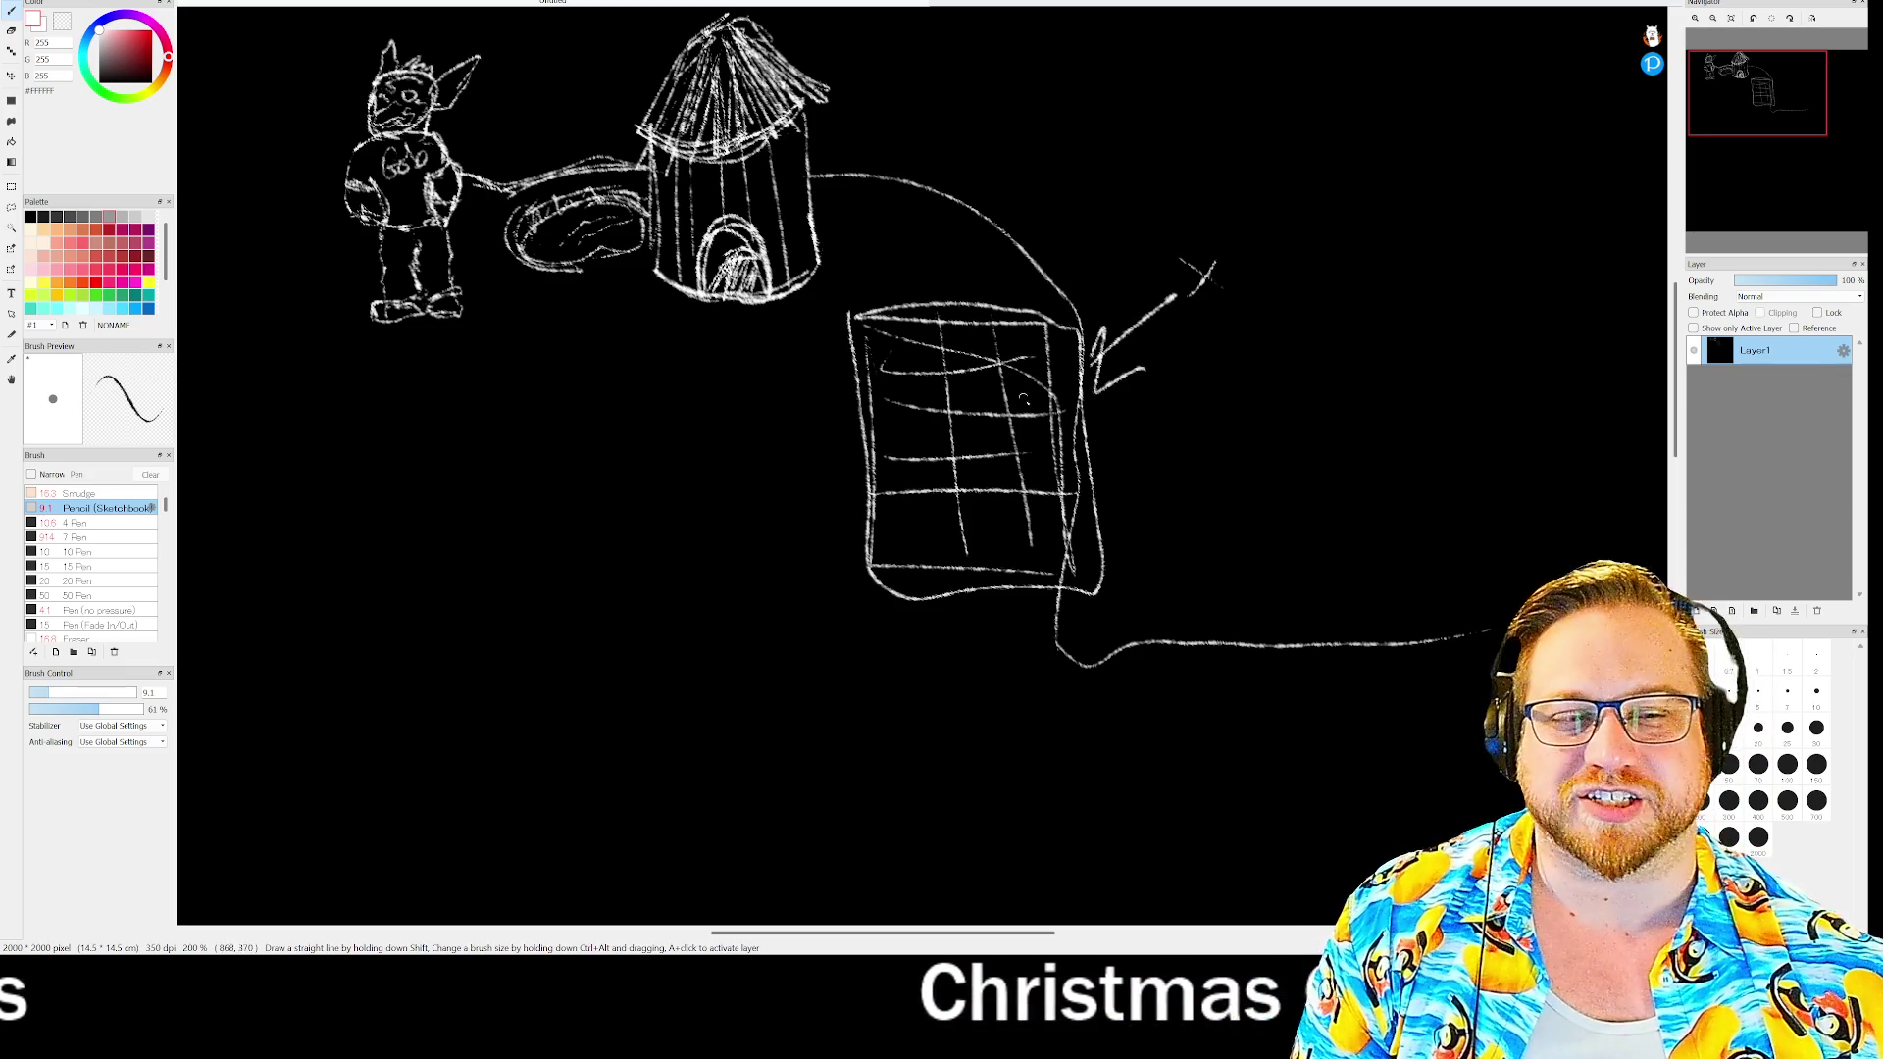
pyautogui.moveTo(574, 168)
pyautogui.mouseDown()
pyautogui.moveTo(525, 111)
pyautogui.moveTo(568, 172)
pyautogui.mouseUp()
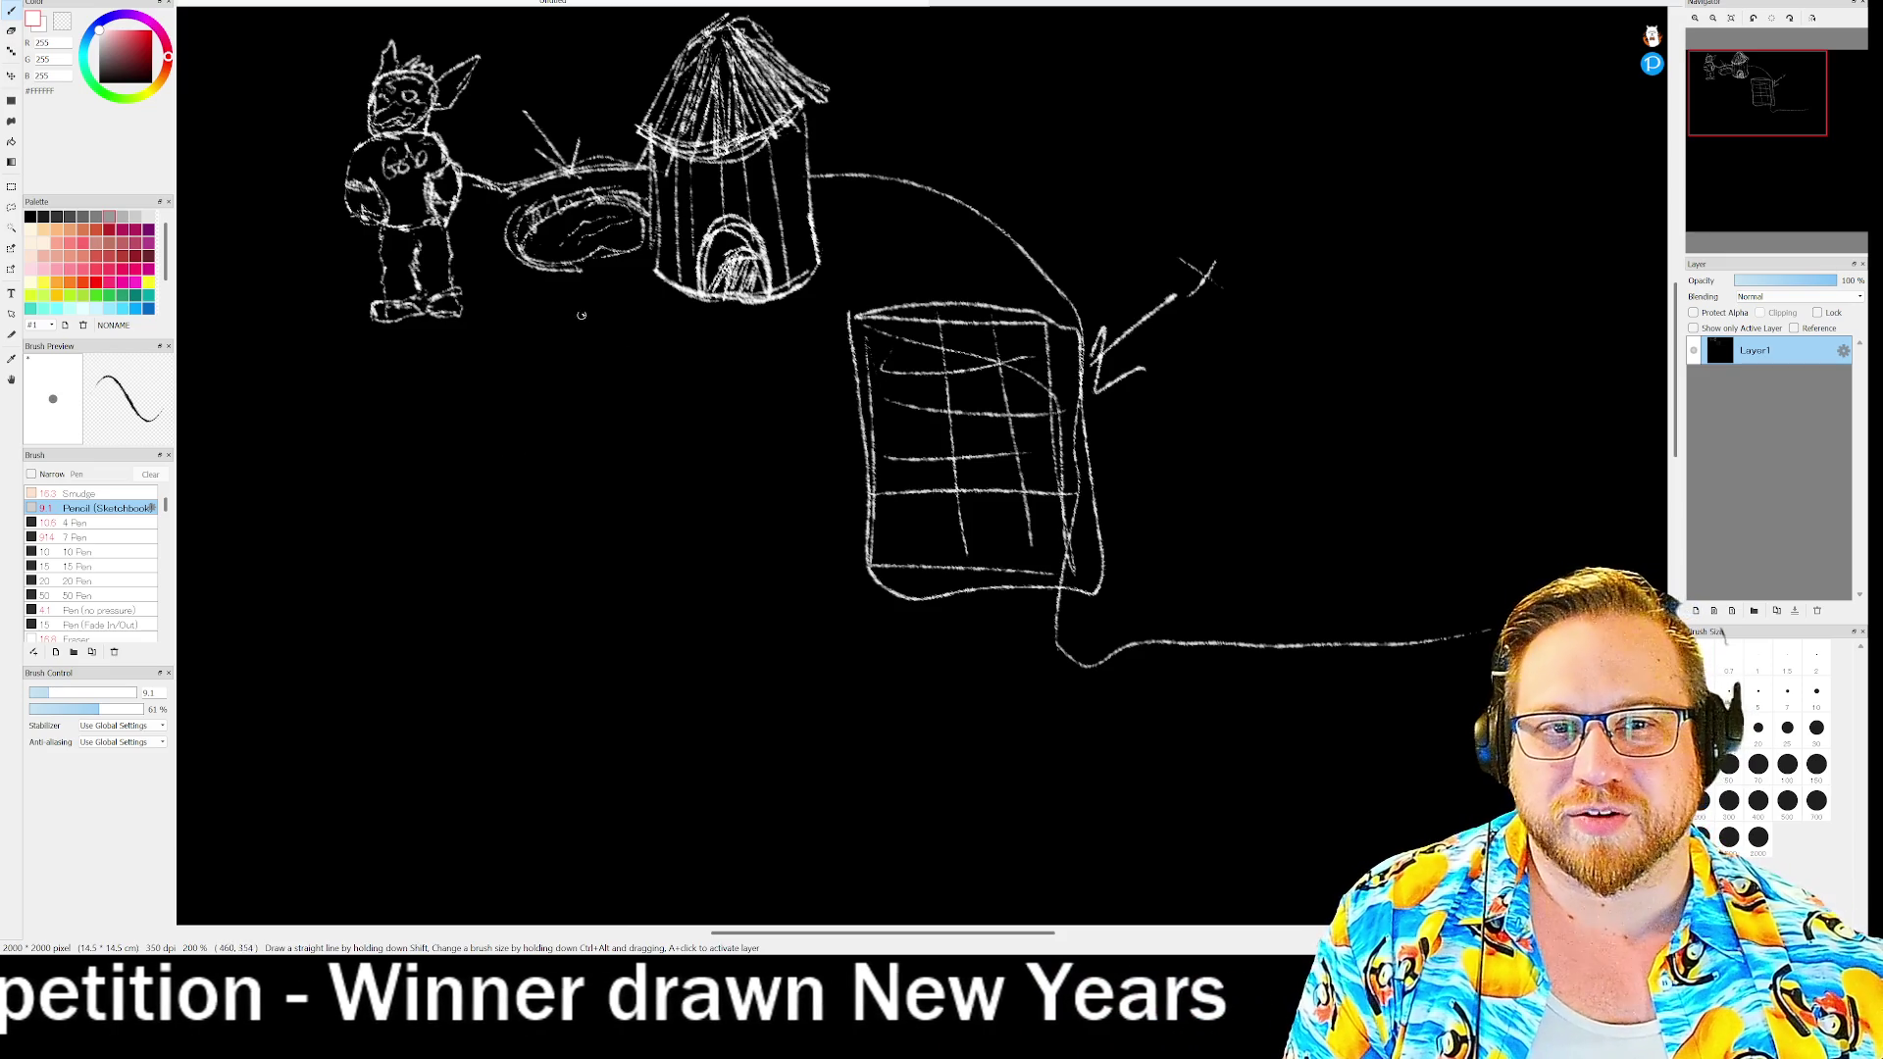
# - Add sparkle bursts below the pond and spiky strokes above the box's corner
pyautogui.moveTo(573, 386)
pyautogui.mouseDown()
pyautogui.moveTo(564, 265)
pyautogui.moveTo(533, 306)
pyautogui.mouseUp()
pyautogui.moveTo(547, 274); pyautogui.dragTo(581, 295)
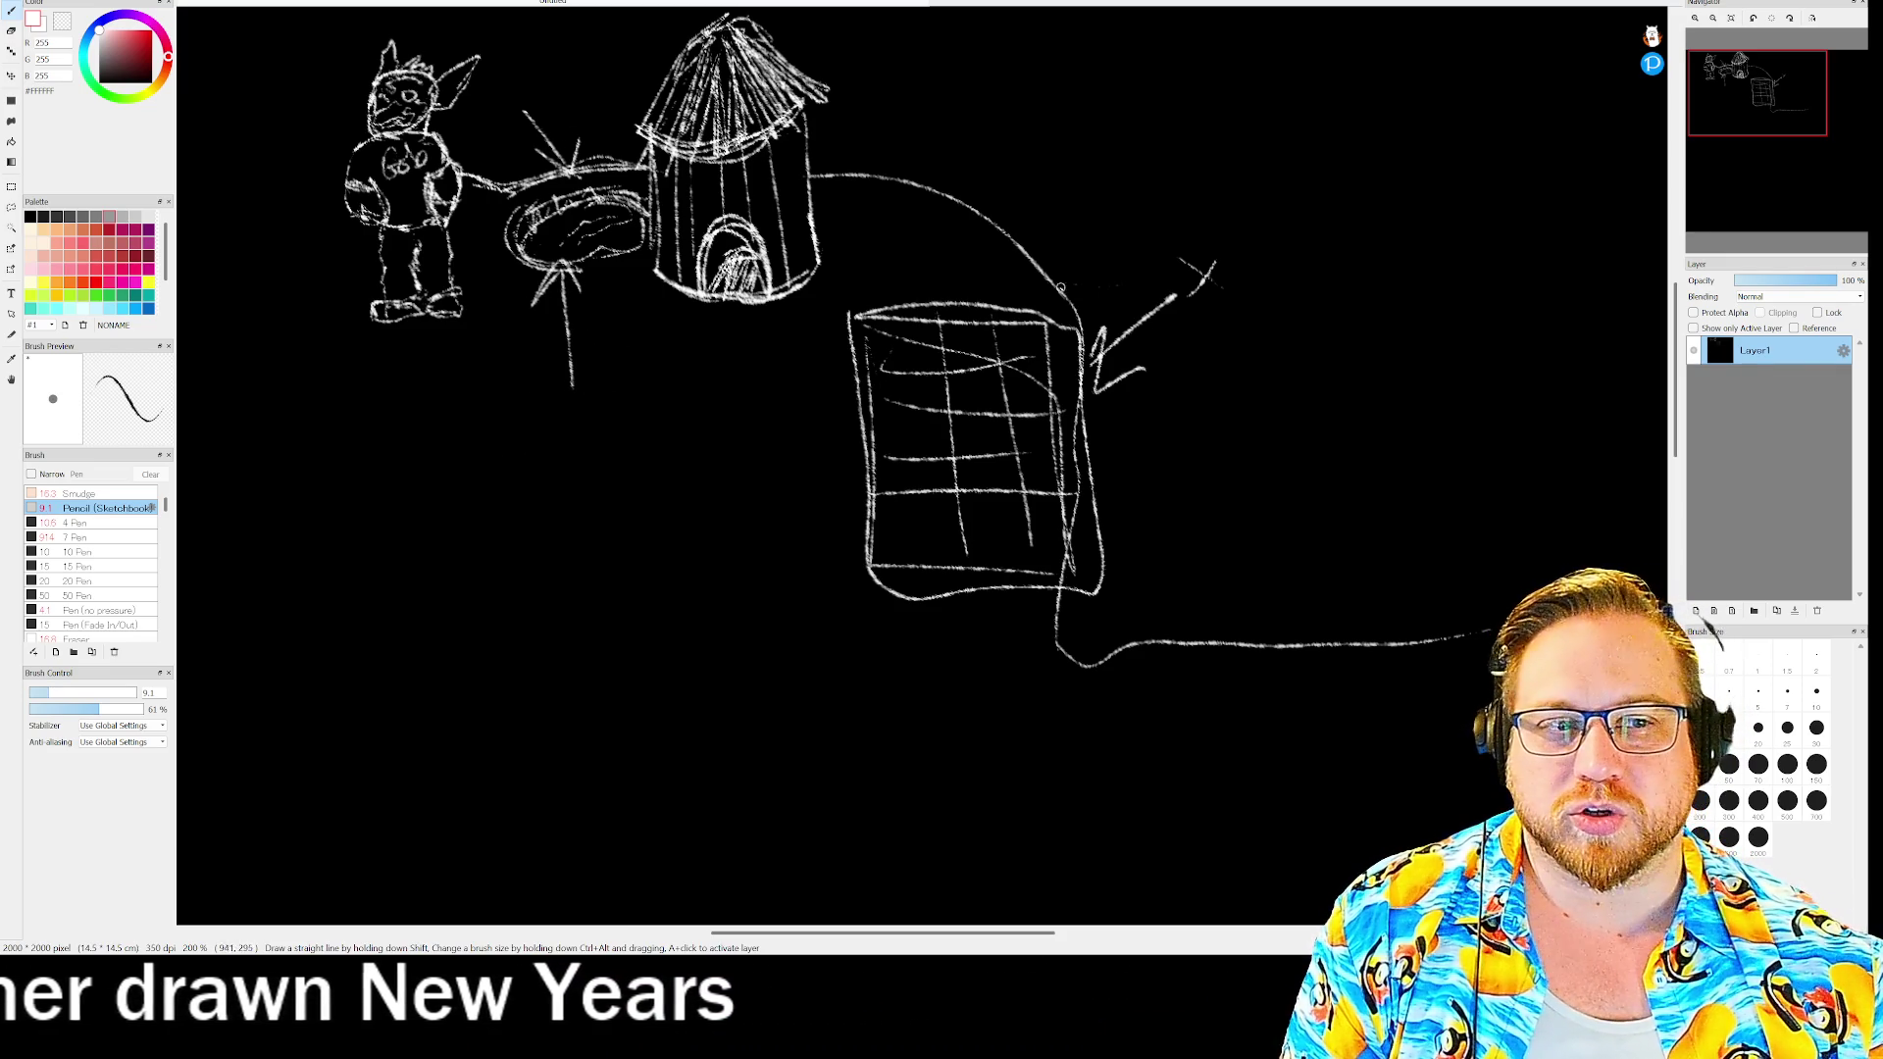
pyautogui.moveTo(1046, 300); pyautogui.dragTo(1110, 212)
pyautogui.moveTo(1036, 293); pyautogui.dragTo(1074, 305)
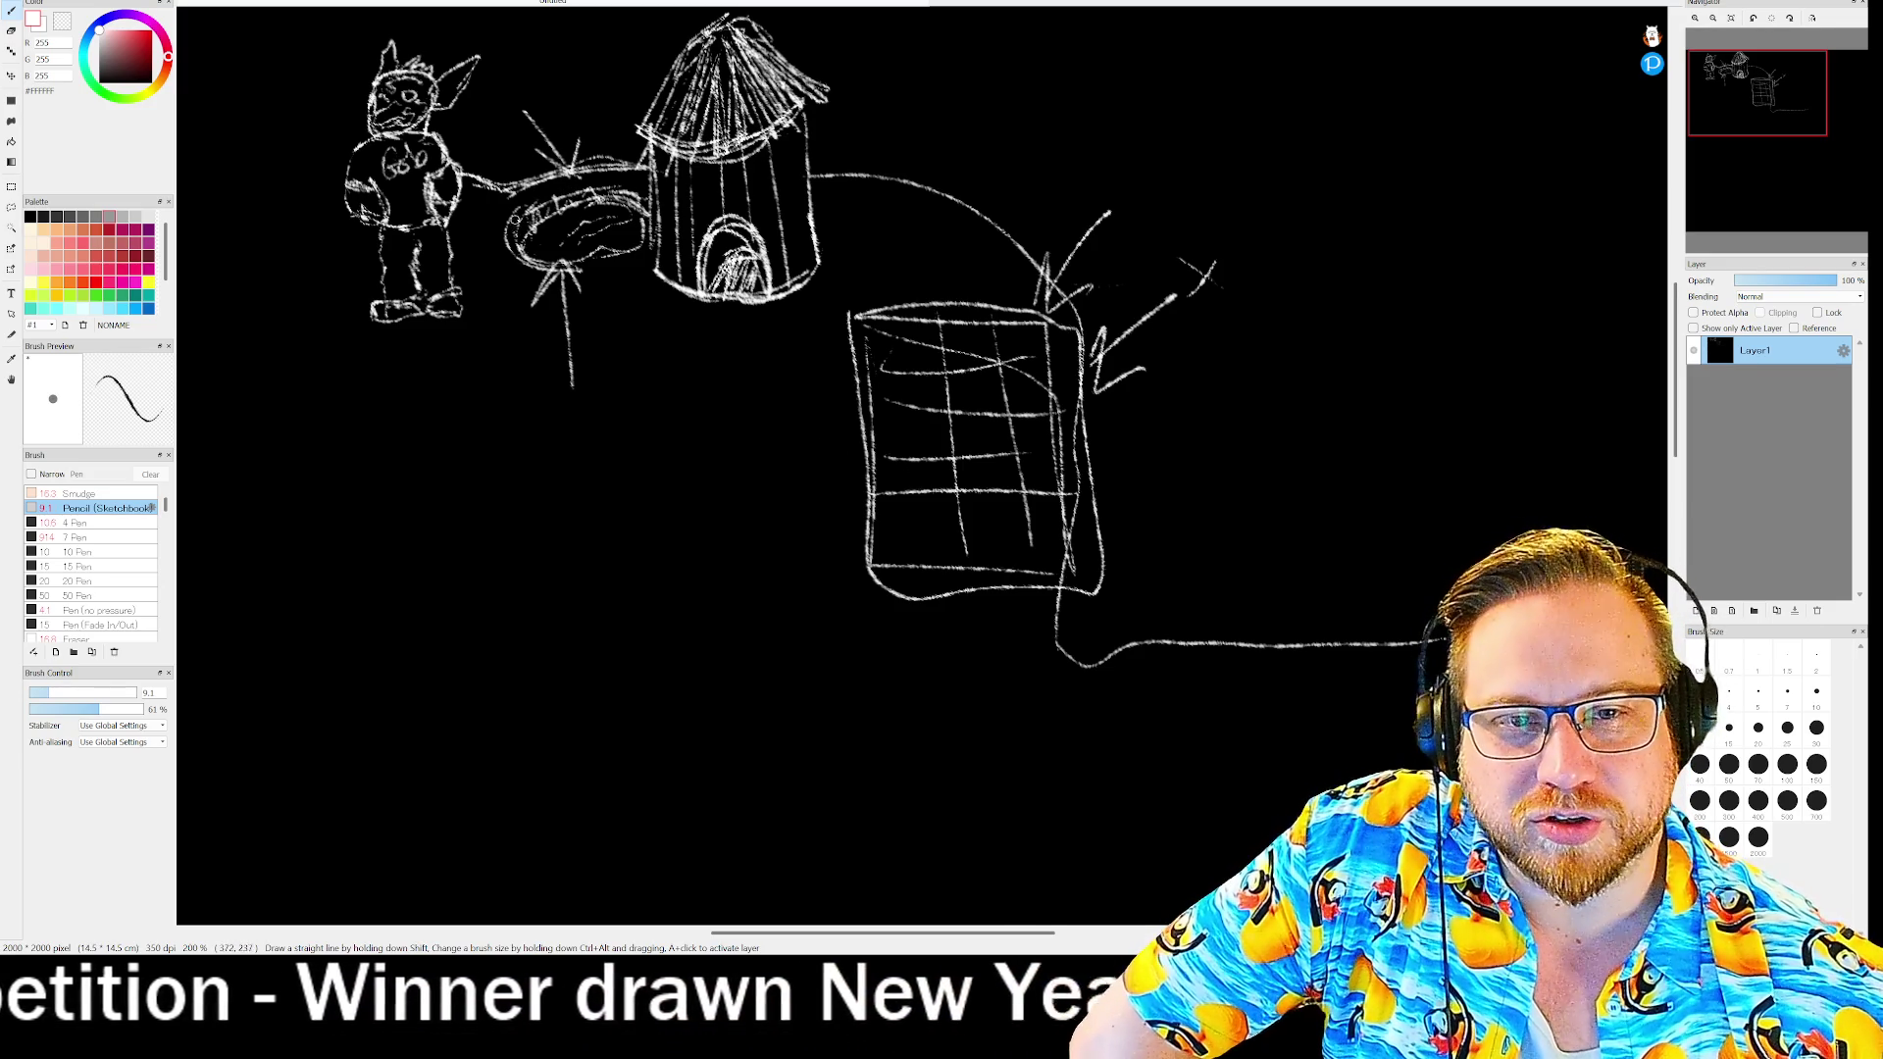
# - Thicken the pond's lower outline, draw a big arrow into the box corner, and loop a frame around the scene
pyautogui.moveTo(517, 224)
pyautogui.mouseDown()
pyautogui.moveTo(521, 253)
pyautogui.moveTo(588, 262)
pyautogui.moveTo(649, 225)
pyautogui.moveTo(588, 196)
pyautogui.moveTo(518, 240)
pyautogui.moveTo(564, 191)
pyautogui.moveTo(637, 190)
pyautogui.moveTo(578, 192)
pyautogui.moveTo(512, 235)
pyautogui.moveTo(537, 198)
pyautogui.moveTo(618, 187)
pyautogui.moveTo(653, 216)
pyautogui.mouseUp()
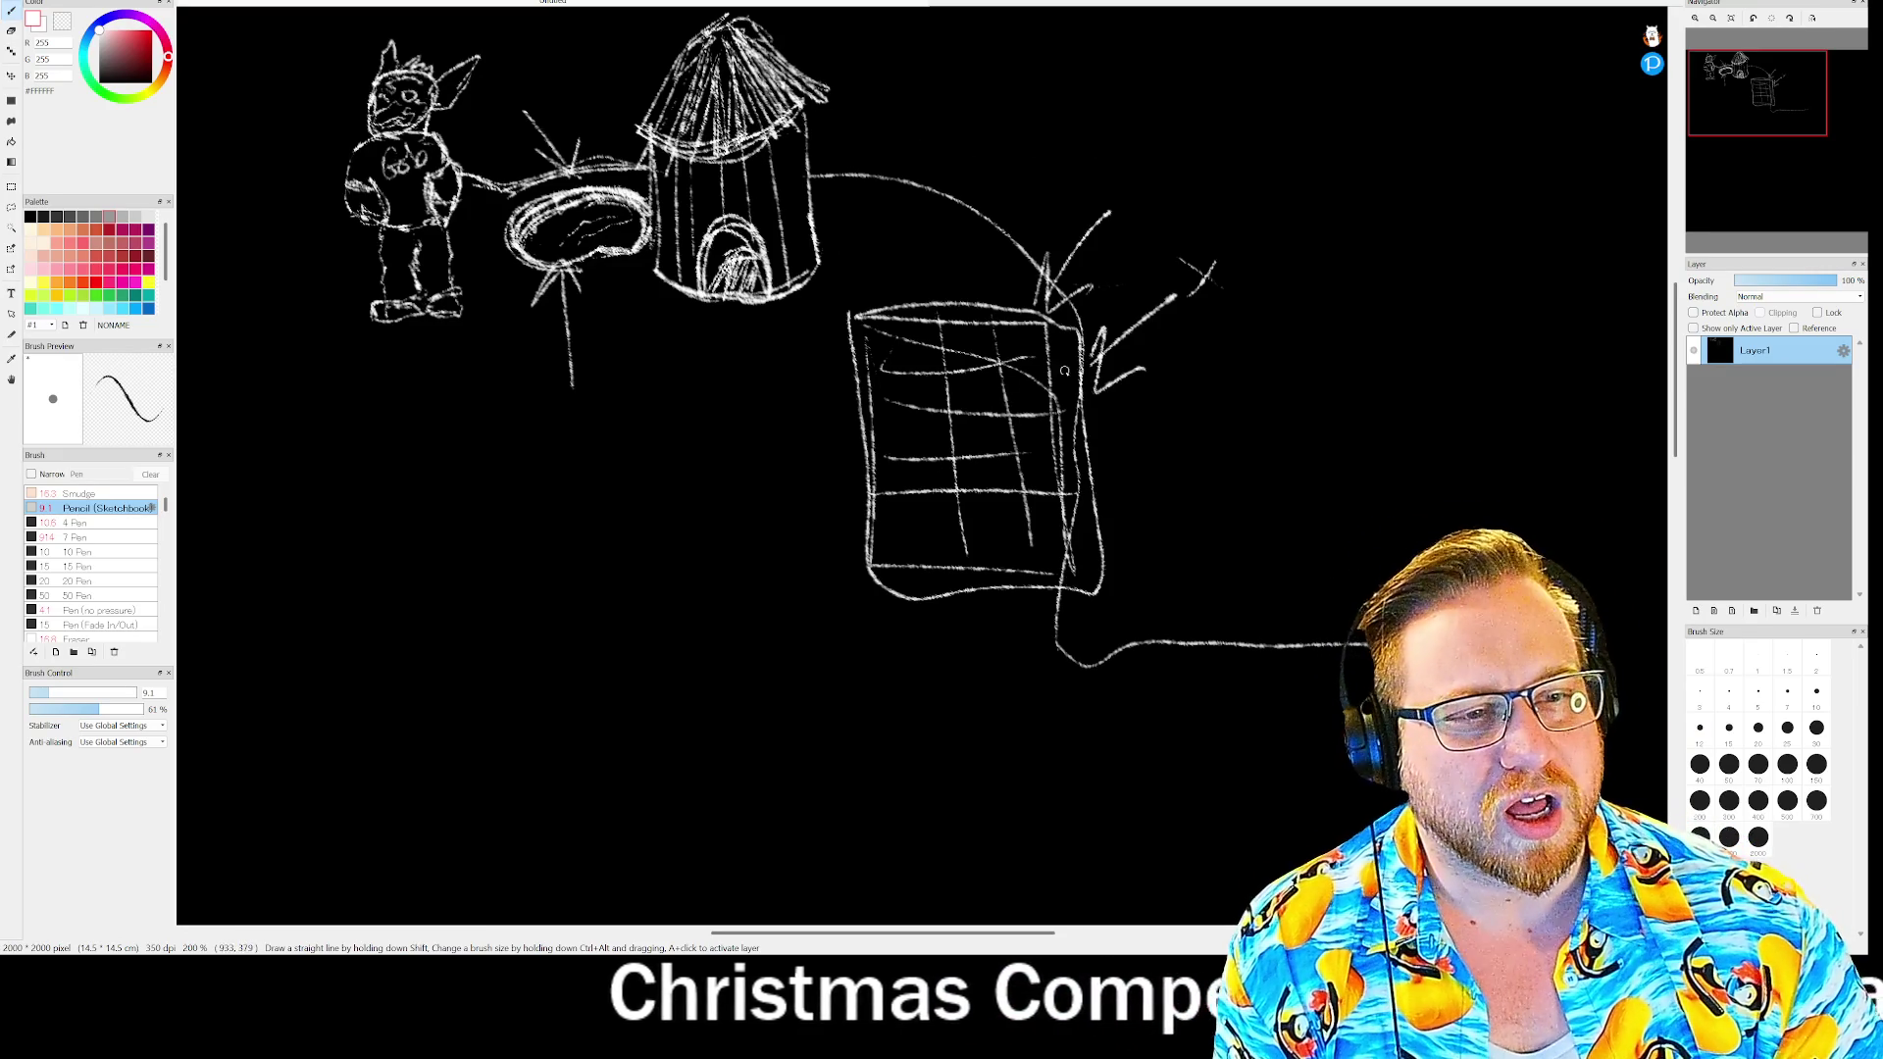
pyautogui.moveTo(1135, 223); pyautogui.dragTo(1029, 343)
pyautogui.moveTo(1046, 276)
pyautogui.mouseDown()
pyautogui.moveTo(1026, 345)
pyautogui.moveTo(1084, 328)
pyautogui.moveTo(1069, 333)
pyautogui.moveTo(1138, 227)
pyautogui.mouseUp()
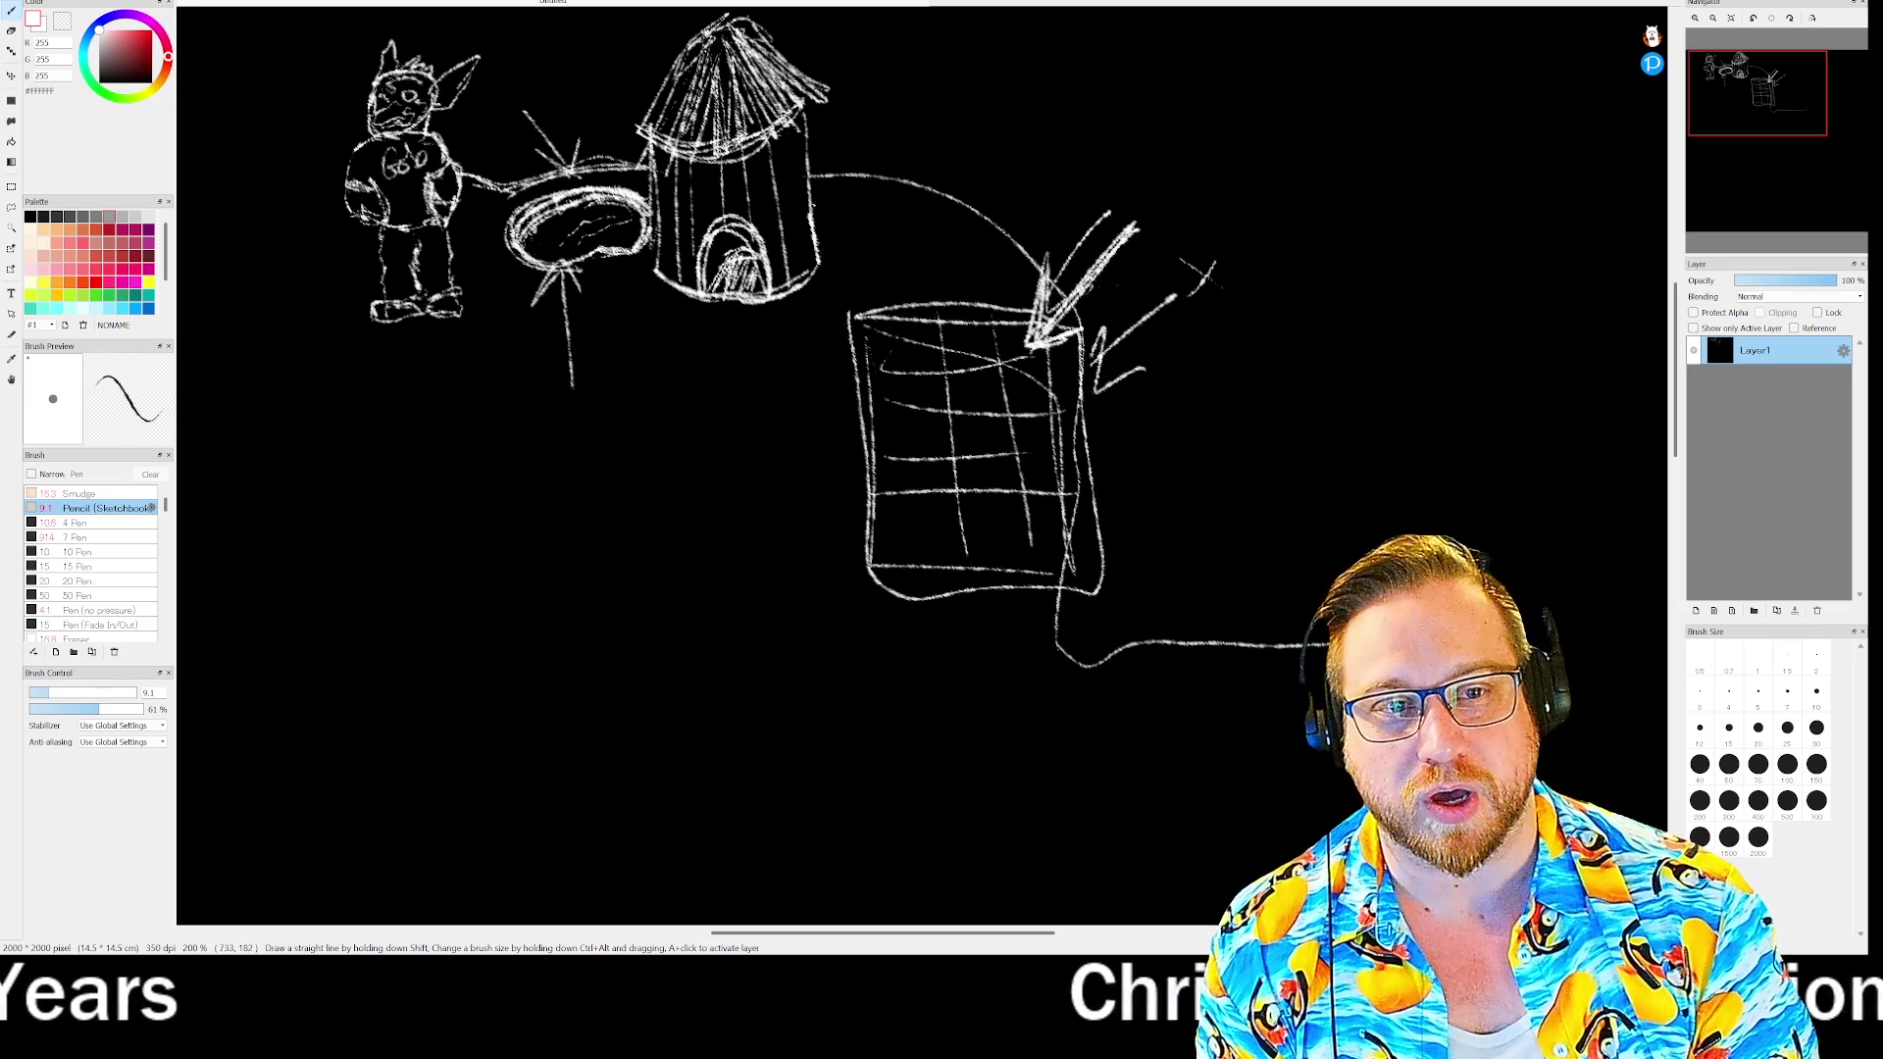
pyautogui.moveTo(491, 147)
pyautogui.mouseDown()
pyautogui.moveTo(453, 520)
pyautogui.moveTo(1049, 669)
pyautogui.moveTo(1314, 285)
pyautogui.moveTo(637, 56)
pyautogui.mouseUp()
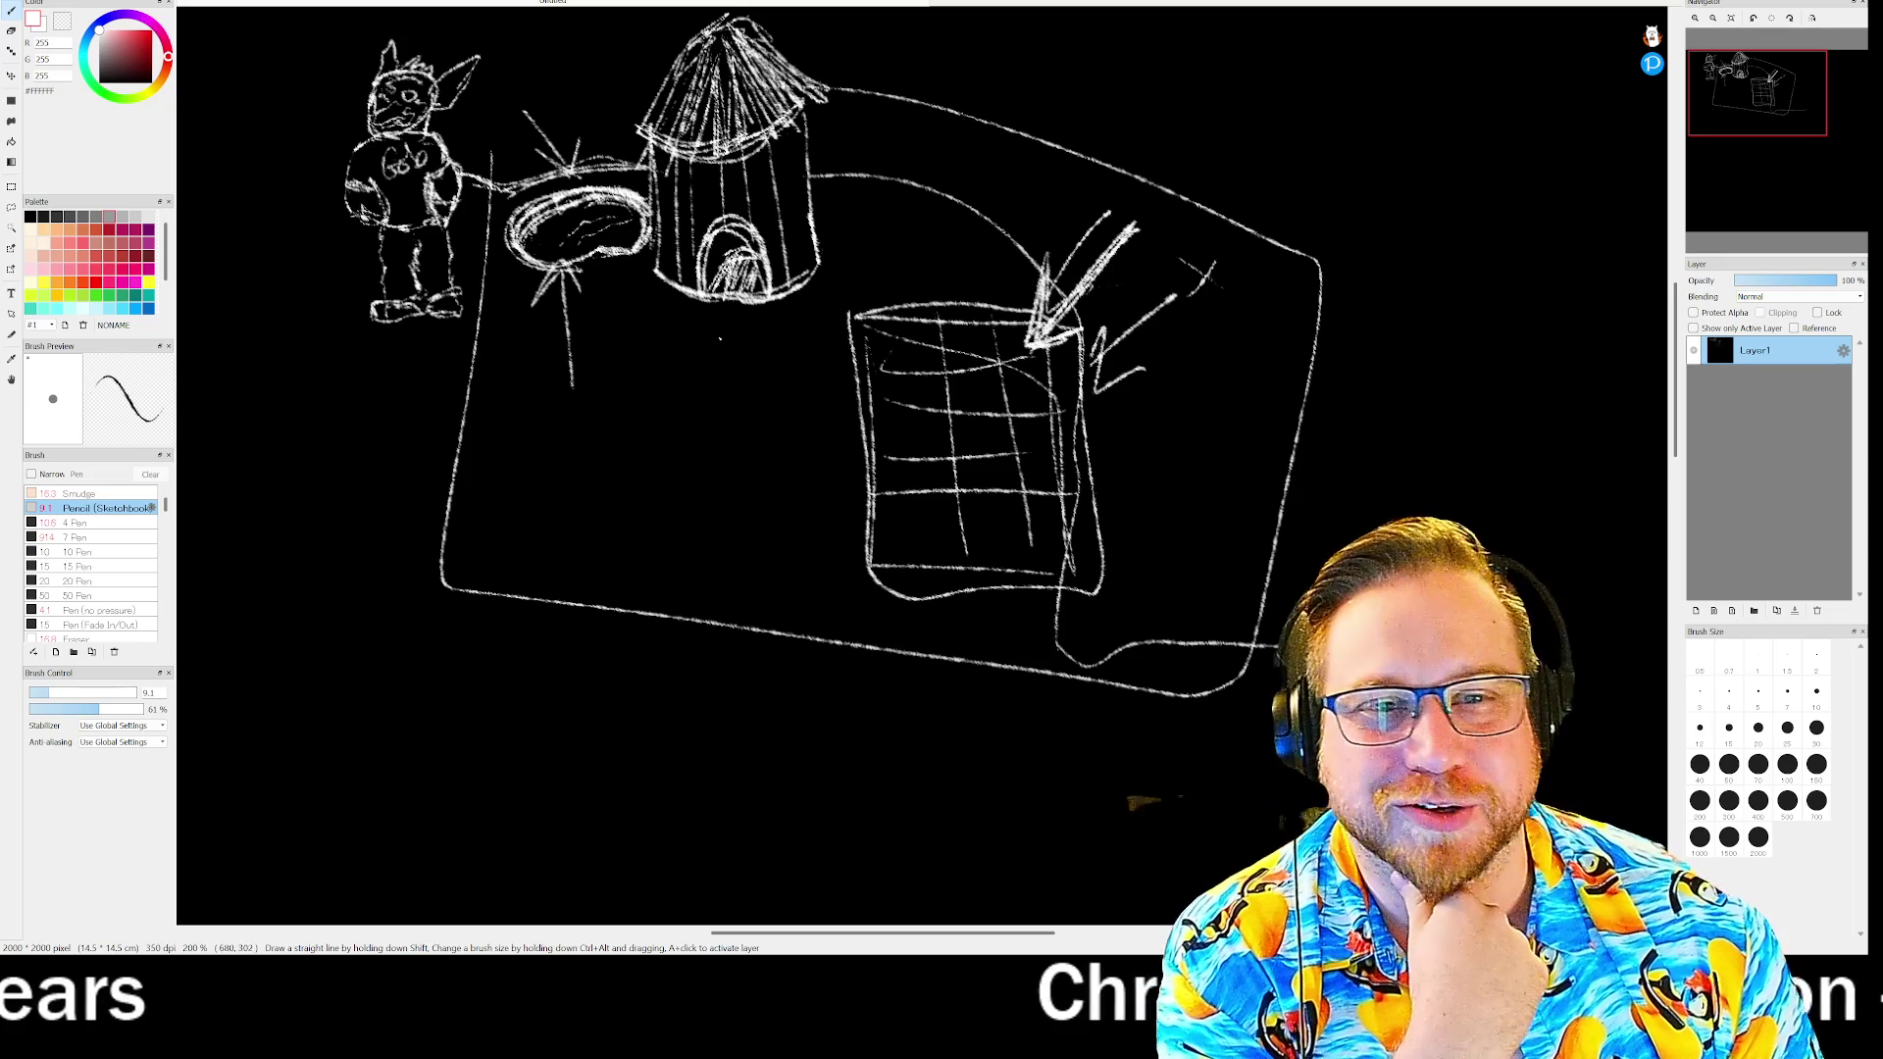
# - Sketch a rough frame around the goblin and hand-letter a bold 'Key' at the canvas's top right
pyautogui.moveTo(449, 34)
pyautogui.mouseDown()
pyautogui.moveTo(390, 7)
pyautogui.moveTo(263, 338)
pyautogui.moveTo(488, 324)
pyautogui.moveTo(530, 41)
pyautogui.moveTo(343, 88)
pyautogui.moveTo(428, 356)
pyautogui.moveTo(495, 323)
pyautogui.moveTo(551, 39)
pyautogui.moveTo(306, 157)
pyautogui.moveTo(497, 333)
pyautogui.moveTo(523, 10)
pyautogui.moveTo(345, 33)
pyautogui.mouseUp()
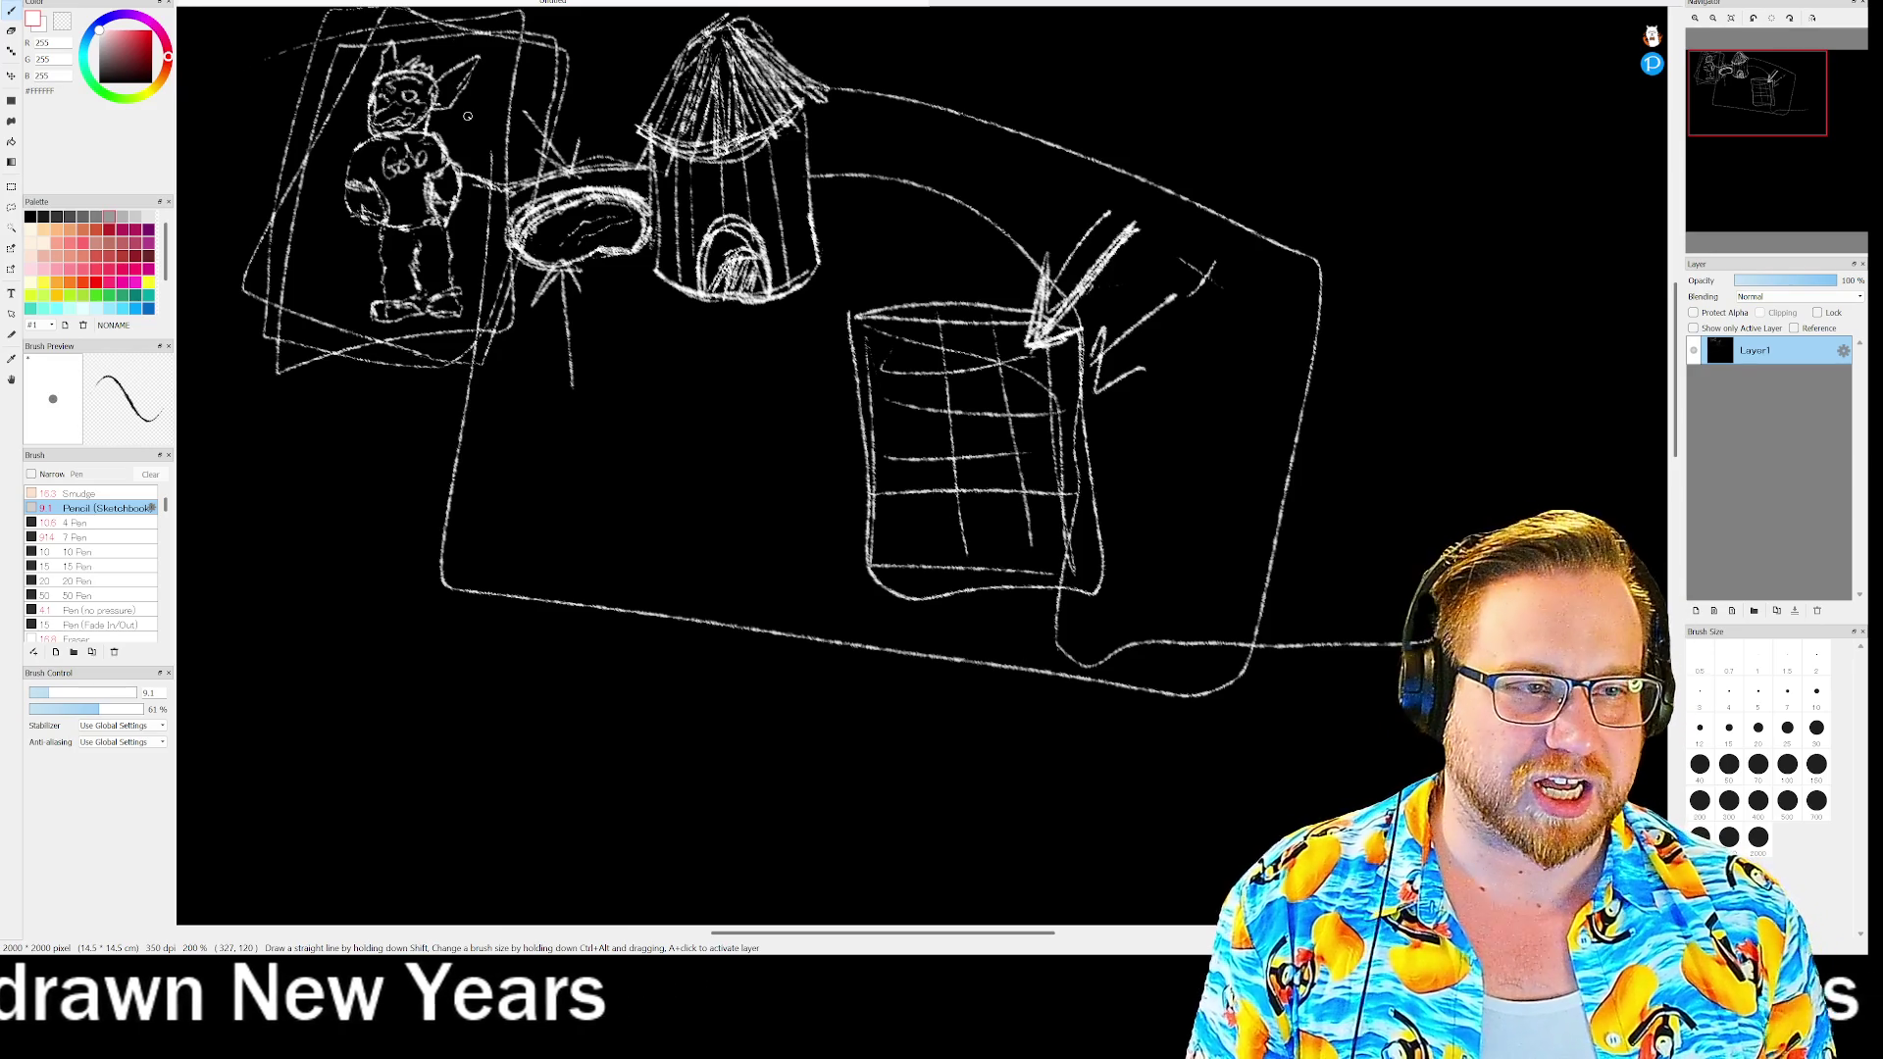
pyautogui.moveTo(1327, 56)
pyautogui.mouseDown()
pyautogui.moveTo(1327, 119)
pyautogui.moveTo(1340, 84)
pyautogui.moveTo(1371, 114)
pyautogui.mouseUp()
pyautogui.moveTo(1373, 106)
pyautogui.mouseDown()
pyautogui.moveTo(1398, 112)
pyautogui.moveTo(1388, 153)
pyautogui.mouseUp()
pyautogui.click(1406, 105)
pyautogui.moveTo(1324, 44); pyautogui.dragTo(1326, 115)
pyautogui.moveTo(1378, 56)
pyautogui.mouseDown()
pyautogui.moveTo(1326, 95)
pyautogui.moveTo(1361, 120)
pyautogui.mouseUp()
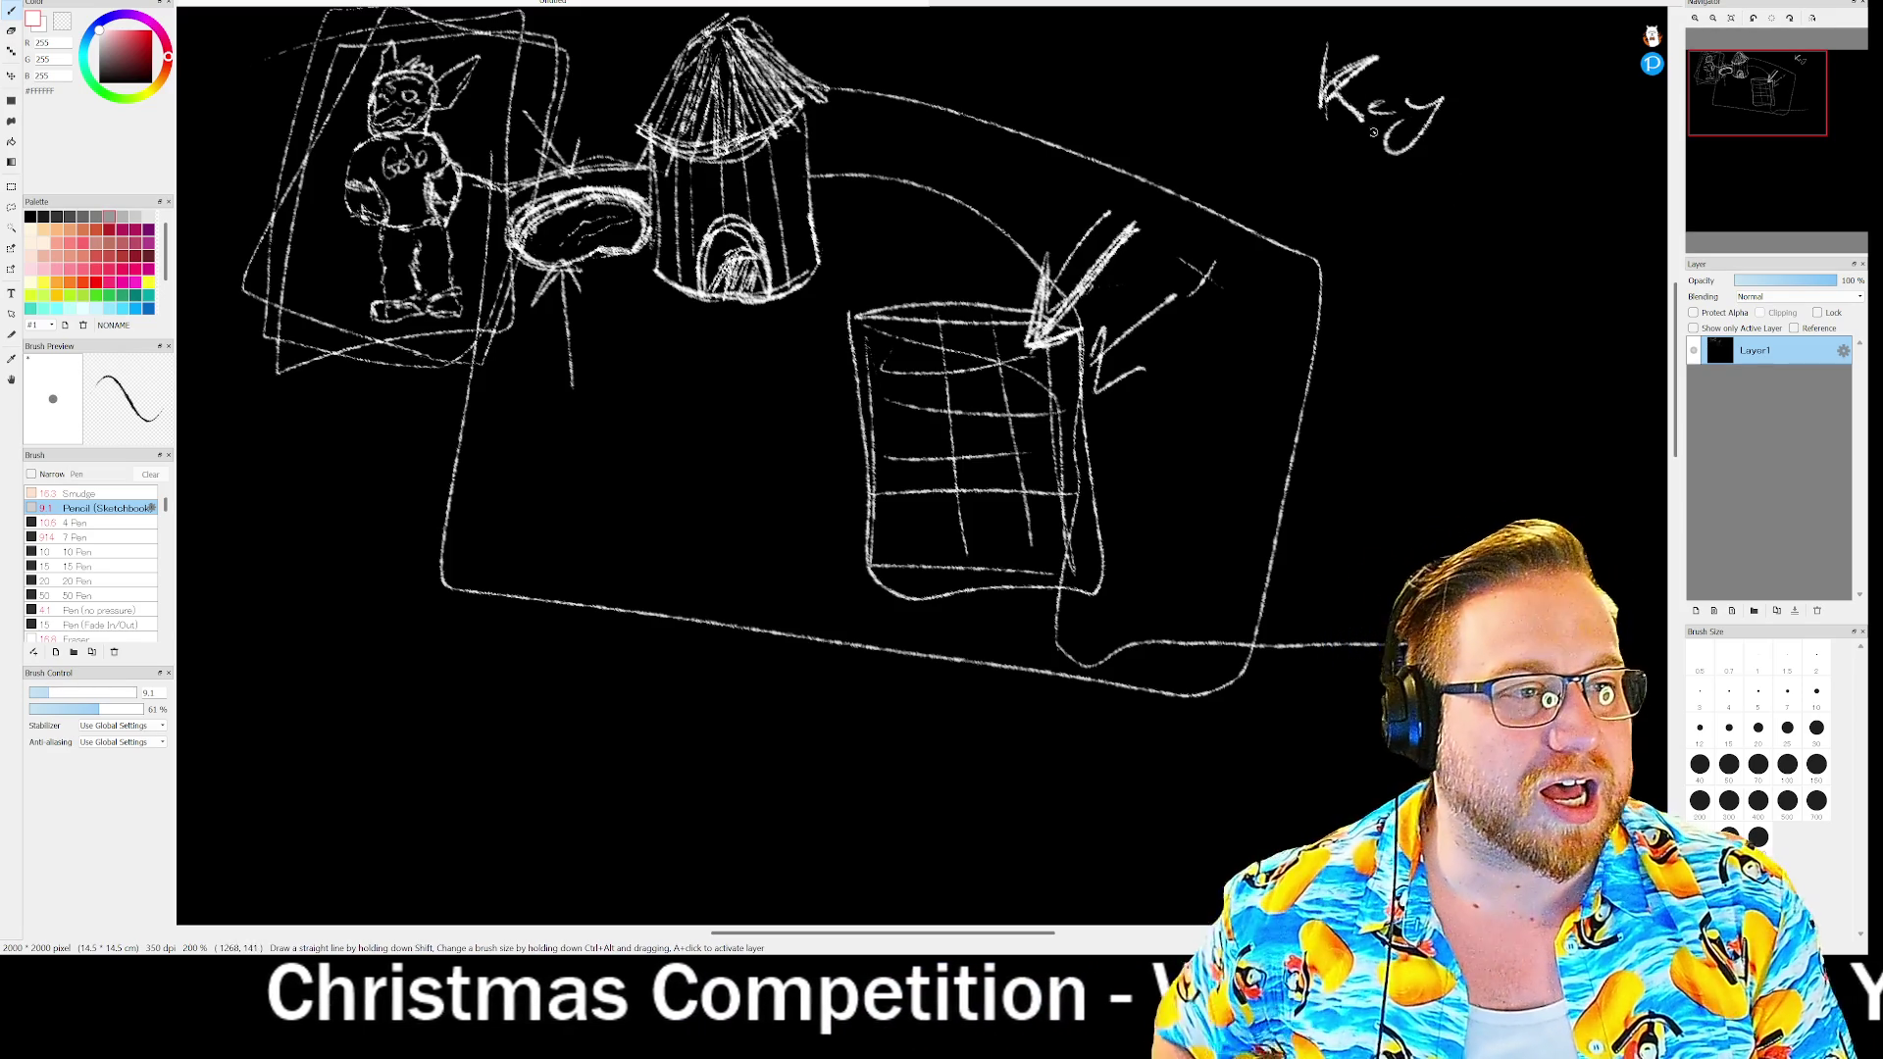
# - Underline 'Key' and write an underlined '3Best' beneath it
pyautogui.moveTo(1292, 133); pyautogui.dragTo(1444, 125)
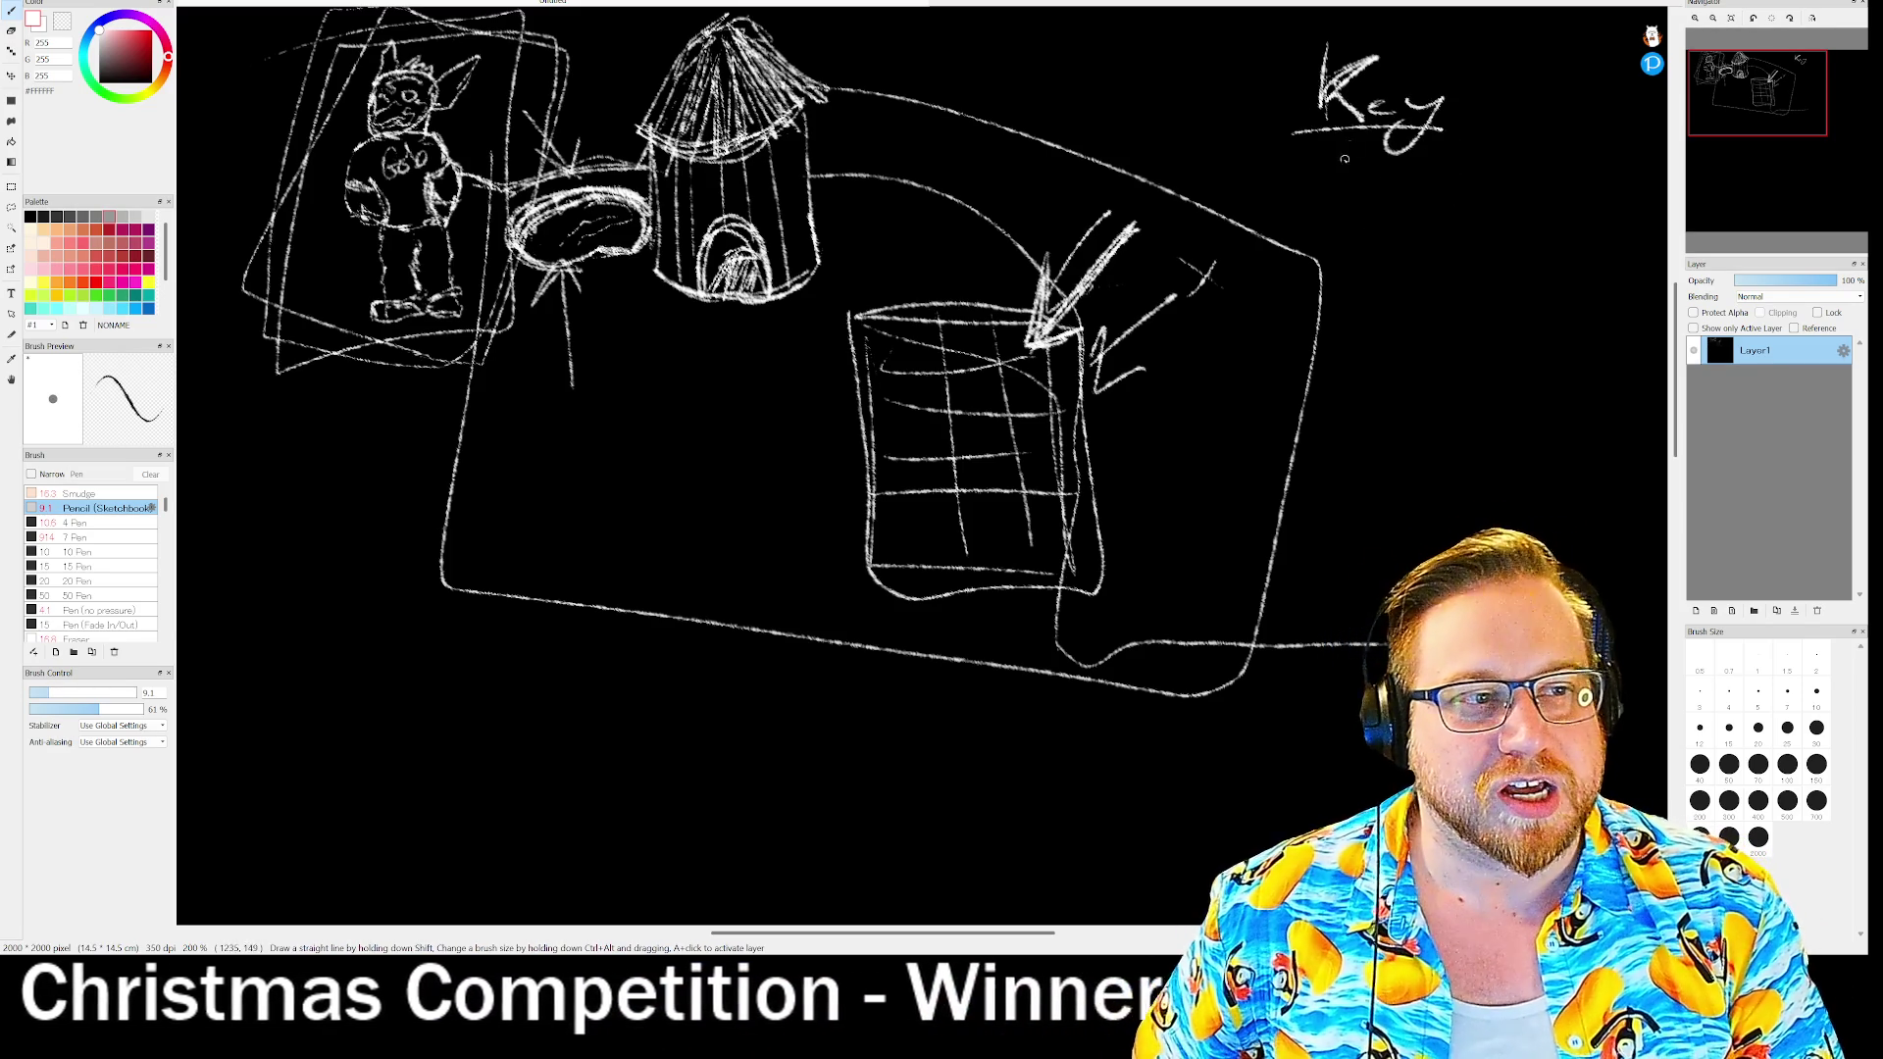
pyautogui.moveTo(1317, 171)
pyautogui.mouseDown()
pyautogui.moveTo(1351, 199)
pyautogui.moveTo(1317, 209)
pyautogui.moveTo(1427, 201)
pyautogui.moveTo(1442, 179)
pyautogui.moveTo(1461, 196)
pyautogui.mouseUp()
pyautogui.moveTo(1344, 234); pyautogui.dragTo(1501, 187)
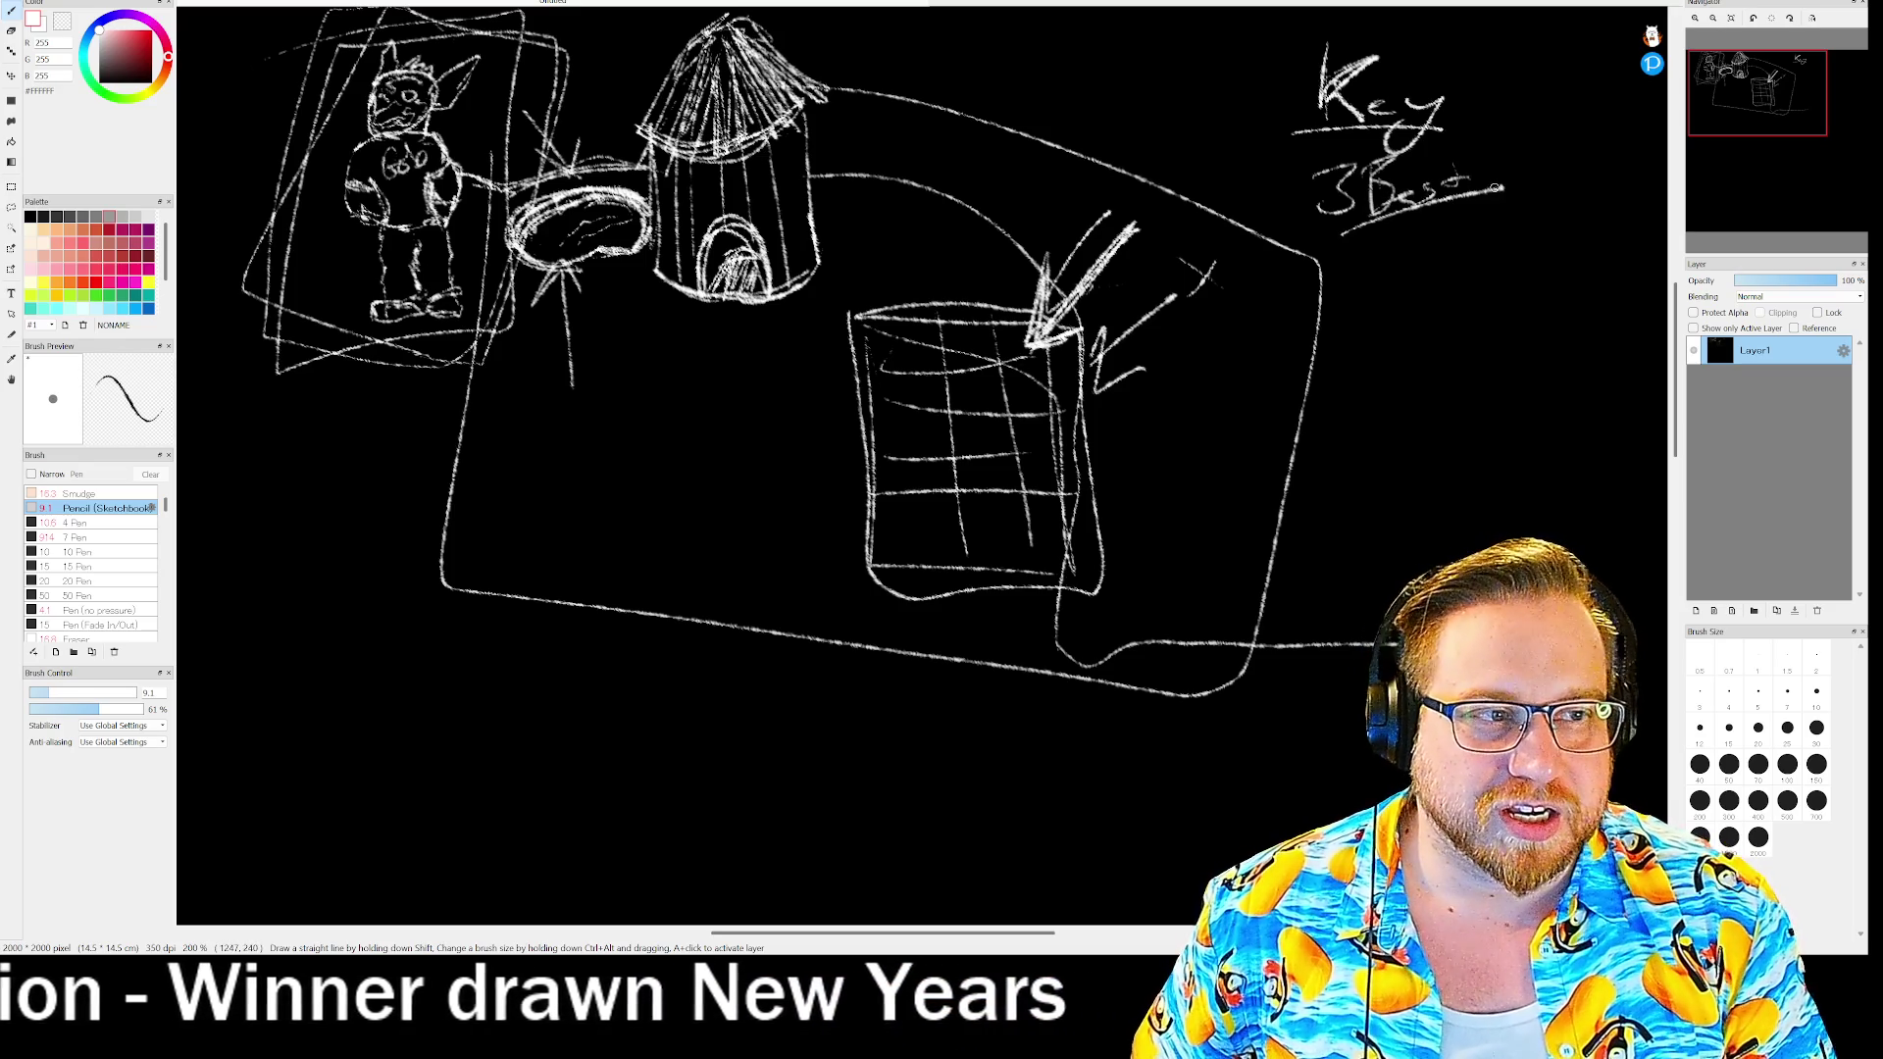
# - Sketch three small figures on an underlined podium below '3Best', undoing a stray loop
pyautogui.moveTo(1406, 253)
pyautogui.mouseDown()
pyautogui.moveTo(1393, 297)
pyautogui.moveTo(1453, 253)
pyautogui.moveTo(1476, 283)
pyautogui.moveTo(1449, 299)
pyautogui.moveTo(1437, 280)
pyautogui.mouseUp()
pyautogui.moveTo(1503, 227)
pyautogui.mouseDown()
pyautogui.moveTo(1535, 270)
pyautogui.moveTo(1522, 312)
pyautogui.mouseUp()
pyautogui.moveTo(1373, 333); pyautogui.dragTo(1548, 316)
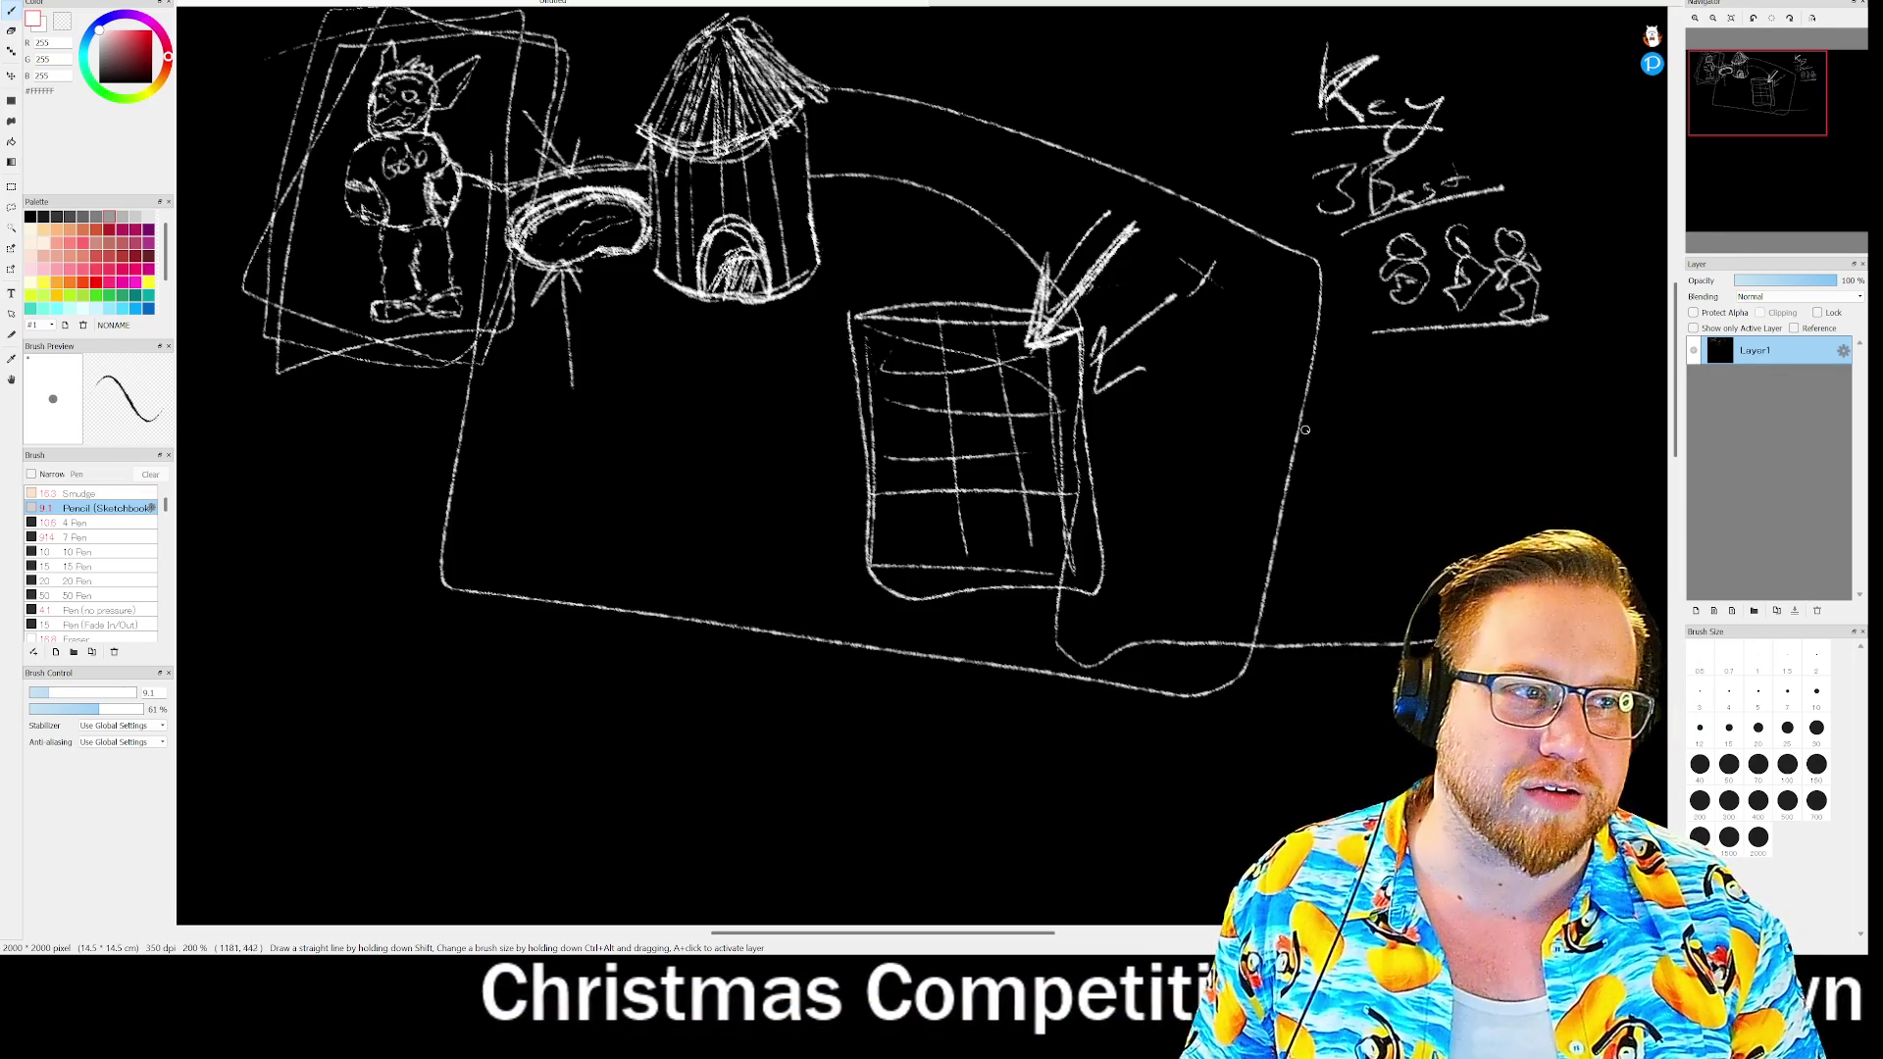
pyautogui.moveTo(1380, 329); pyautogui.dragTo(1385, 308)
pyautogui.moveTo(1543, 307)
pyautogui.mouseDown()
pyautogui.moveTo(1556, 281)
pyautogui.moveTo(1550, 318)
pyautogui.mouseUp()
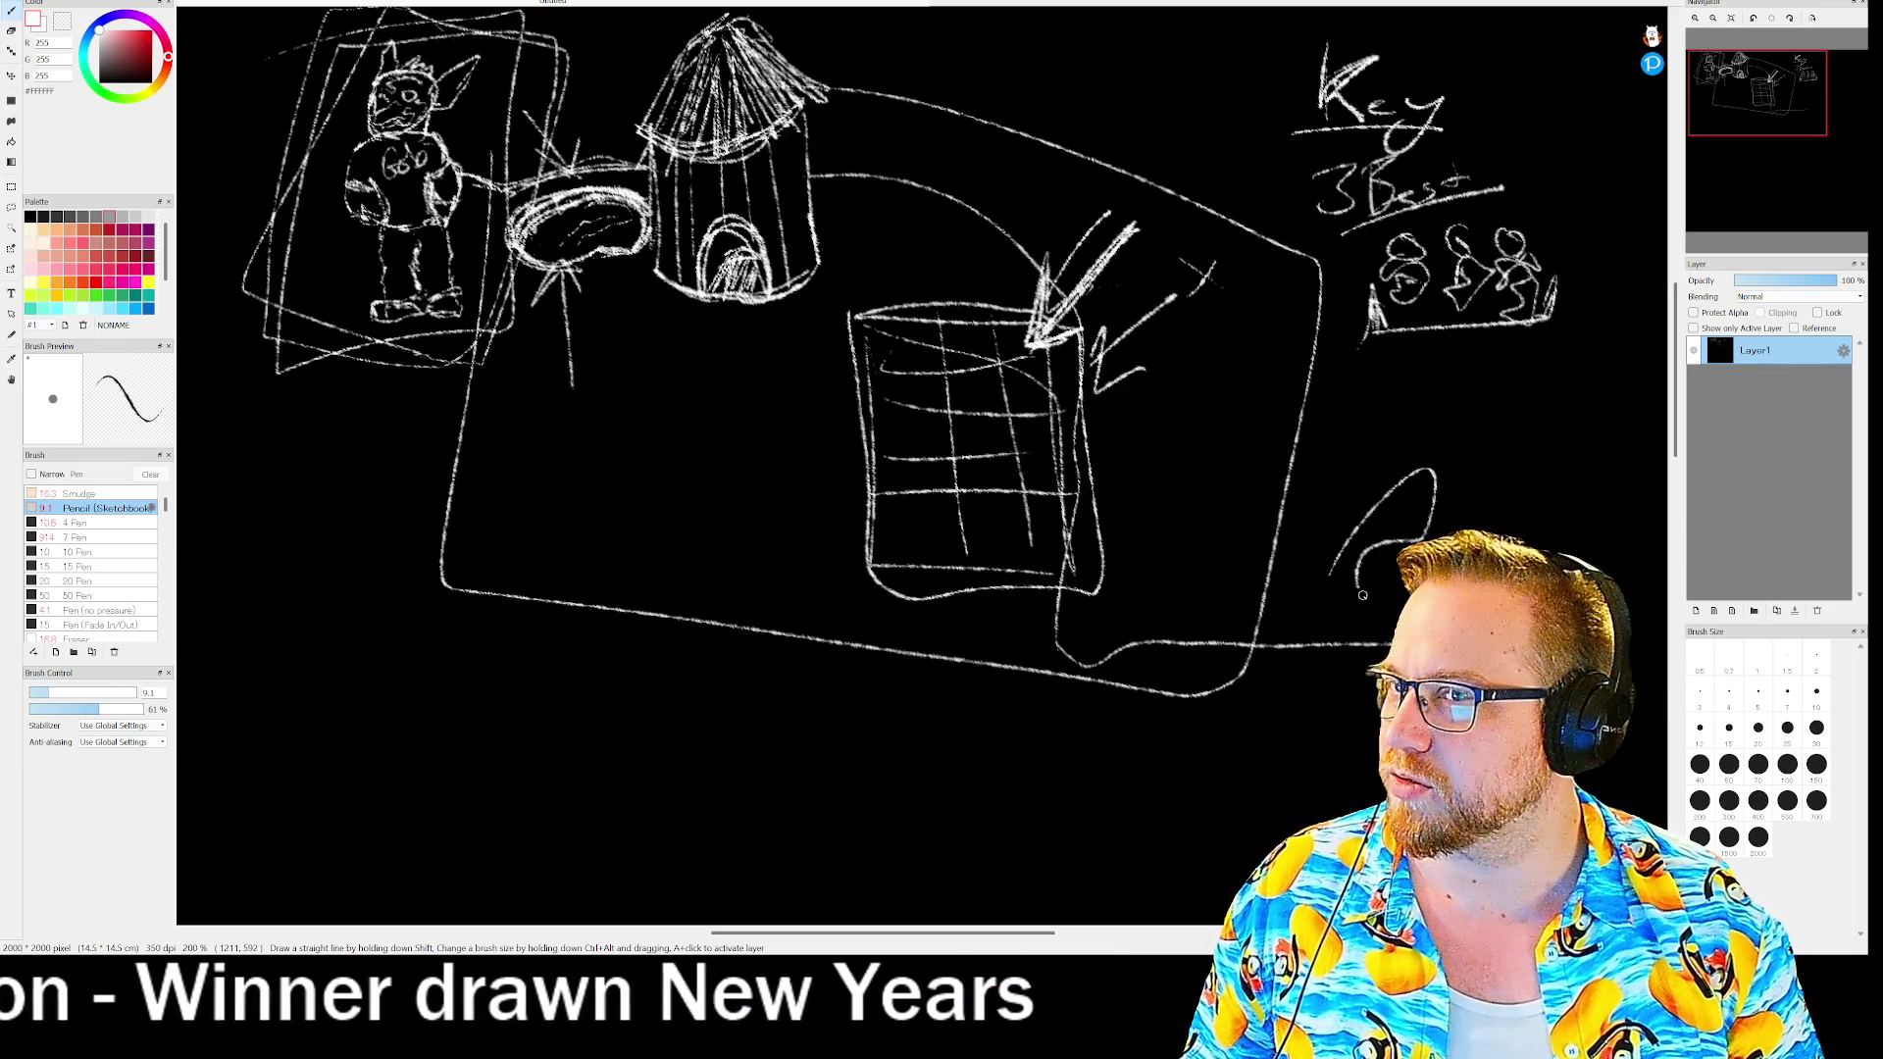
pyautogui.moveTo(1368, 519)
pyautogui.mouseDown()
pyautogui.moveTo(1471, 443)
pyautogui.moveTo(1520, 451)
pyautogui.moveTo(1488, 525)
pyautogui.mouseUp()
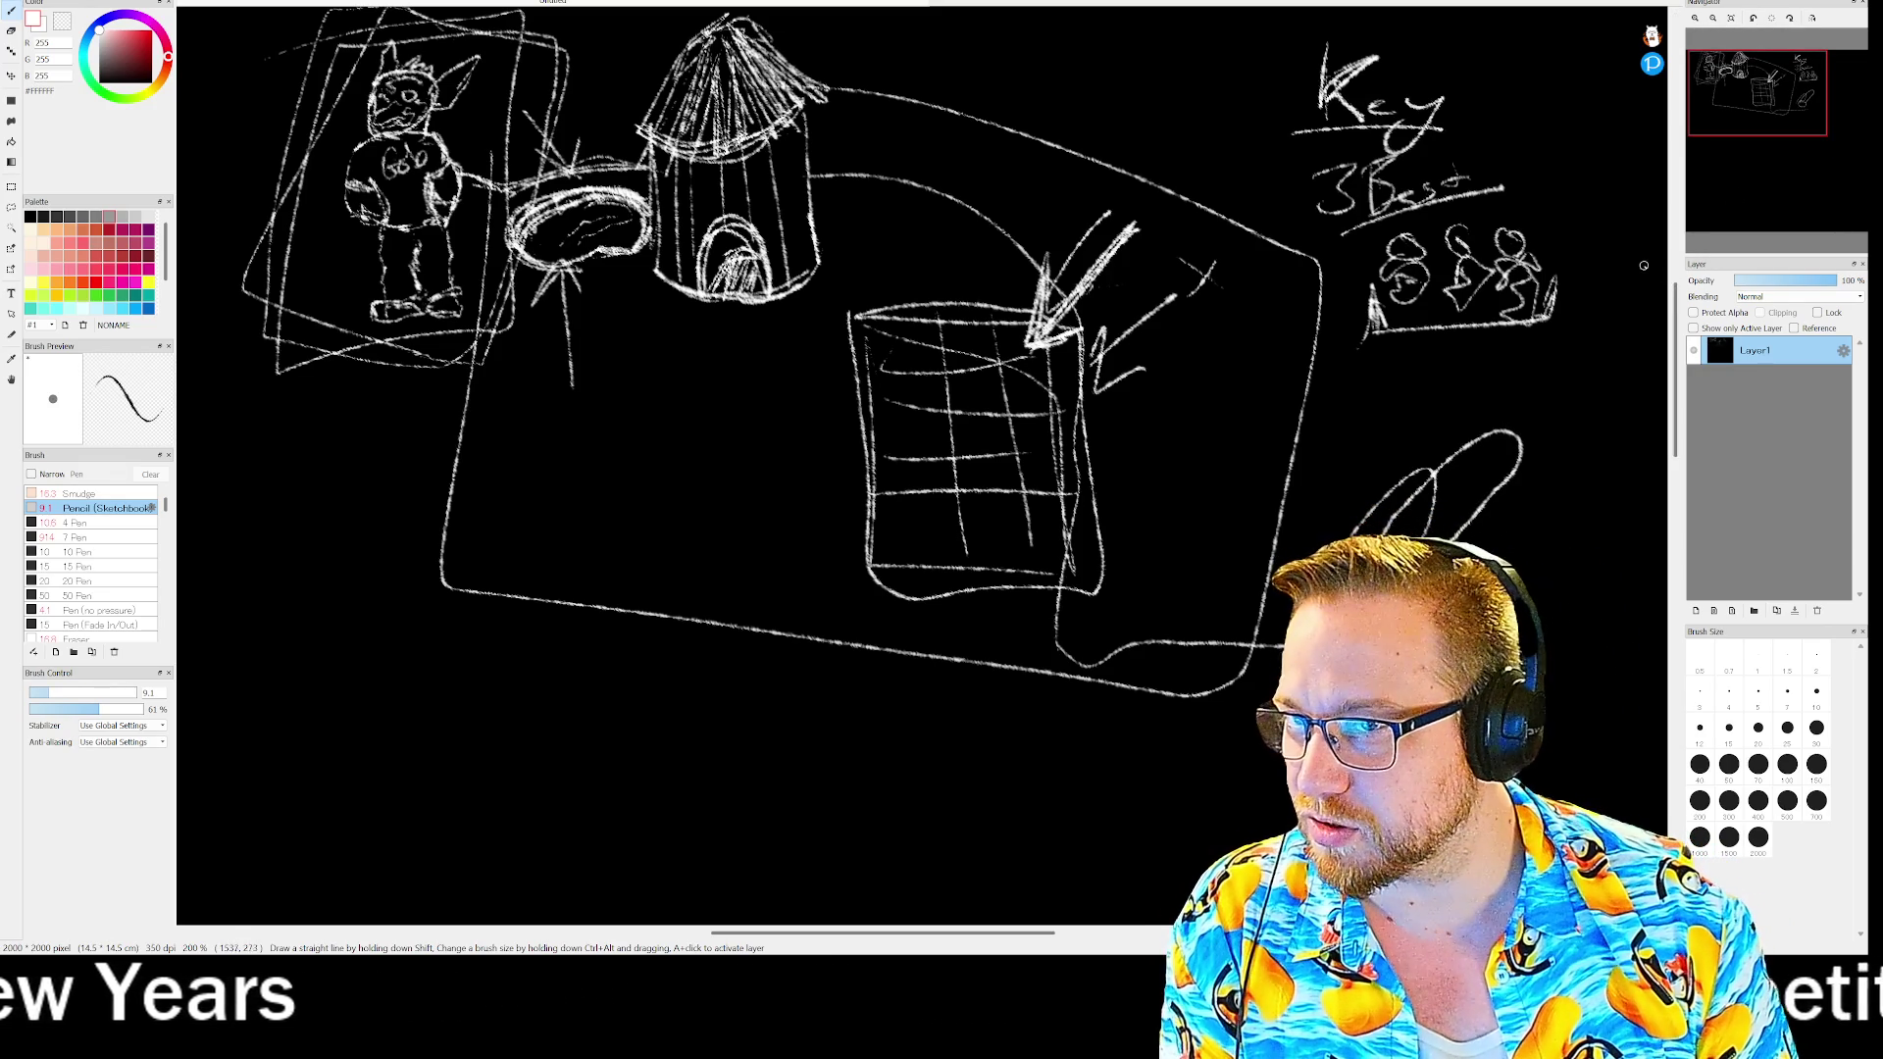
pyautogui.hotkey('ctrl', 'z')
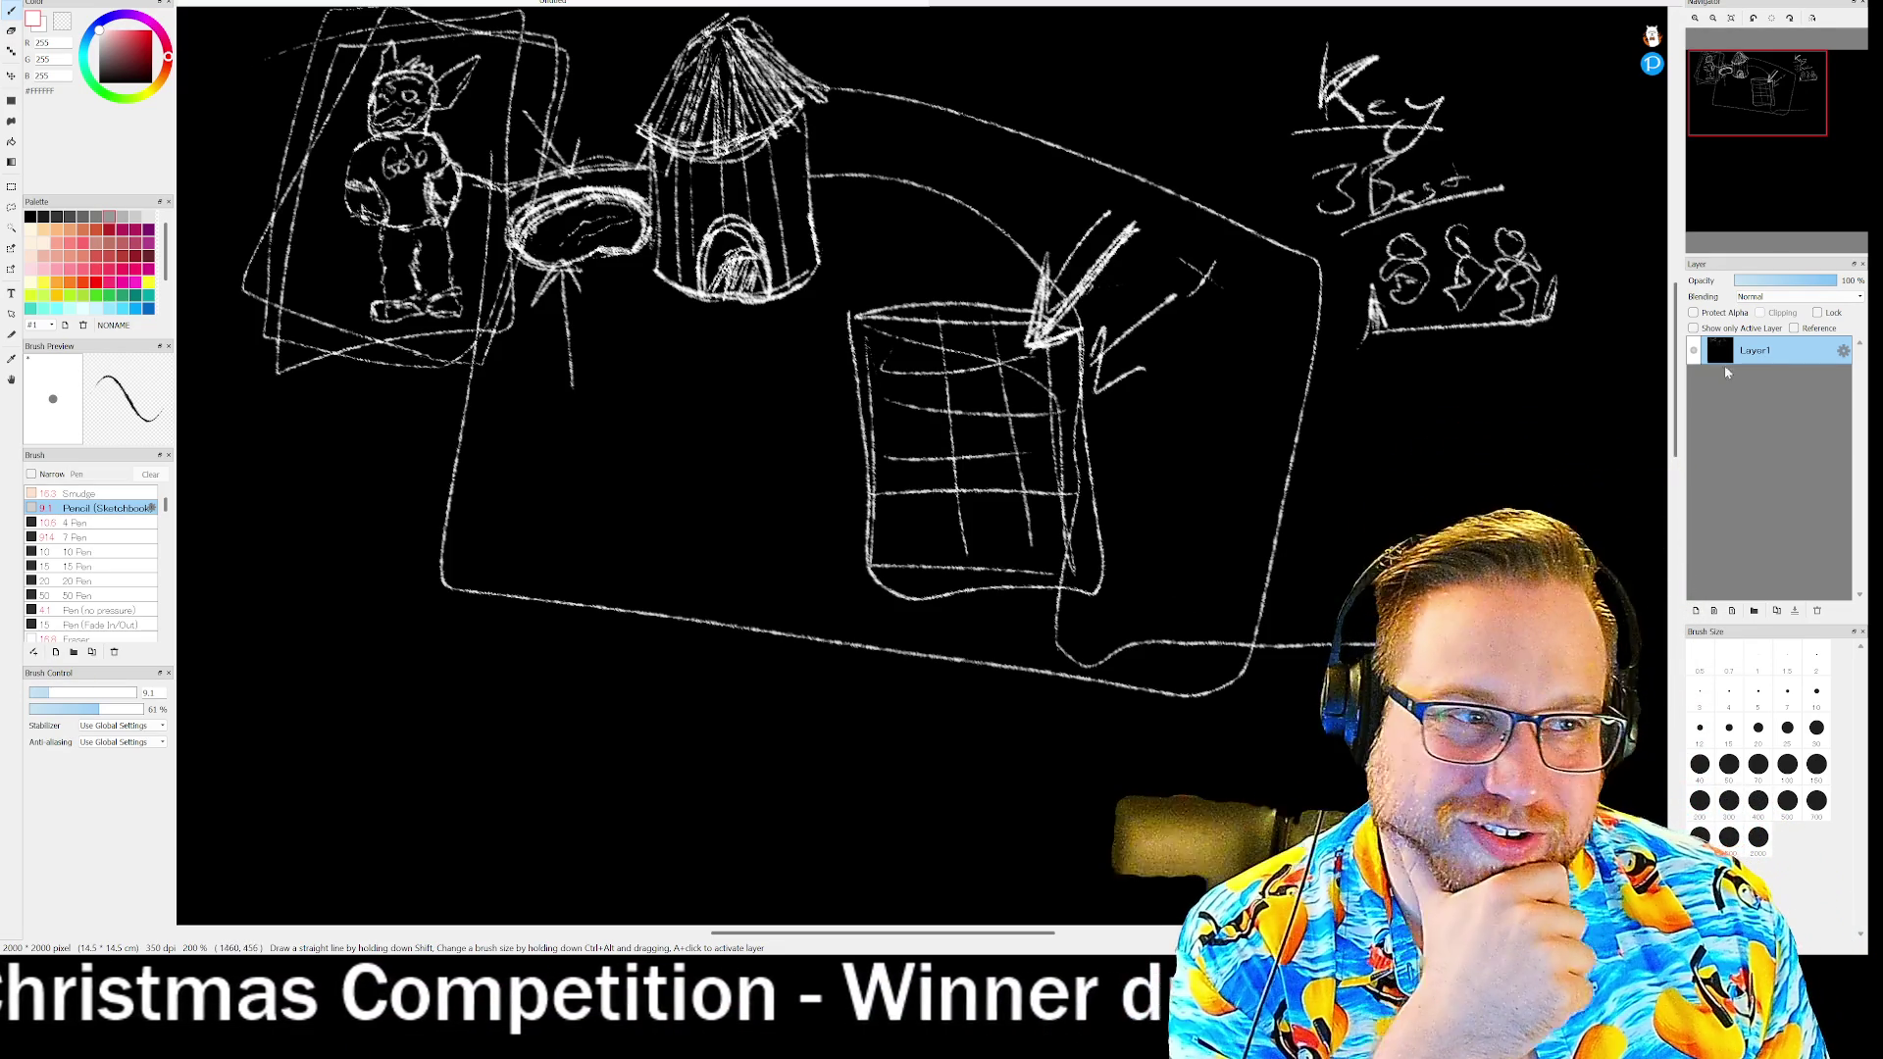
# - Draw two curled strokes in the empty lower part of the canvas
pyautogui.click(1752, 138)
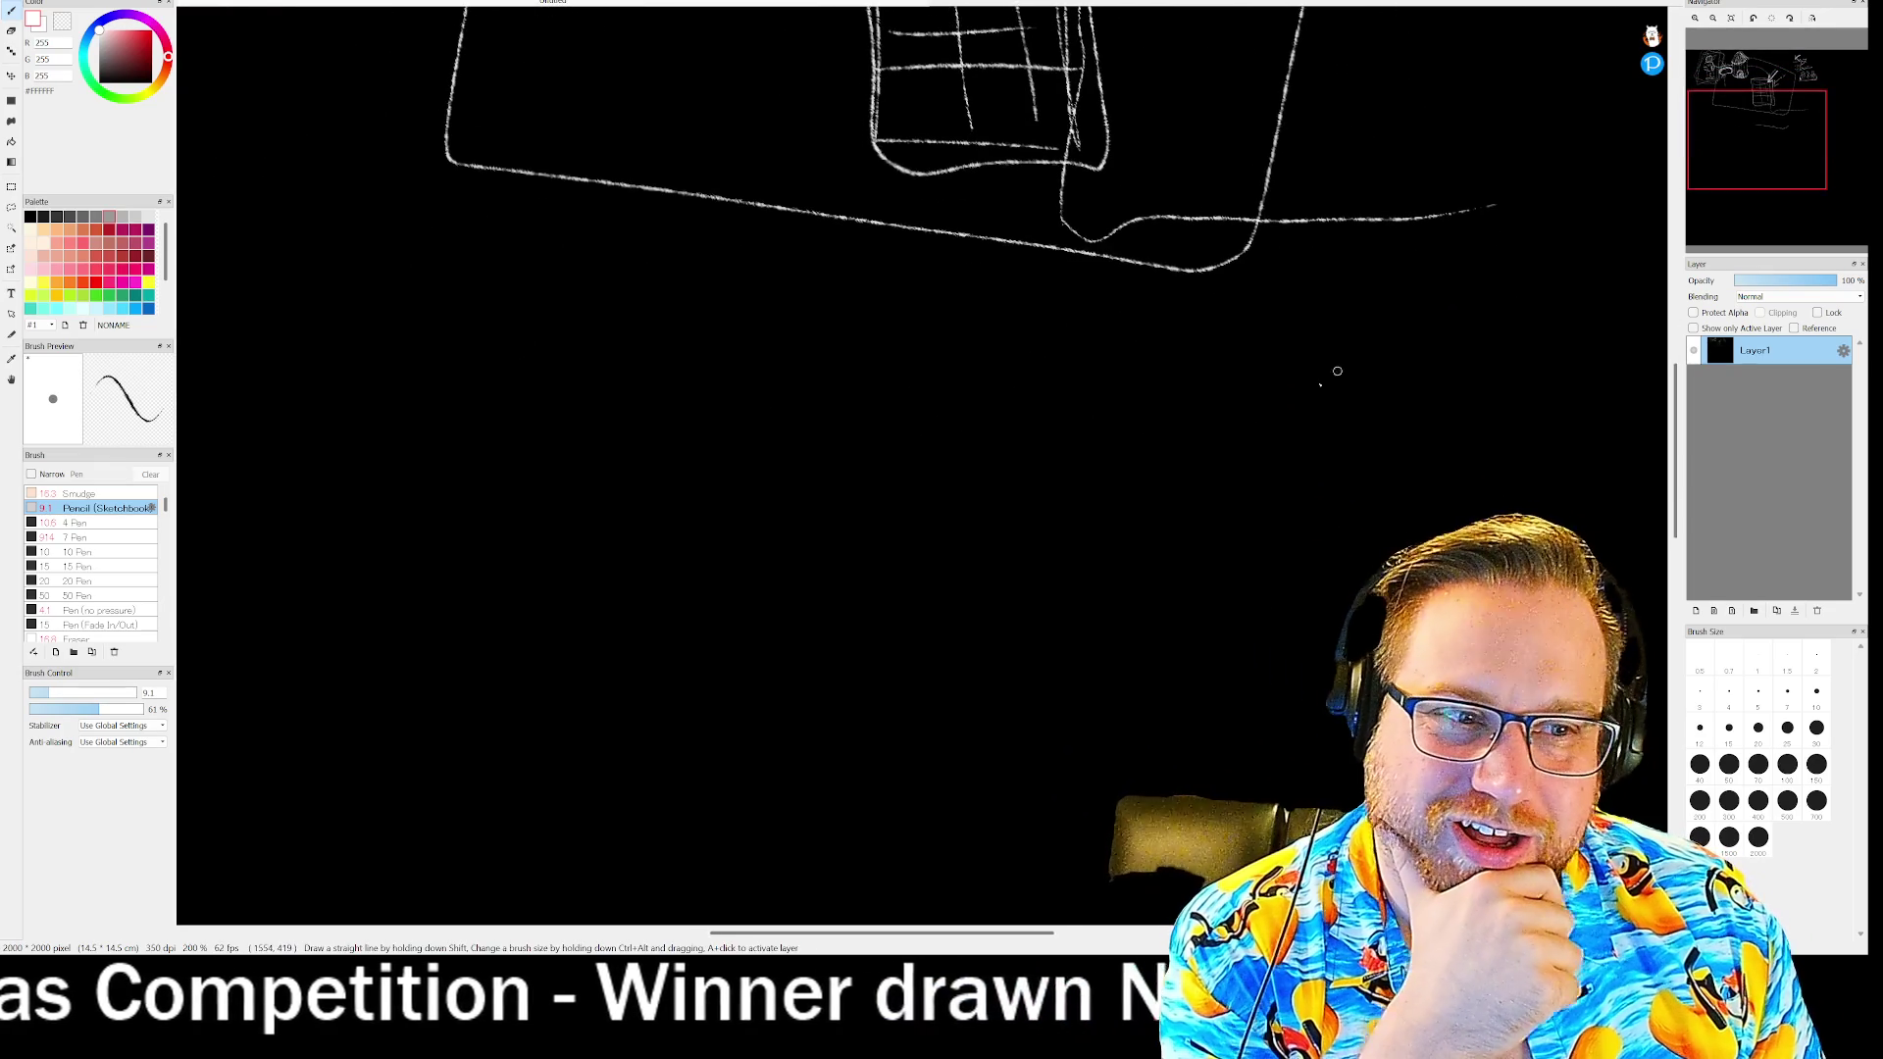
pyautogui.moveTo(718, 424)
pyautogui.mouseDown()
pyautogui.moveTo(628, 537)
pyautogui.moveTo(789, 586)
pyautogui.moveTo(761, 481)
pyautogui.moveTo(798, 458)
pyautogui.moveTo(756, 387)
pyautogui.mouseUp()
pyautogui.moveTo(964, 391)
pyautogui.mouseDown()
pyautogui.moveTo(1084, 421)
pyautogui.moveTo(1079, 505)
pyautogui.moveTo(988, 504)
pyautogui.moveTo(935, 467)
pyautogui.mouseUp()
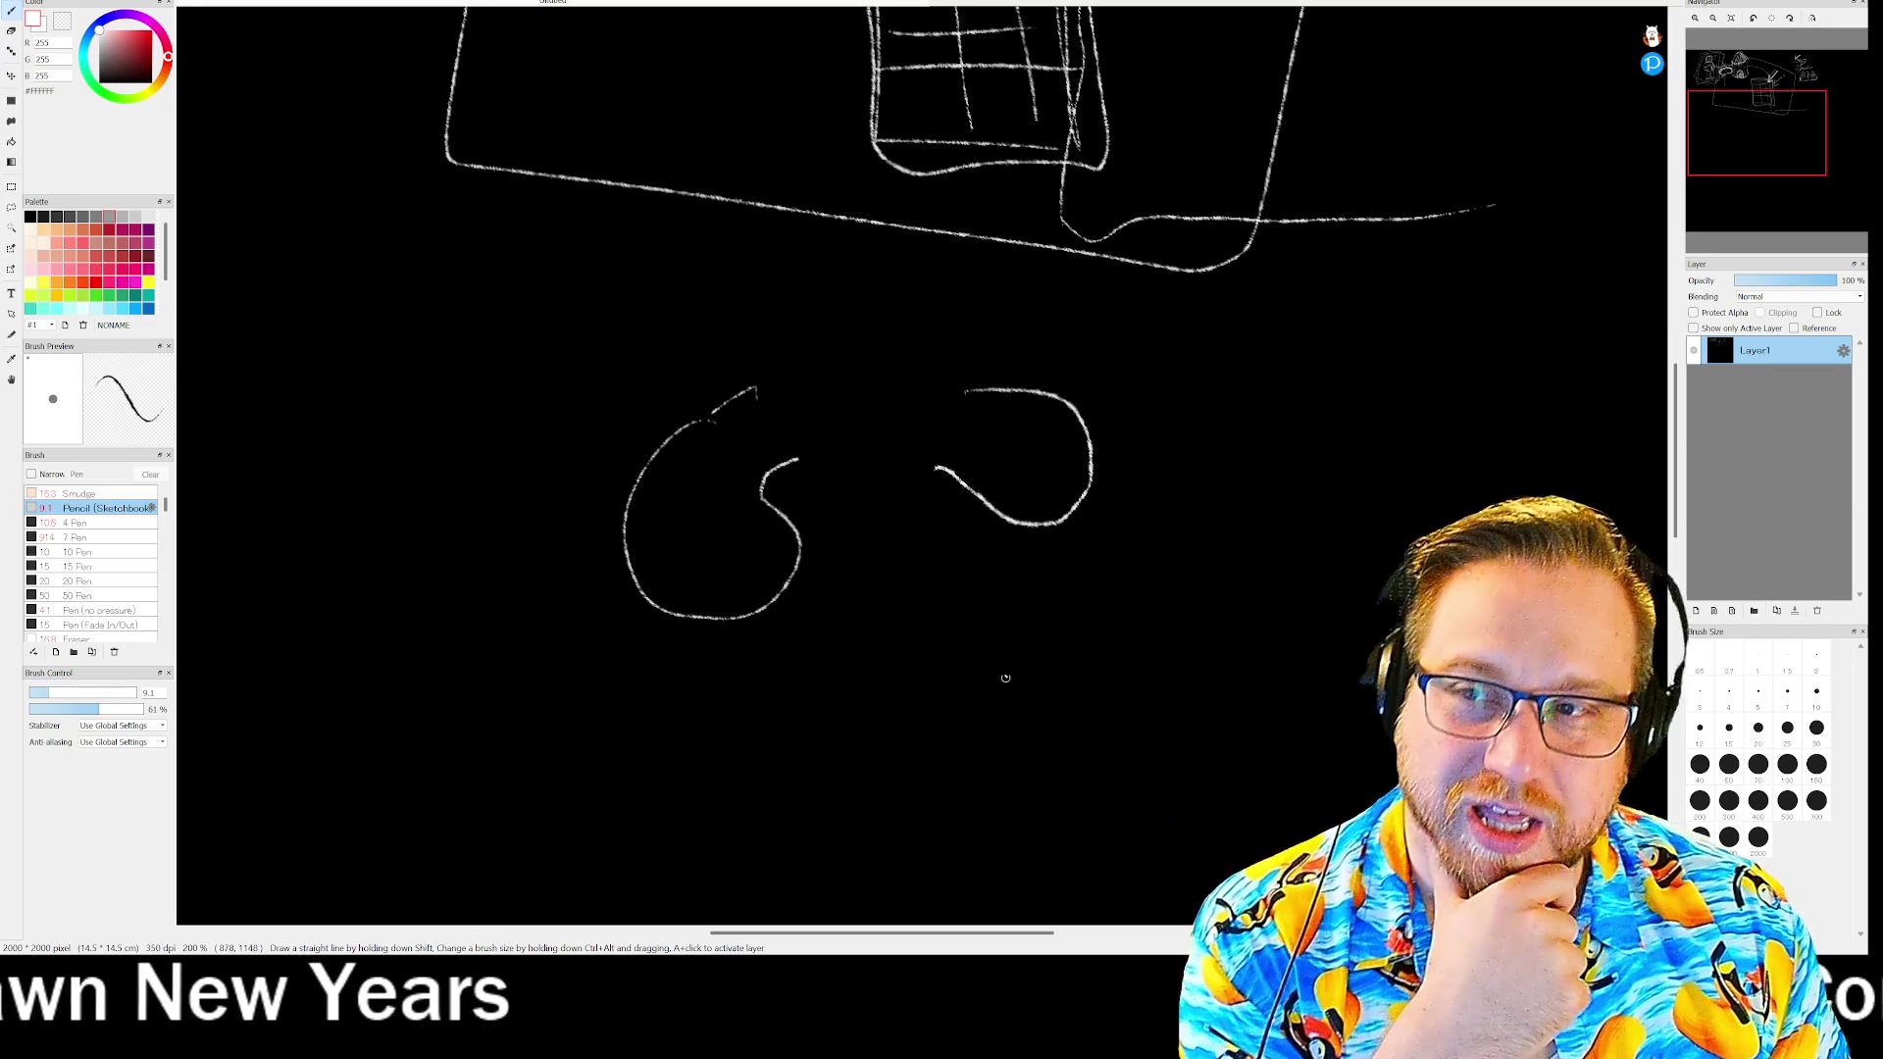
pyautogui.moveTo(1740, 167)
pyautogui.mouseDown()
pyautogui.moveTo(1726, 150)
pyautogui.moveTo(1752, 171)
pyautogui.moveTo(1720, 169)
pyautogui.mouseUp()
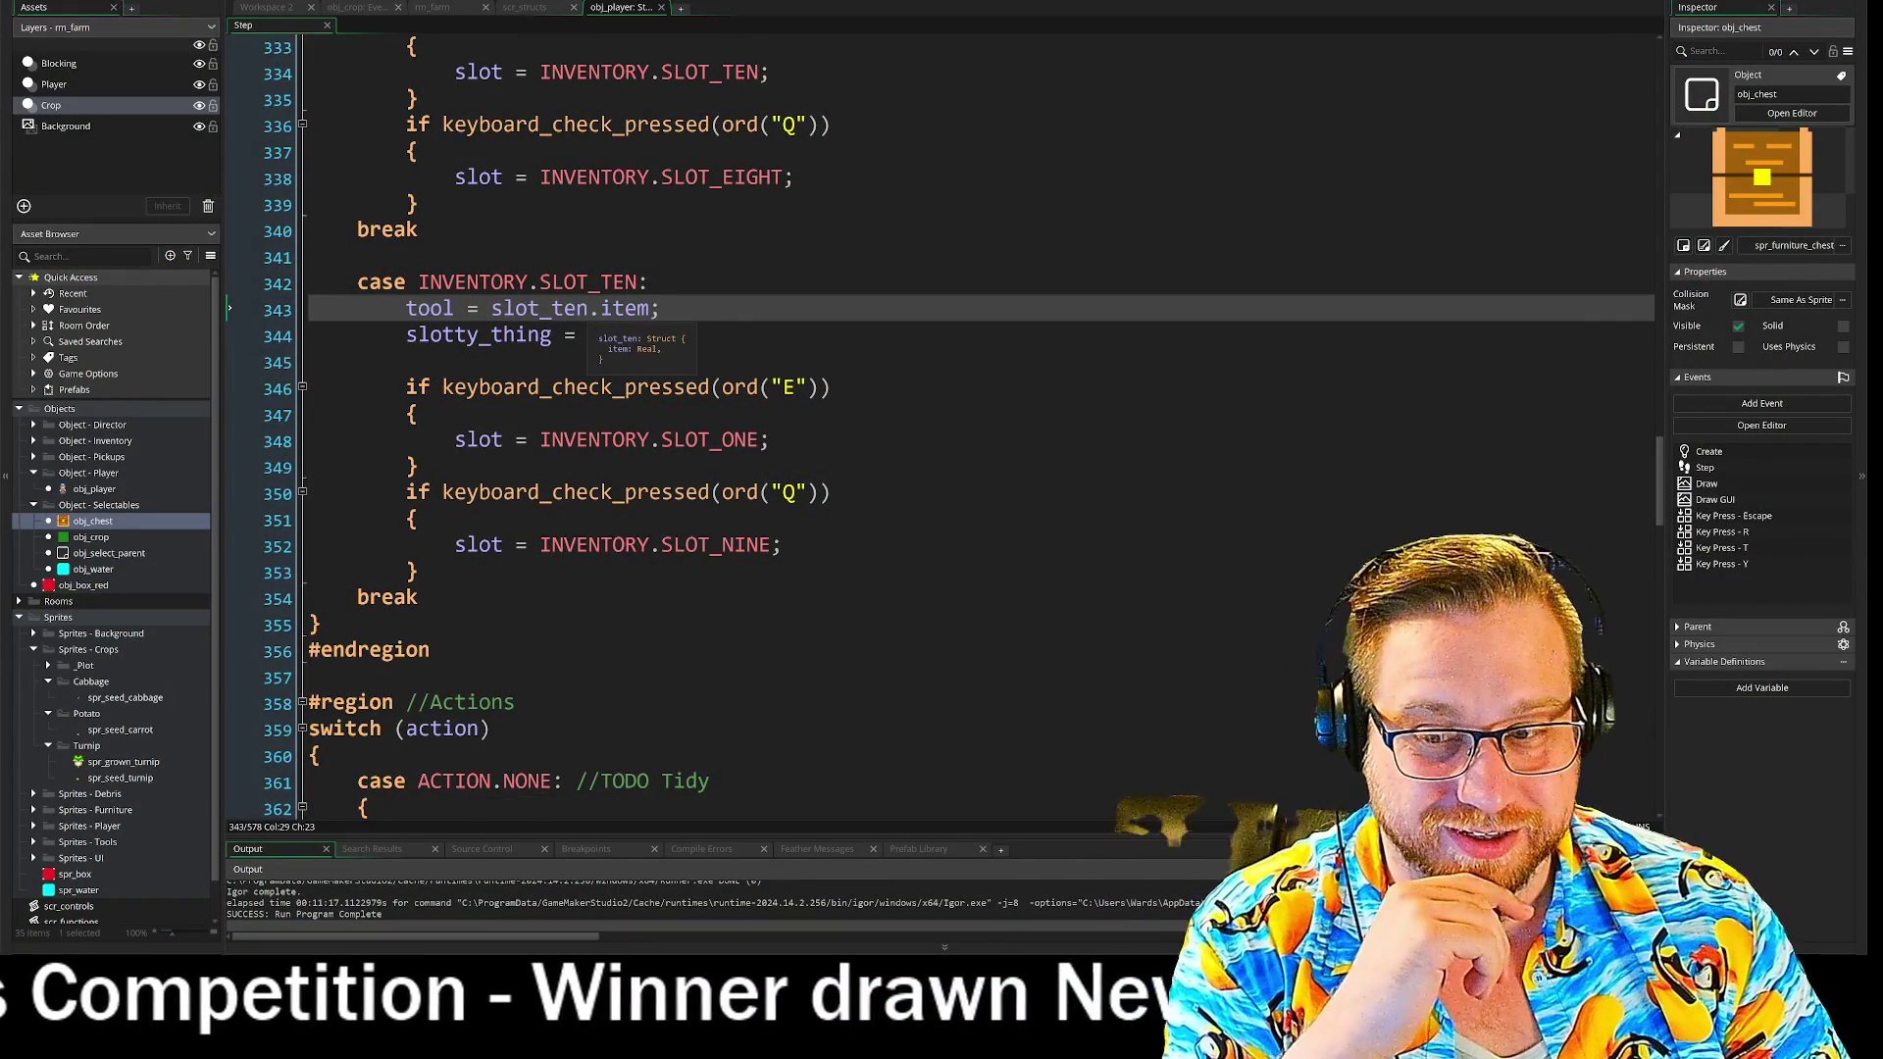
# - Complete the line as slotty_thing = 9 and add a Tomato group inside Sprites - Crops
pyautogui.write('9')
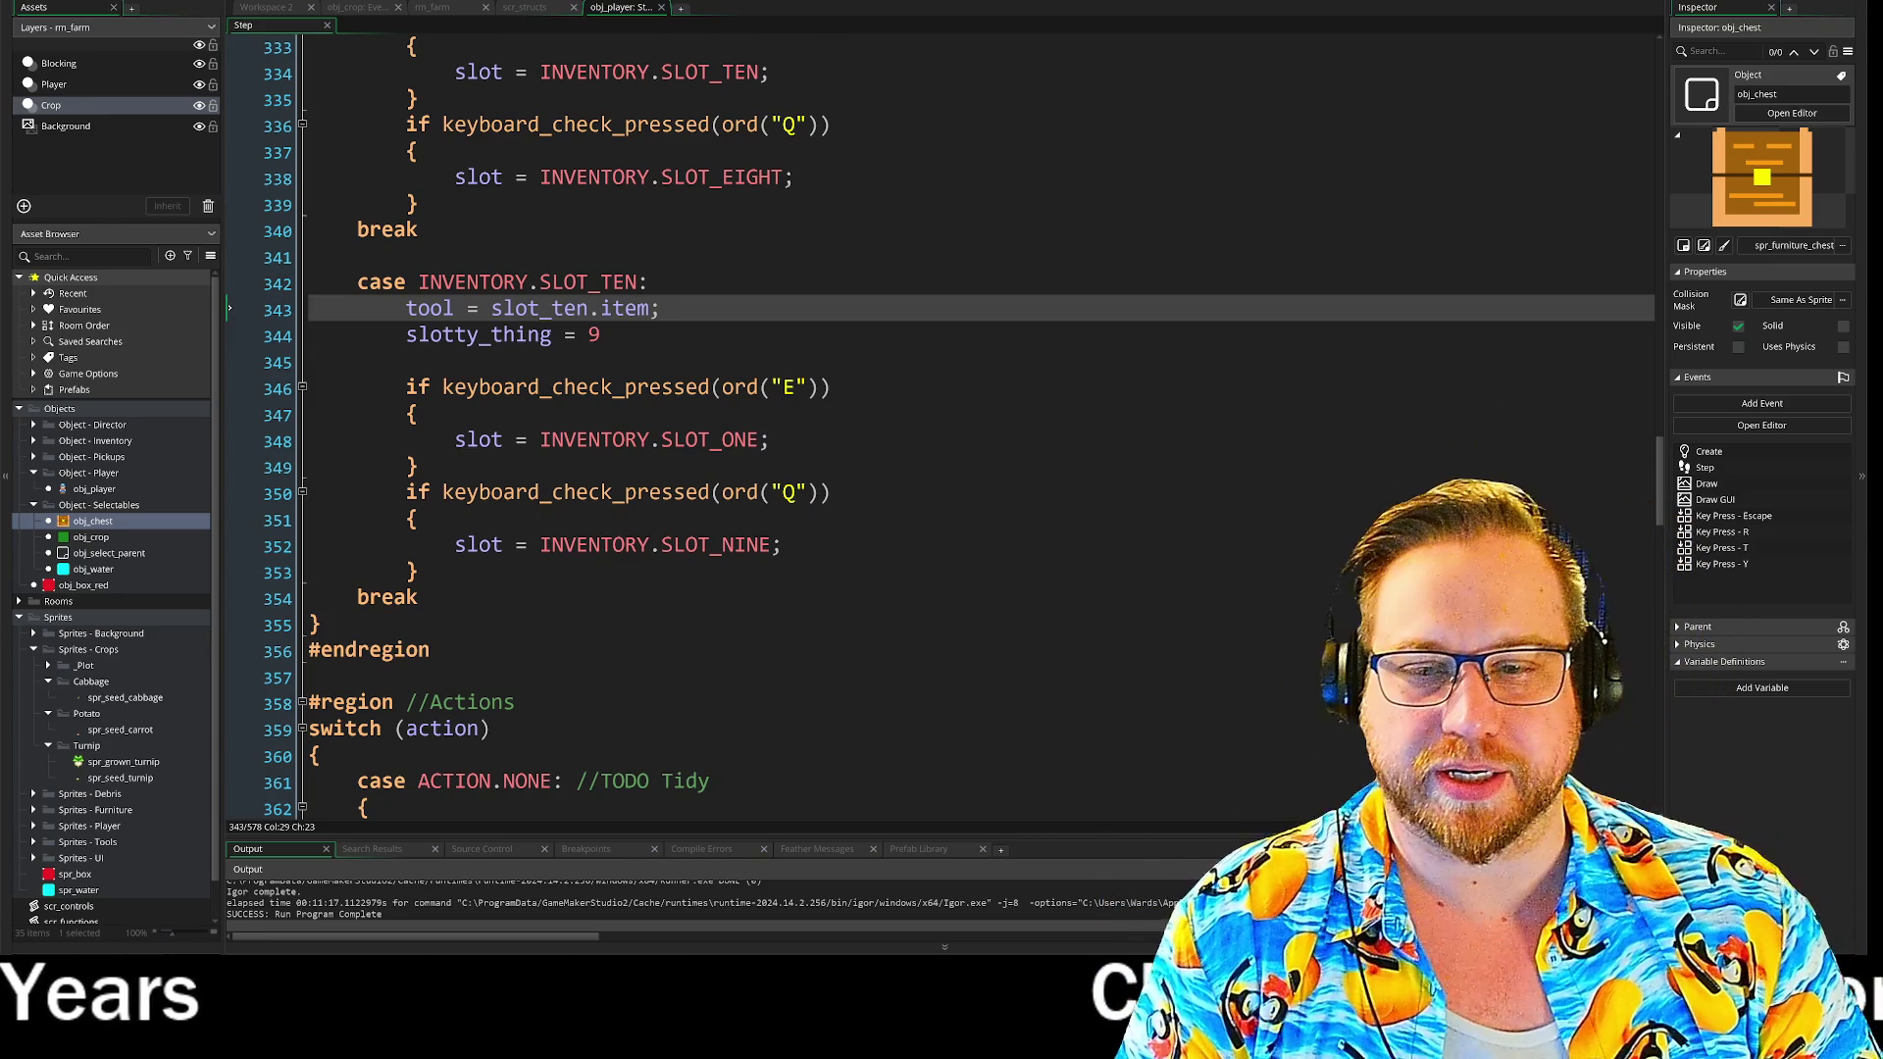
pyautogui.rightClick(76, 672)
pyautogui.rightClick(79, 651)
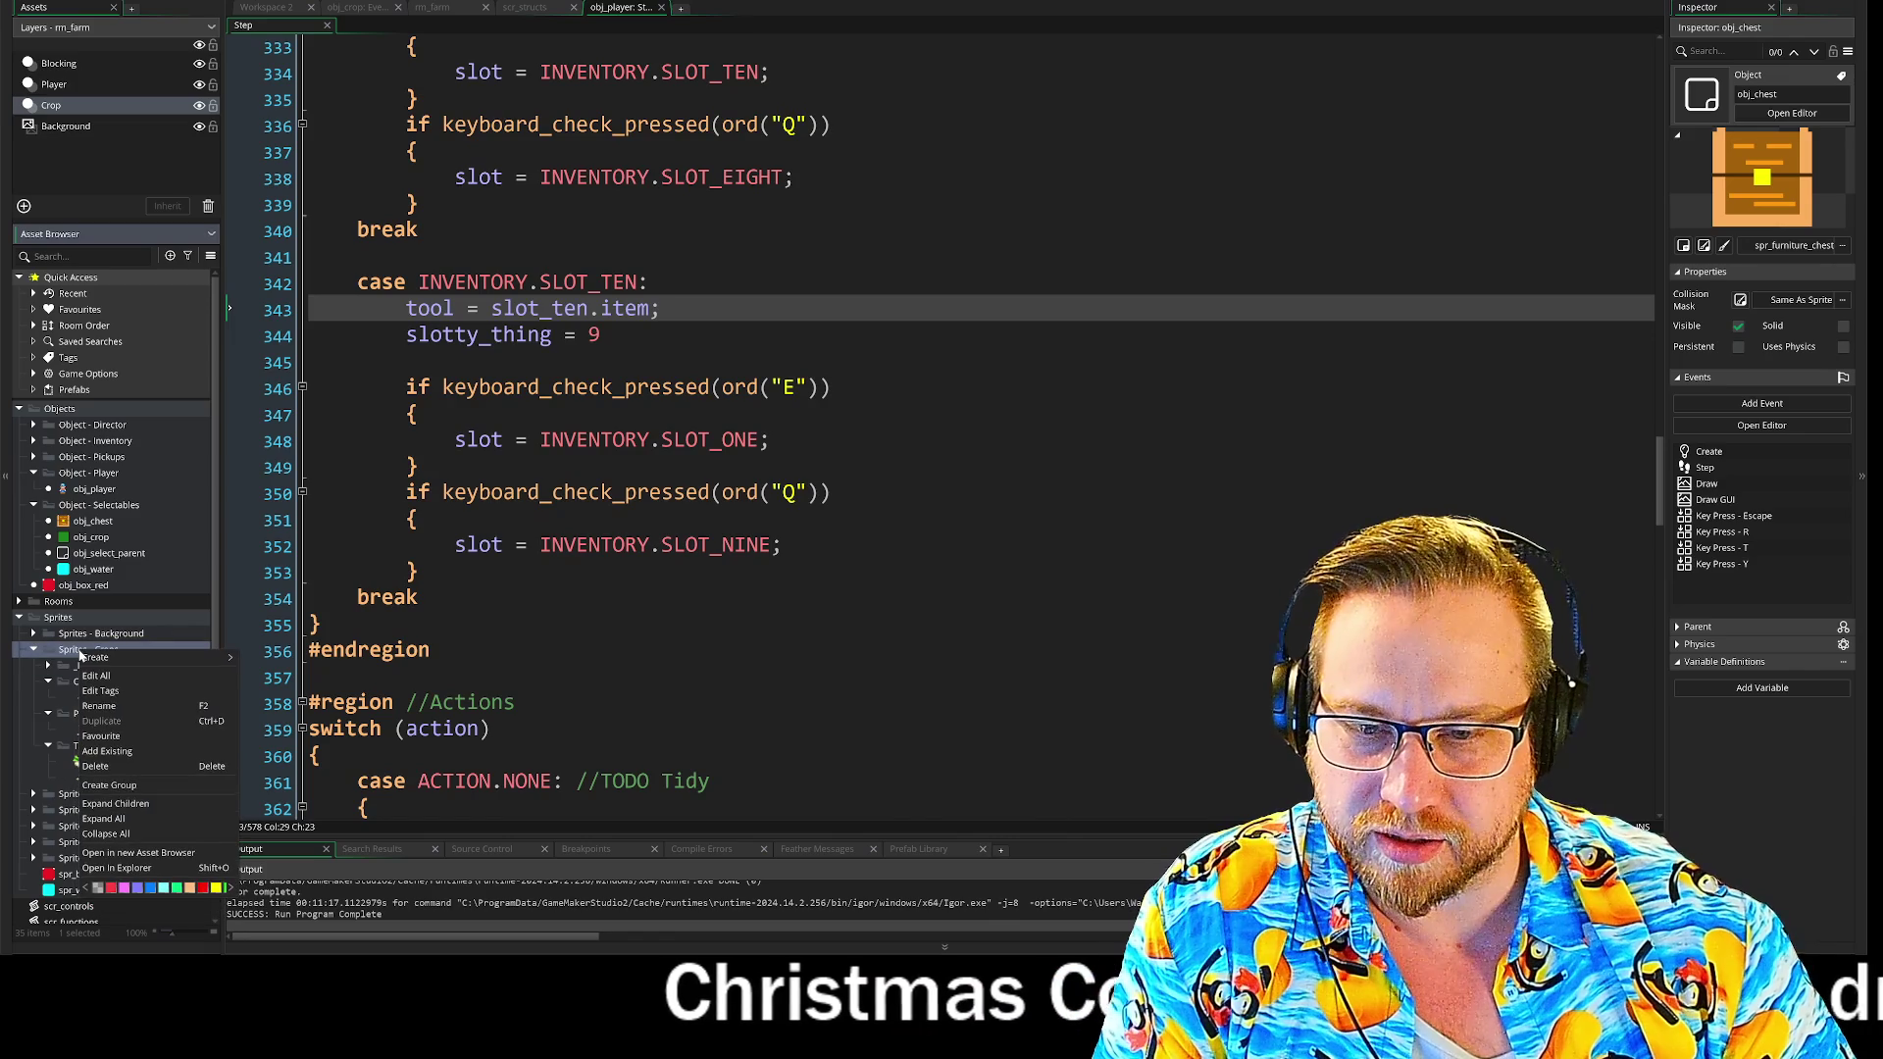
pyautogui.click(109, 785)
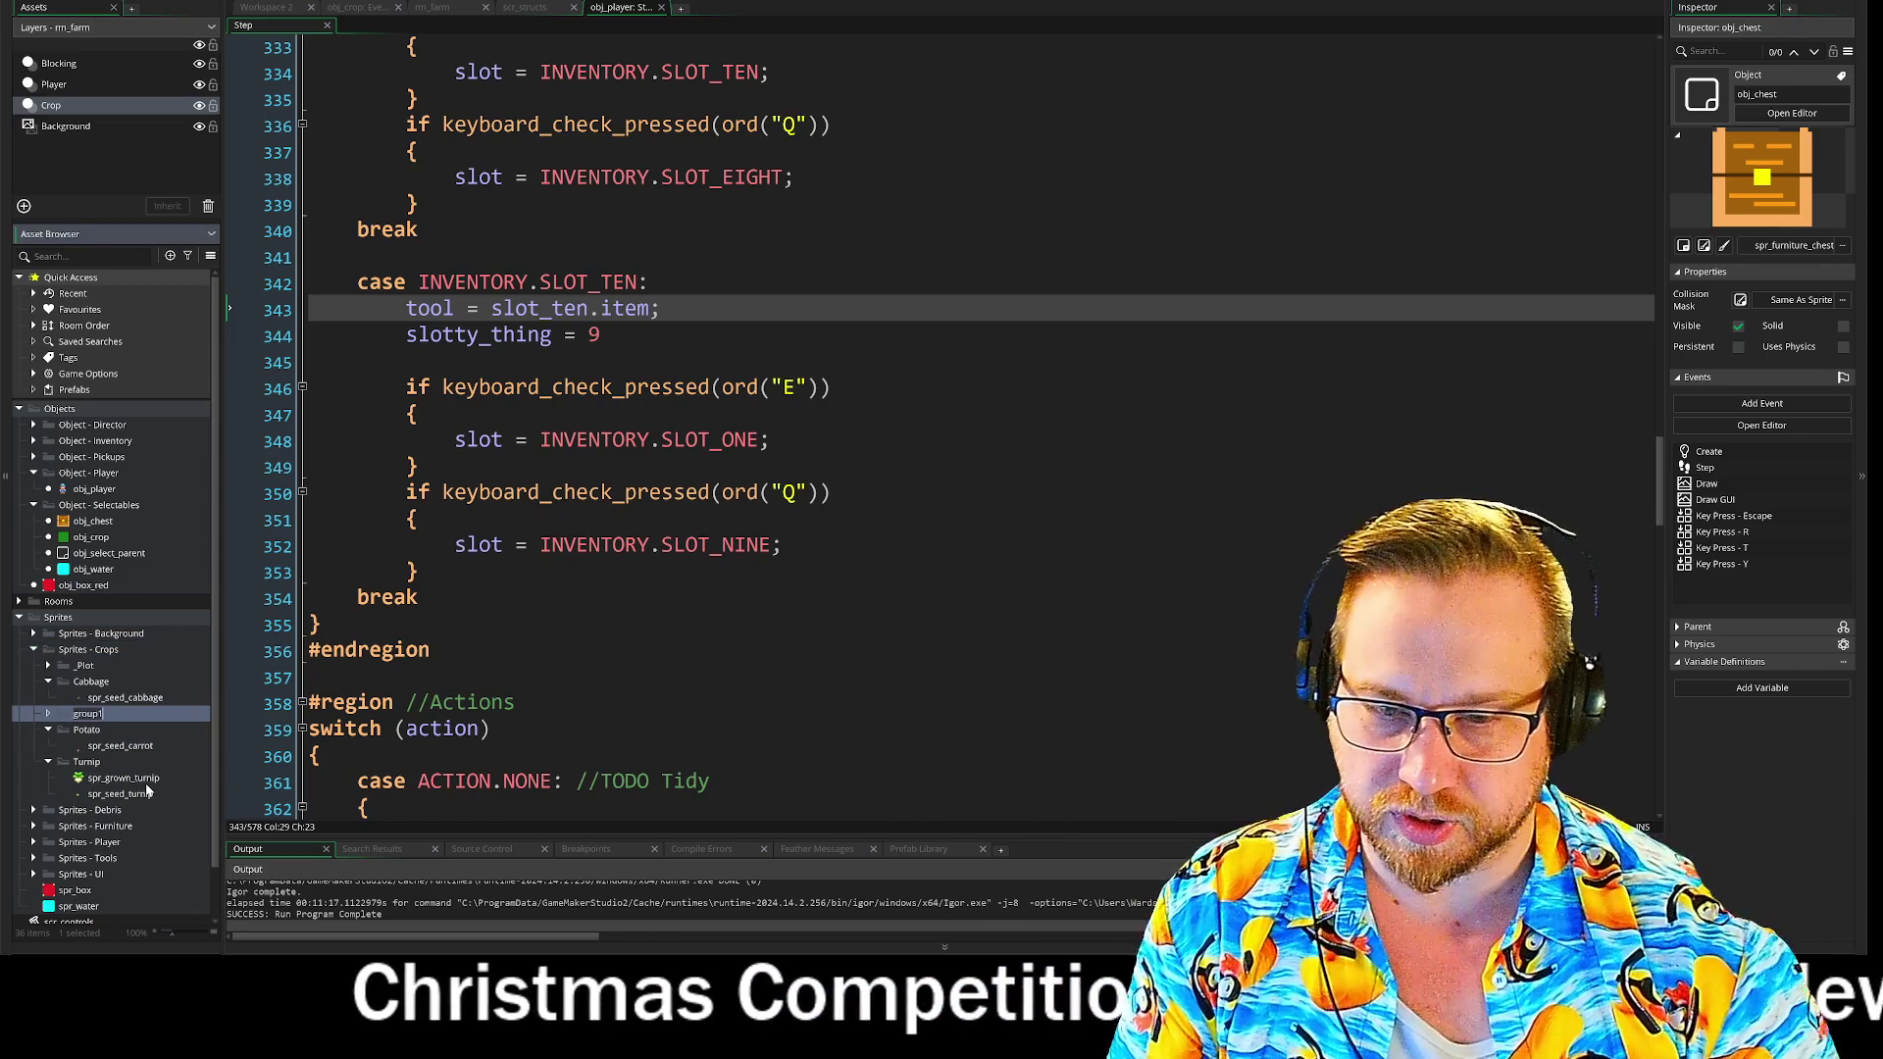
pyautogui.write('Toma')
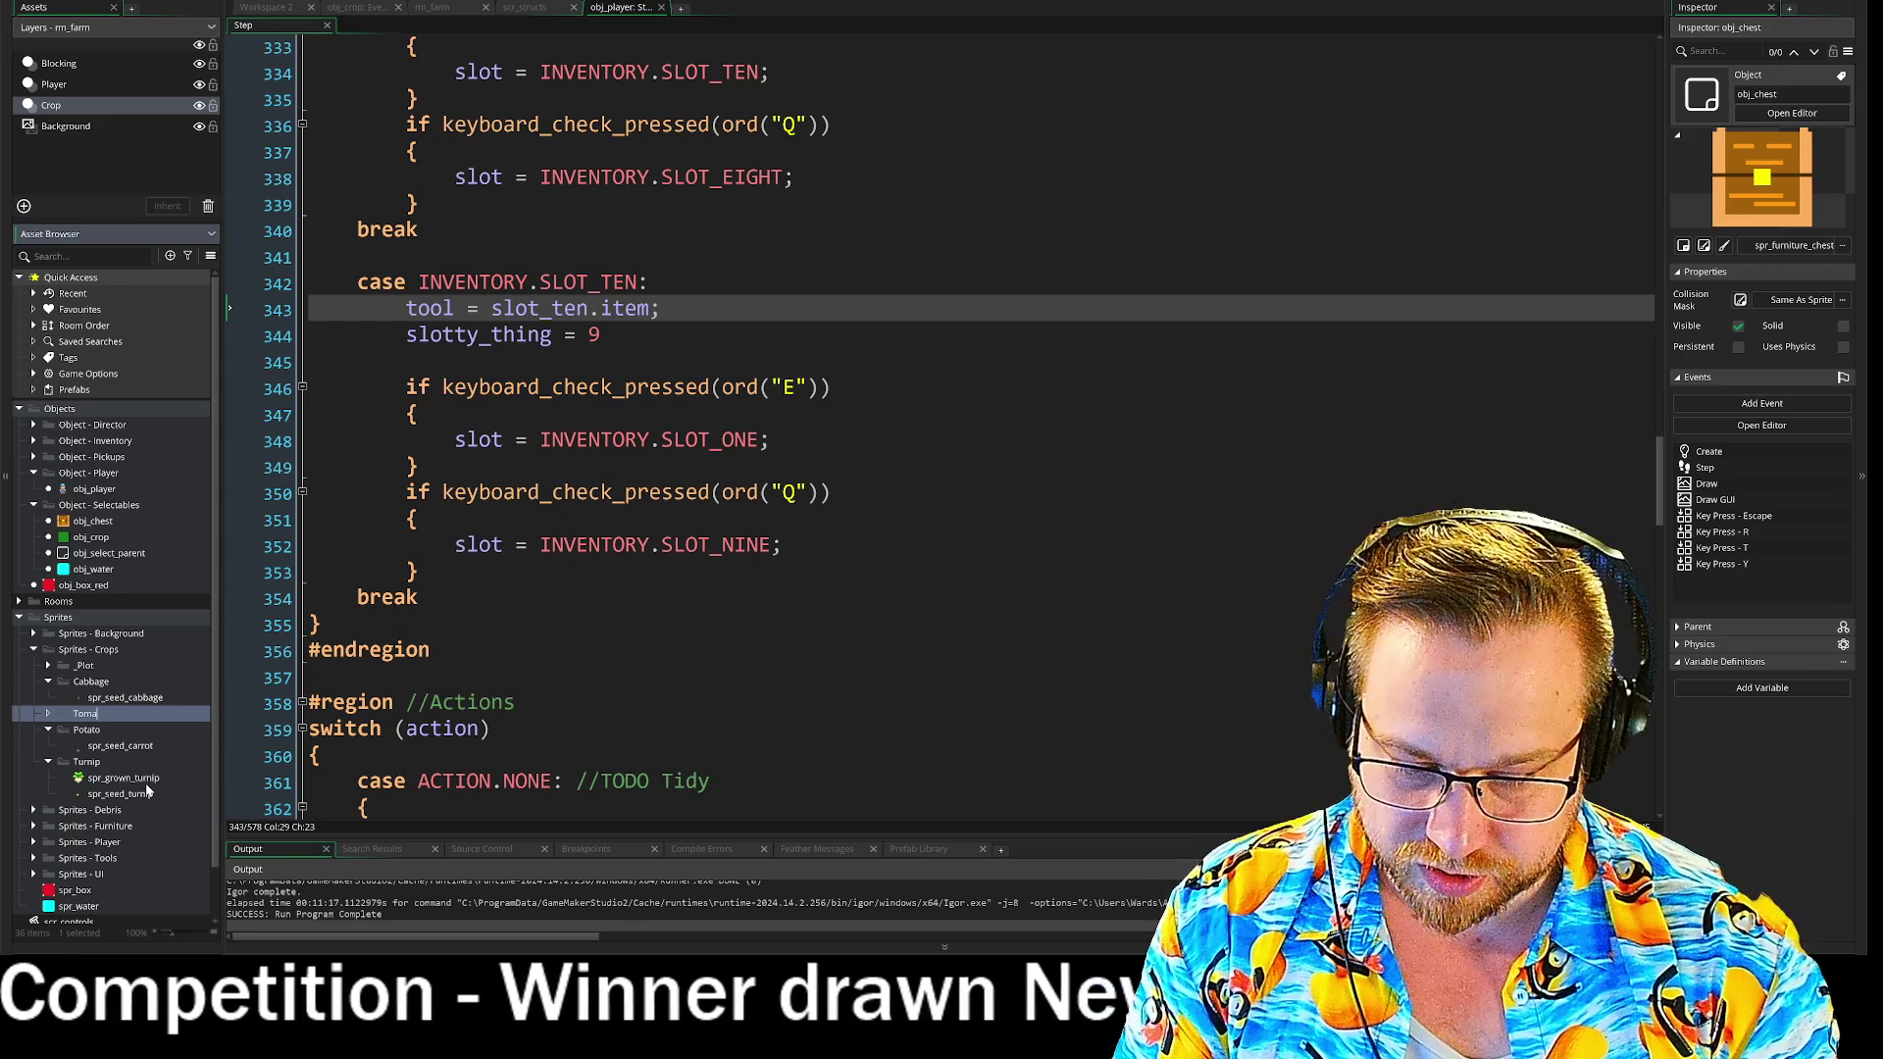
pyautogui.write('to')
pyautogui.press('Return')
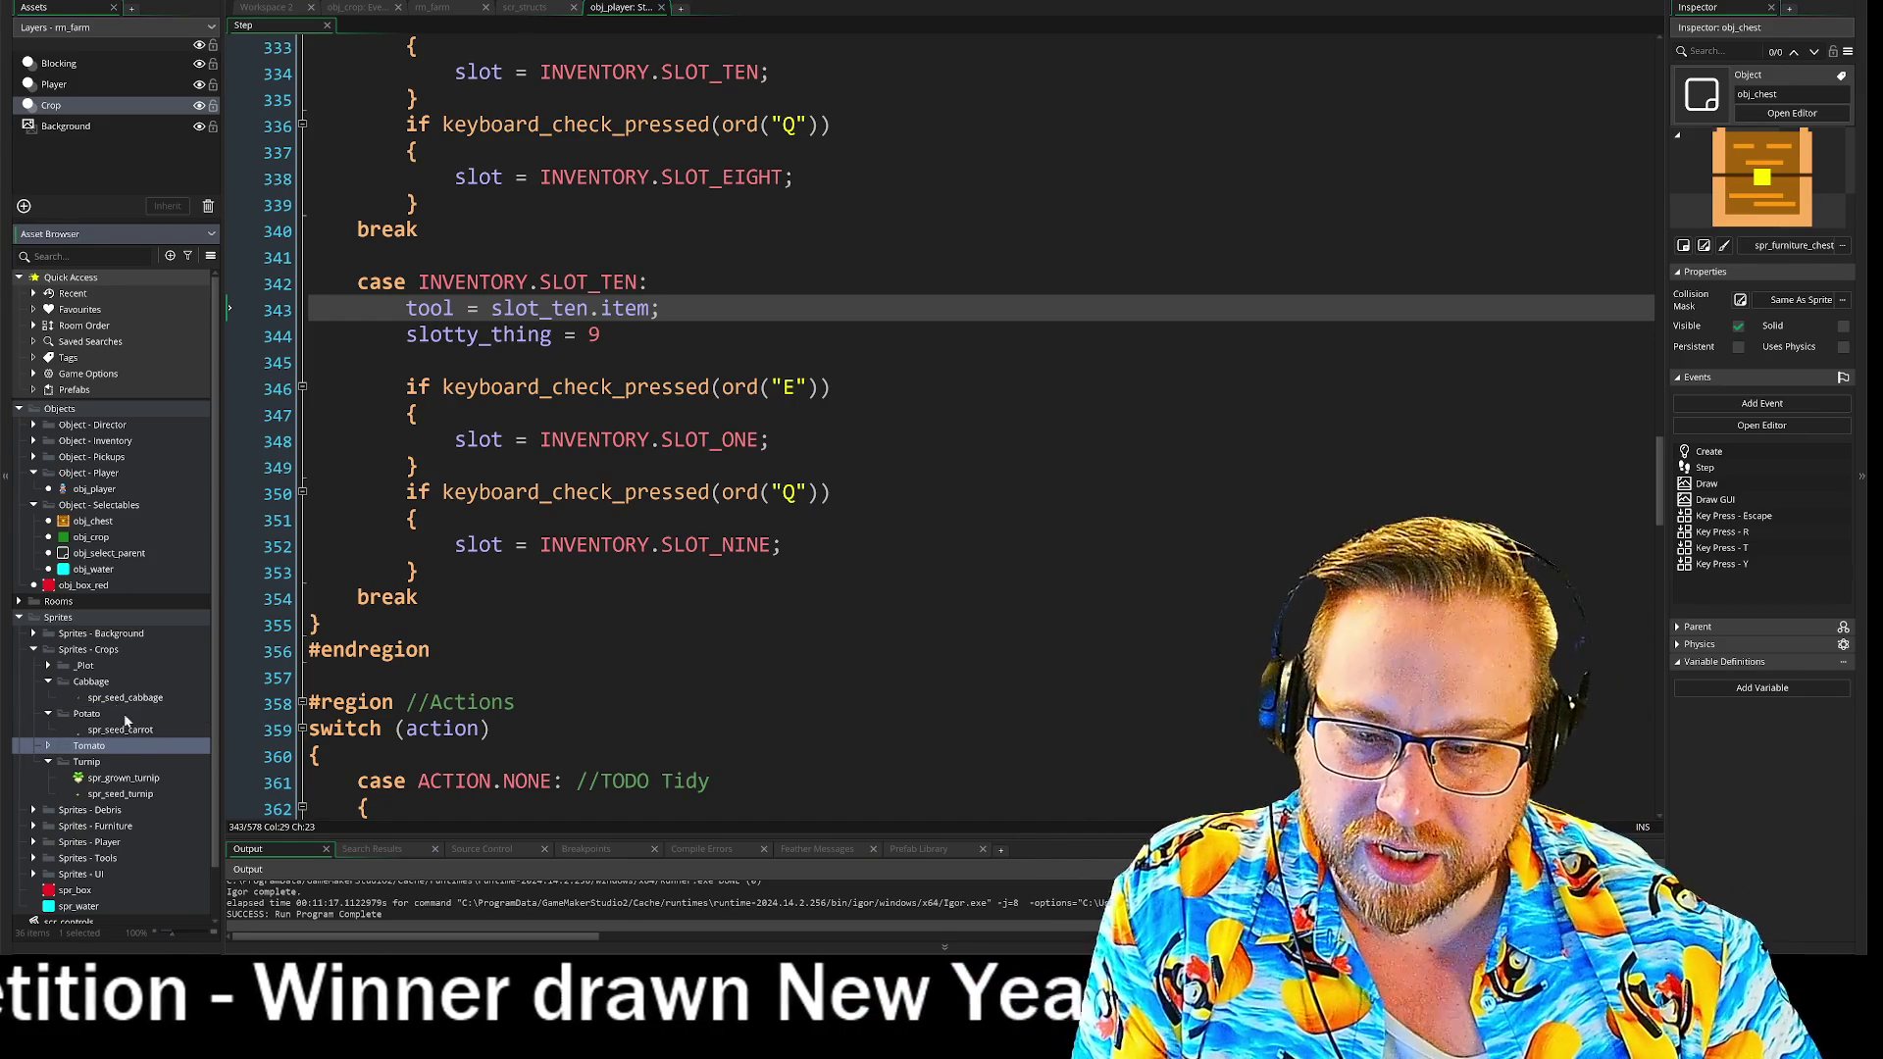
# - Rename the Potato folder to Carrot
pyautogui.rightClick(94, 719)
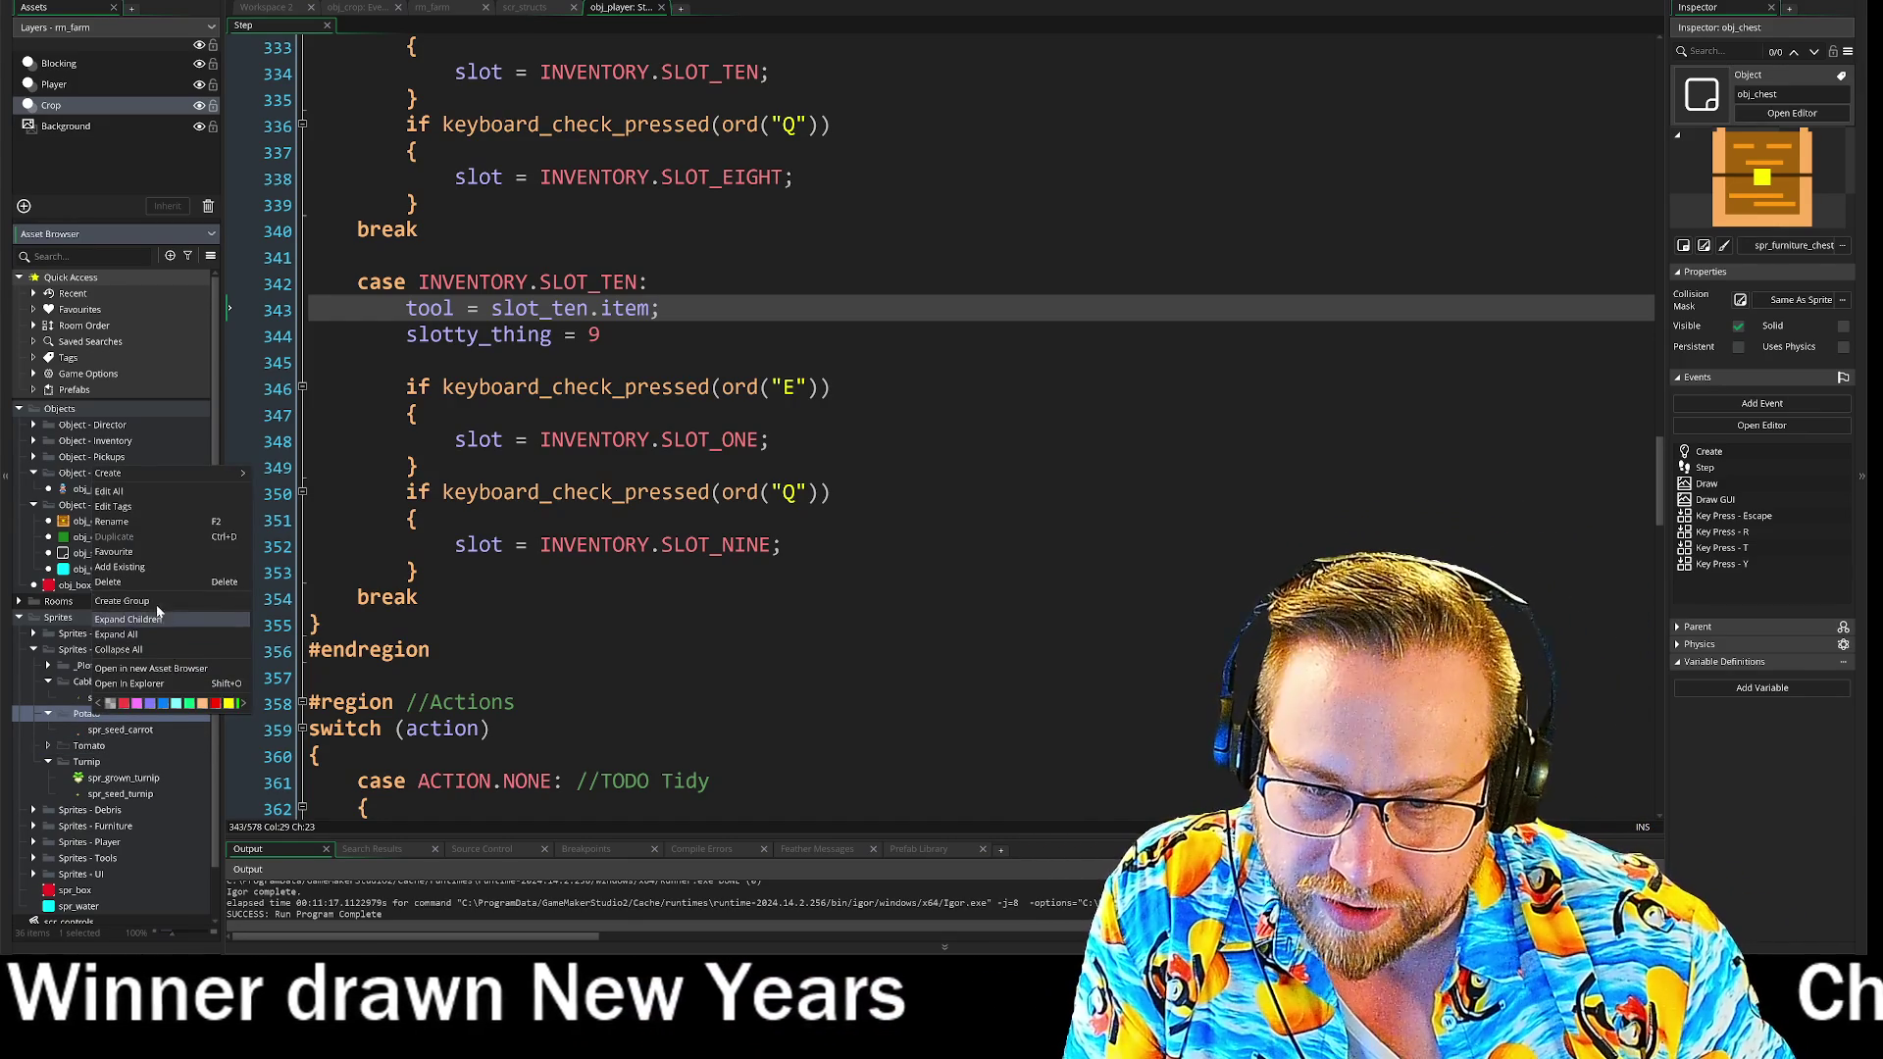
pyautogui.click(133, 522)
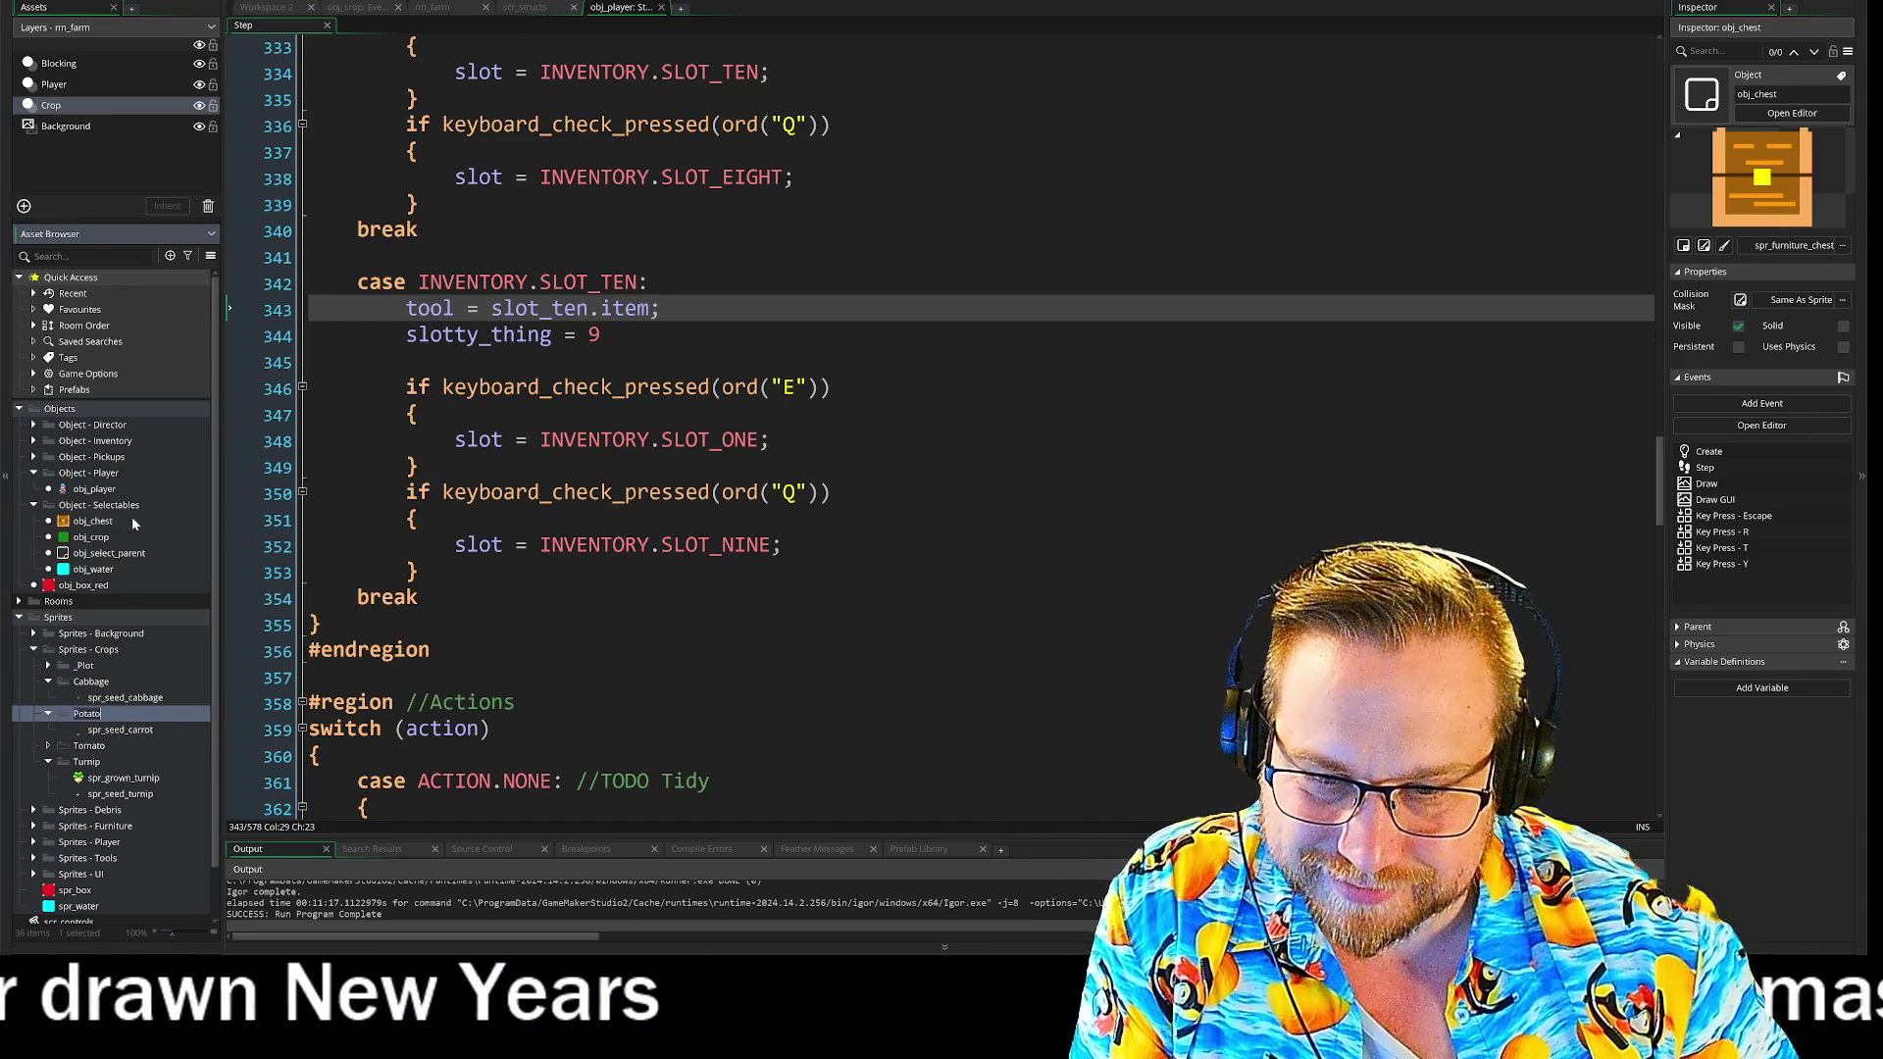
pyautogui.write('Carrot')
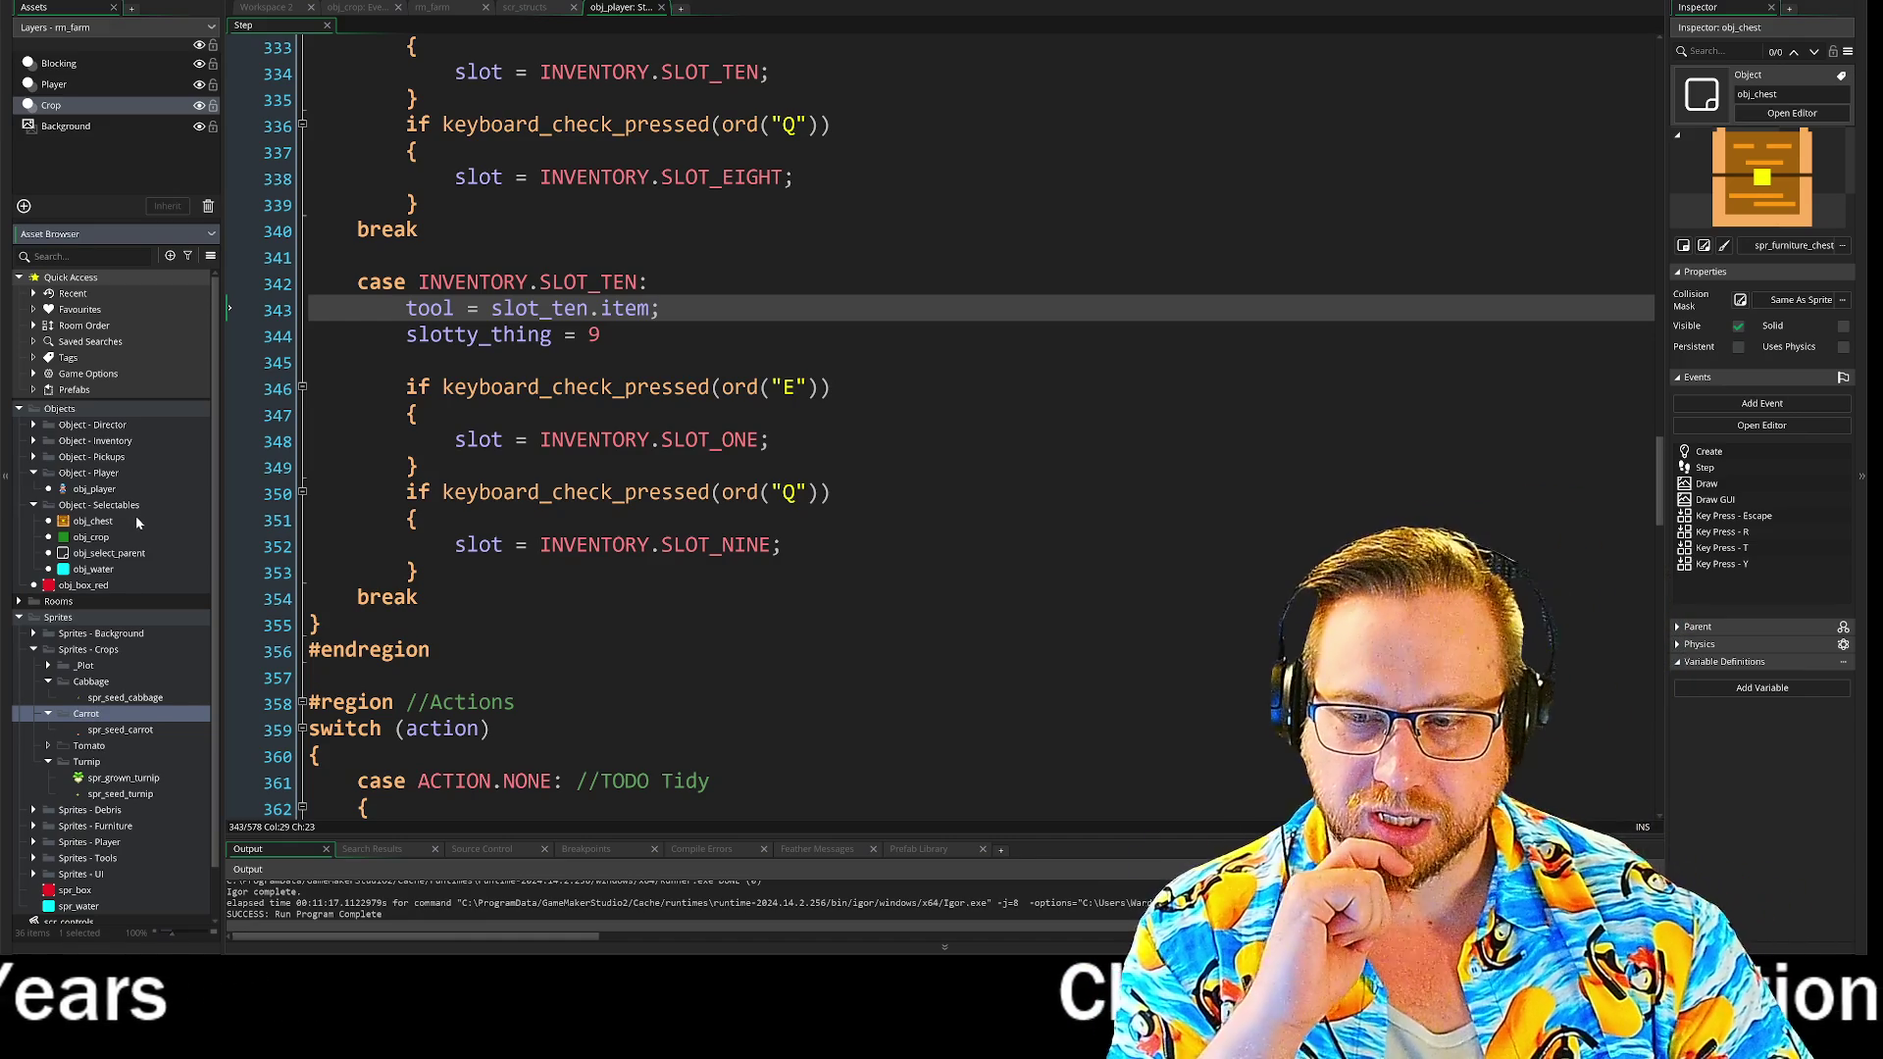
pyautogui.click(78, 748)
pyautogui.rightClick(77, 747)
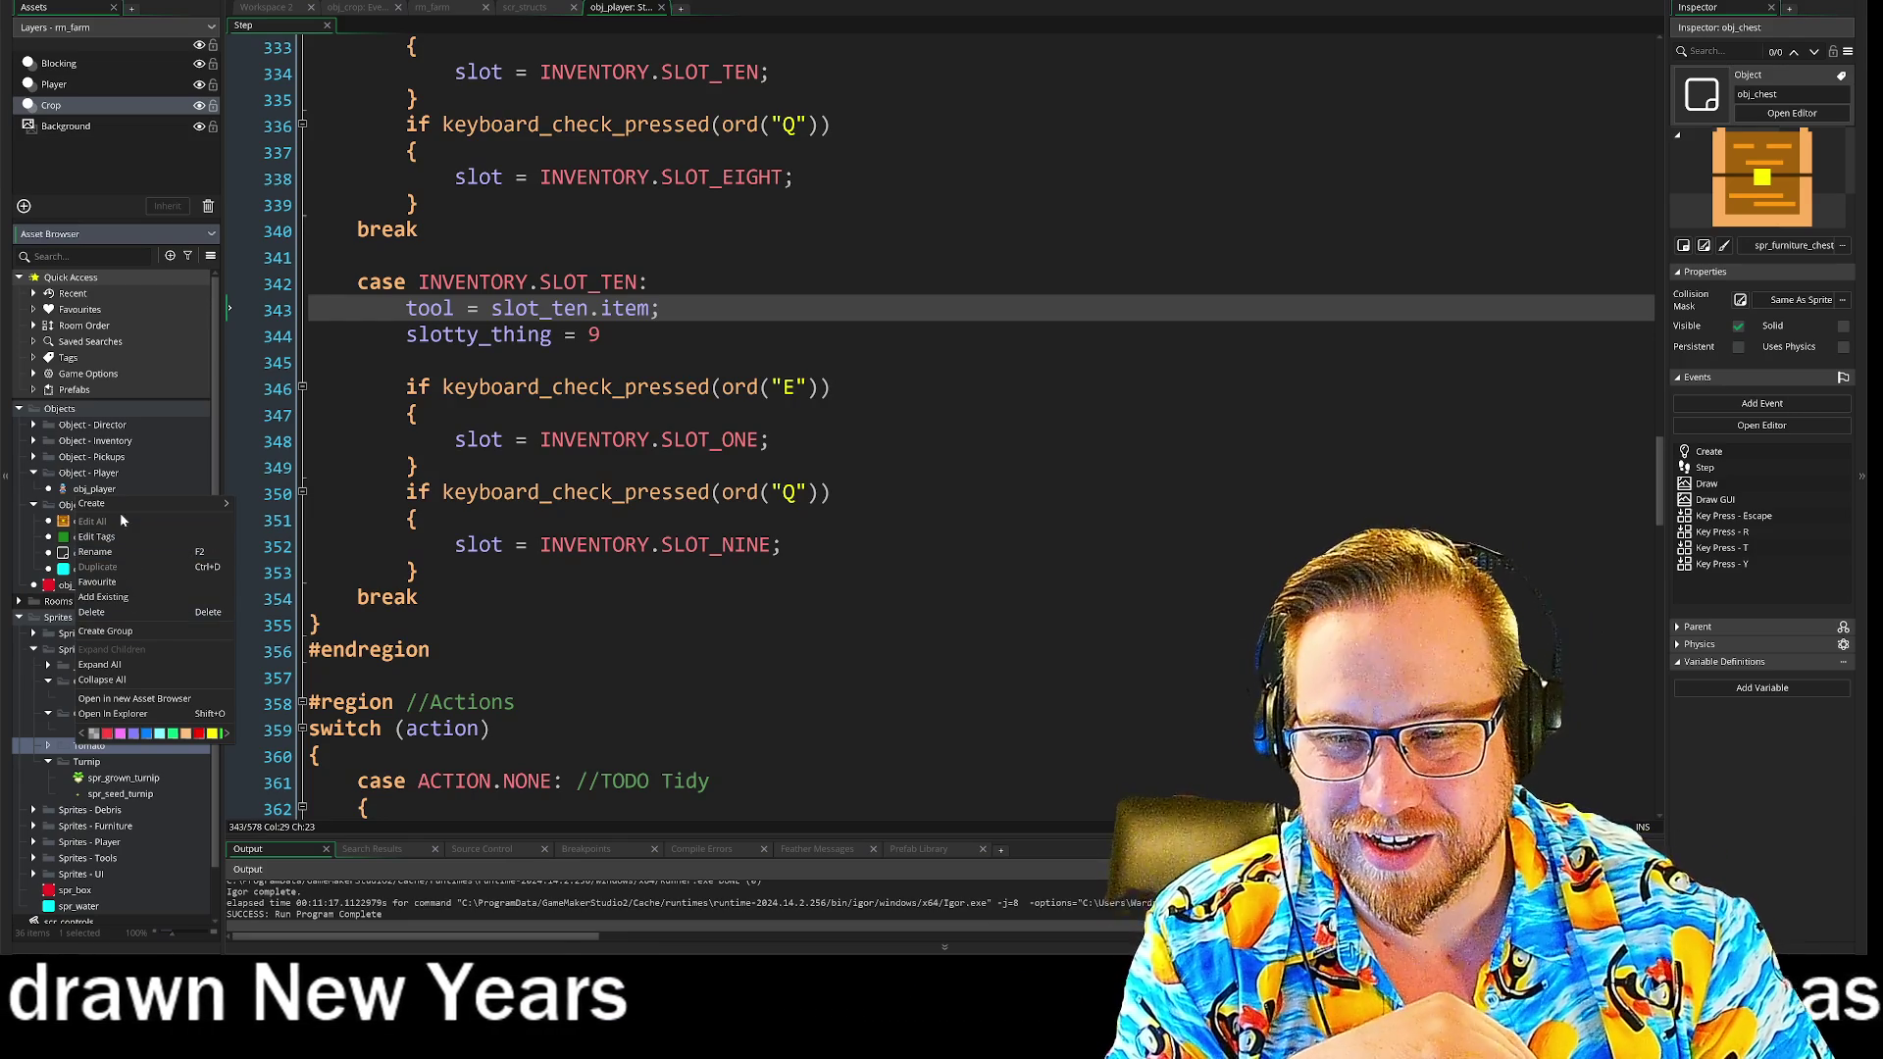
# - Create sprite spr_seed_tomato in the Tomato folder and import the 271×208 crop sheet PNG into it
pyautogui.moveTo(137, 505)
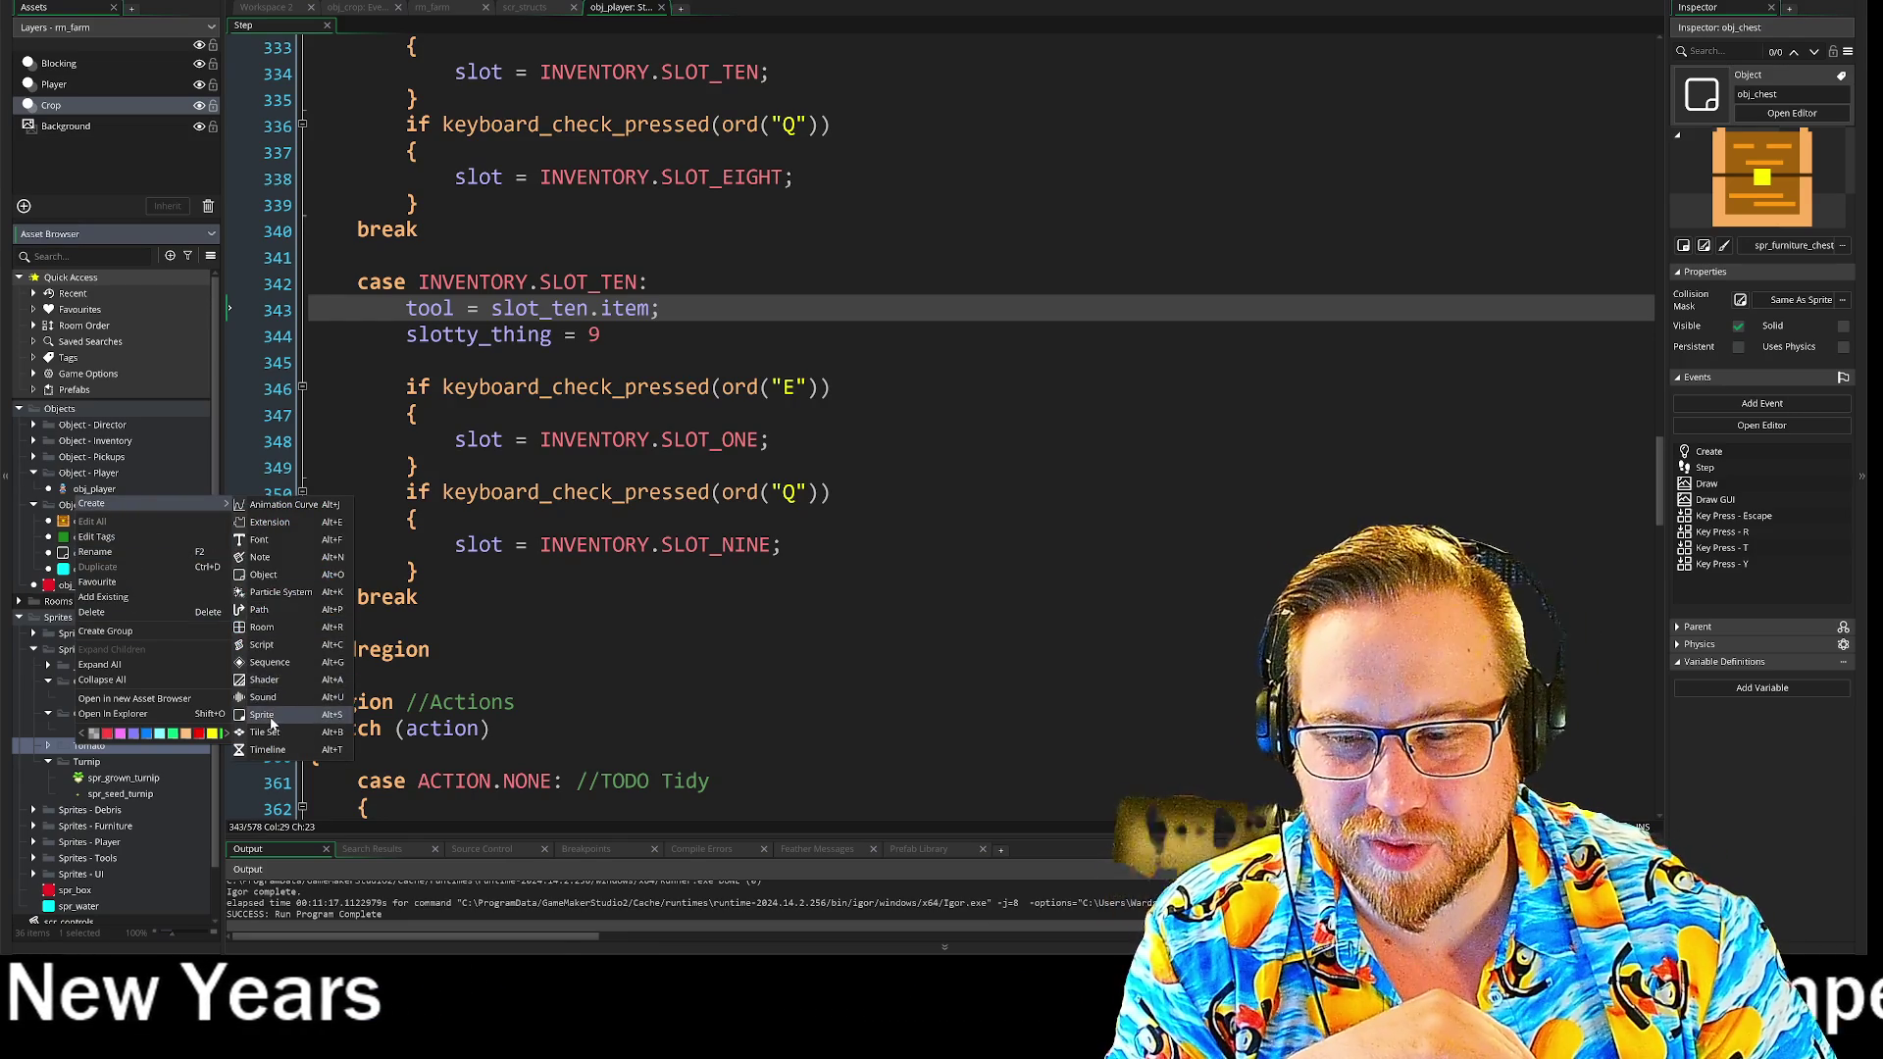
pyautogui.click(270, 716)
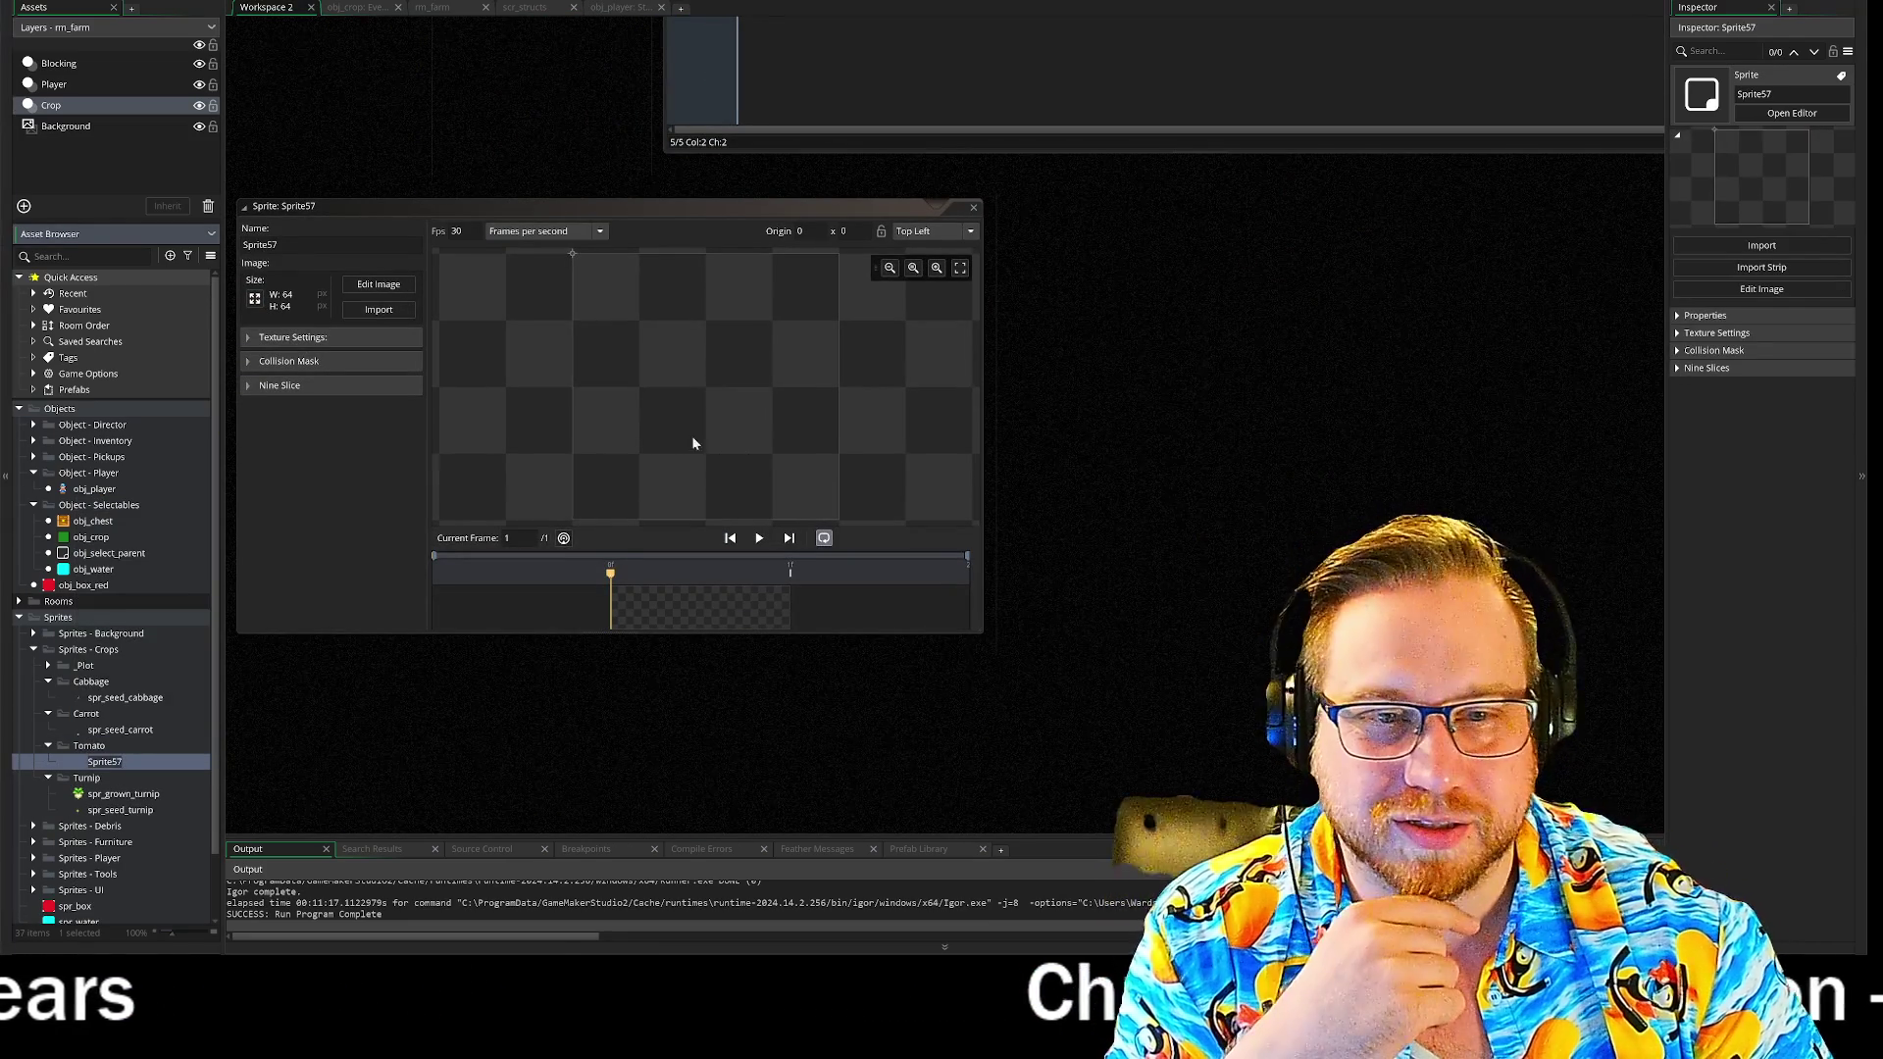
pyautogui.click(310, 241)
pyautogui.write('spr_')
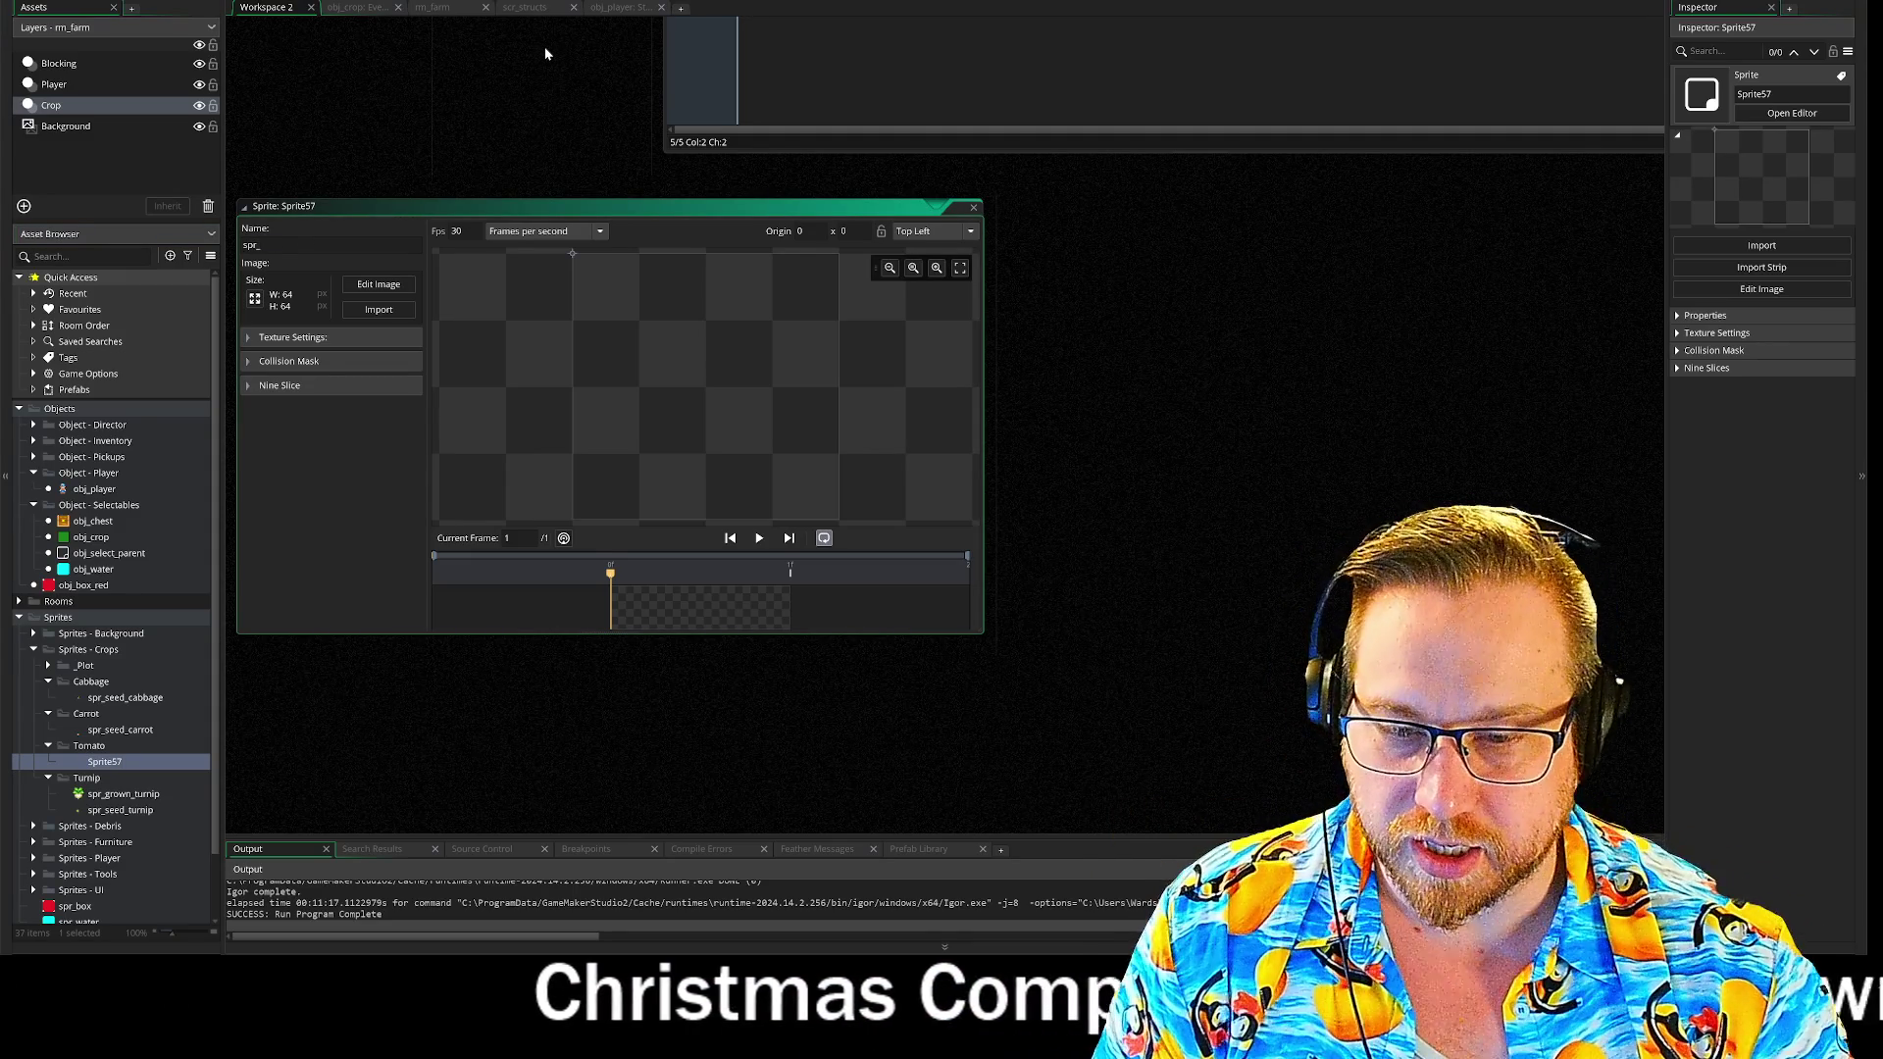
pyautogui.write('seed_')
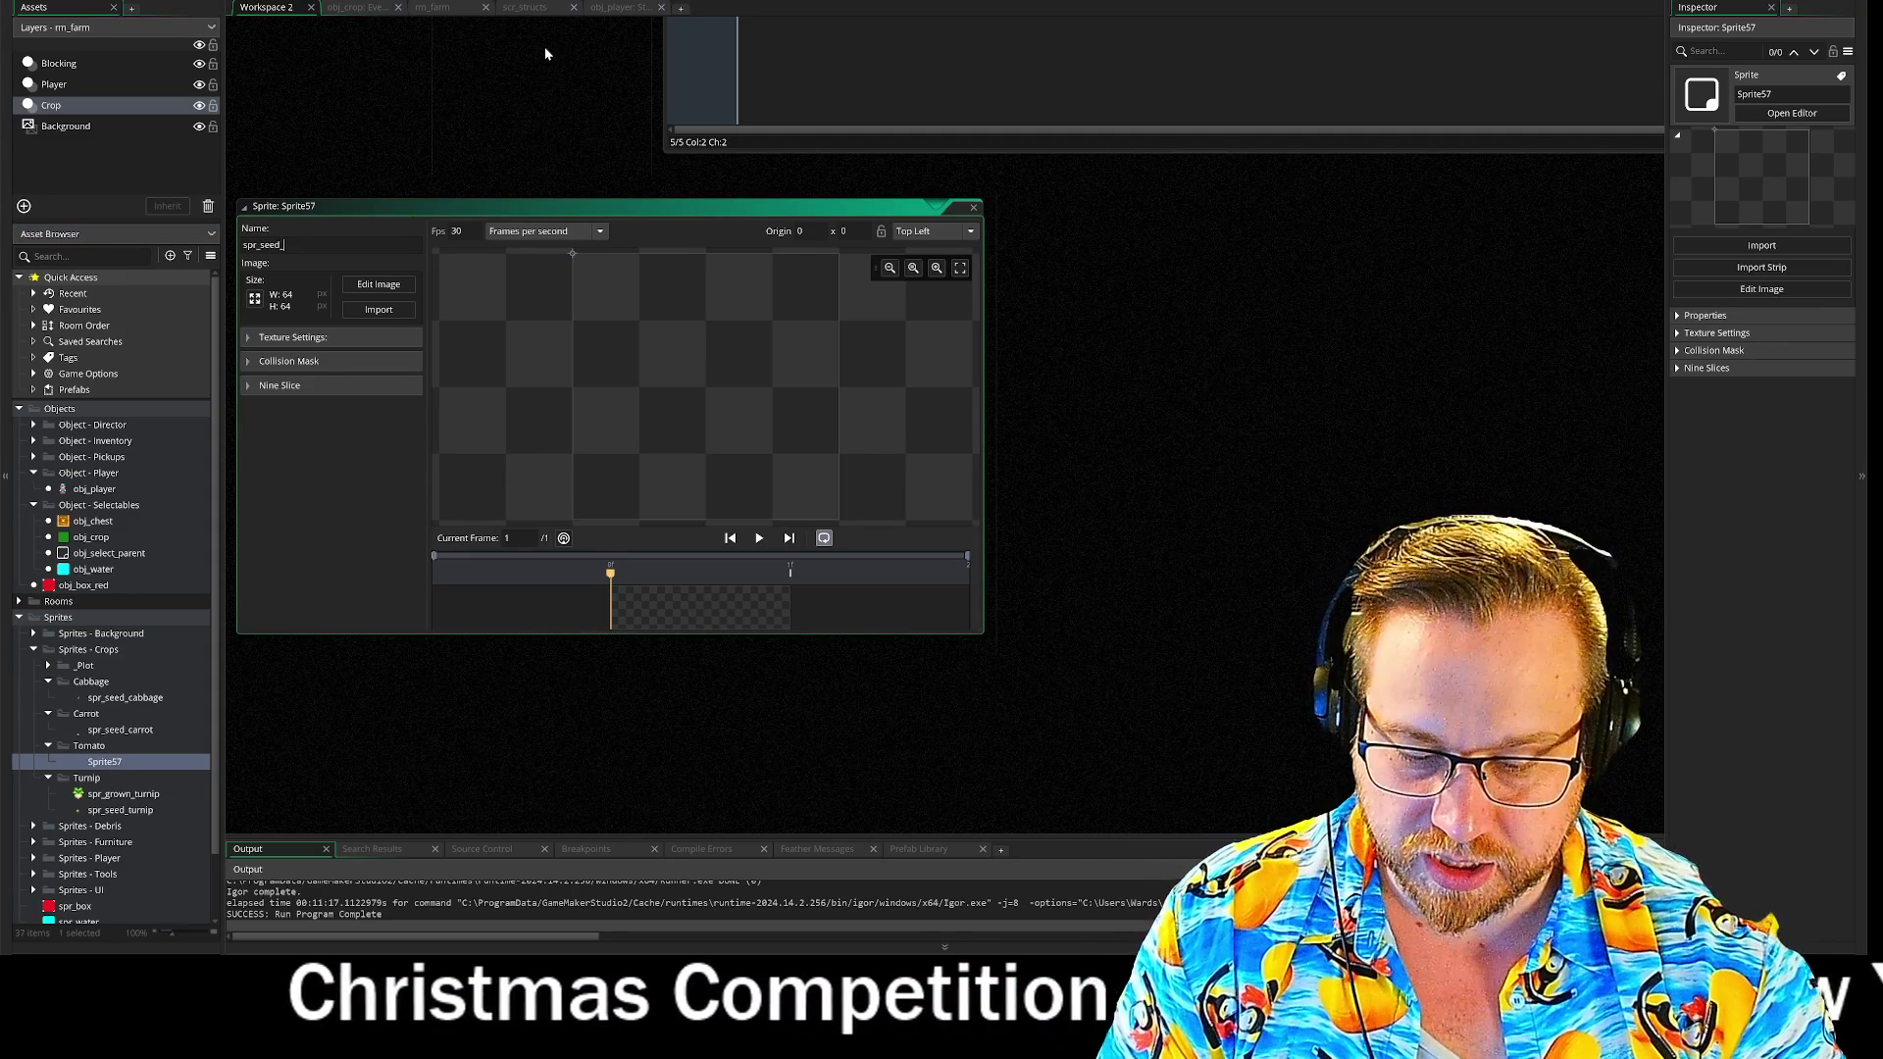
pyautogui.write('tomato')
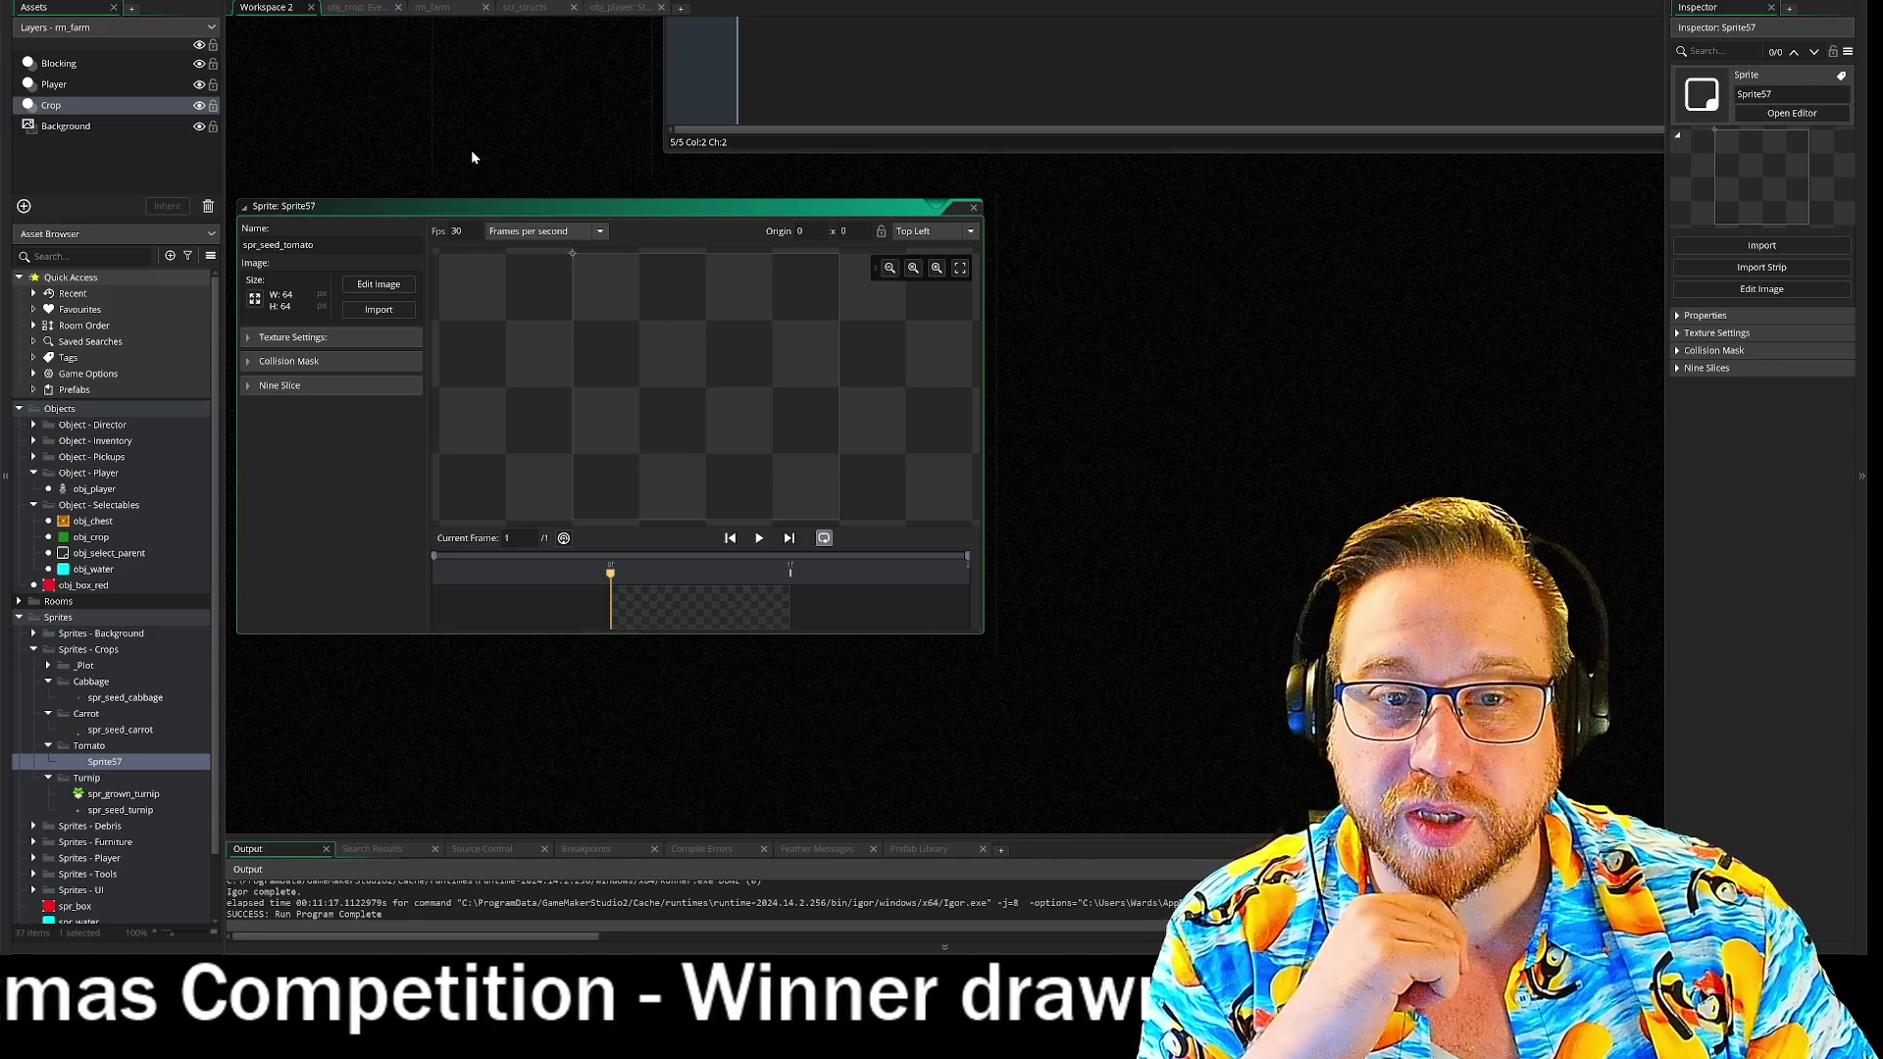
pyautogui.press('Return')
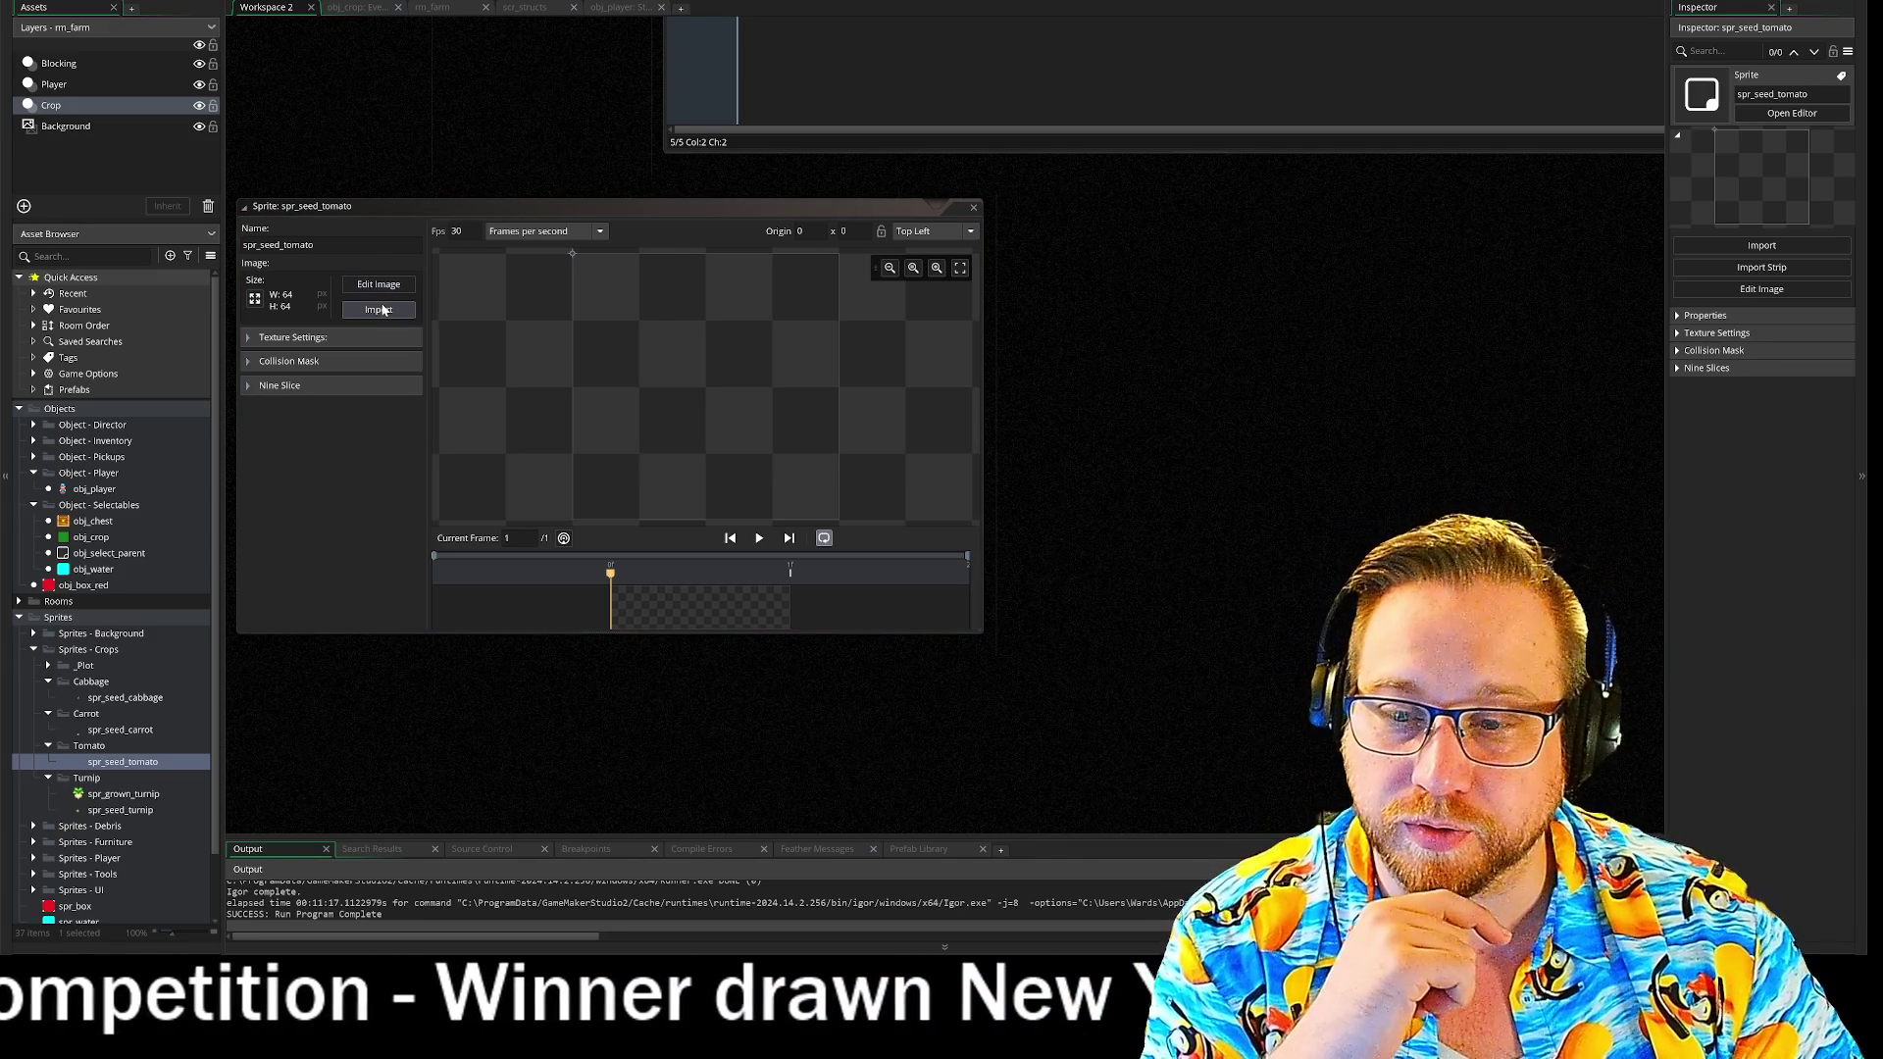
pyautogui.click(378, 309)
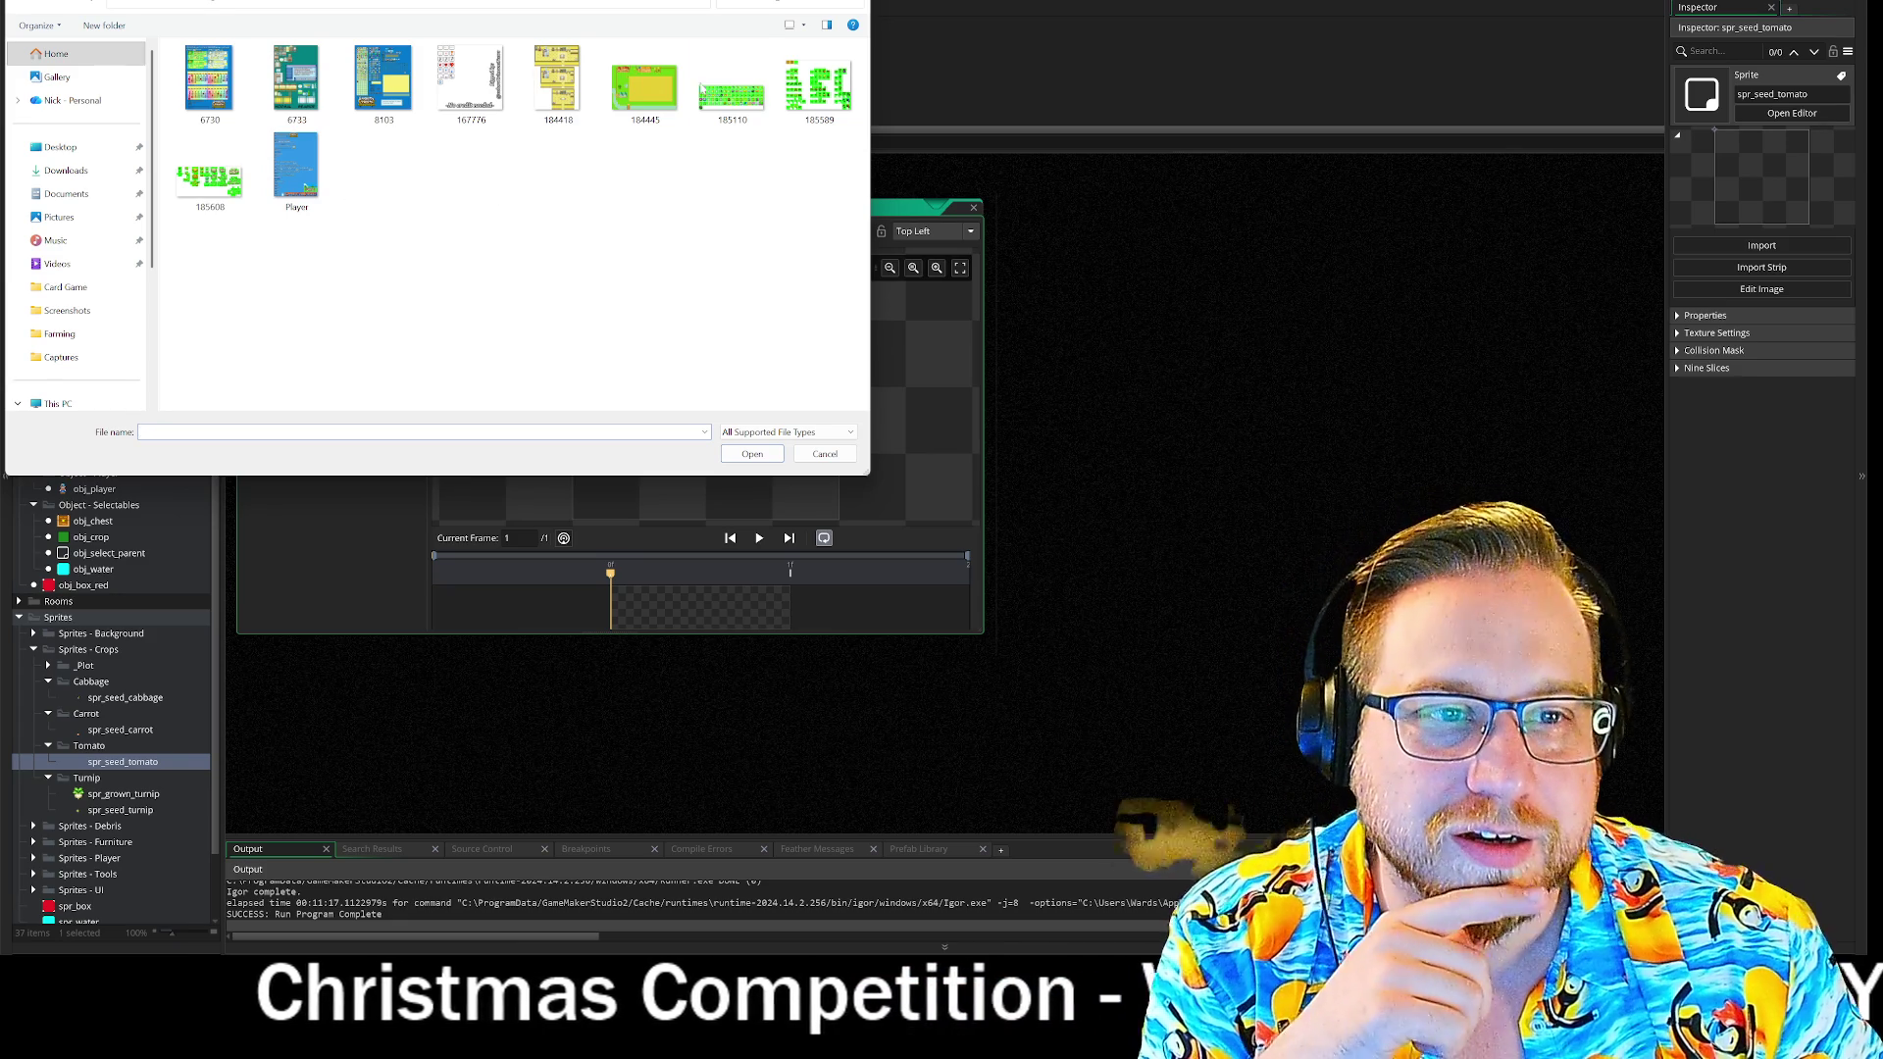
pyautogui.doubleClick(826, 99)
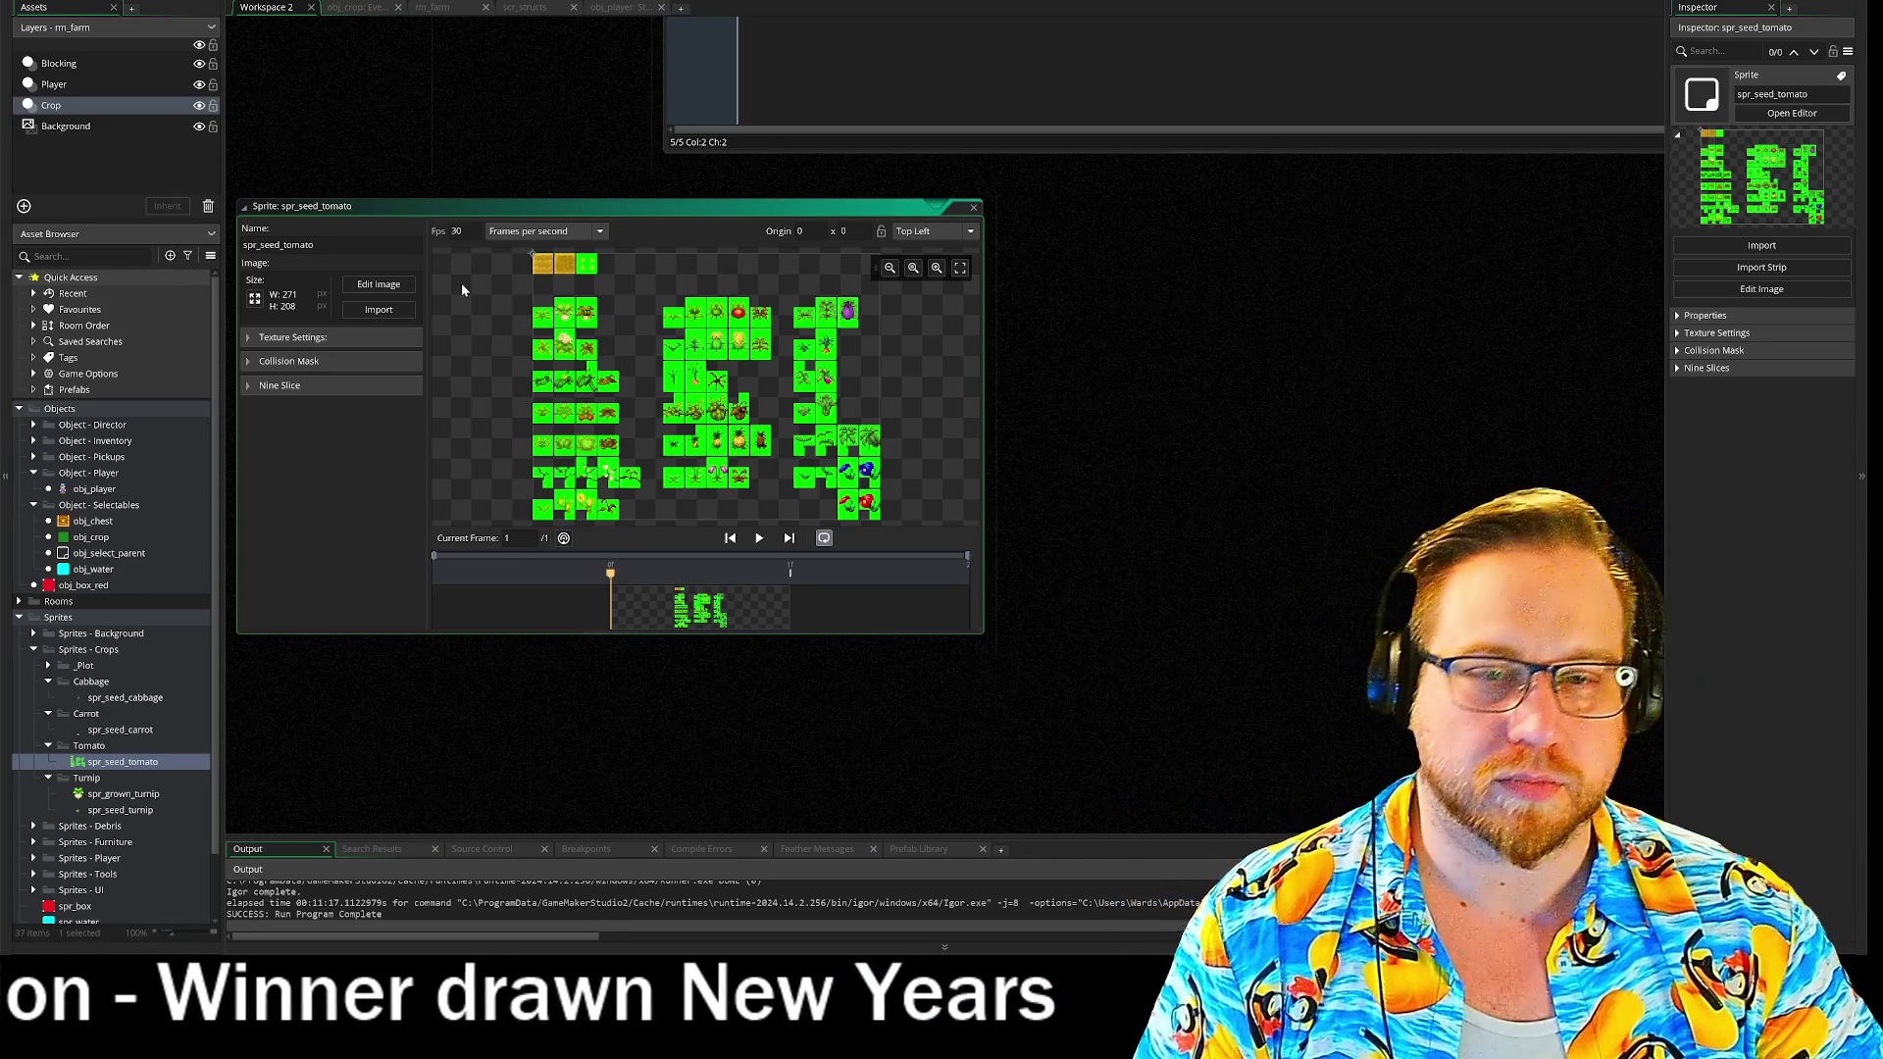
pyautogui.click(379, 285)
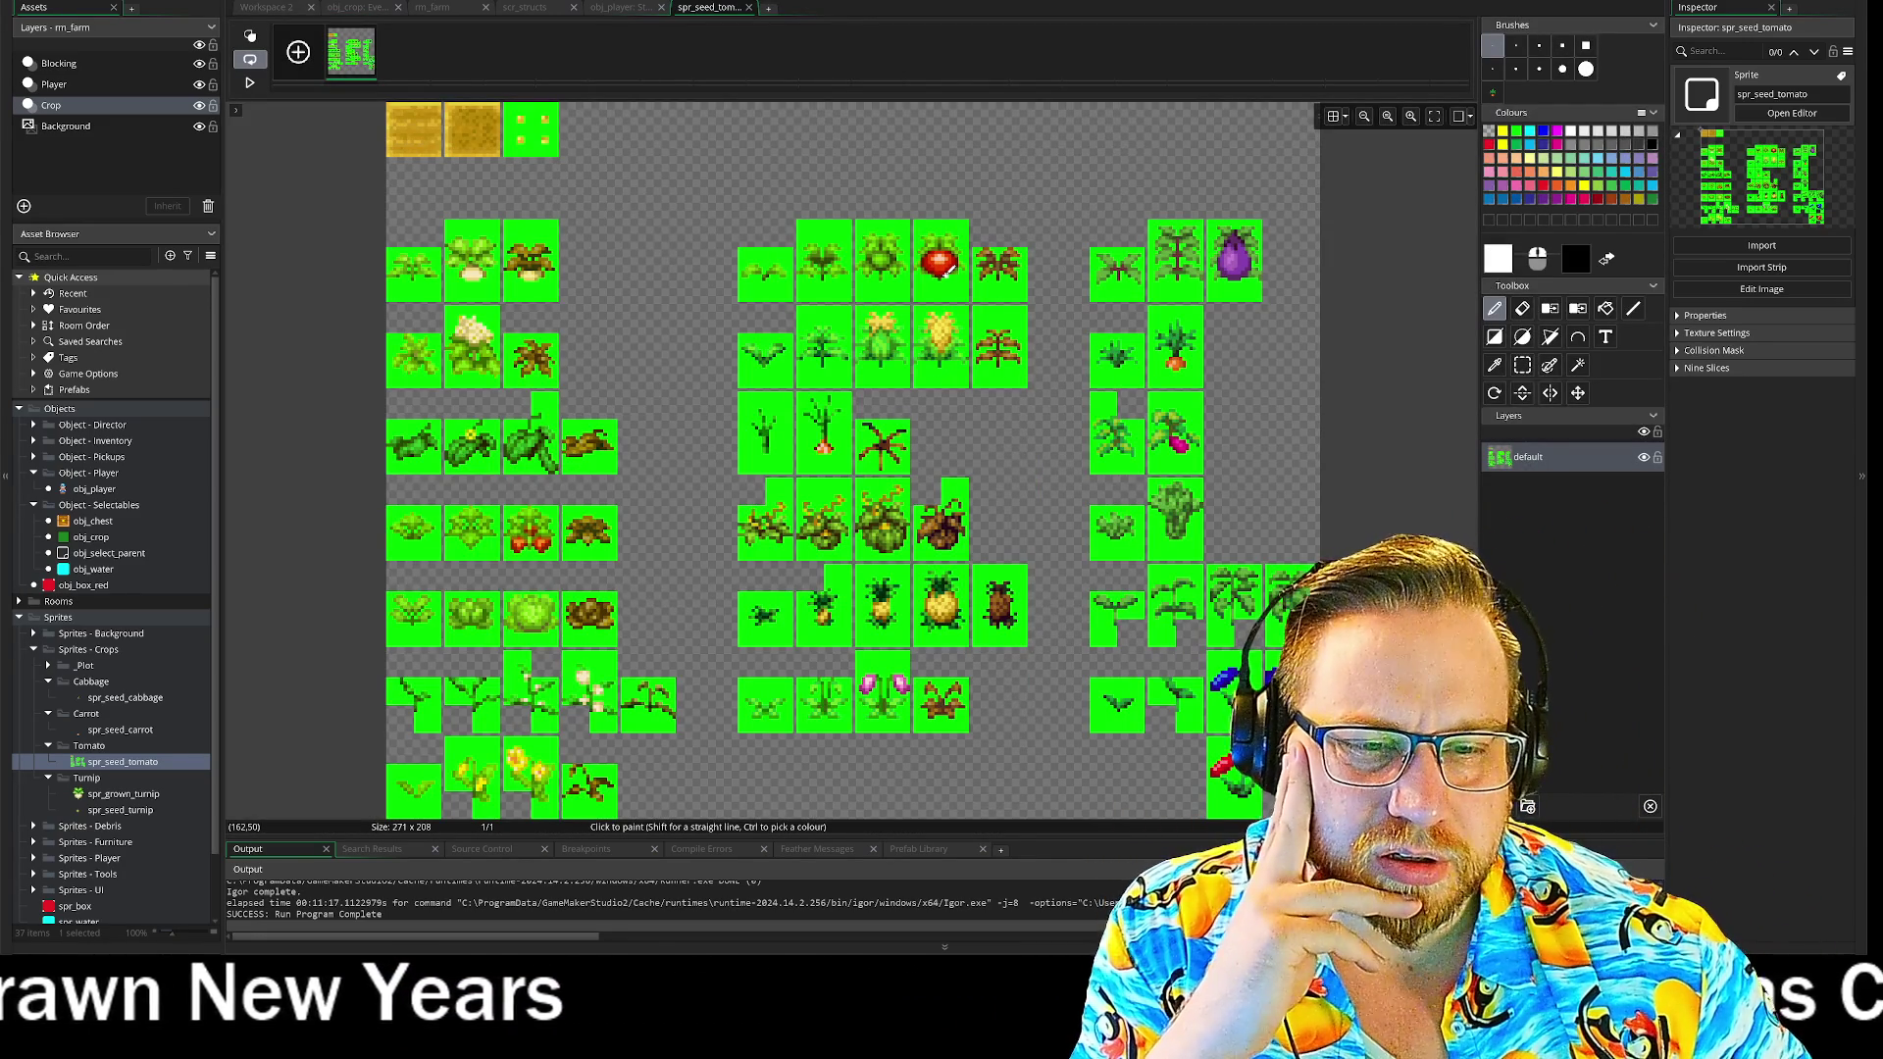
# - Scroll the crop sheet in the image editor, then switch to the Harvest Moon calendar in the image viewer
pyautogui.scroll(-1, 948, 269)
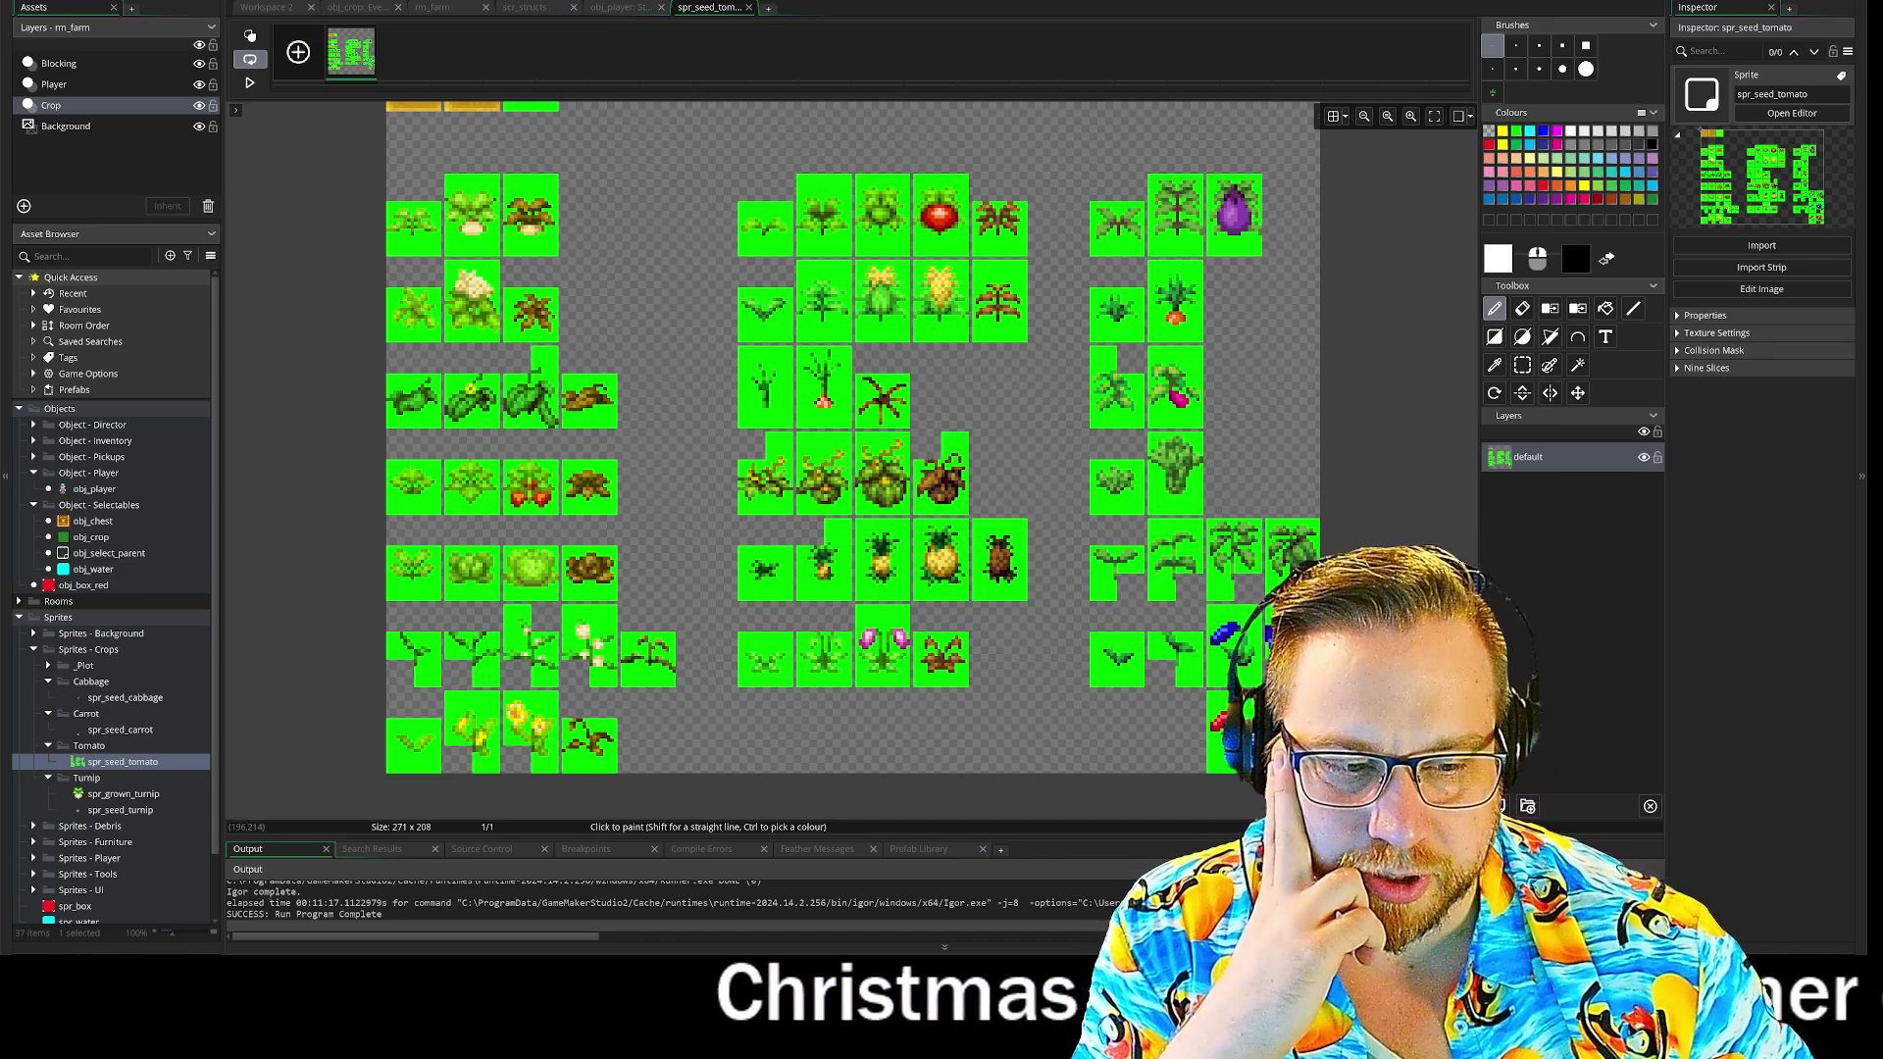
pyautogui.moveTo(808, 1038)
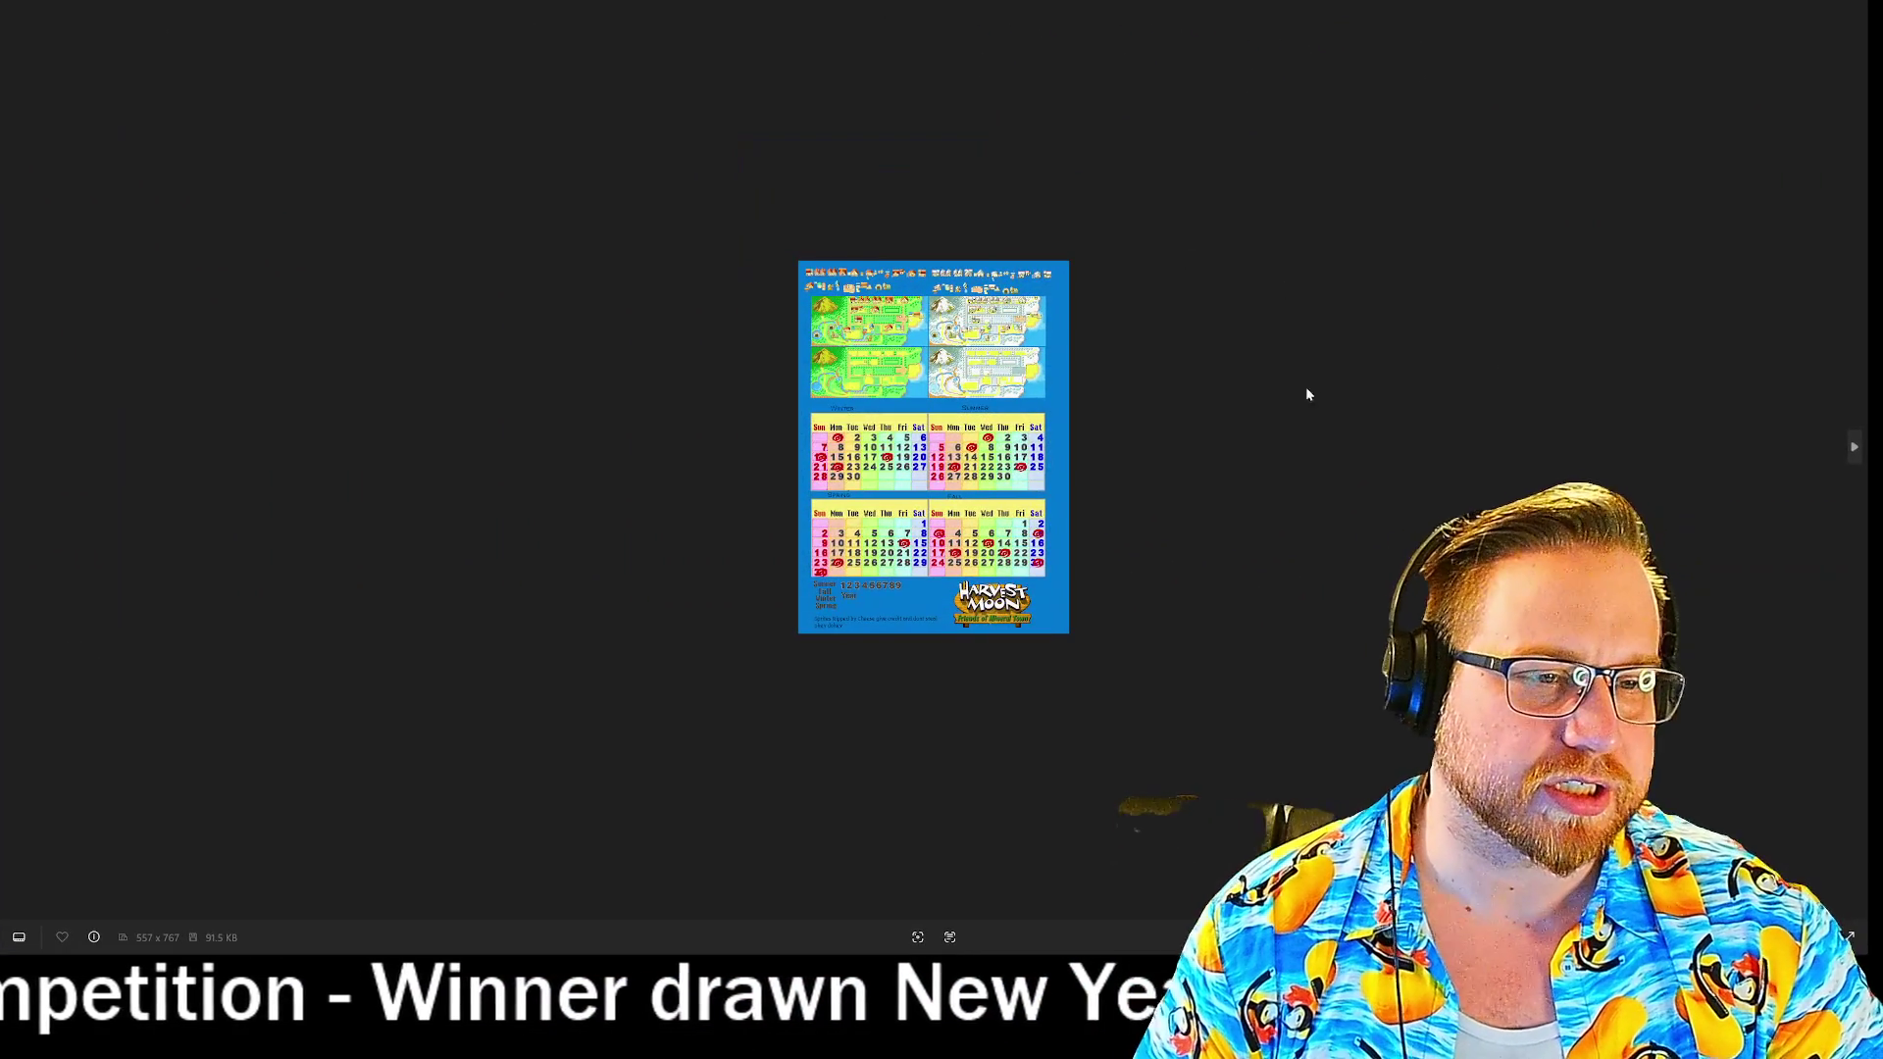
# - Advance to the Harvest Moon items, tools and font sheet and zoom in on it
pyautogui.press('Right')
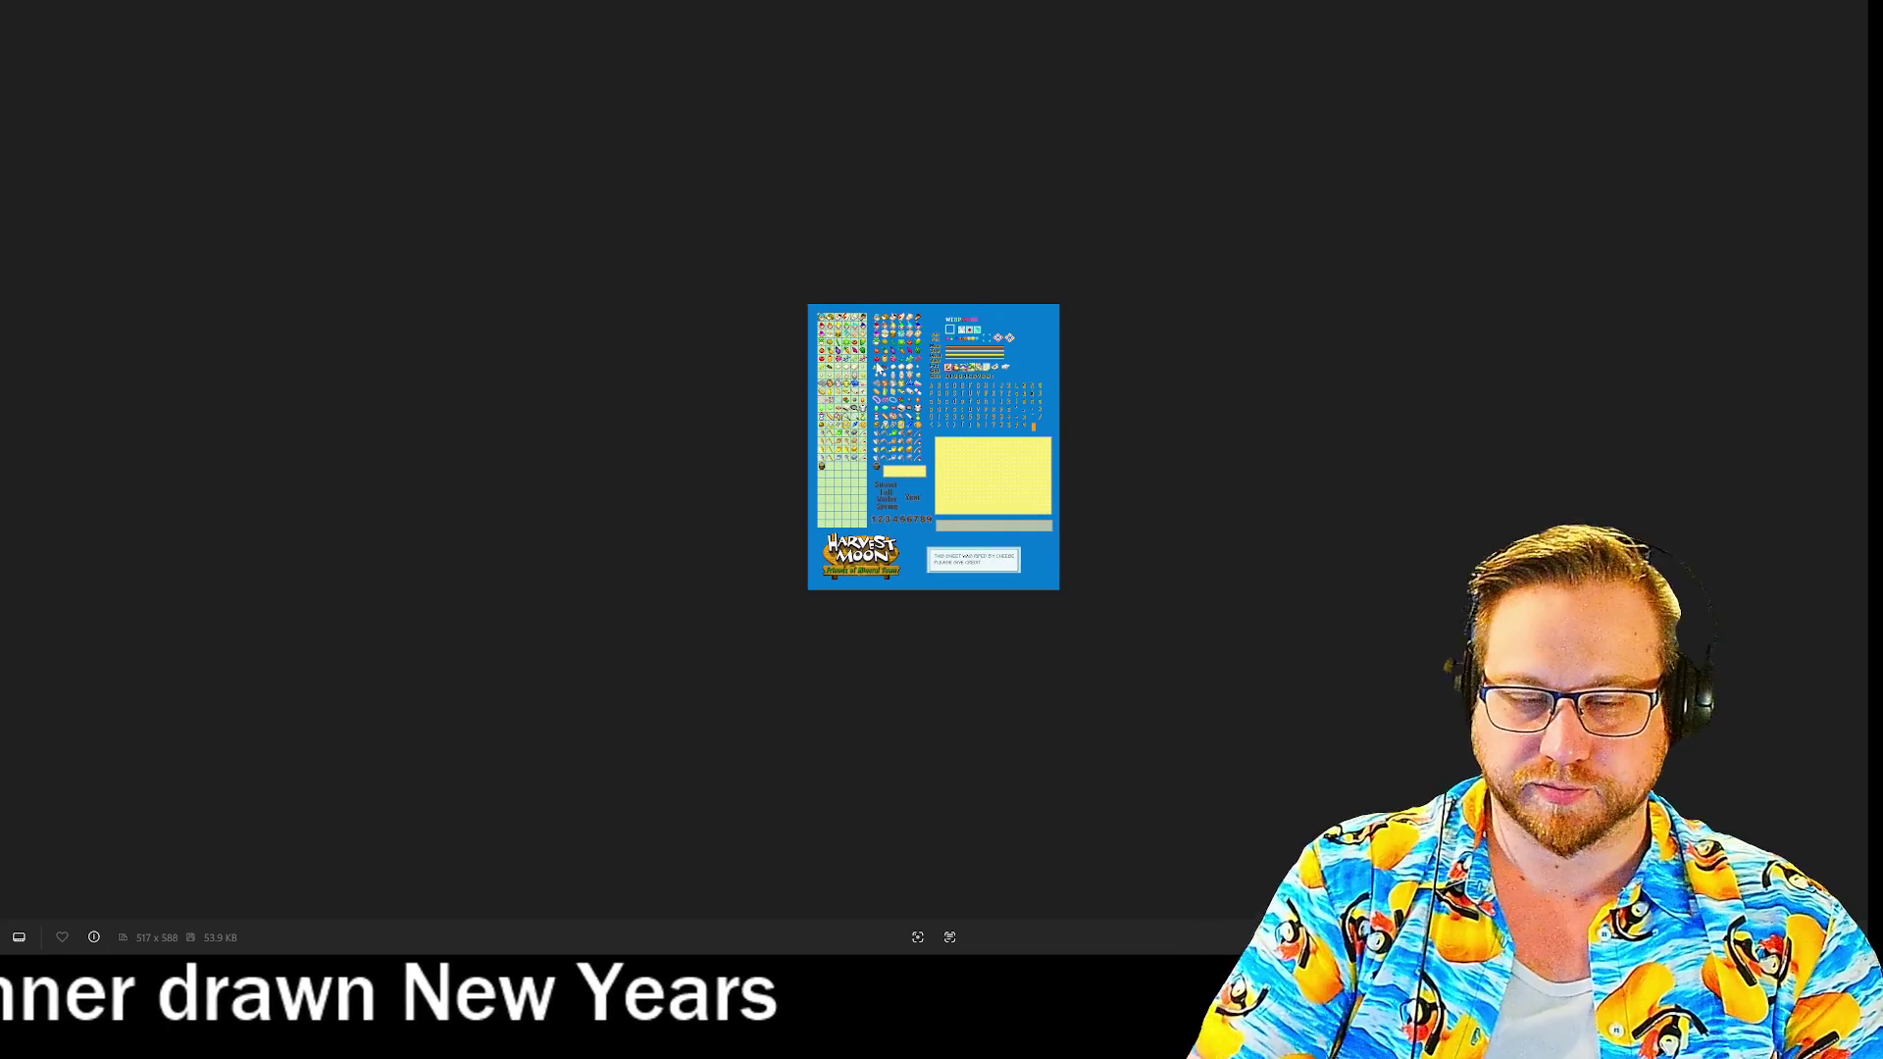
pyautogui.scroll(6, 878, 369)
pyautogui.scroll(-5, 655, 215)
pyautogui.scroll(2, 867, 394)
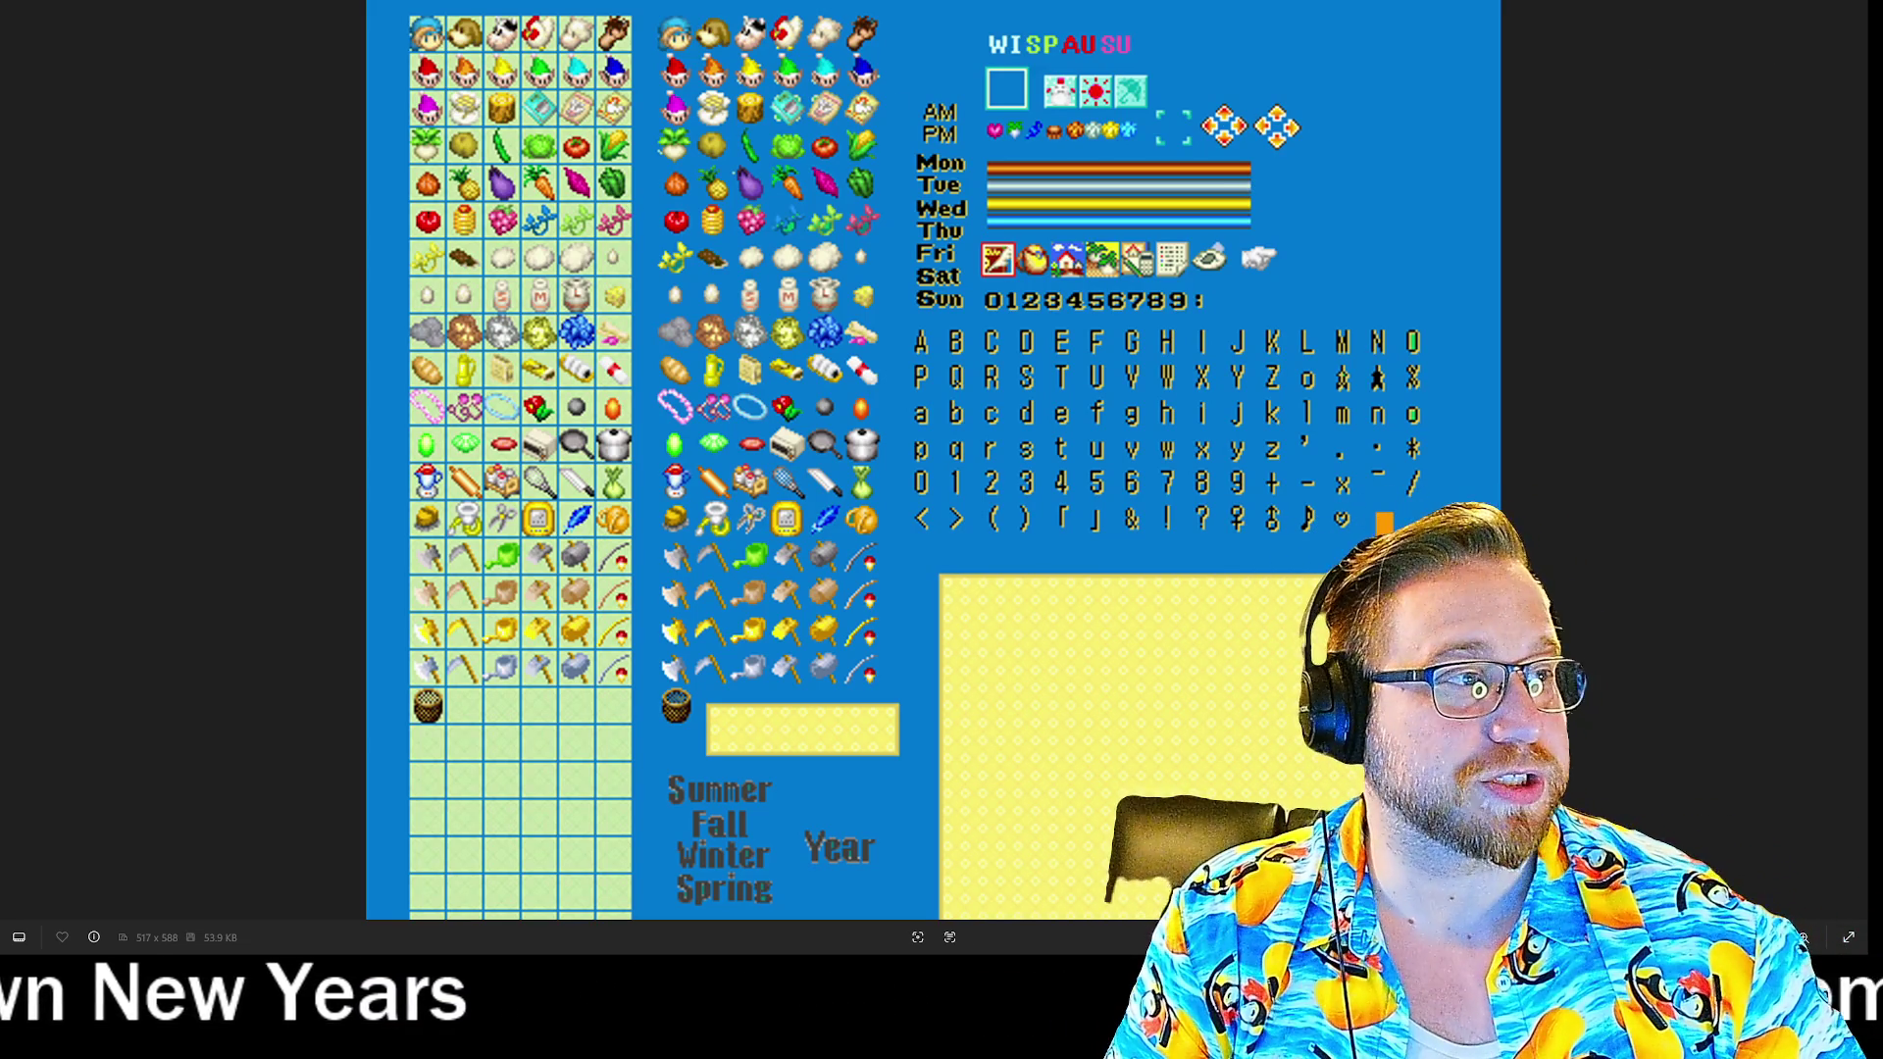
# - Close the image viewer to get back to GameMaker's sprite editor
pyautogui.press('Escape')
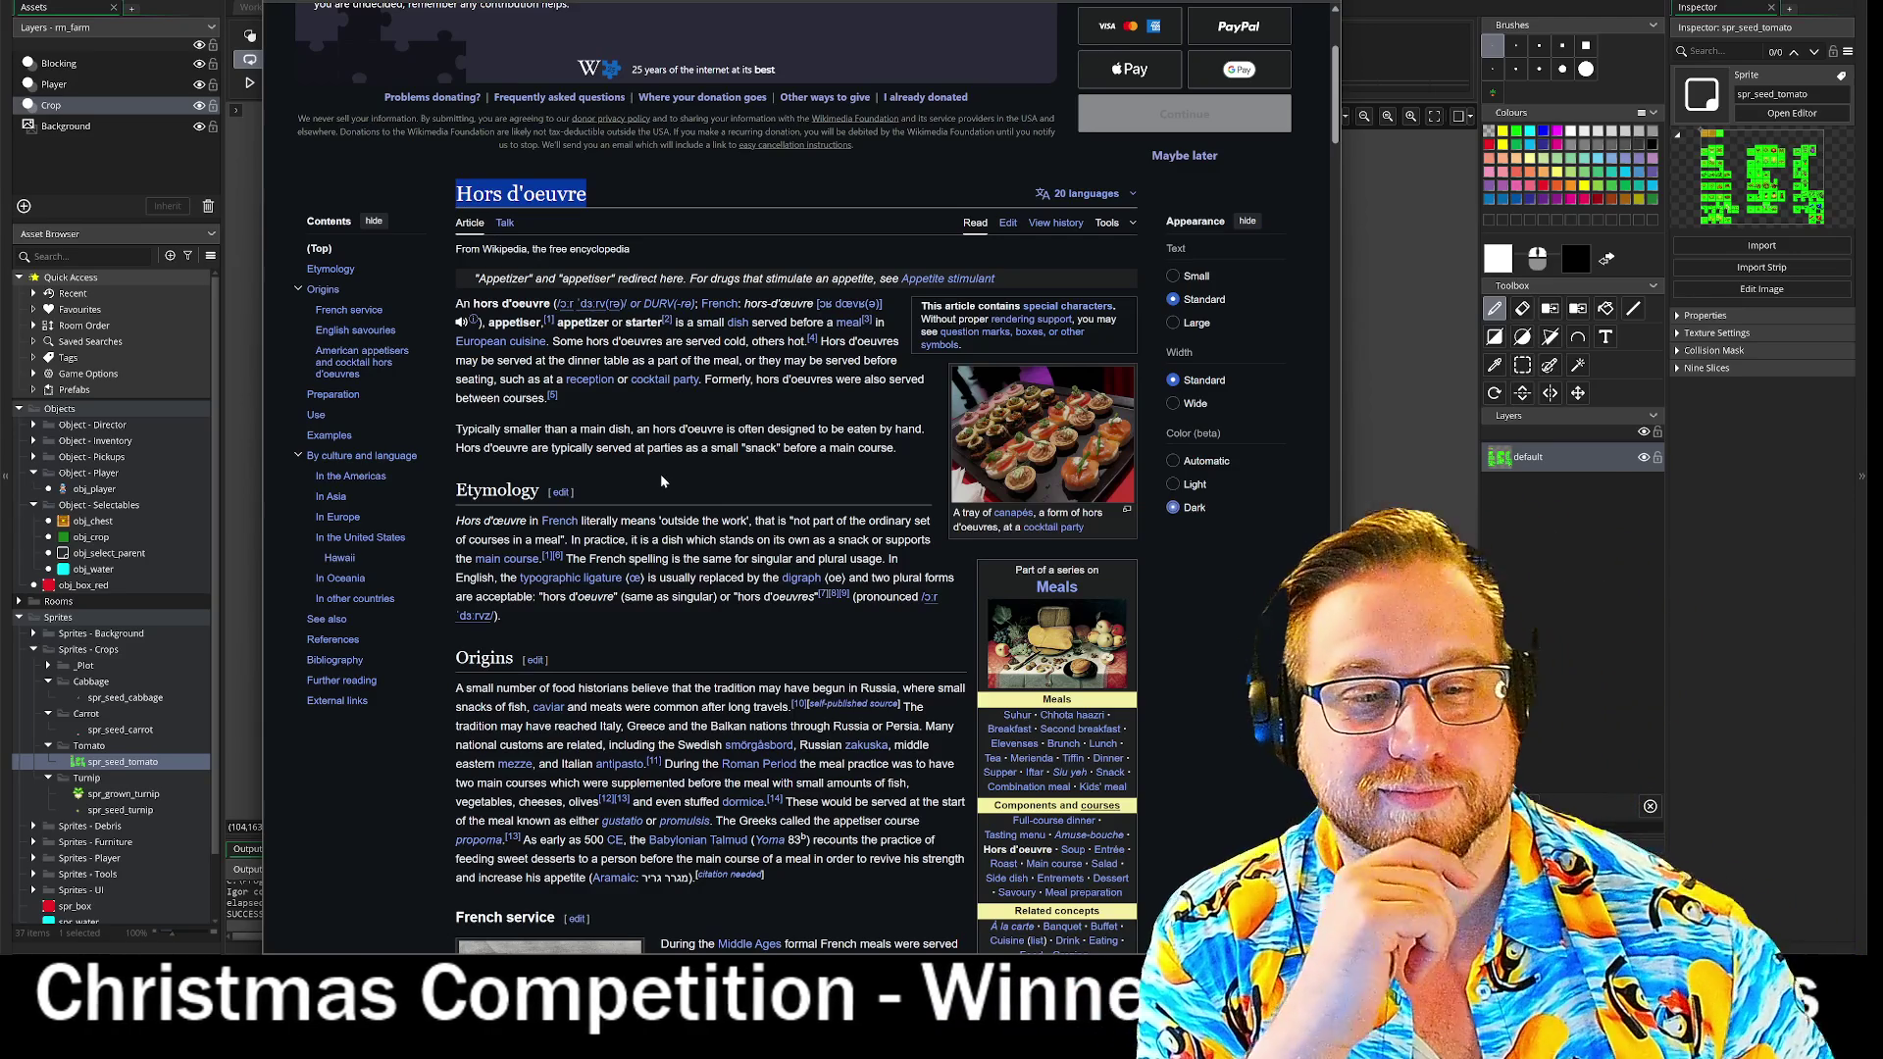
# - Open an Incognito window, enter 'happjes', then close Chrome to return to the sprite editor
pyautogui.scroll(-2, 661, 474)
pyautogui.scroll(-1, 416, 571)
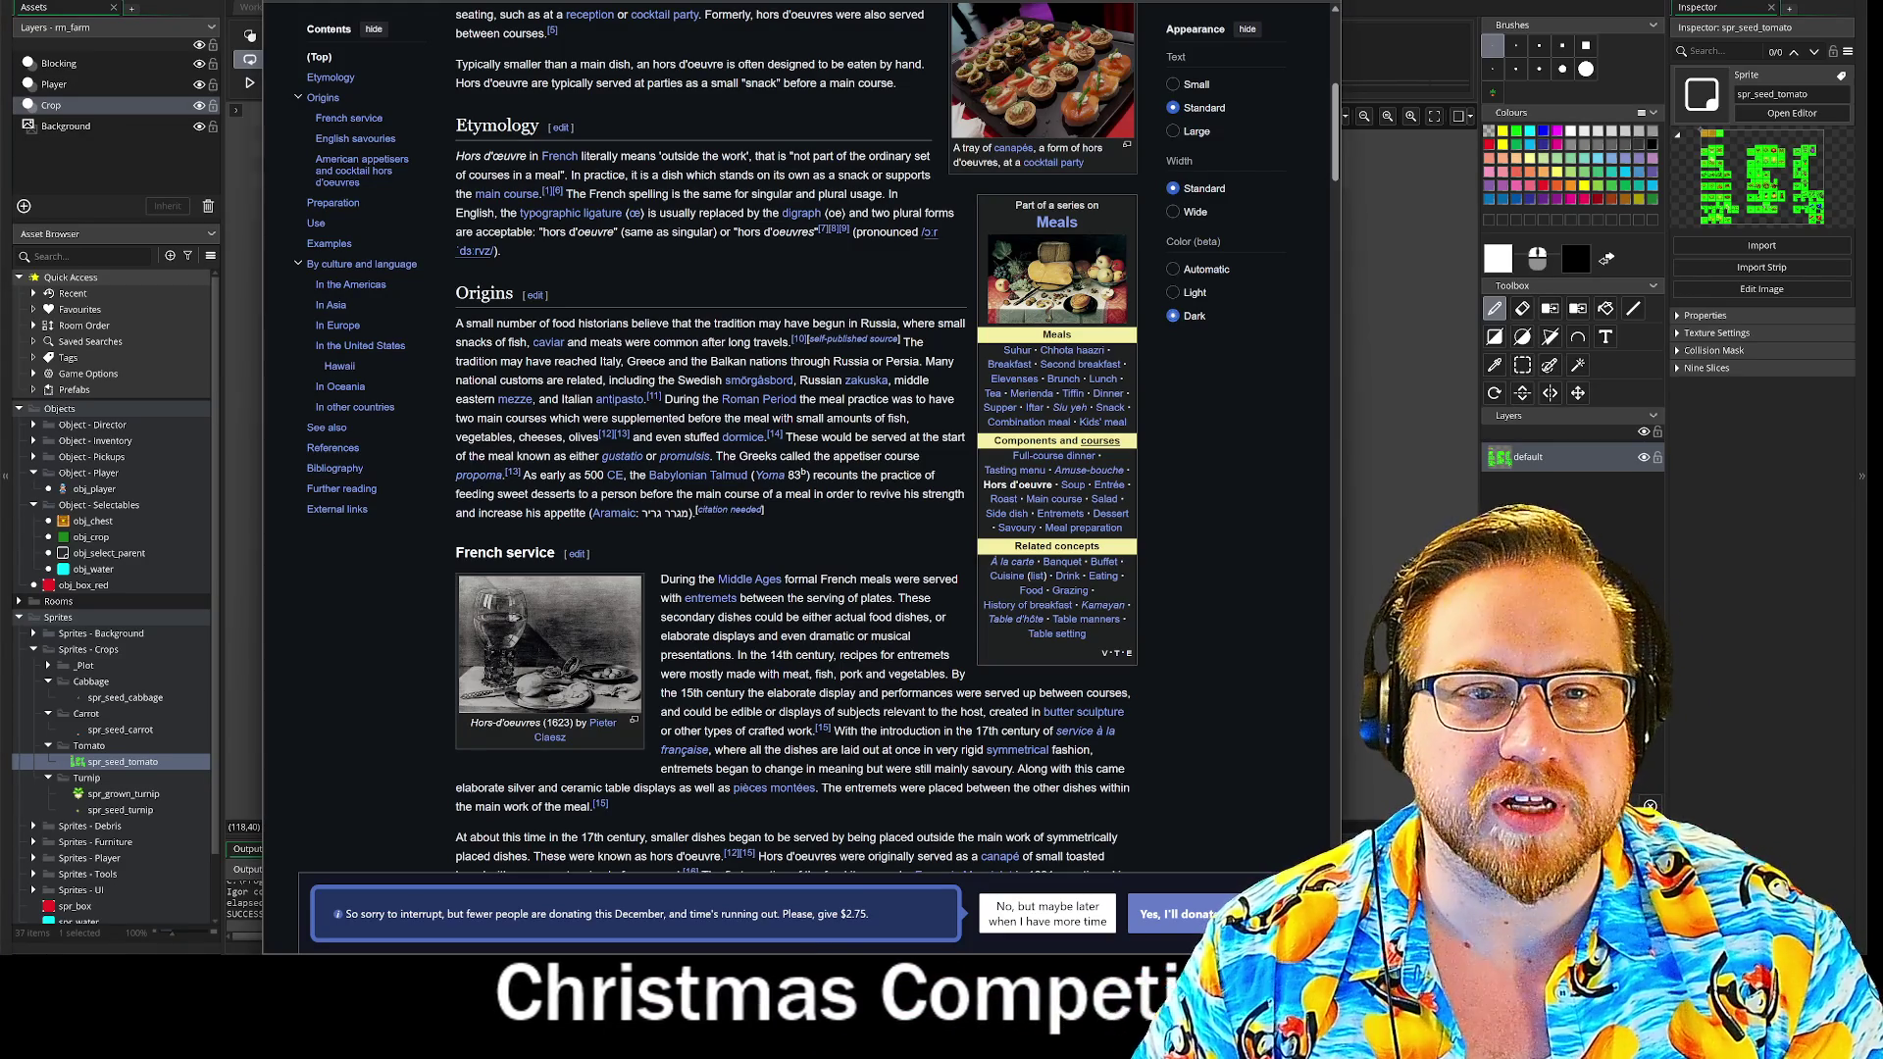
pyautogui.hotkey('ctrl', 'shift', 'n')
pyautogui.write('happjes')
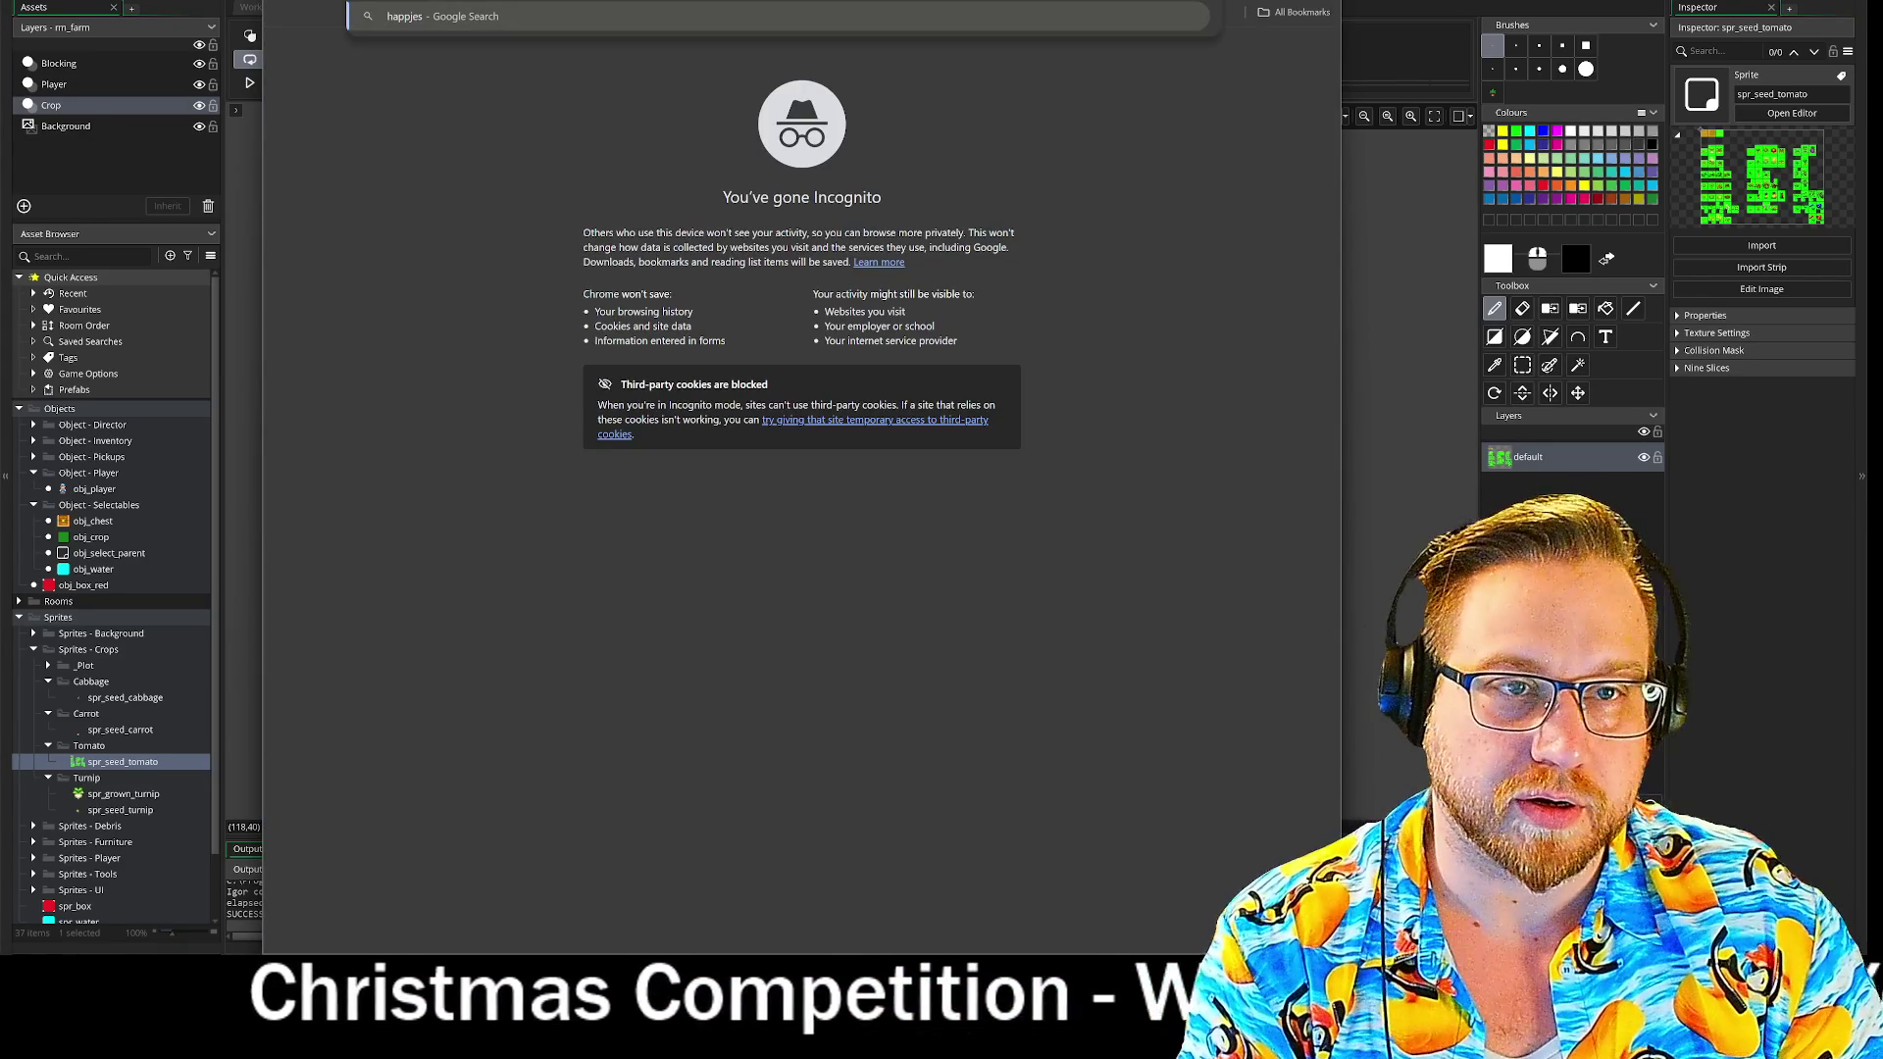
pyautogui.hotkey('ctrl', 'w')
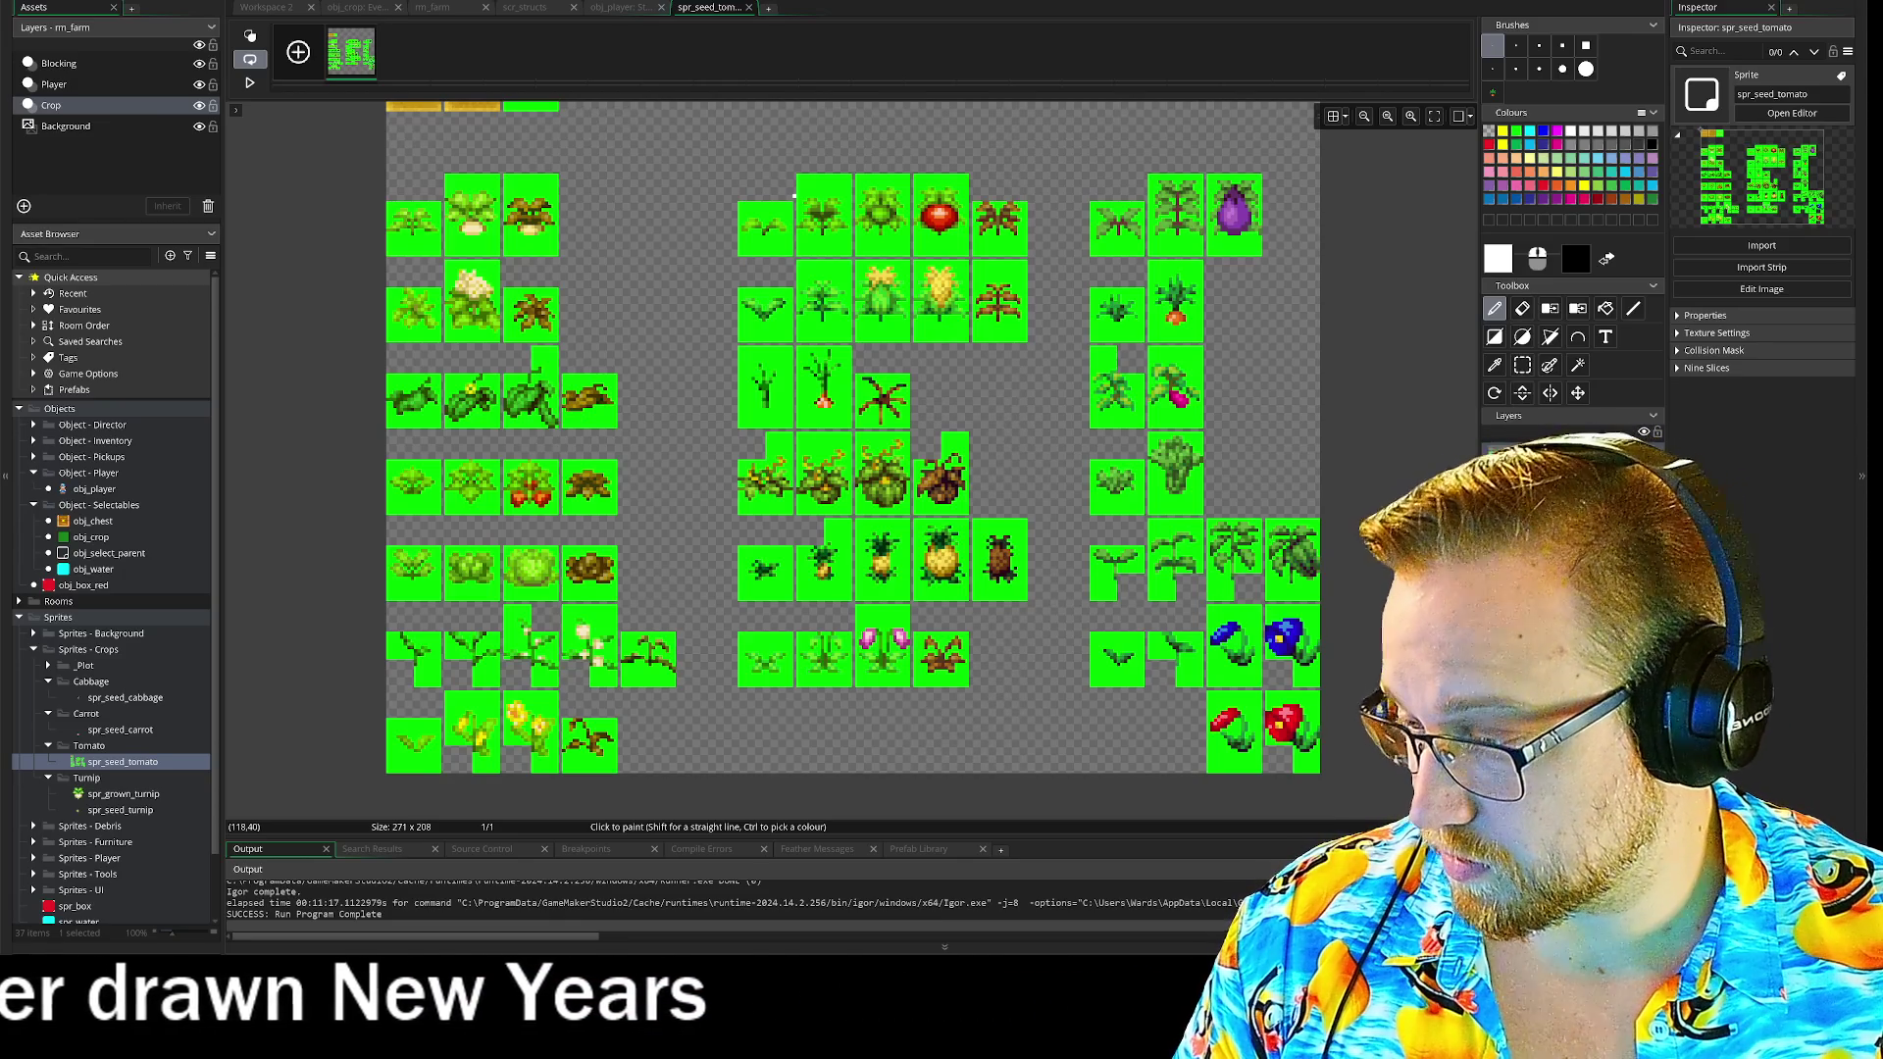
pyautogui.moveTo(0, 91)
pyautogui.mouseDown()
pyautogui.moveTo(387, 90)
pyautogui.moveTo(417, 21)
pyautogui.mouseUp()
pyautogui.click(687, 608)
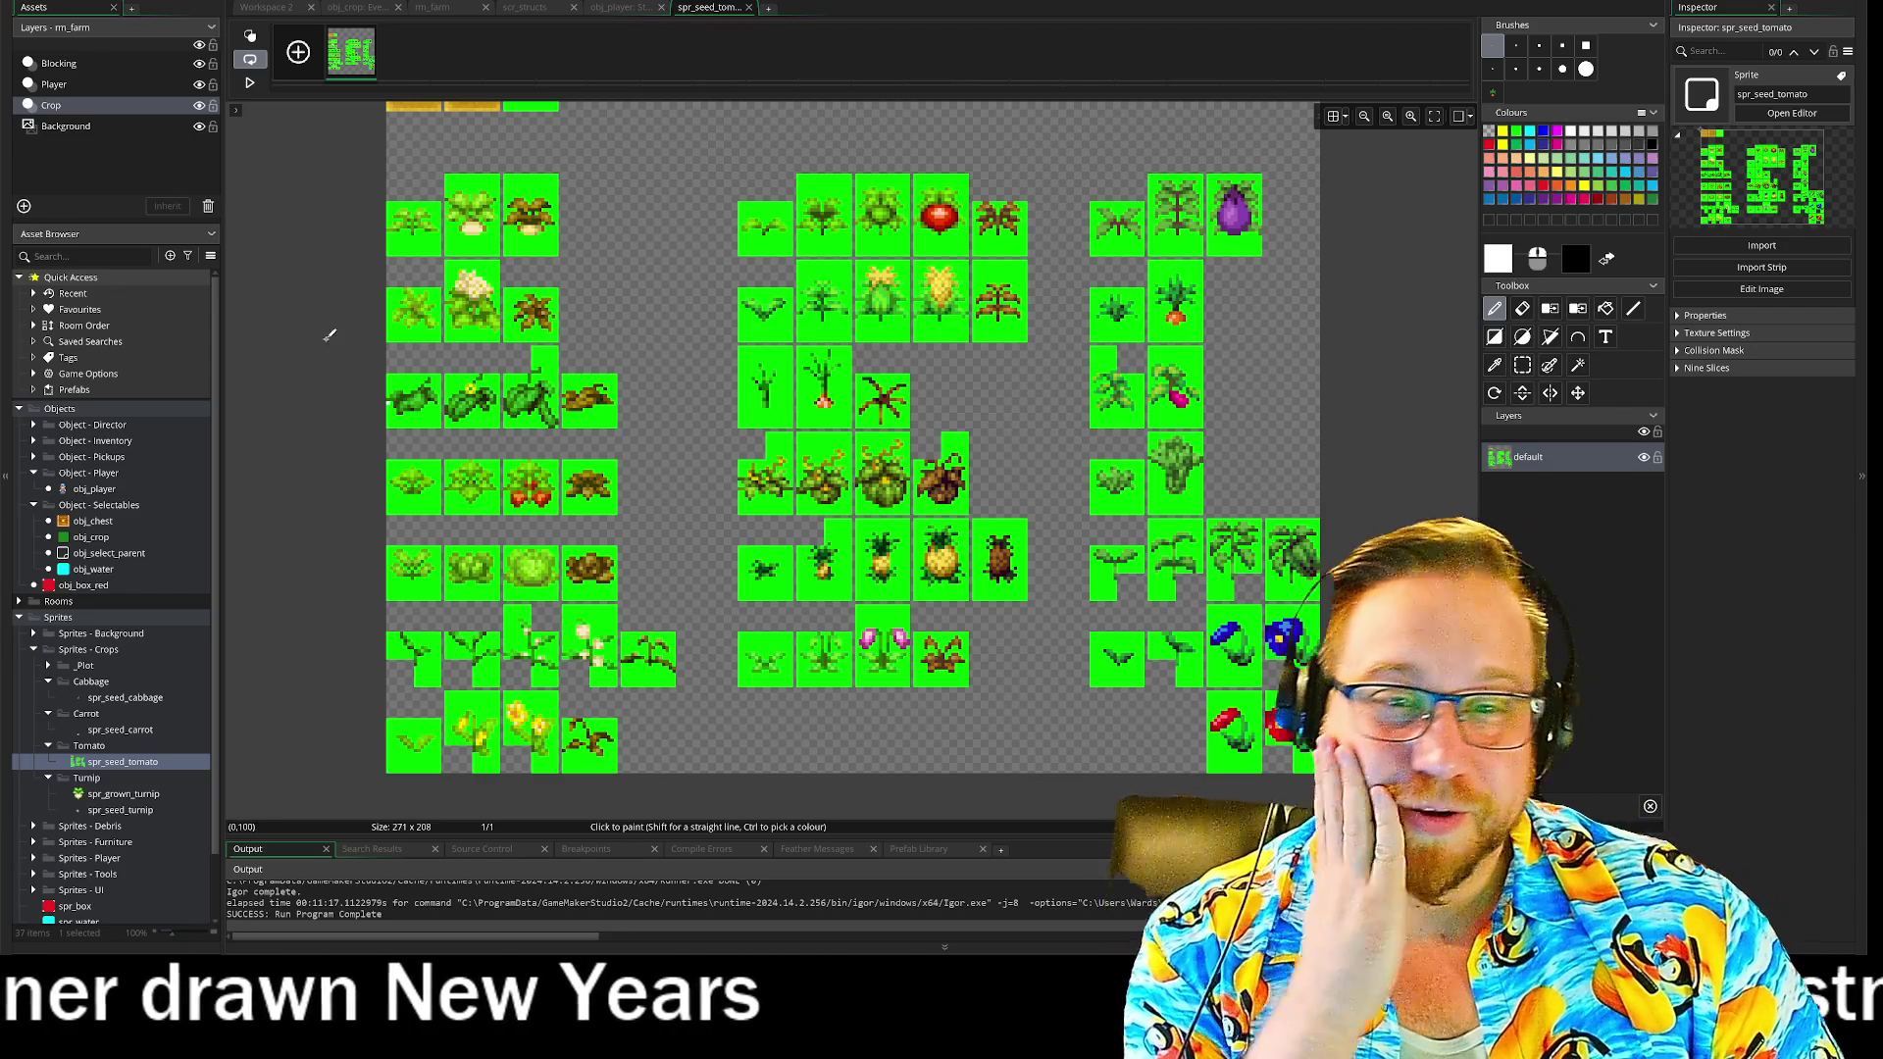
pyautogui.scroll(2, 313, 313)
# - With Rectangle Select, erase the yellow plot tiles and crop tiles in the sheet's top-left area
pyautogui.click(1522, 365)
pyautogui.moveTo(715, 242)
pyautogui.mouseDown()
pyautogui.moveTo(901, 265)
pyautogui.moveTo(1079, 358)
pyautogui.moveTo(850, 303)
pyautogui.mouseUp()
pyautogui.moveTo(565, 249); pyautogui.dragTo(199, 115)
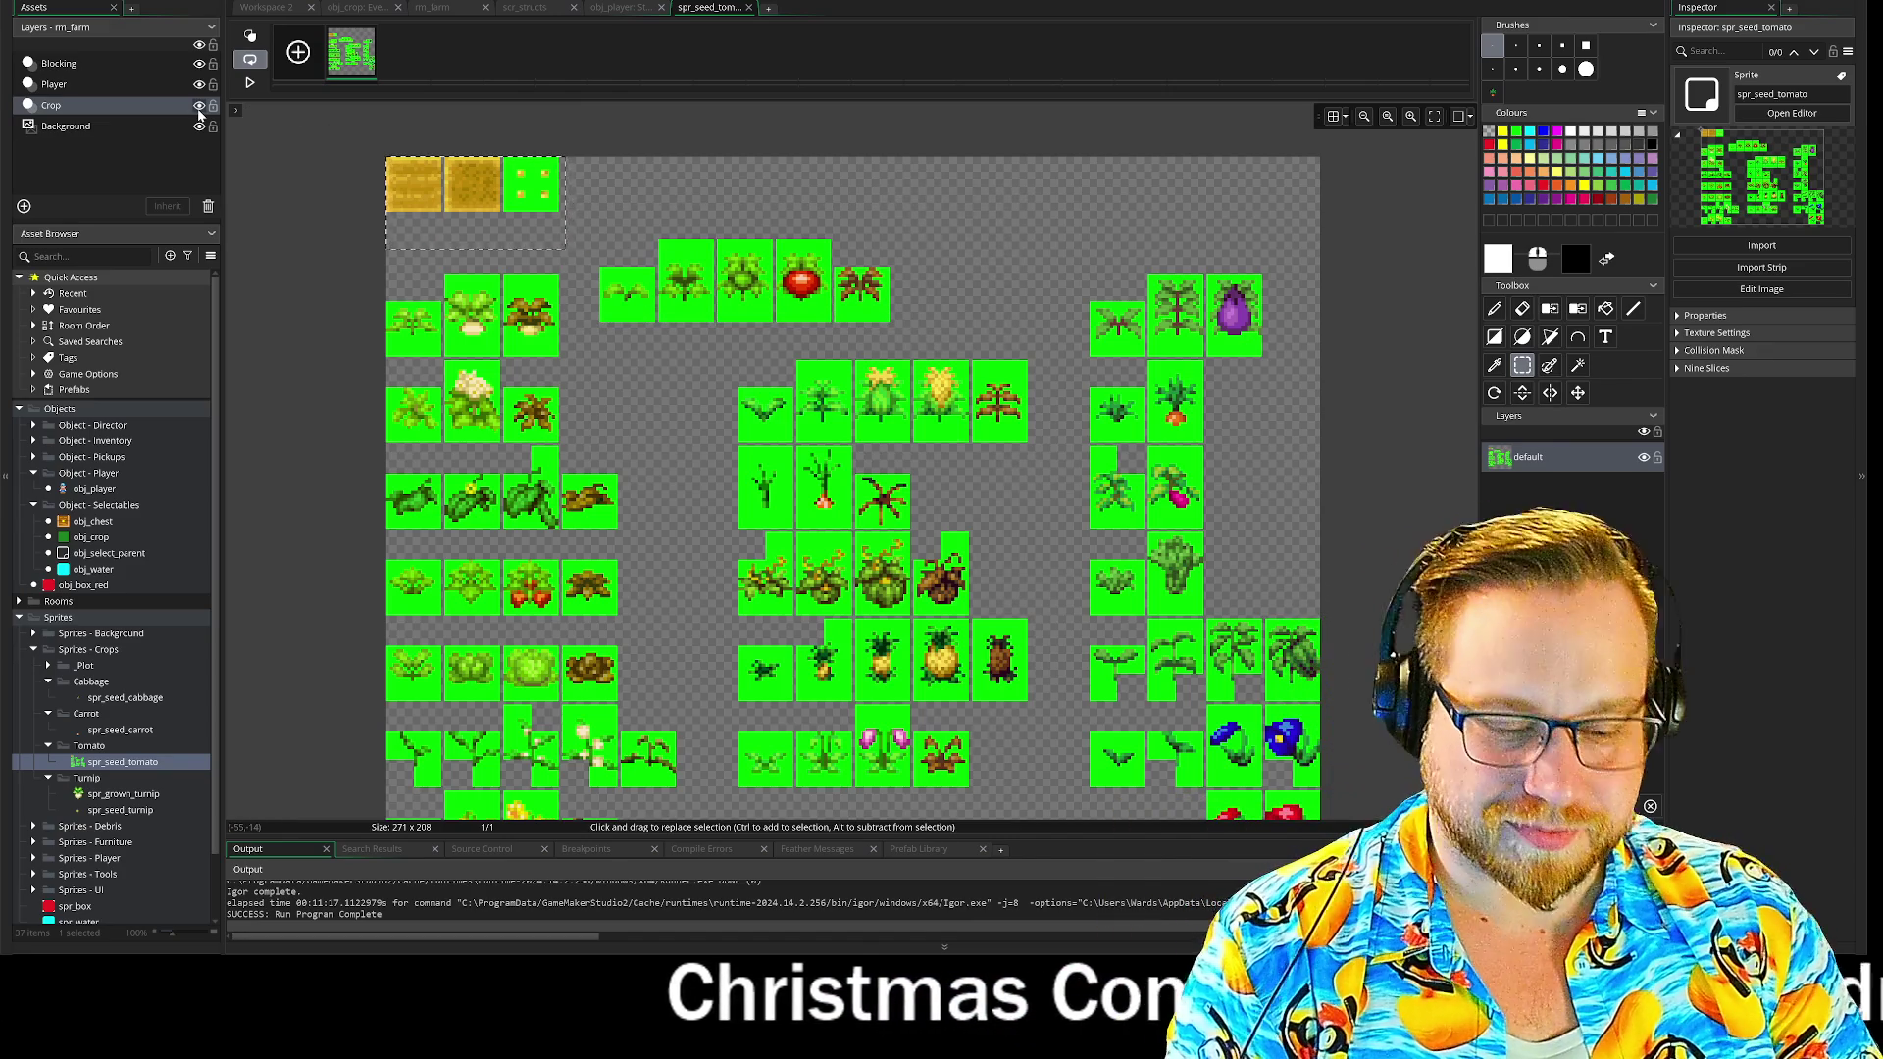
pyautogui.press('Delete')
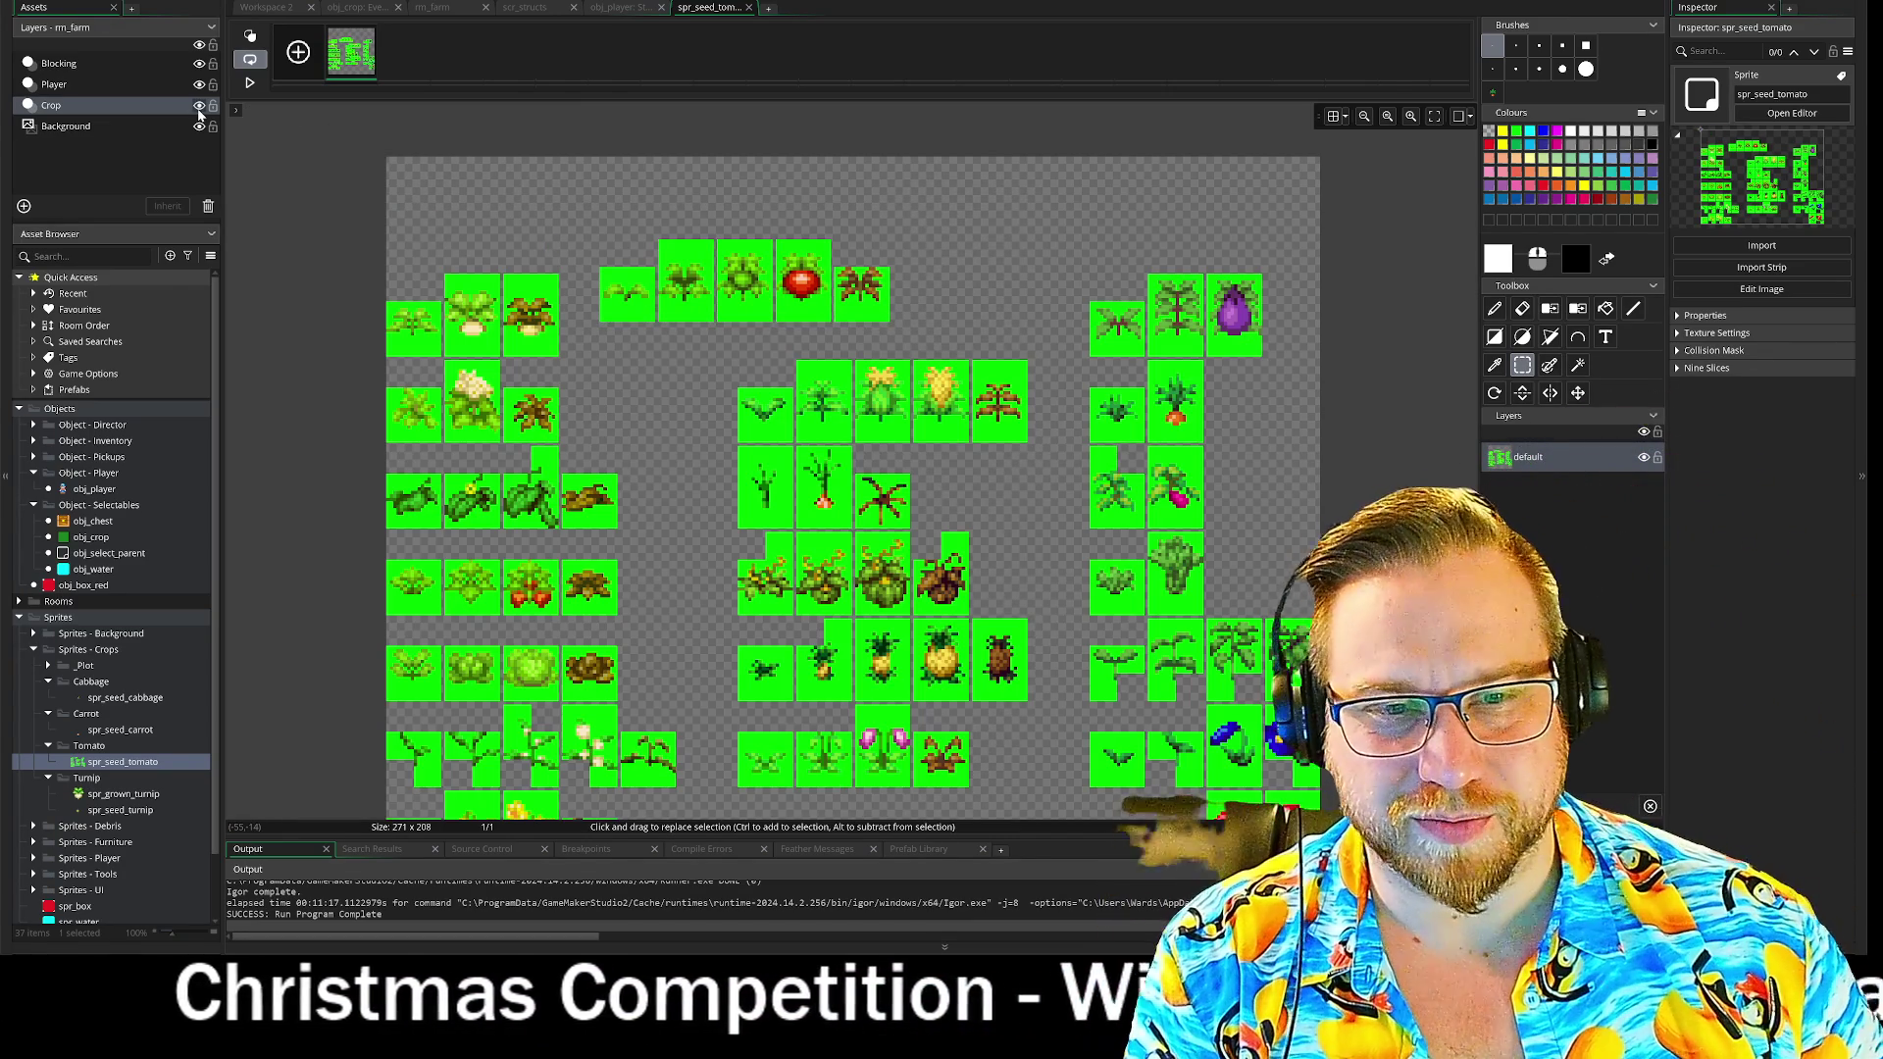
pyautogui.moveTo(349, 242)
pyautogui.mouseDown()
pyautogui.moveTo(368, 451)
pyautogui.moveTo(567, 447)
pyautogui.mouseUp()
pyautogui.press('Delete')
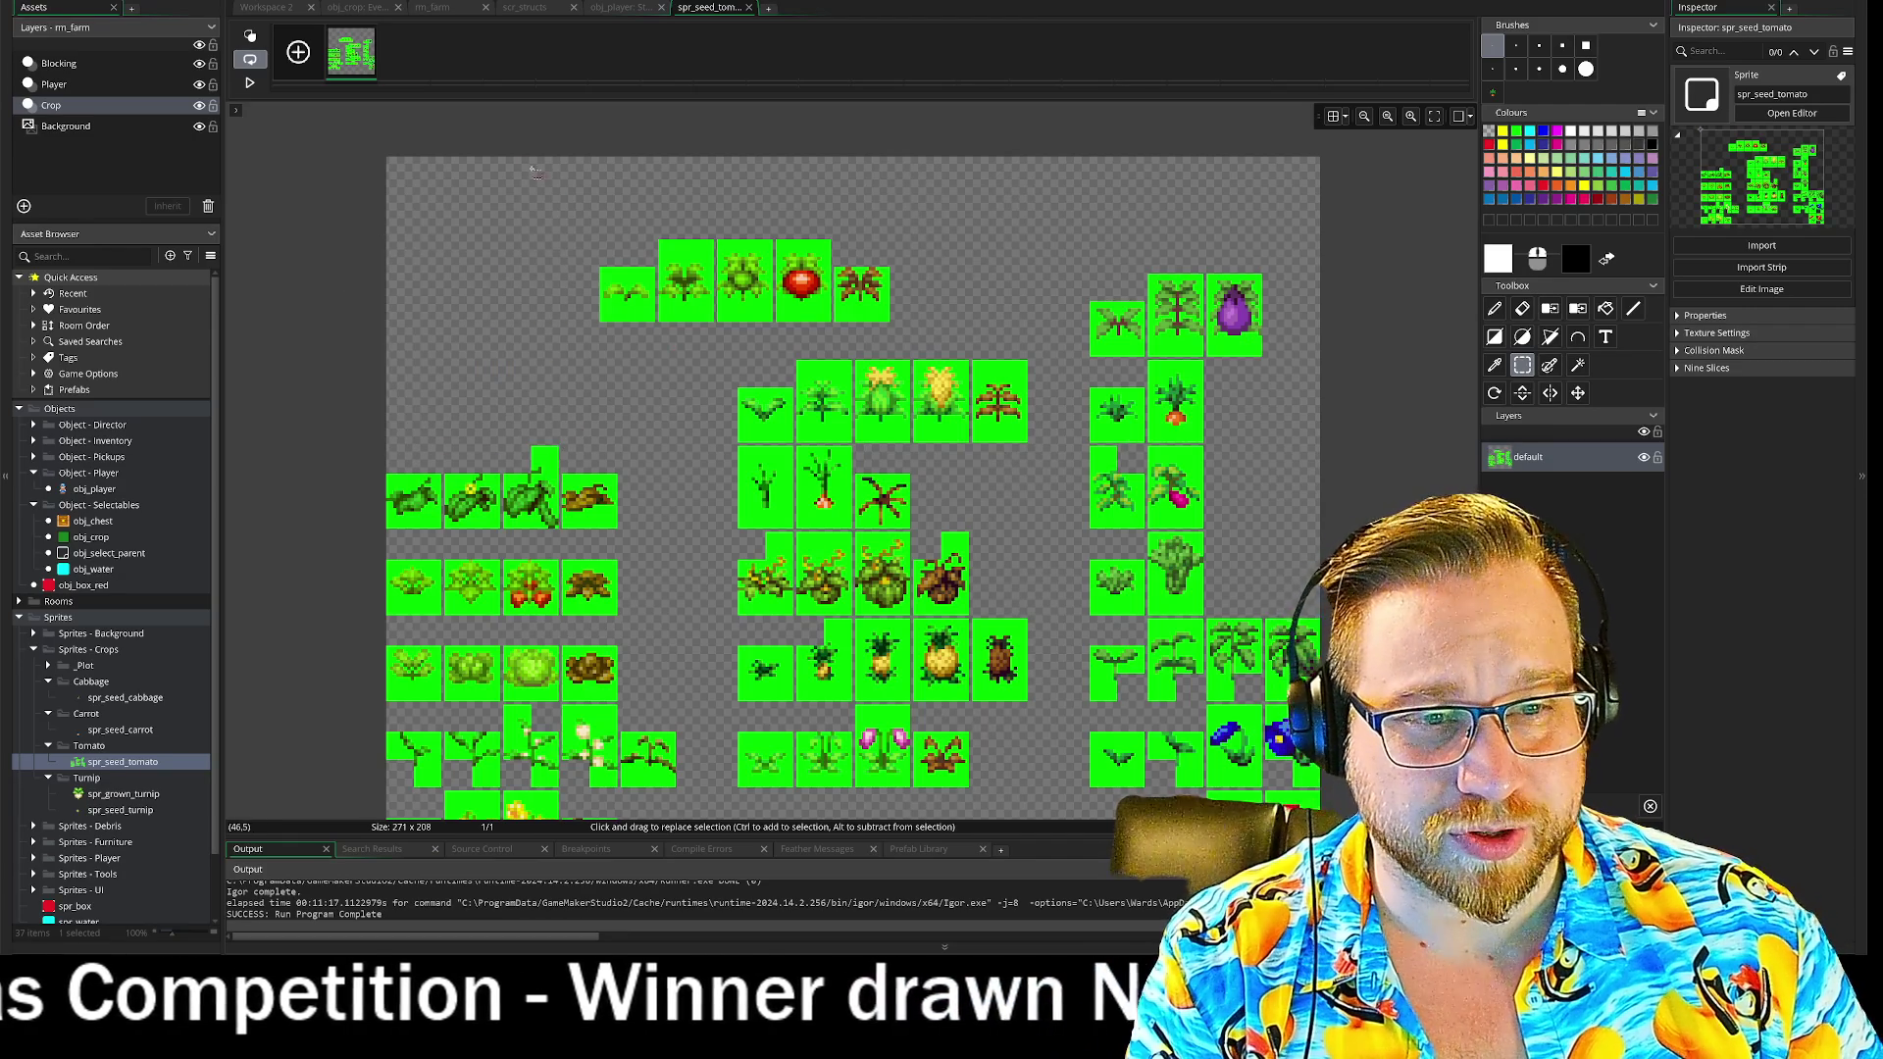
# - Move the tomato growth row into the sheet's top-left corner and deselect it
pyautogui.moveTo(520, 159); pyautogui.dragTo(1006, 367)
pyautogui.moveTo(808, 293)
pyautogui.mouseDown()
pyautogui.moveTo(643, 259)
pyautogui.moveTo(599, 208)
pyautogui.mouseUp()
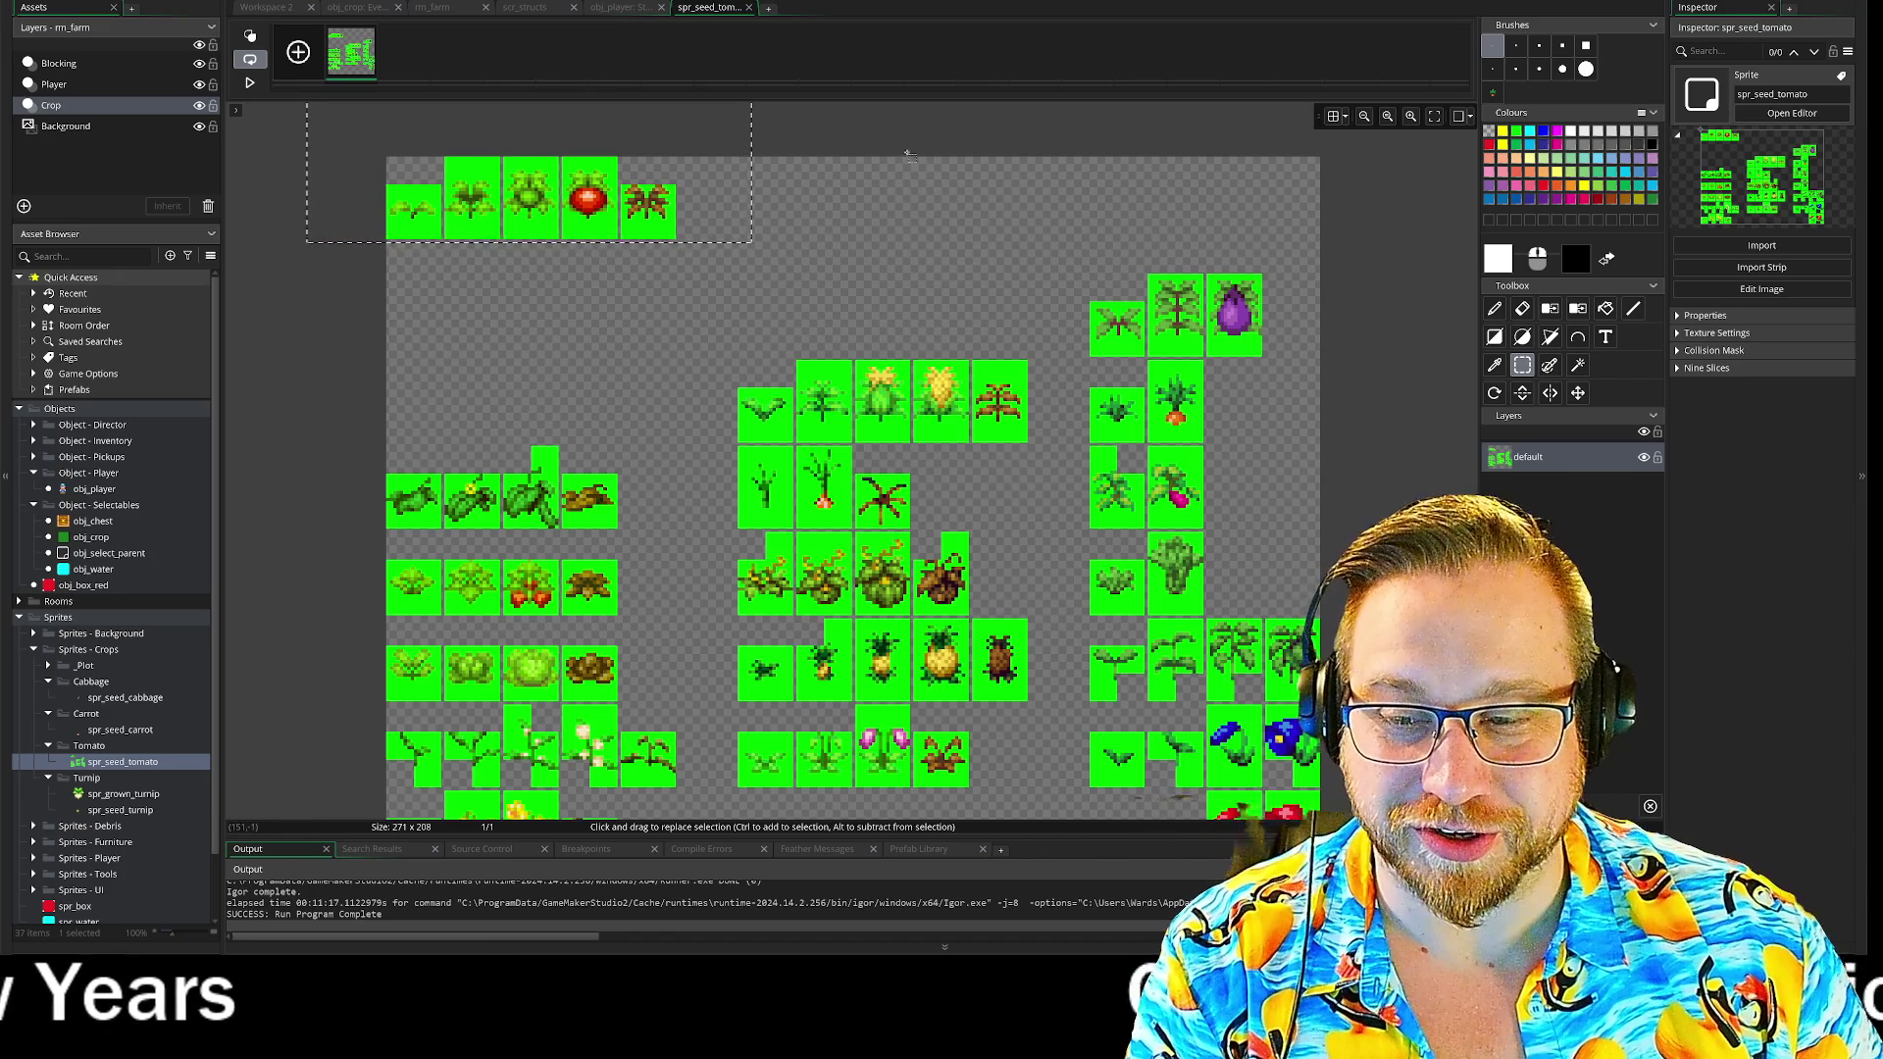
pyautogui.click(871, 116)
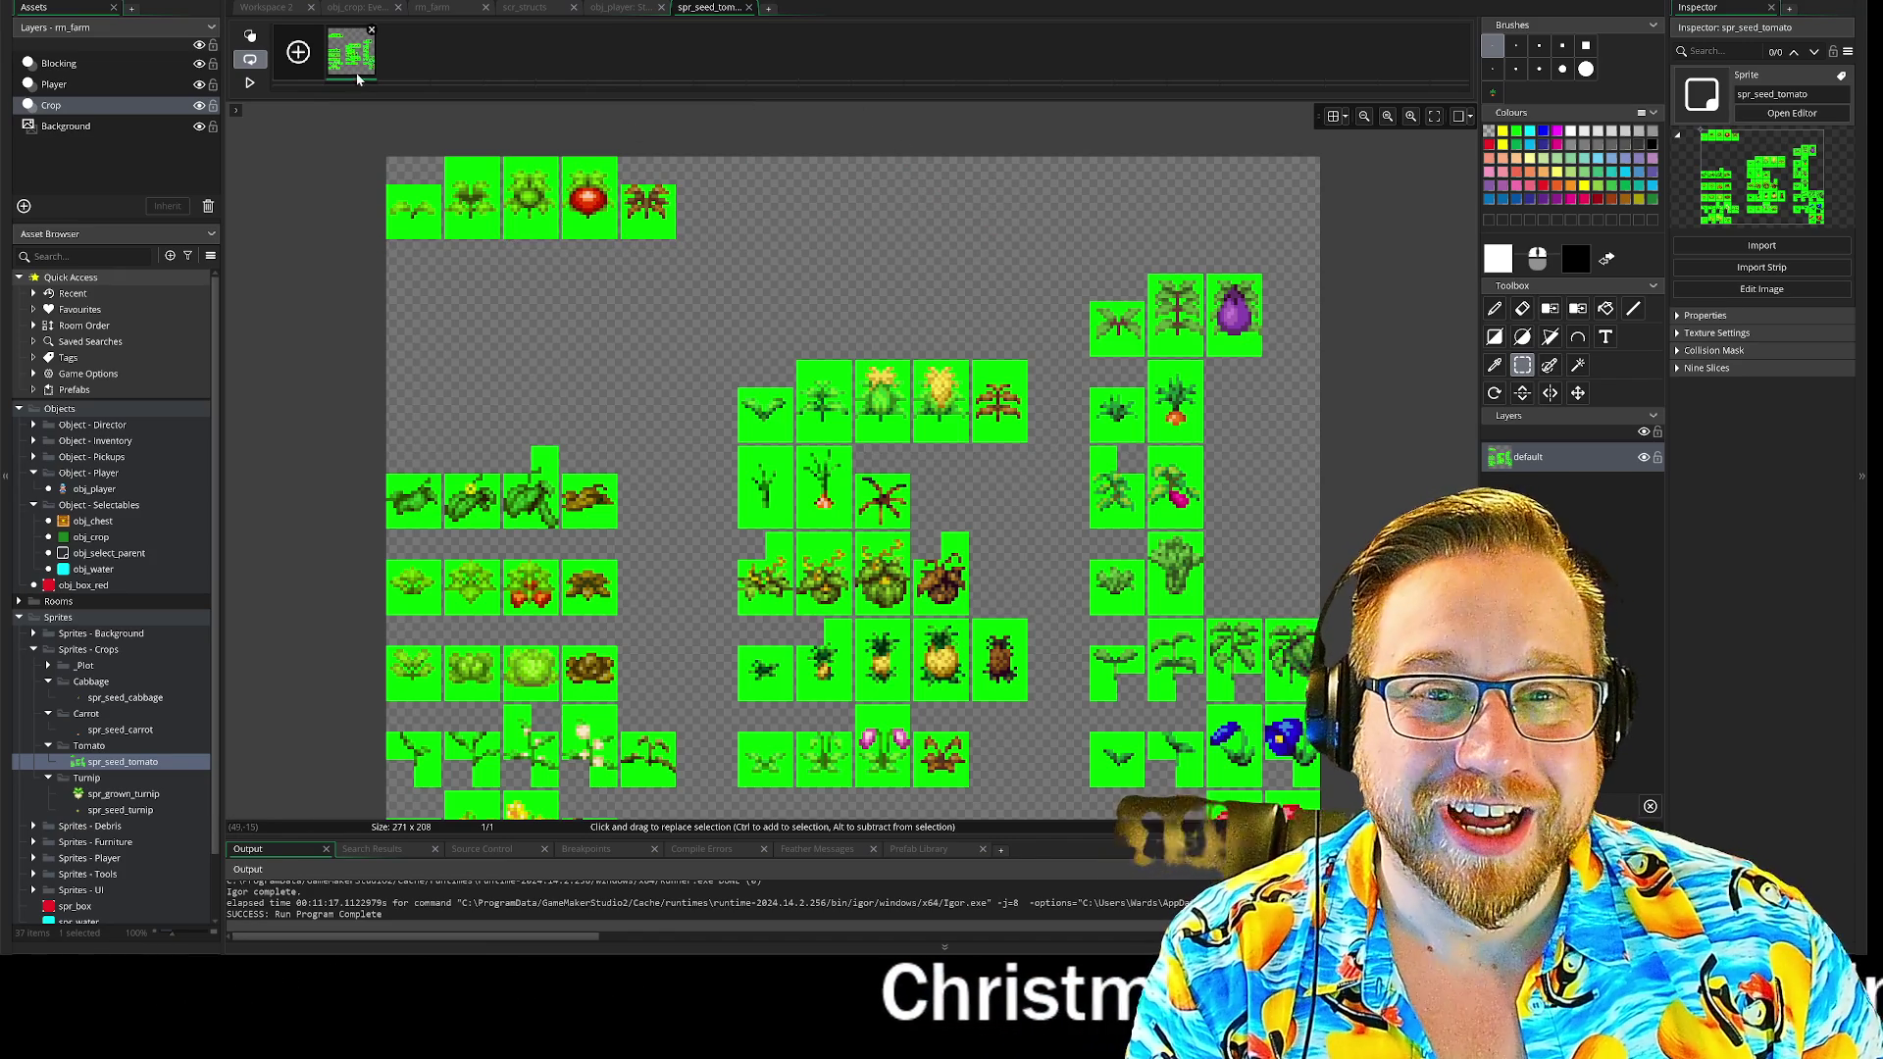
pyautogui.rightClick(352, 62)
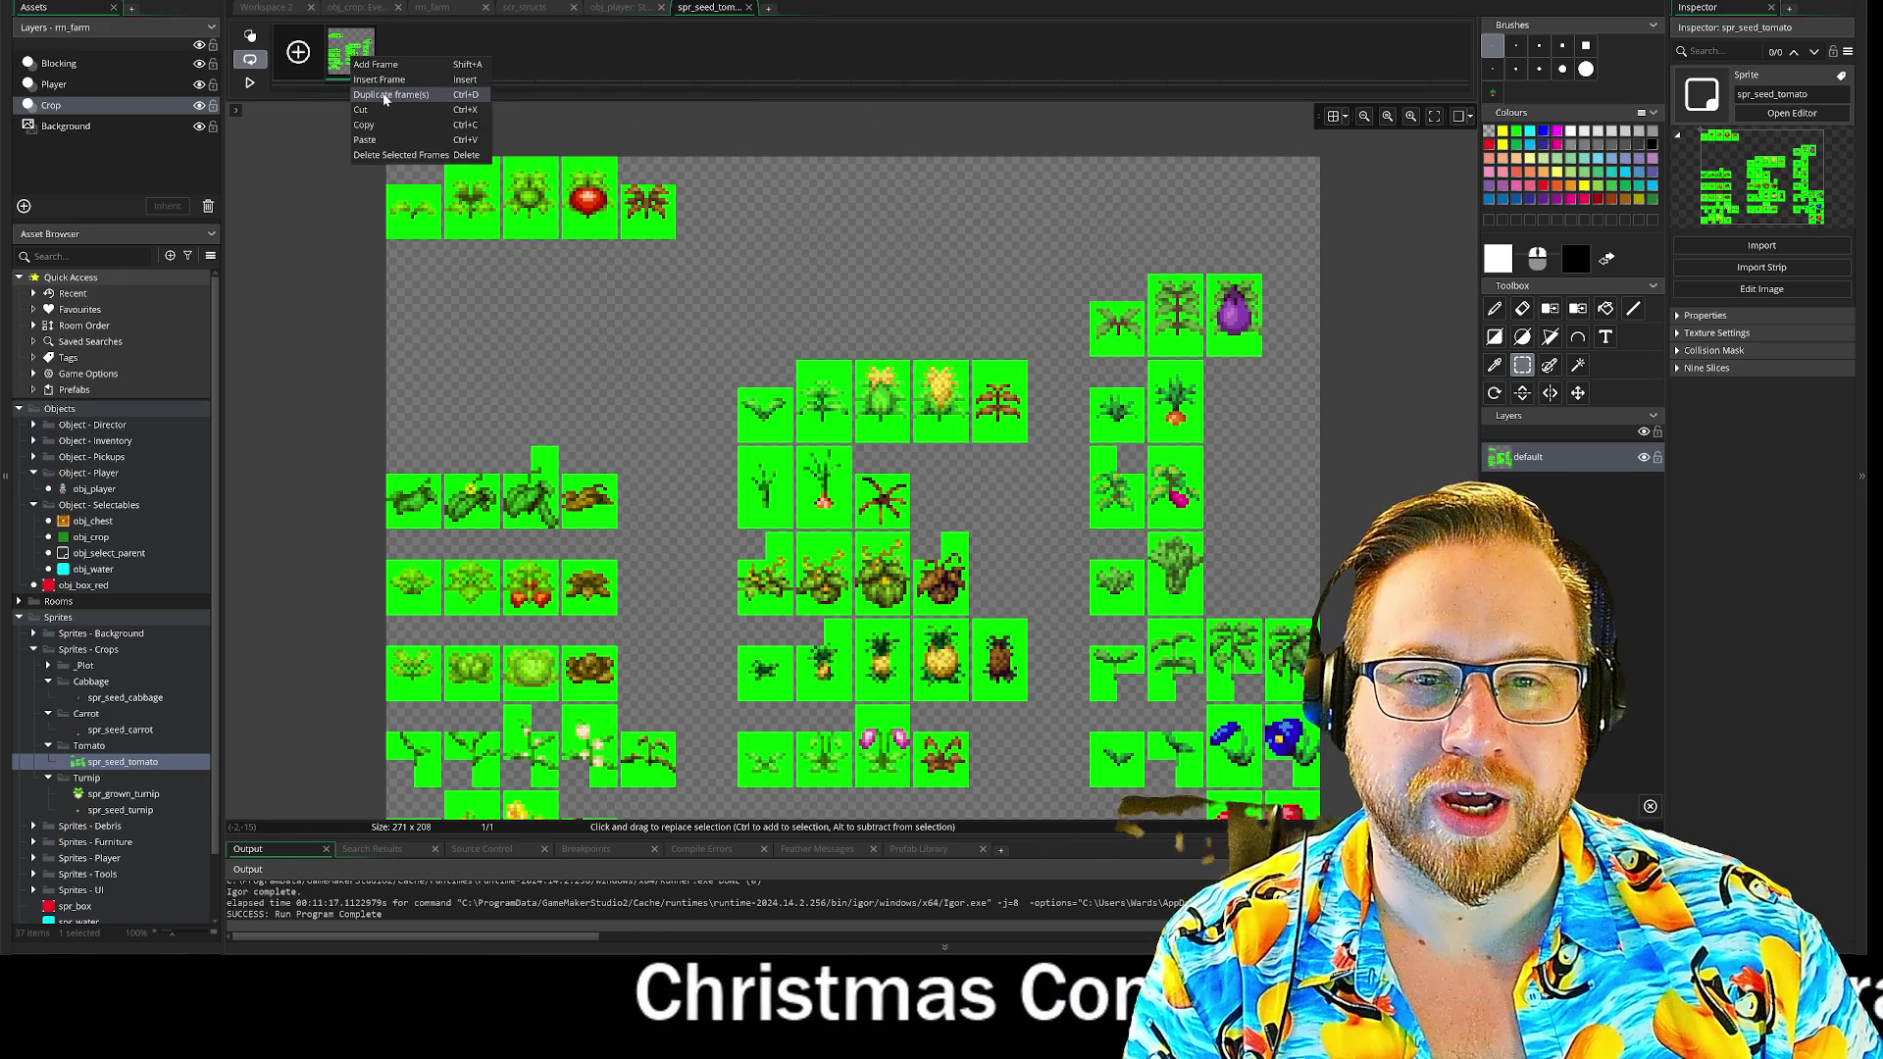
# - Duplicate frame 1 into frame 2, erase its seed tile and shift the sprout to the left edge
pyautogui.click(392, 93)
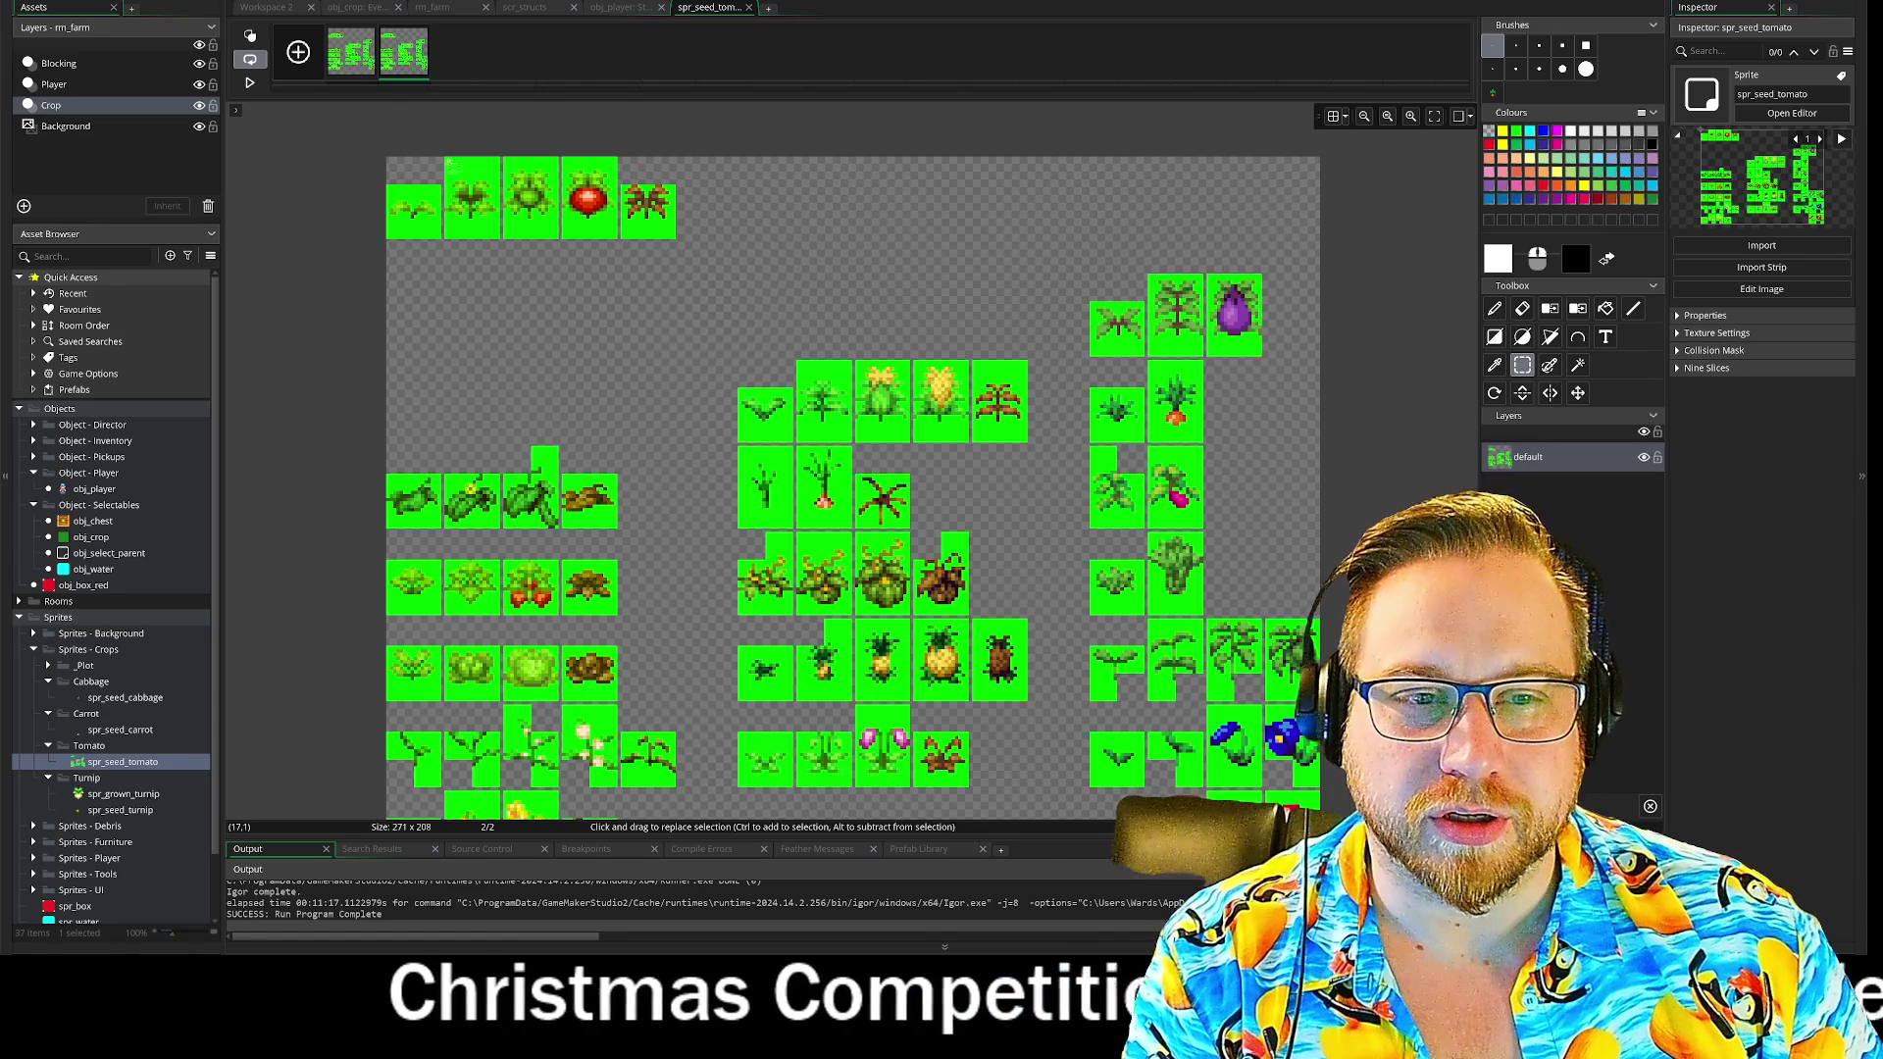
pyautogui.moveTo(375, 169); pyautogui.dragTo(444, 243)
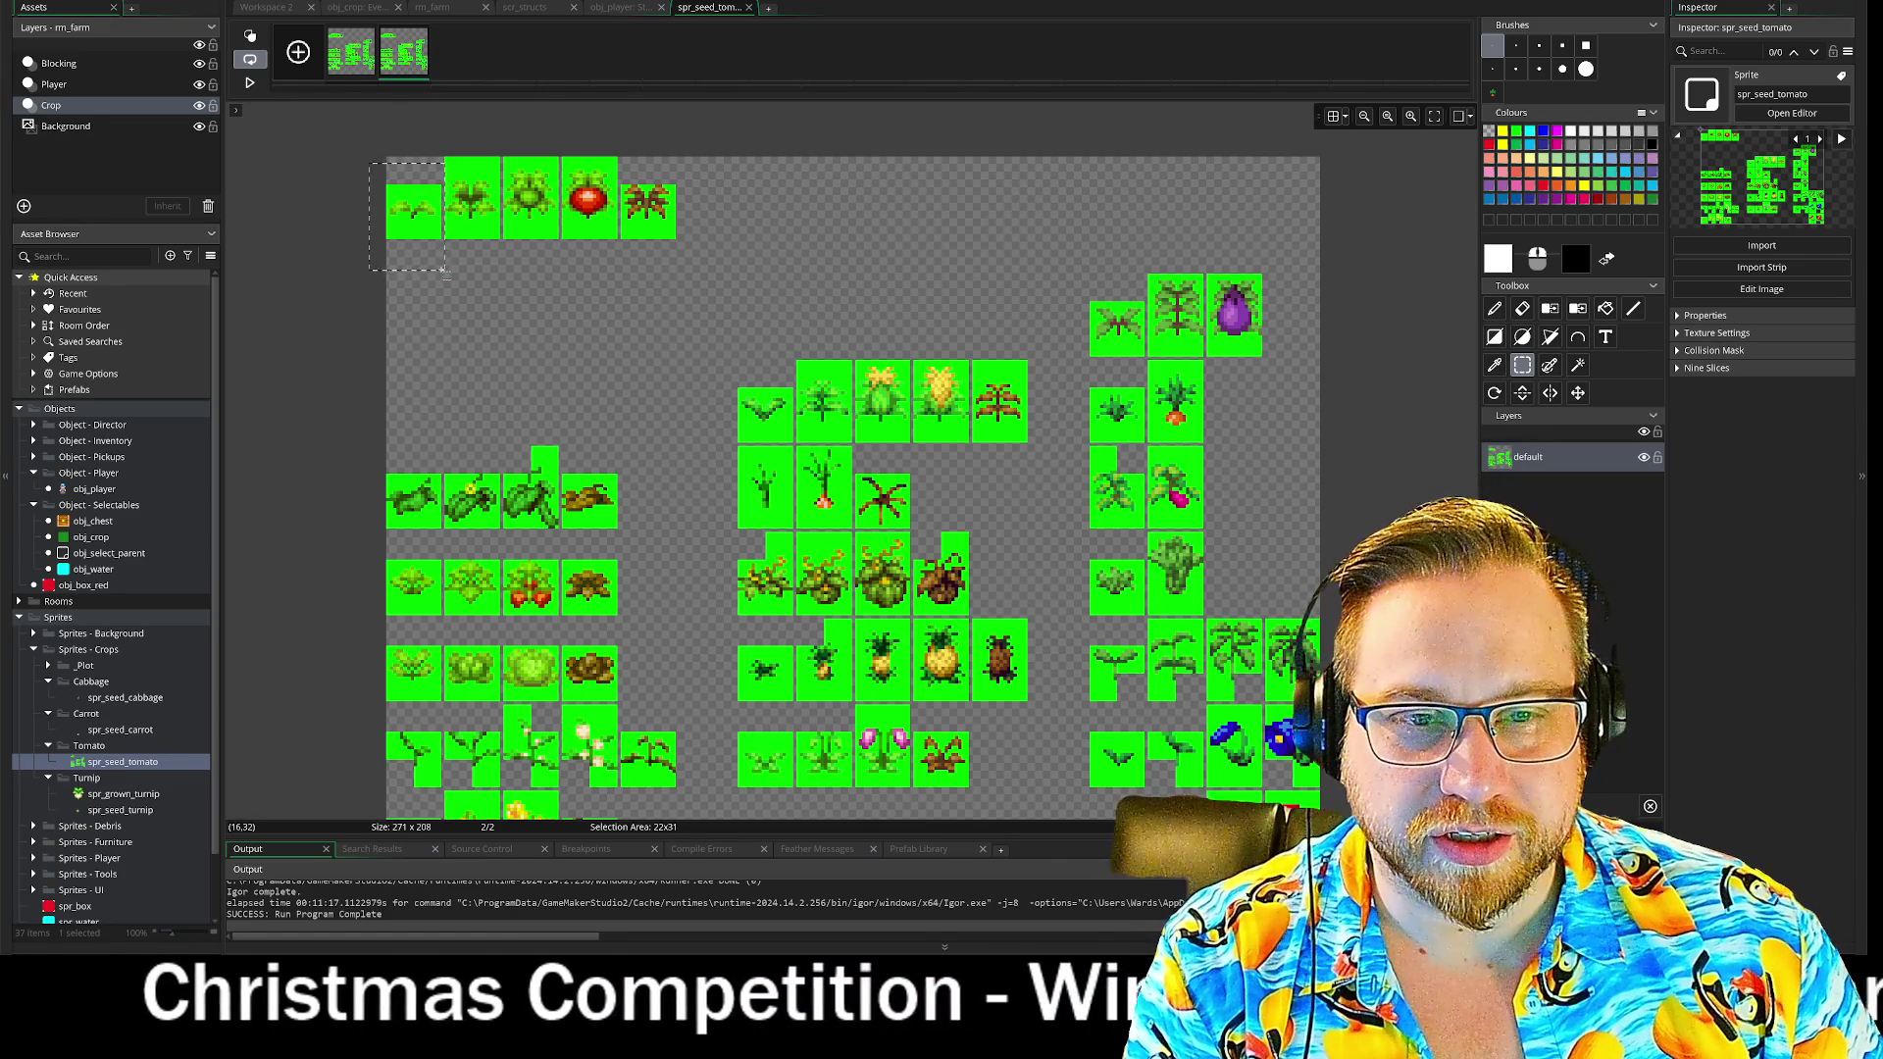
pyautogui.press('Delete')
pyautogui.scroll(2, 378, 219)
pyautogui.scroll(-2, 341, 200)
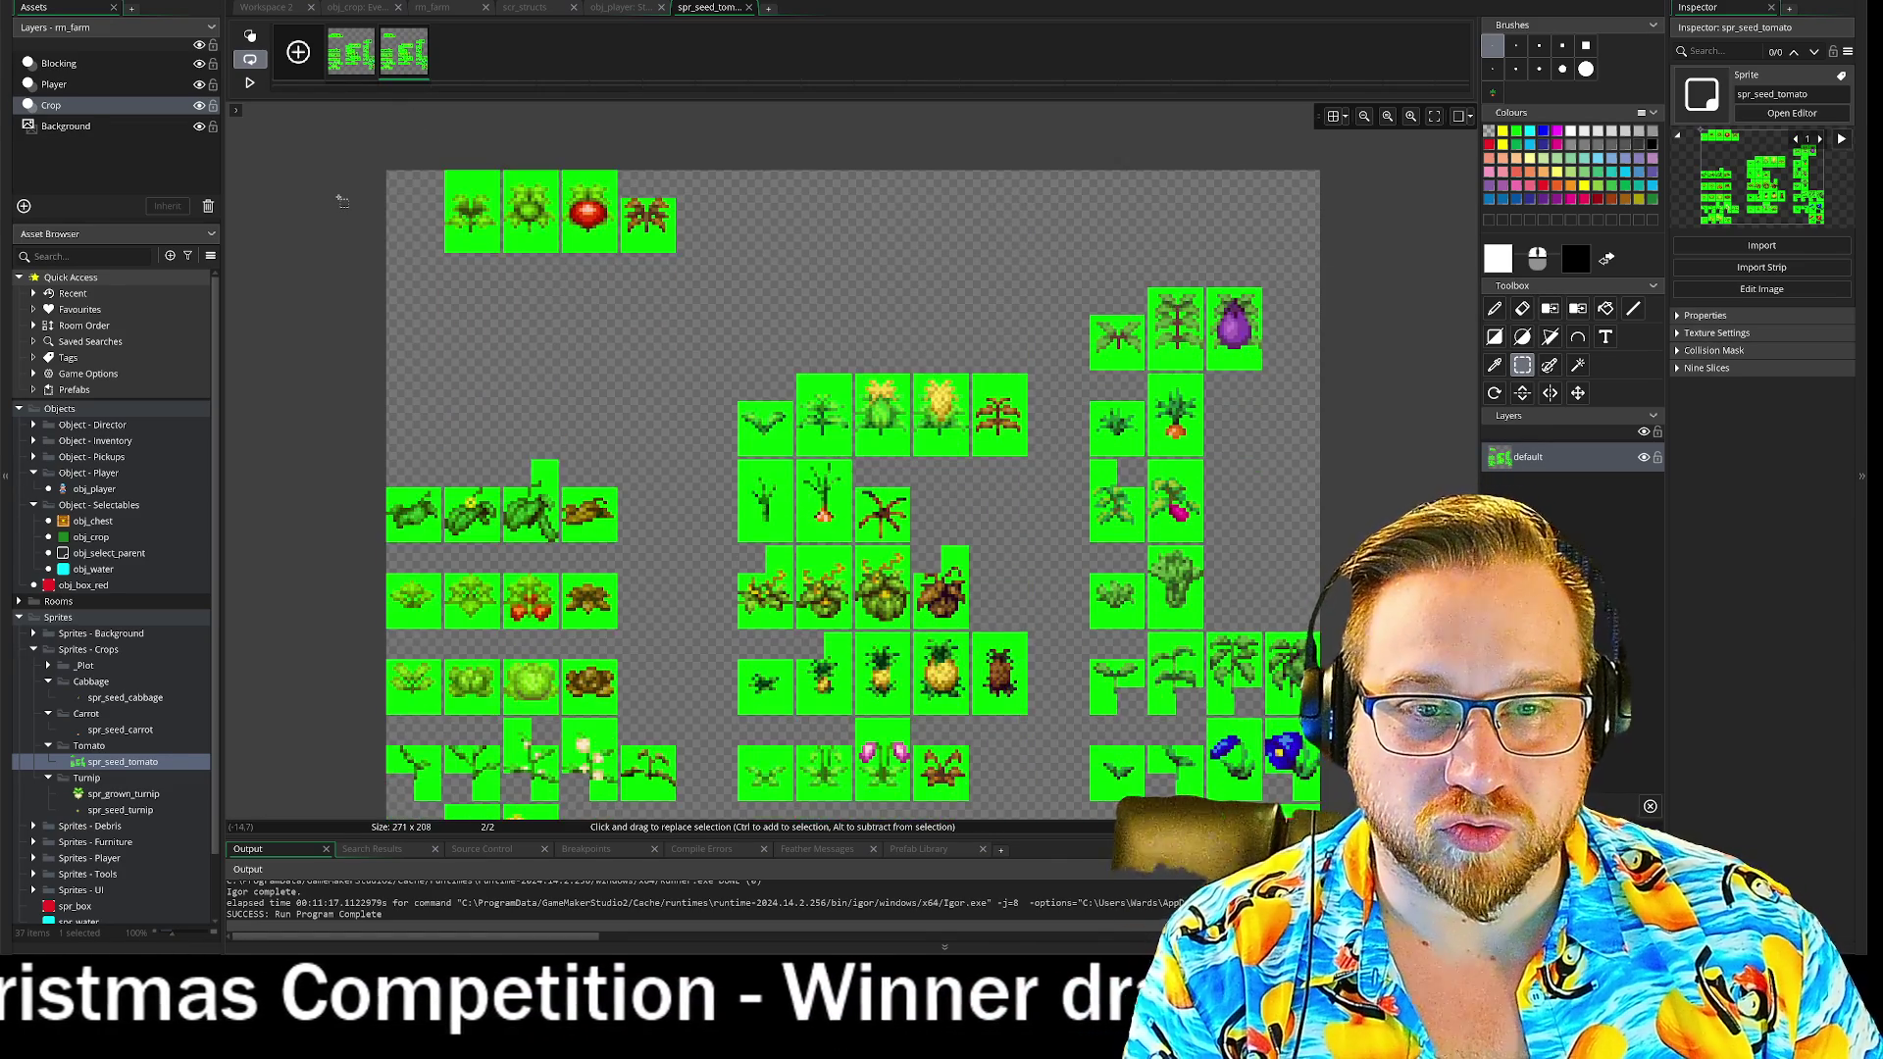
pyautogui.scroll(4, 333, 177)
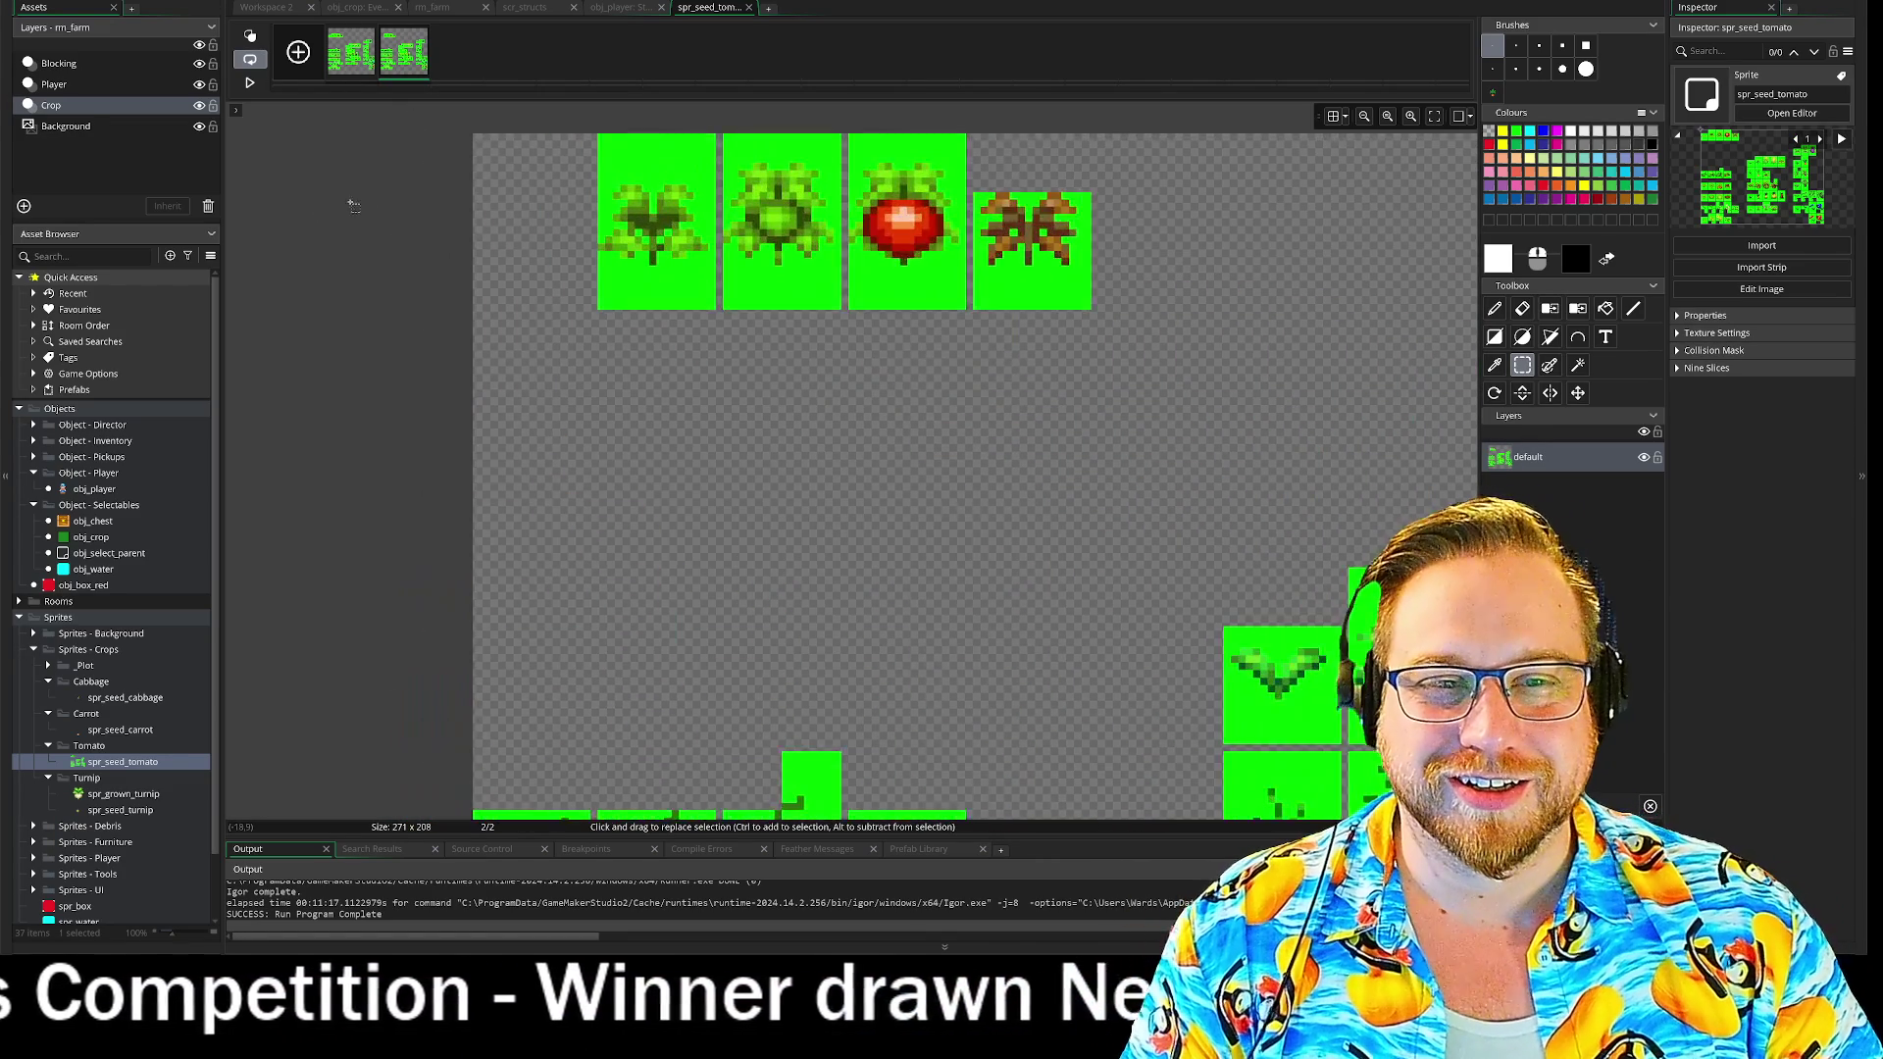
pyautogui.moveTo(528, 137)
pyautogui.mouseDown()
pyautogui.moveTo(673, 357)
pyautogui.moveTo(530, 316)
pyautogui.mouseUp()
pyautogui.click(353, 248)
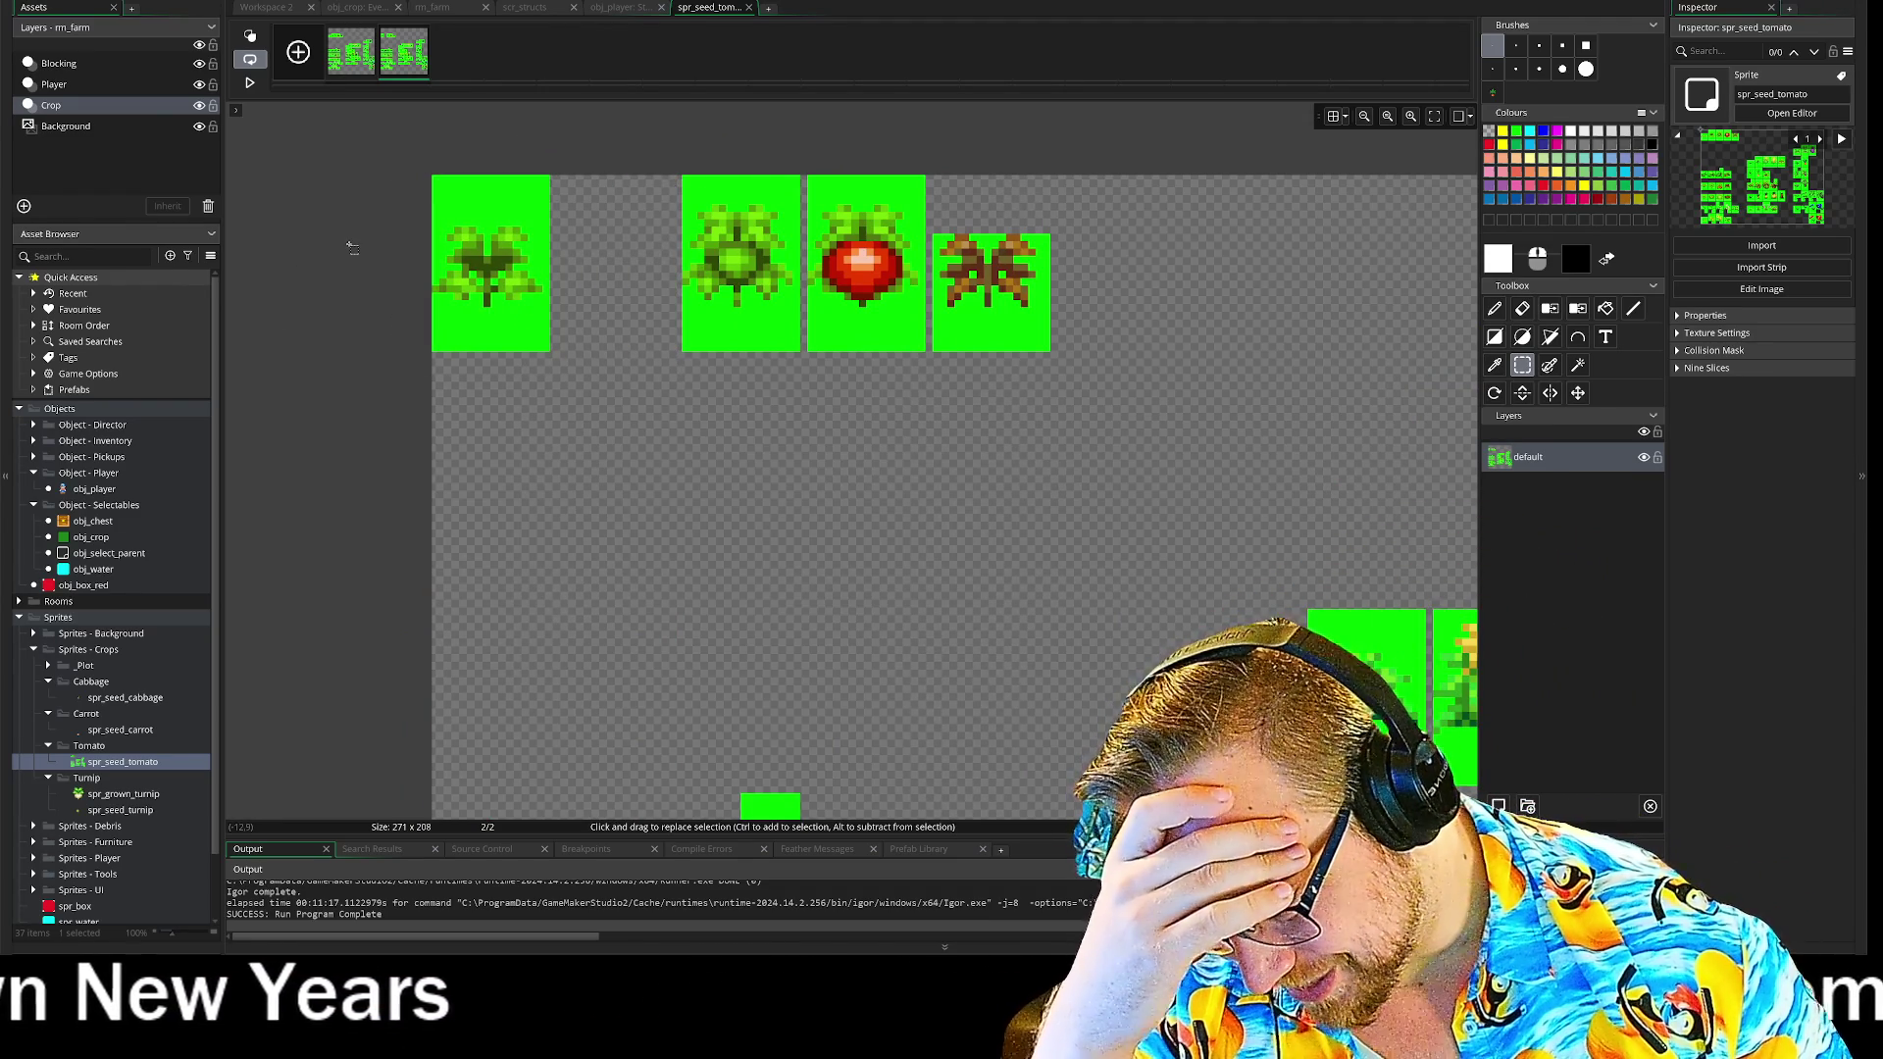
# - Duplicate frame 2 into frame 3, erase the leftmost sprite and move the next green sprite left
pyautogui.rightClick(397, 61)
pyautogui.click(450, 96)
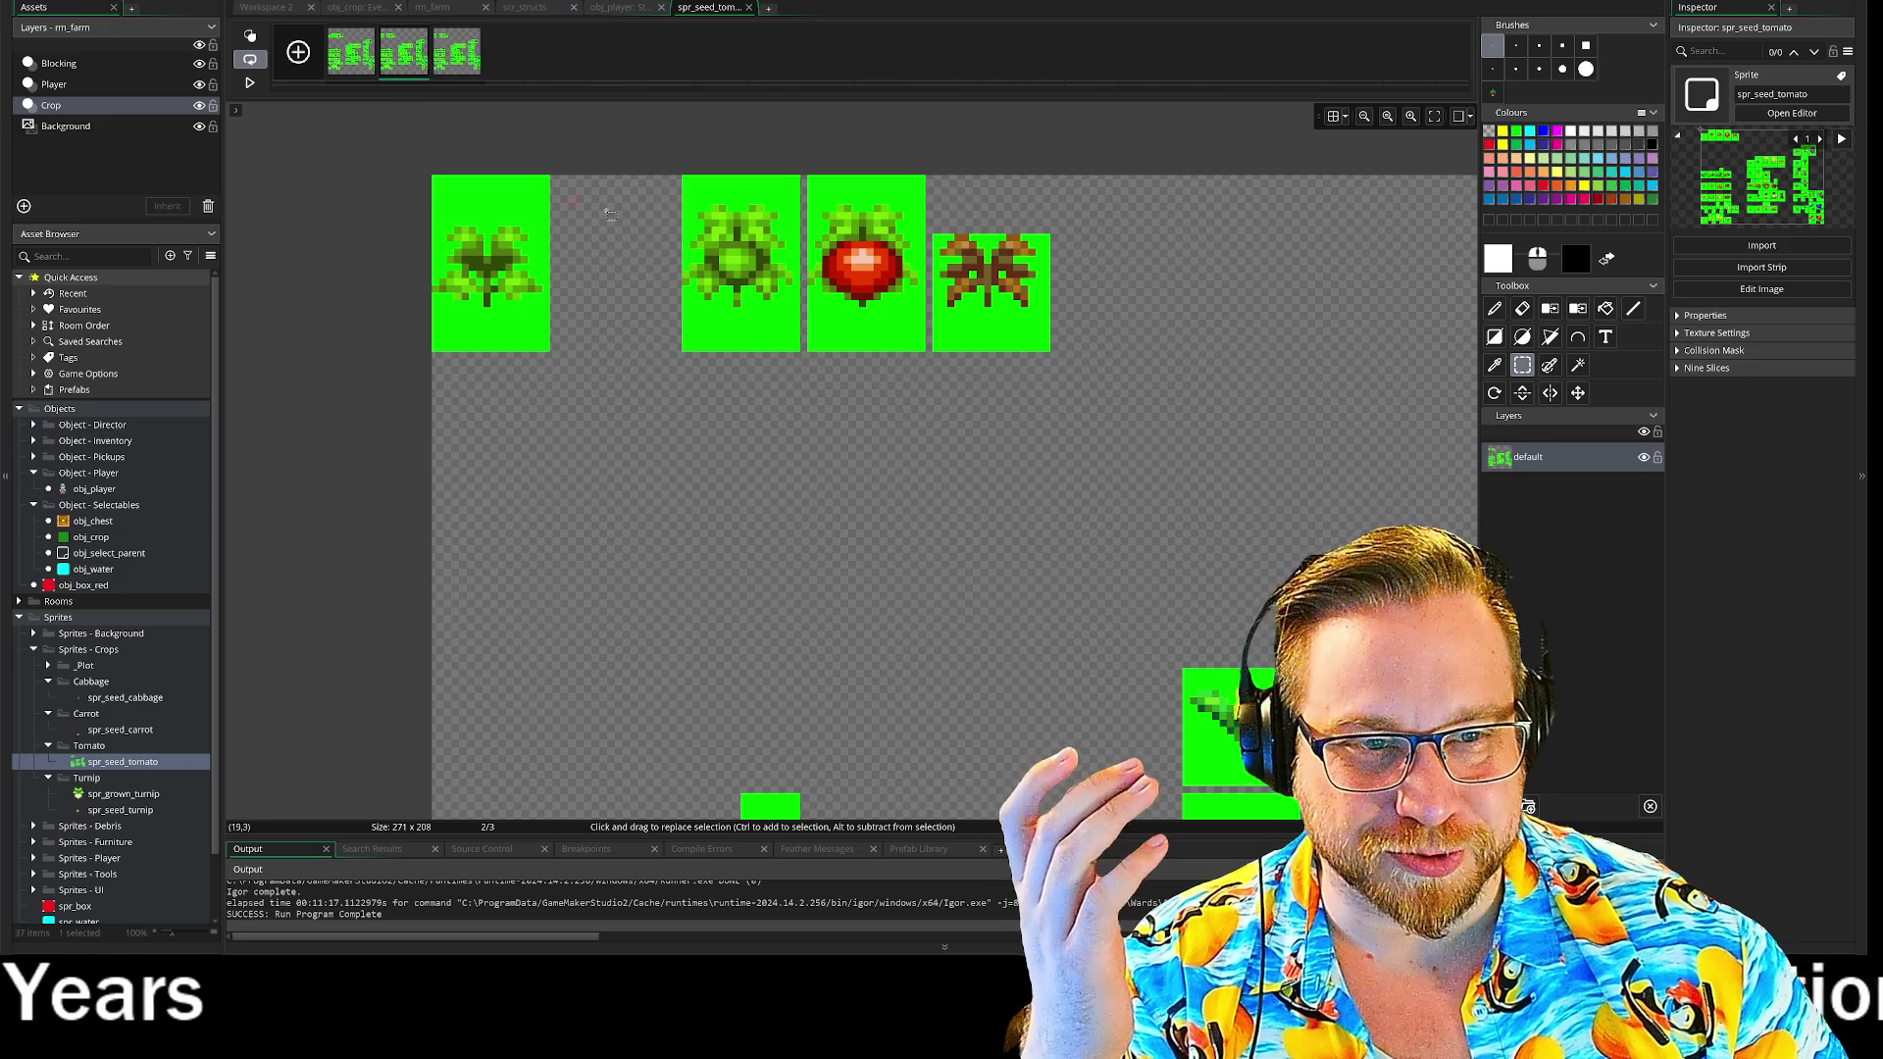
pyautogui.moveTo(585, 403); pyautogui.dragTo(432, 175)
pyautogui.press('Delete')
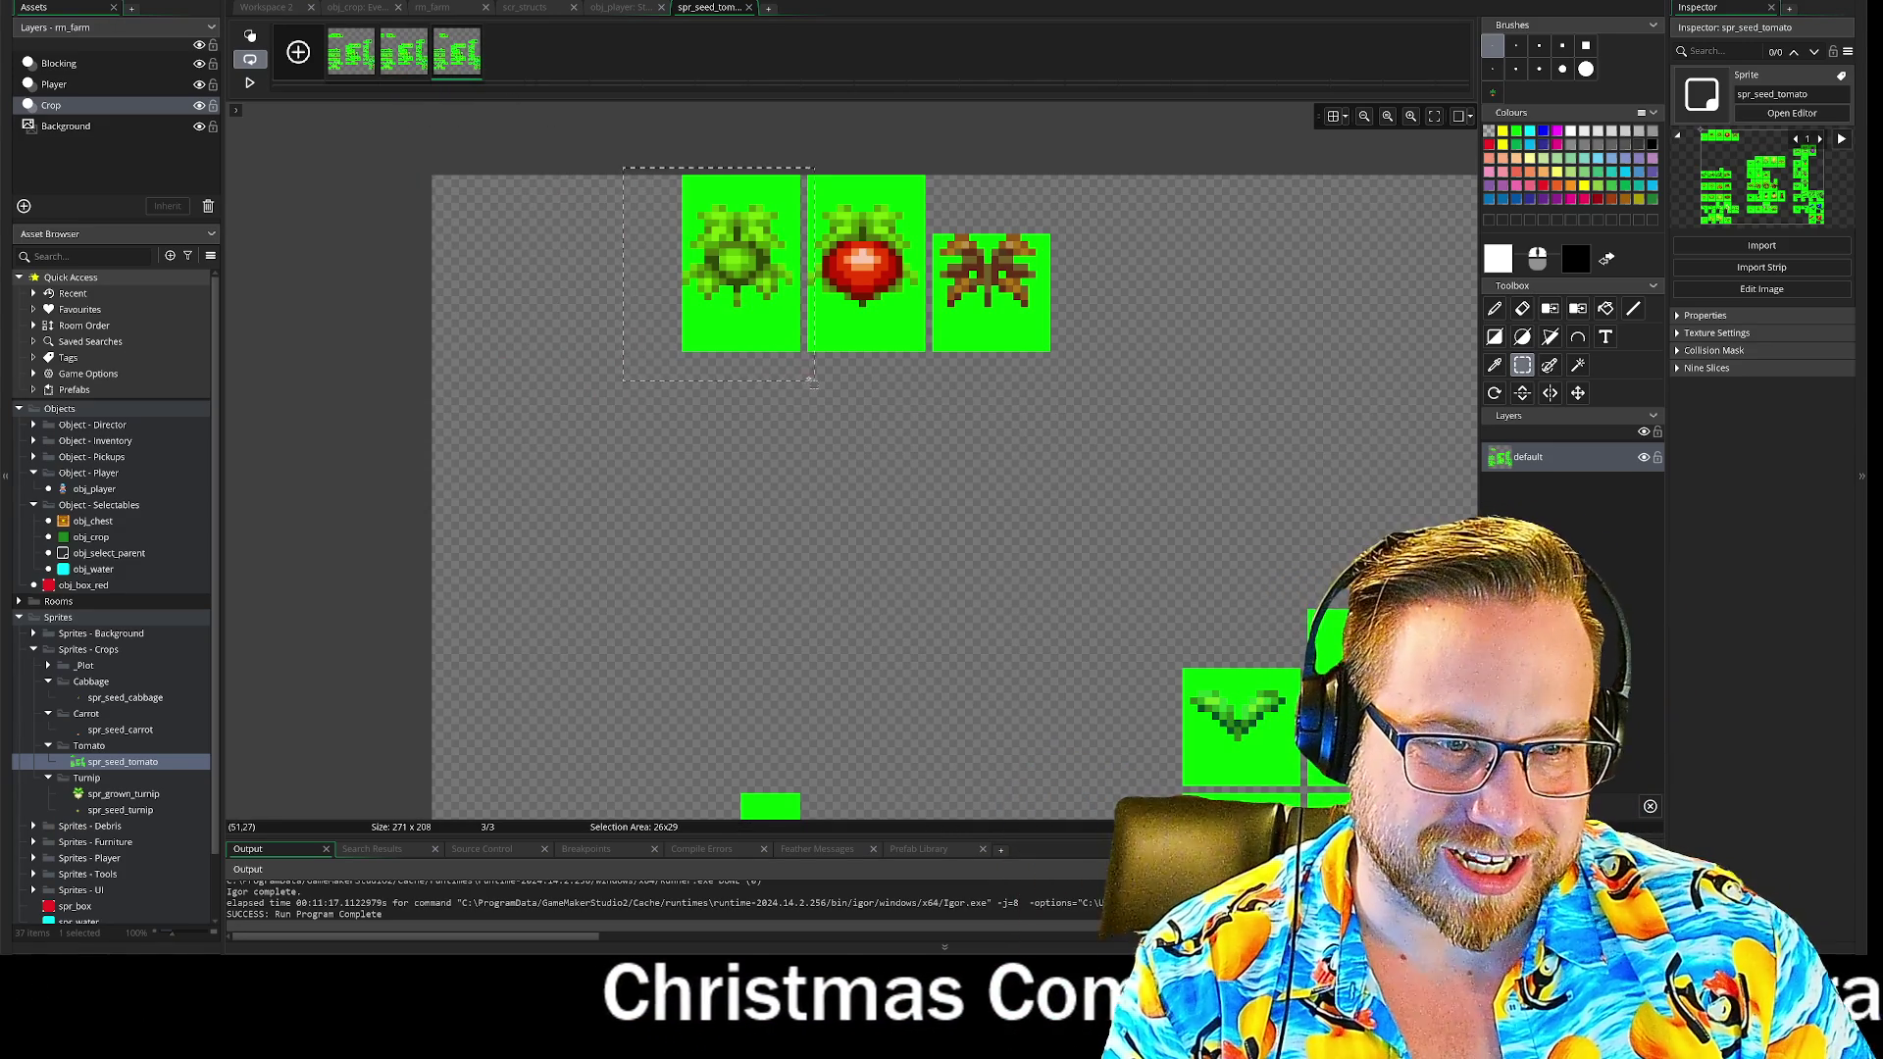
pyautogui.moveTo(814, 380); pyautogui.dragTo(623, 175)
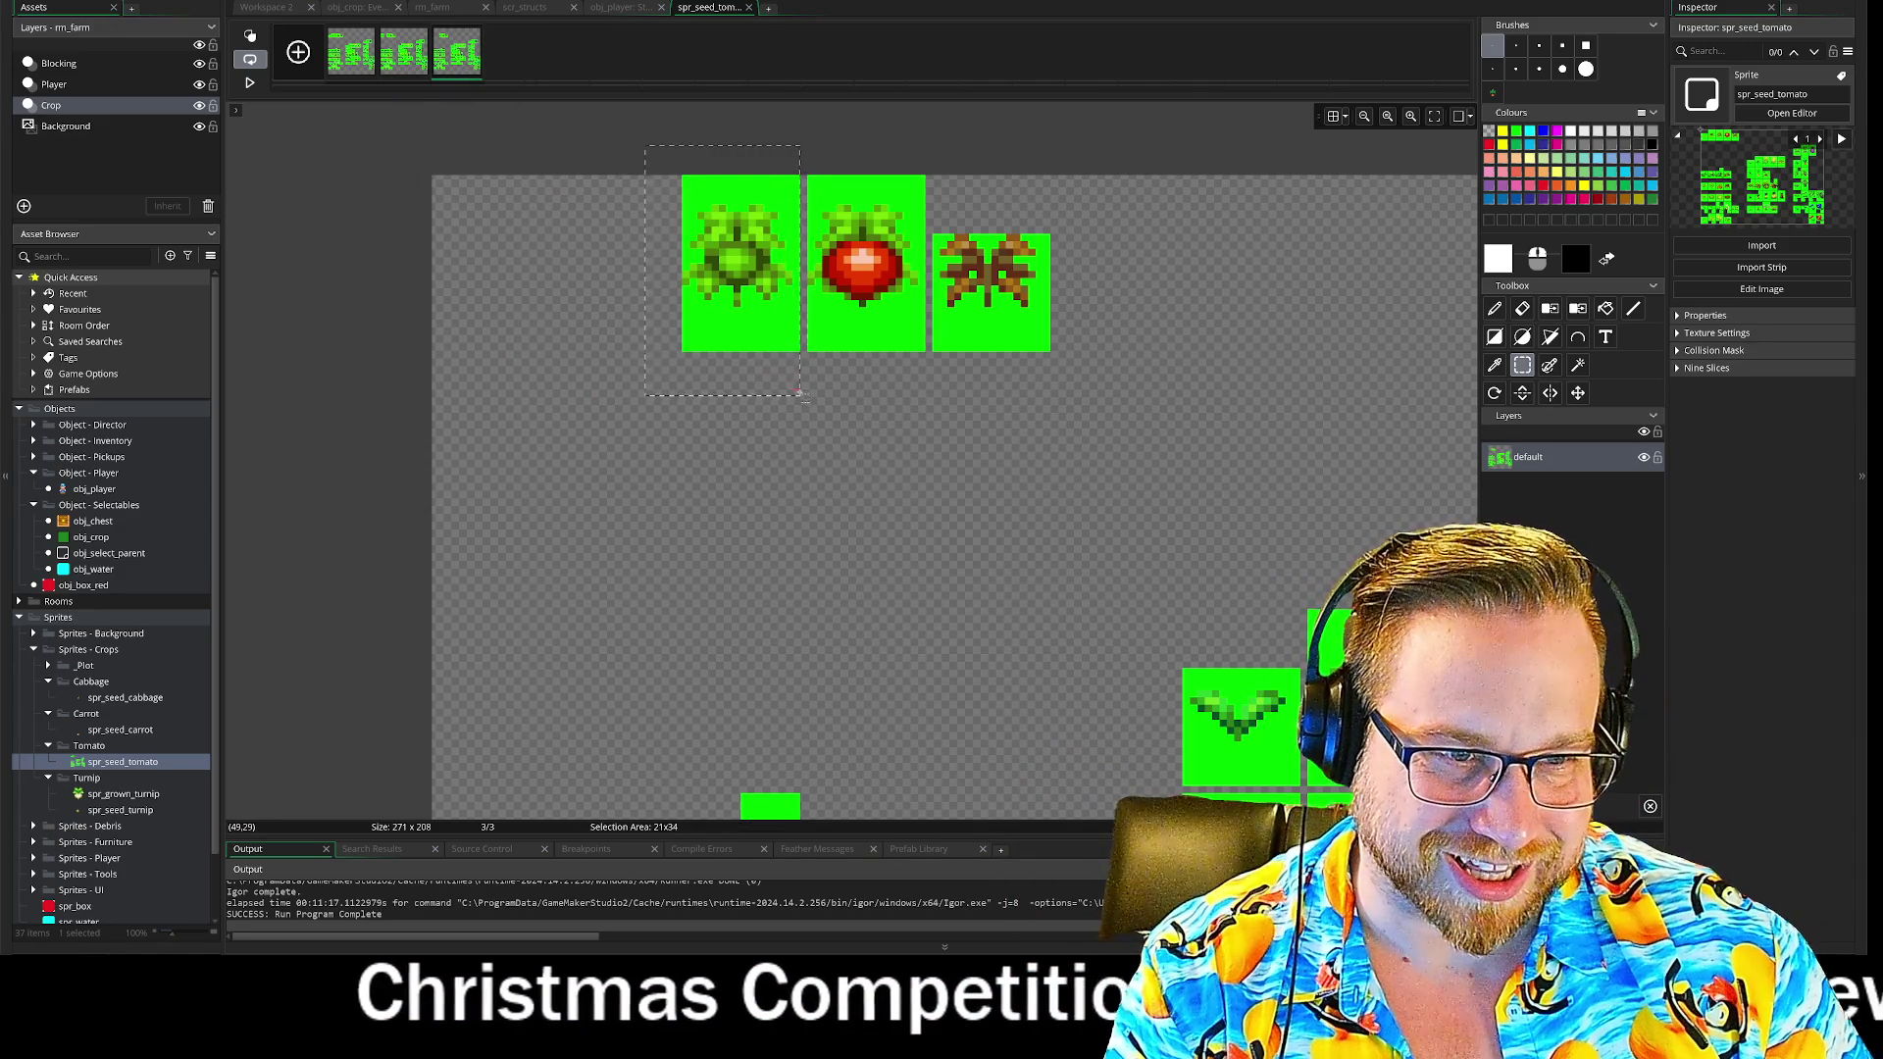
pyautogui.moveTo(756, 305); pyautogui.dragTo(506, 305)
pyautogui.click(616, 157)
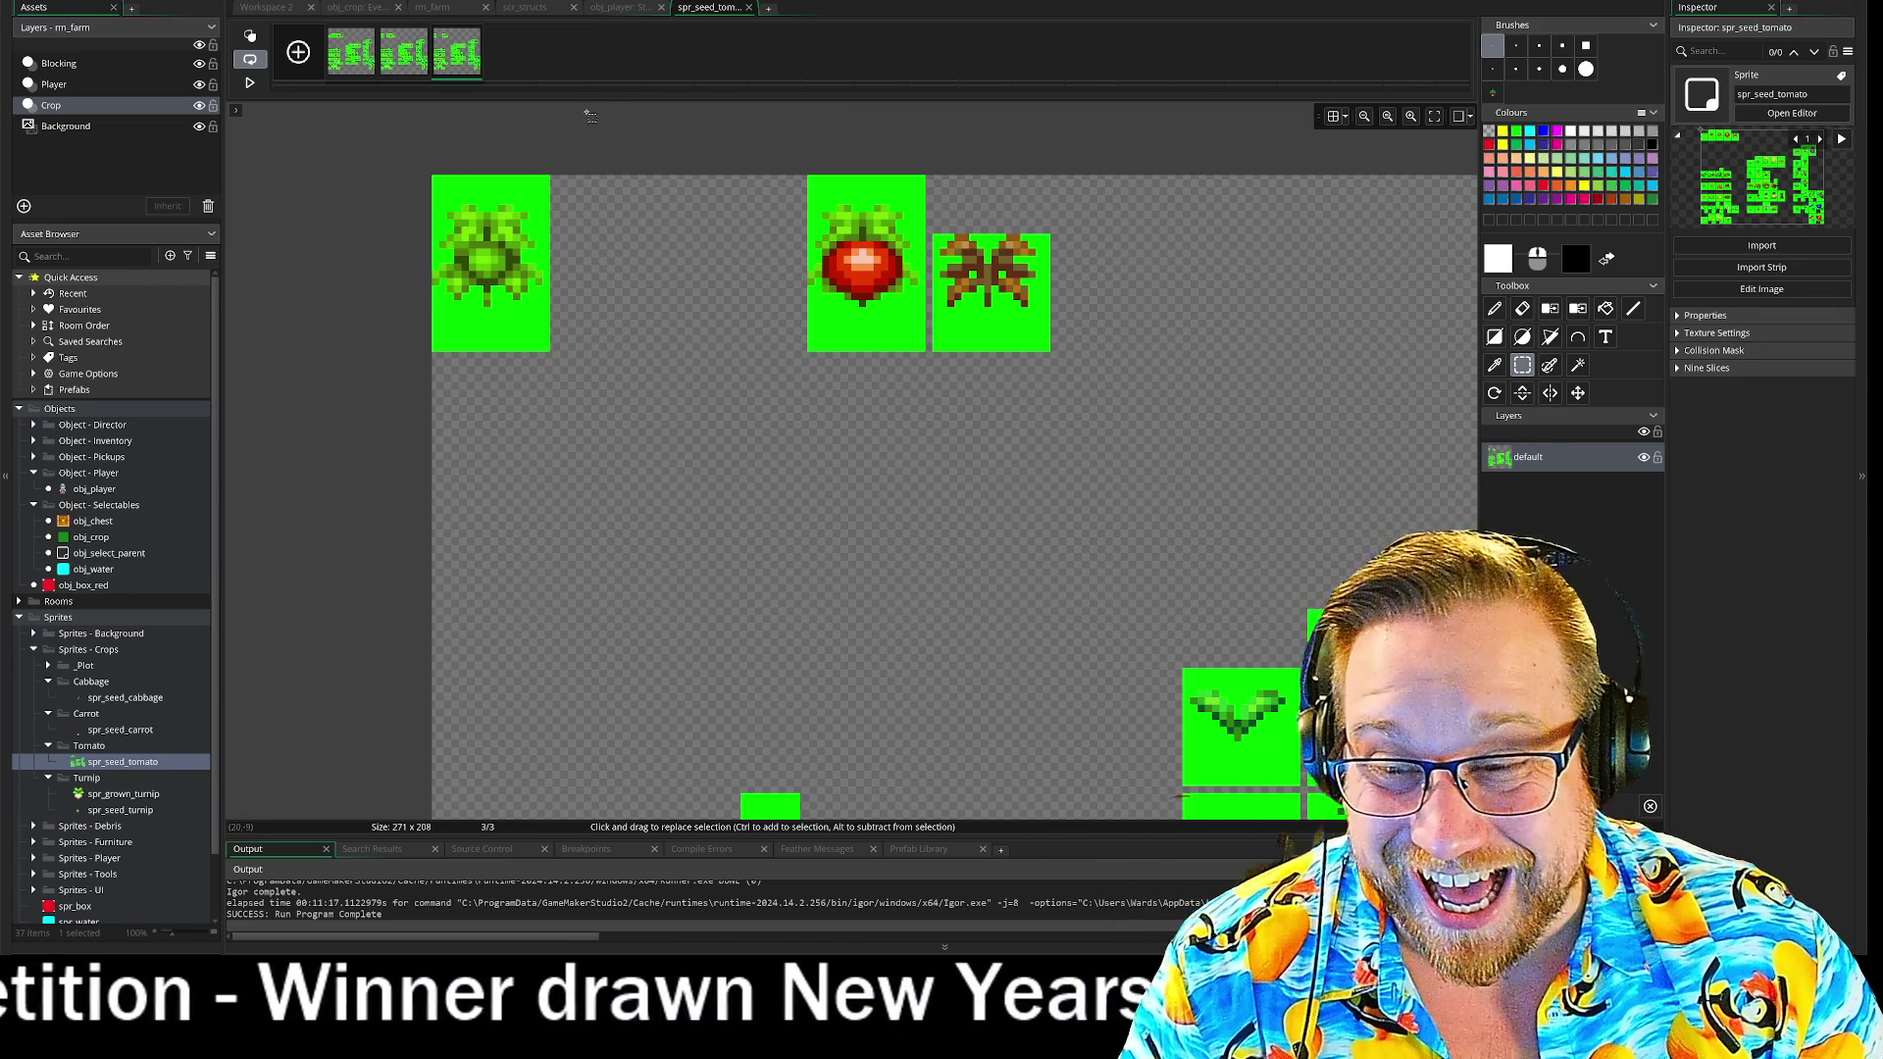
# - Duplicate frame 3 into frame 4, erase the seedling and move the tomato sprite to the left edge
pyautogui.rightClick(467, 67)
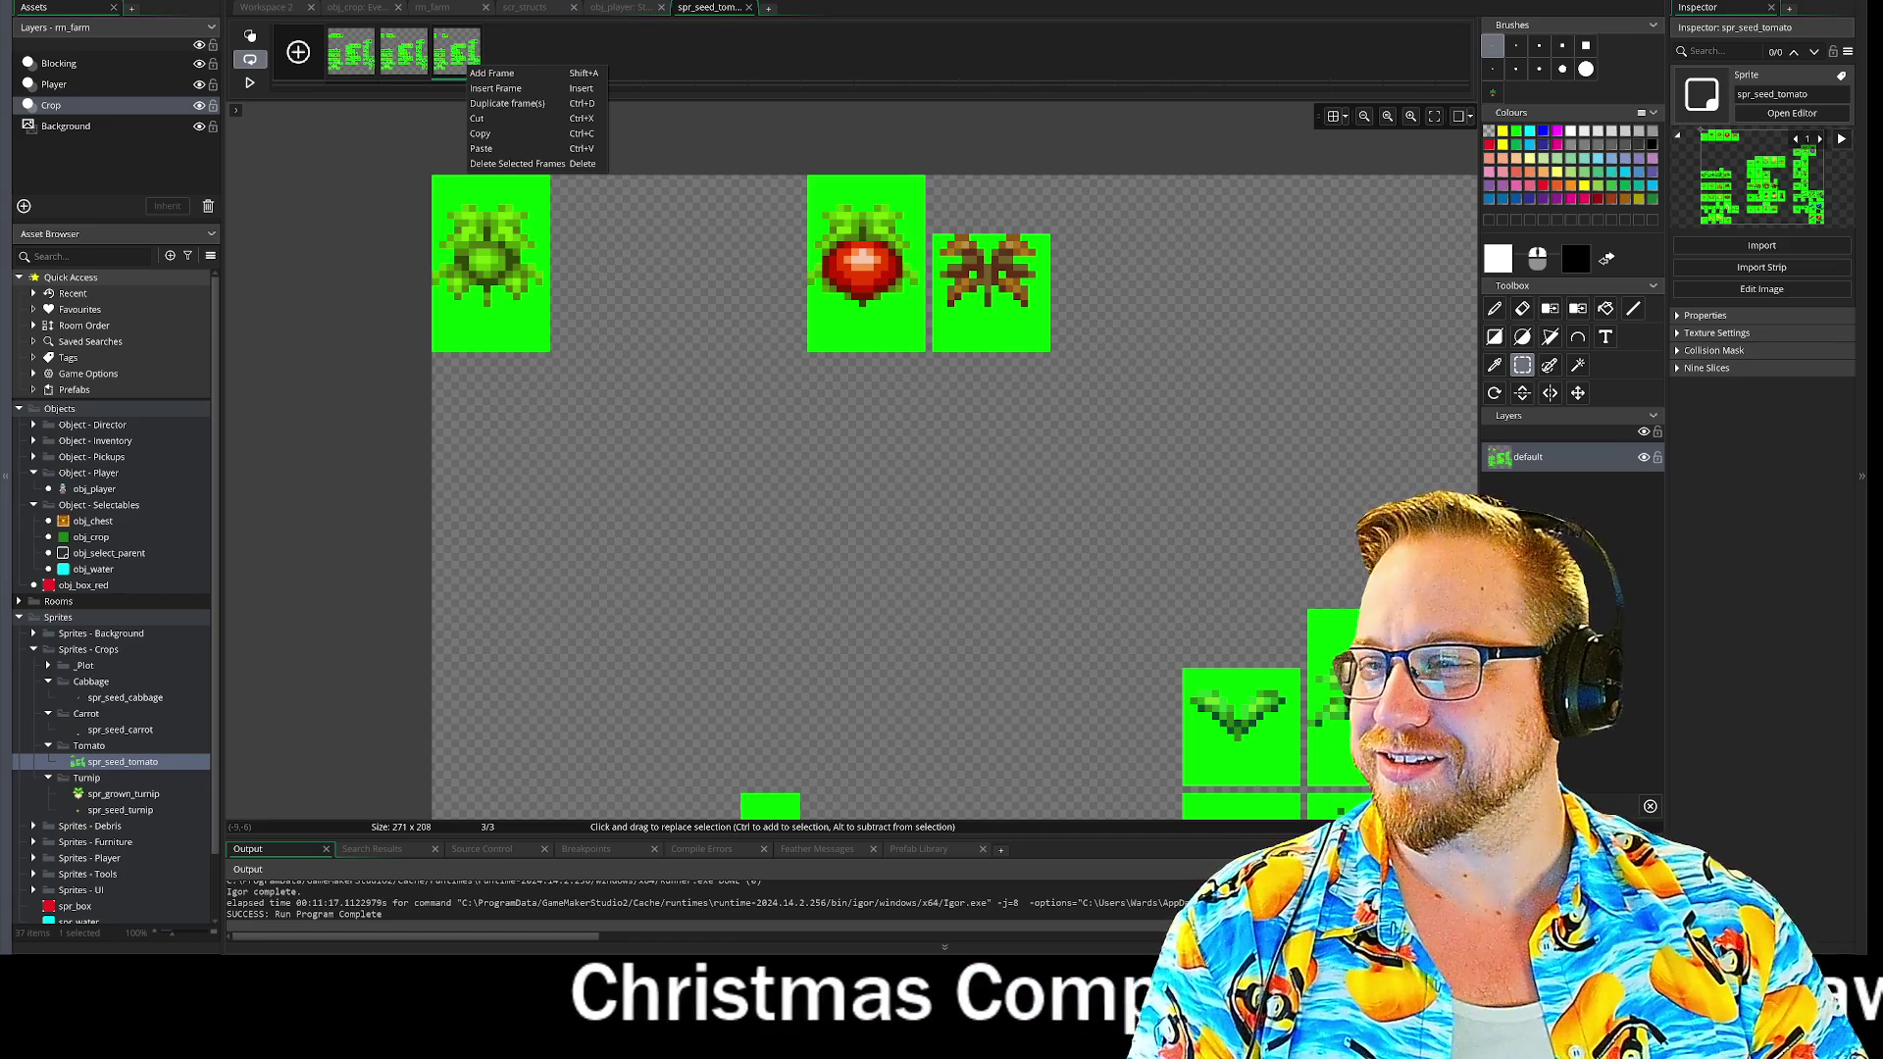
pyautogui.click(505, 102)
pyautogui.click(509, 58)
pyautogui.moveTo(431, 175); pyautogui.dragTo(618, 416)
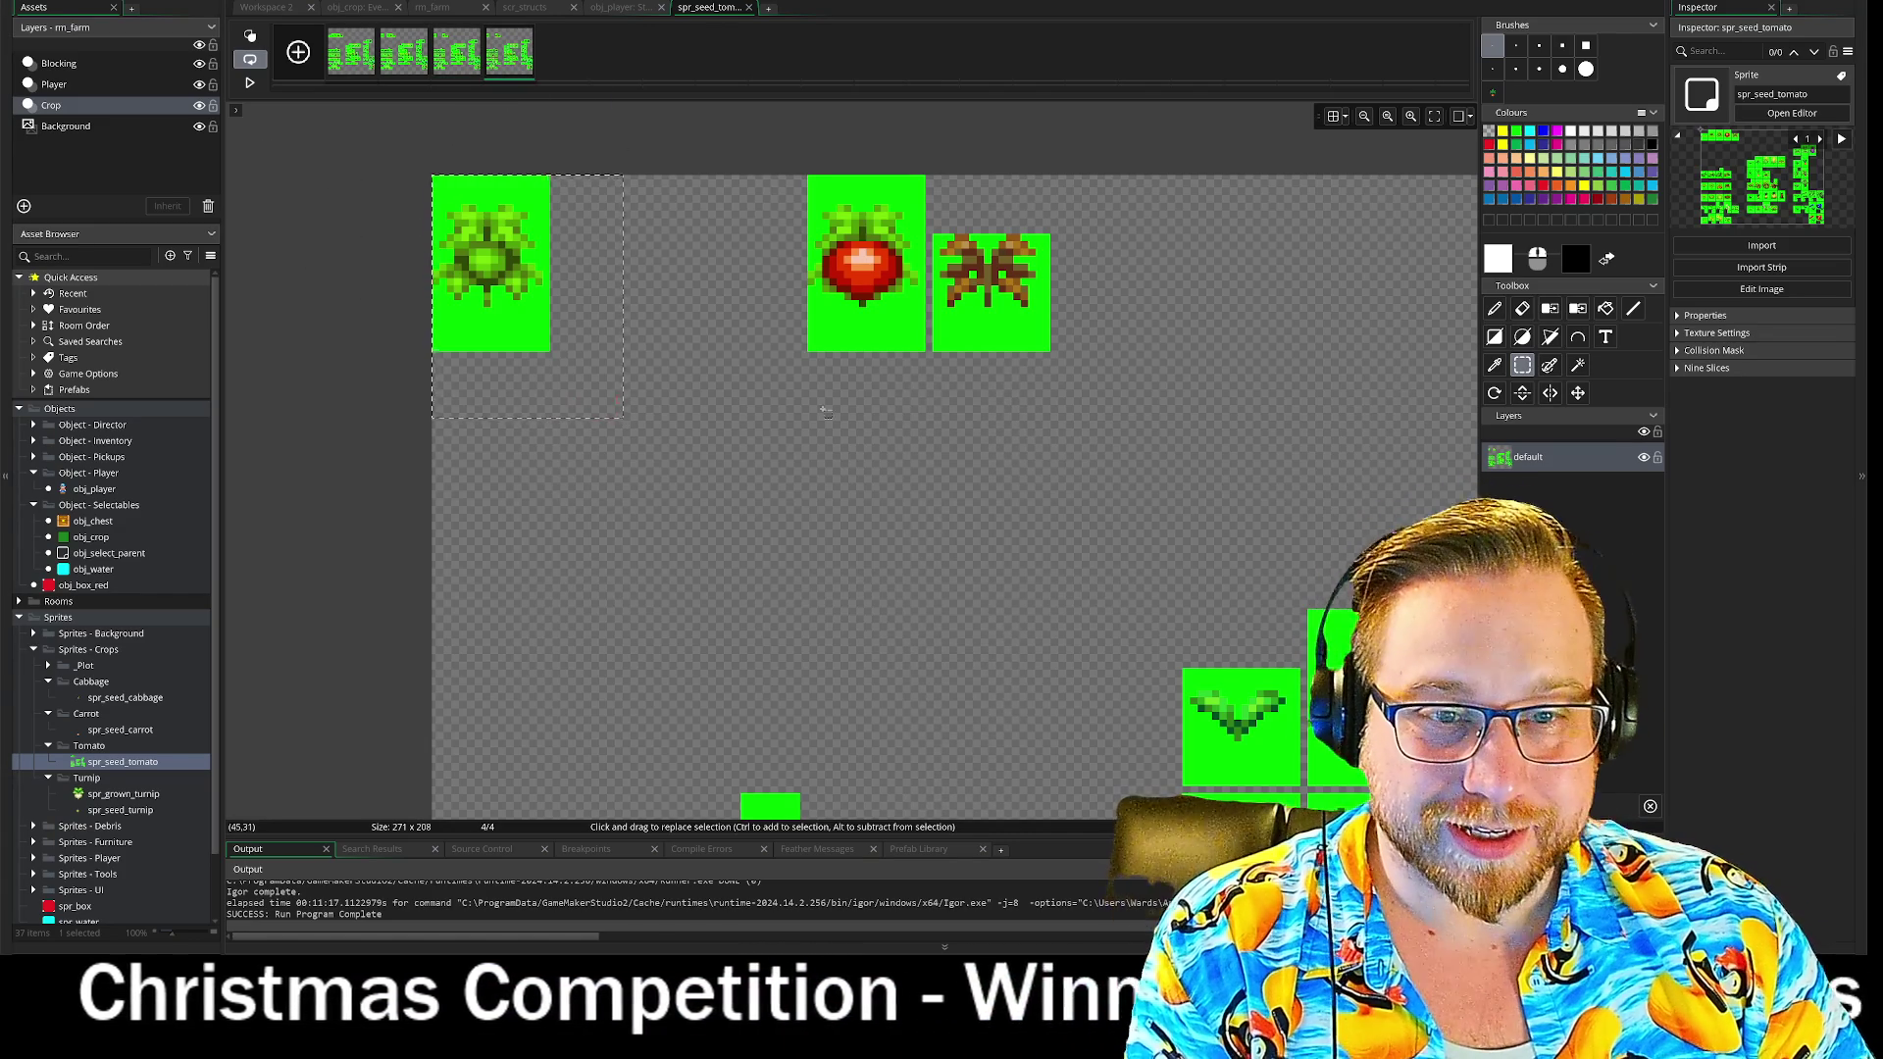
pyautogui.press('Delete')
pyautogui.moveTo(742, 125); pyautogui.dragTo(925, 410)
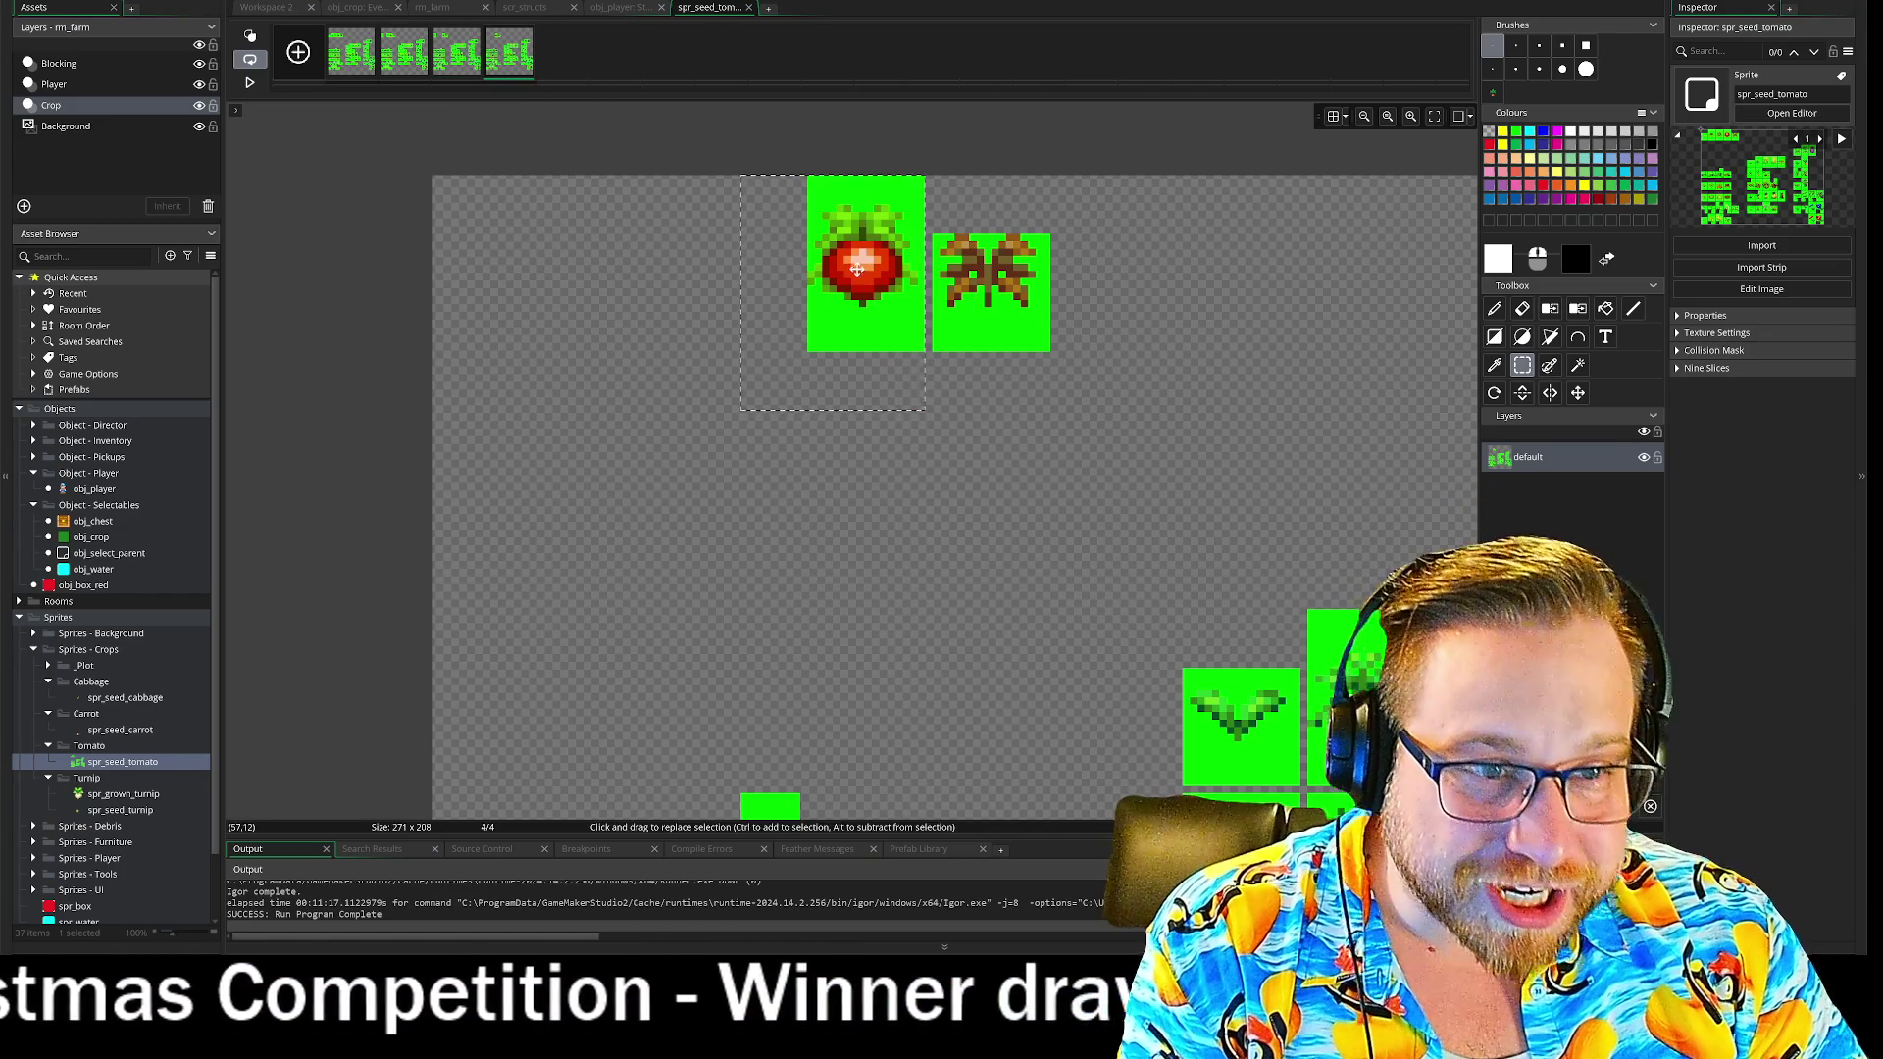
pyautogui.moveTo(858, 267); pyautogui.dragTo(483, 266)
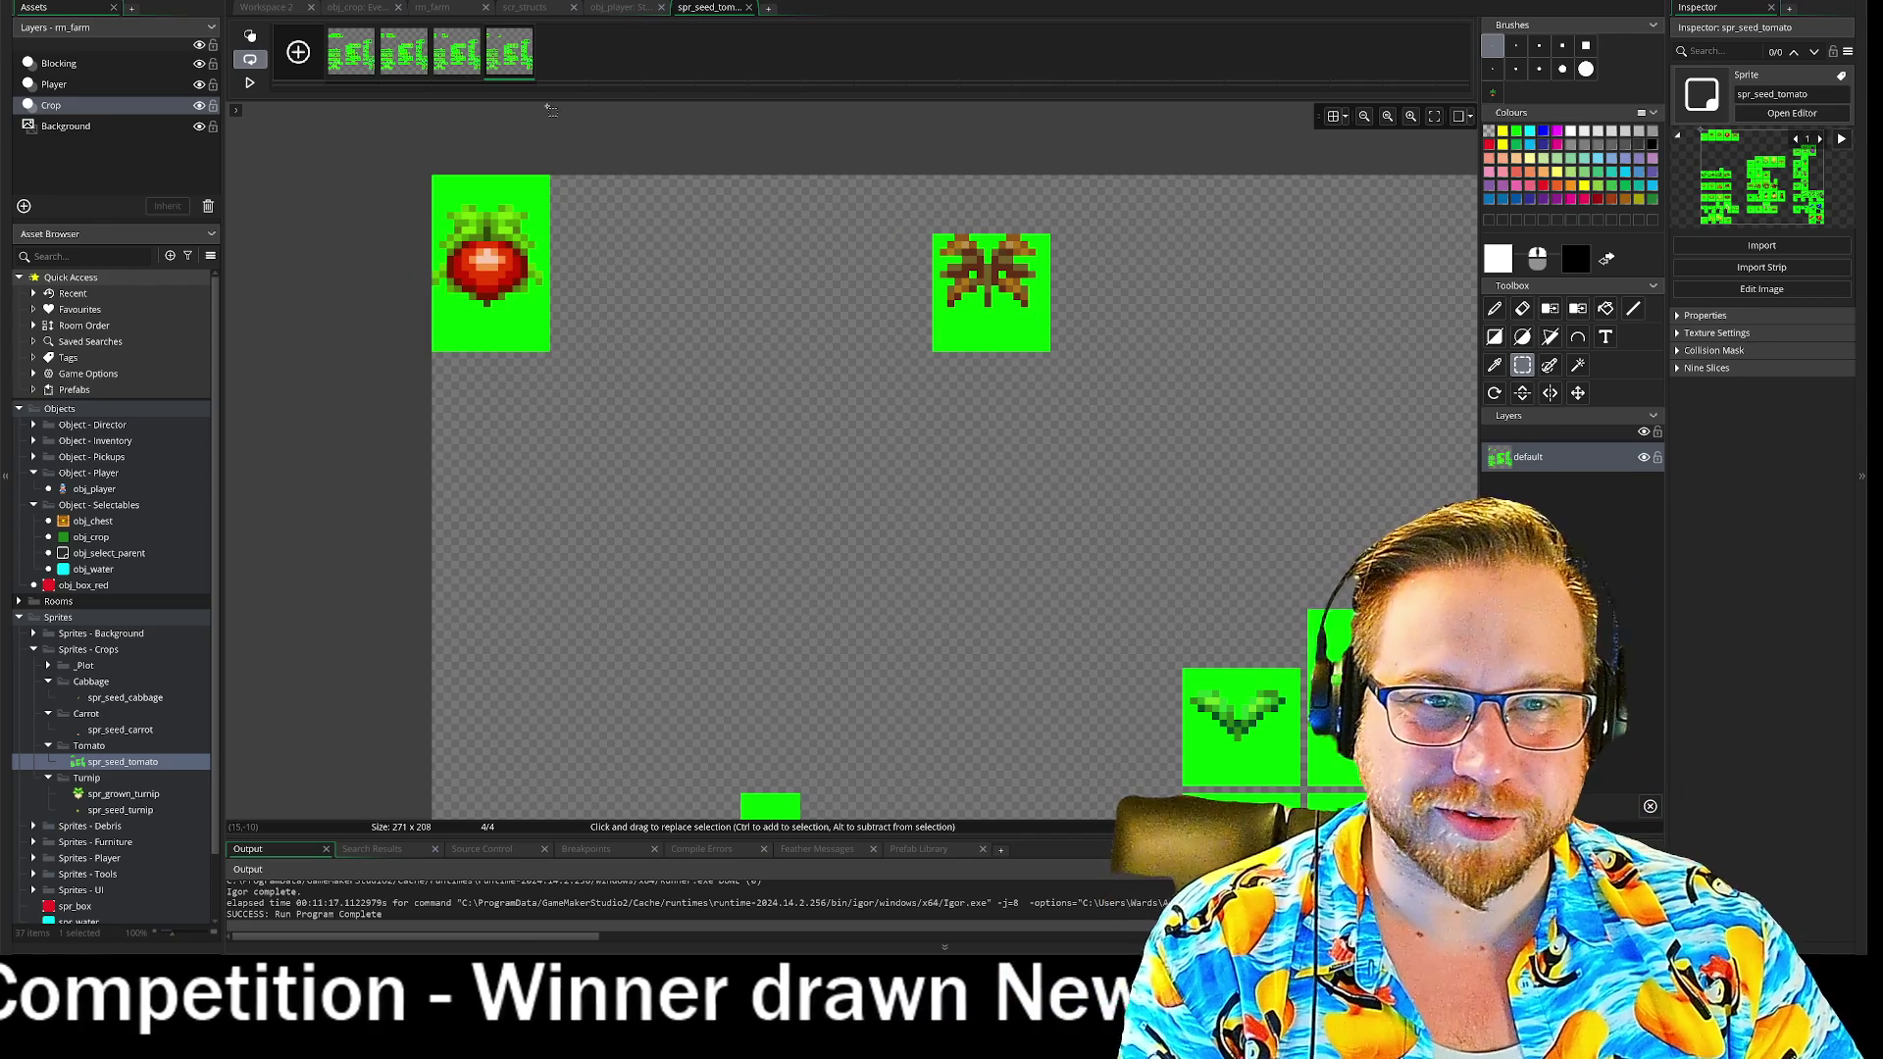
# - Duplicate frame 4 as a fifth frame and erase its tomato tile
pyautogui.rightClick(514, 61)
pyautogui.click(549, 91)
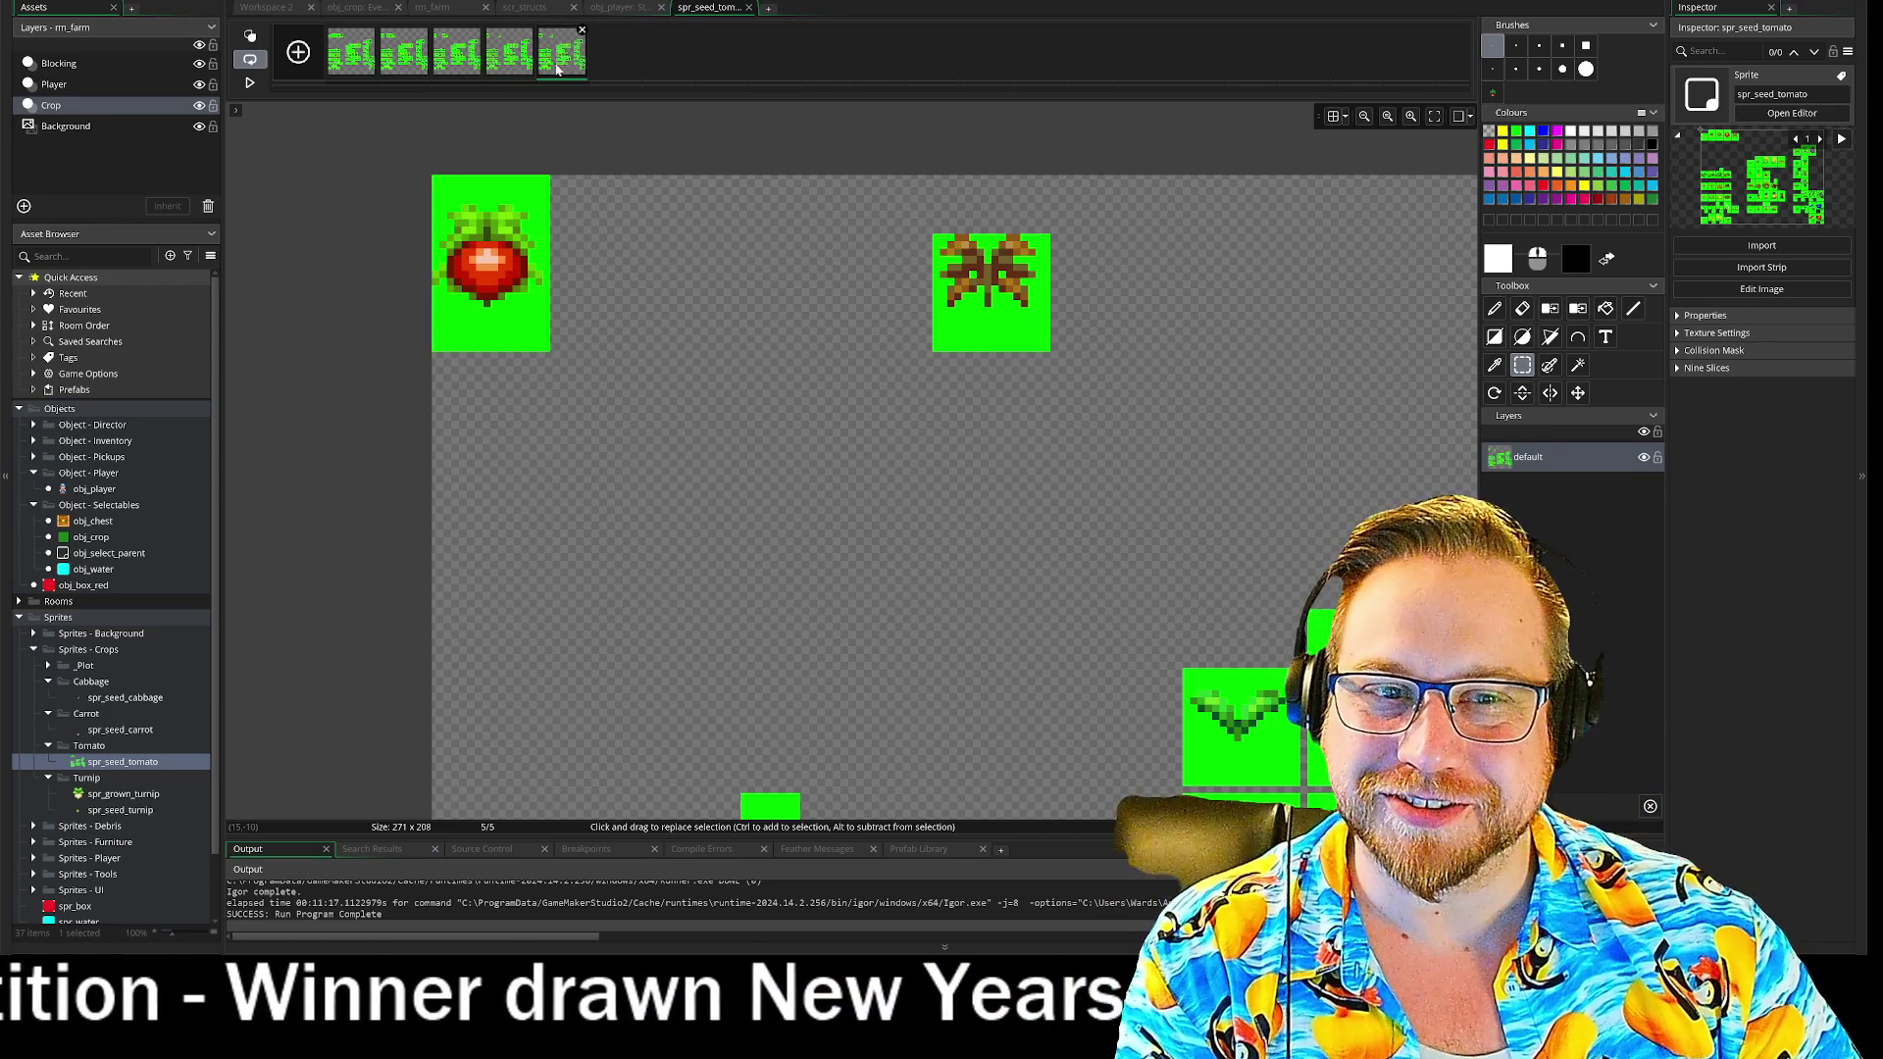
pyautogui.press('Delete')
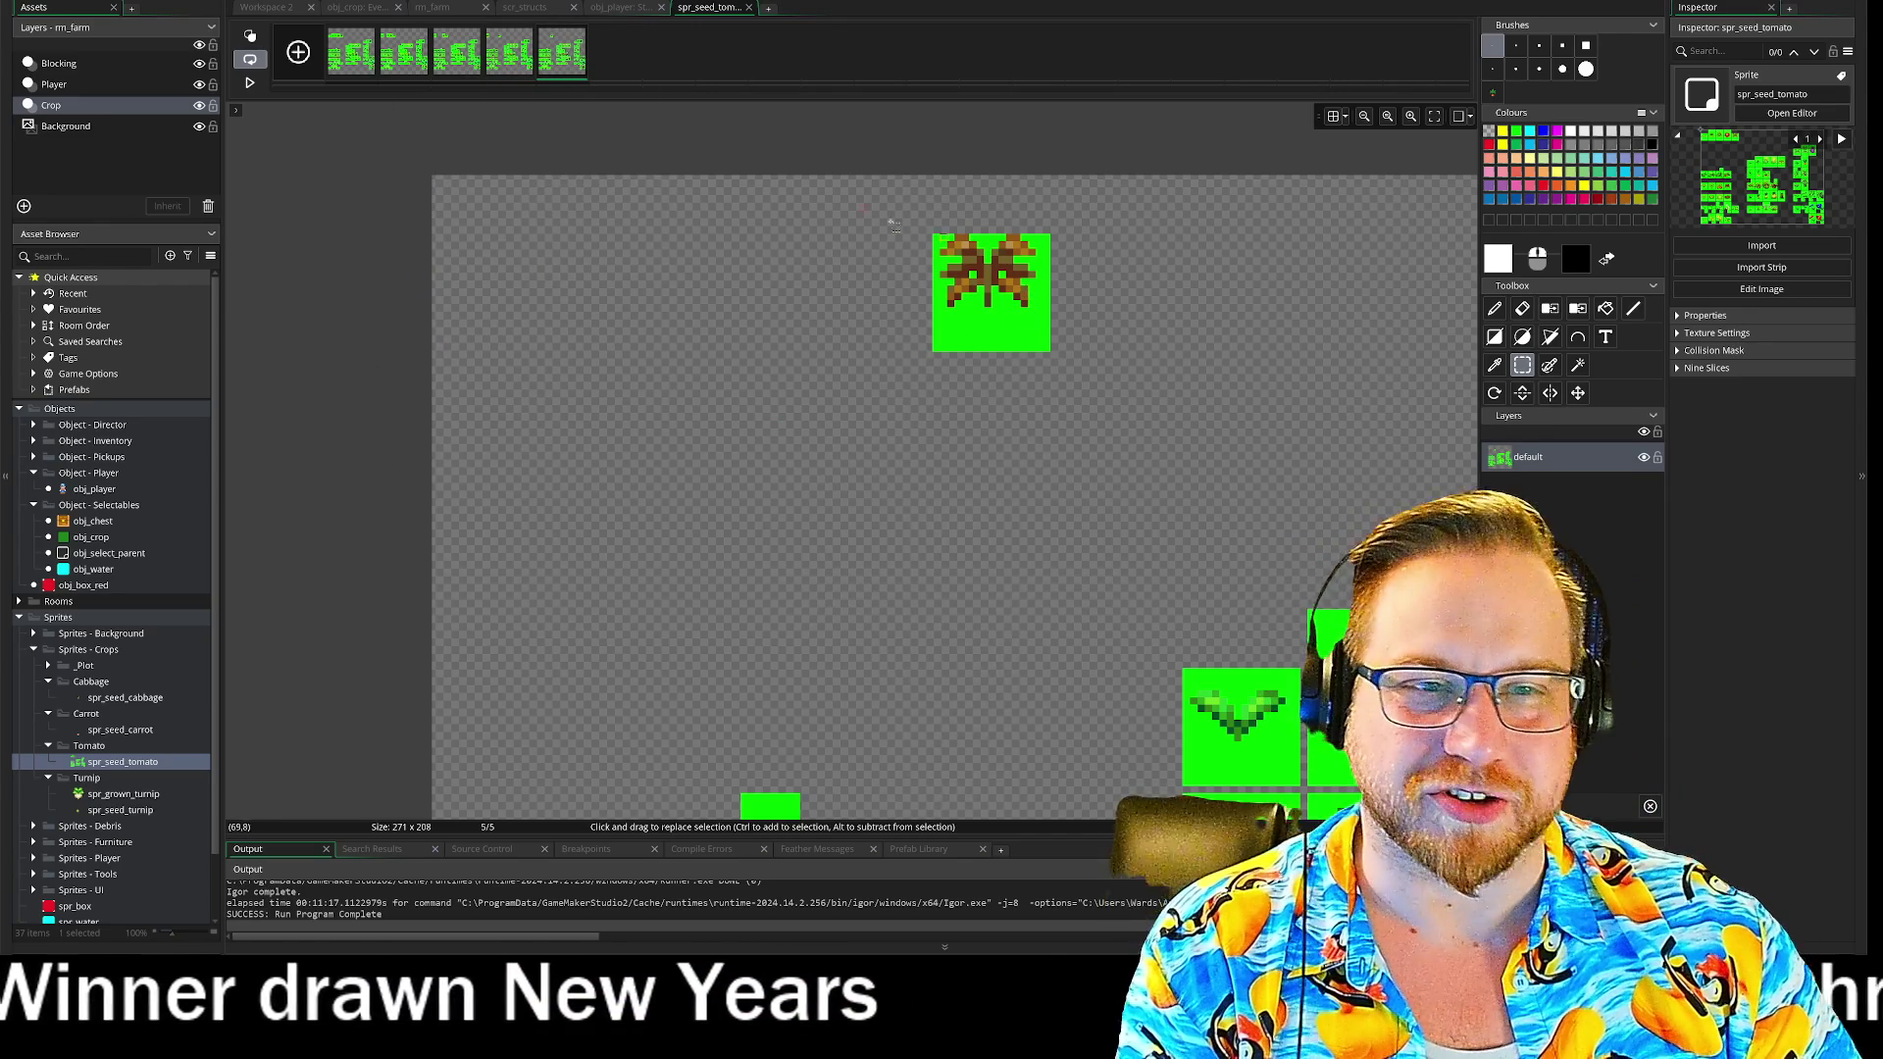
# - Turn on onion skinning and move frame 5's brown seed tile into the top-left cell
pyautogui.click(250, 36)
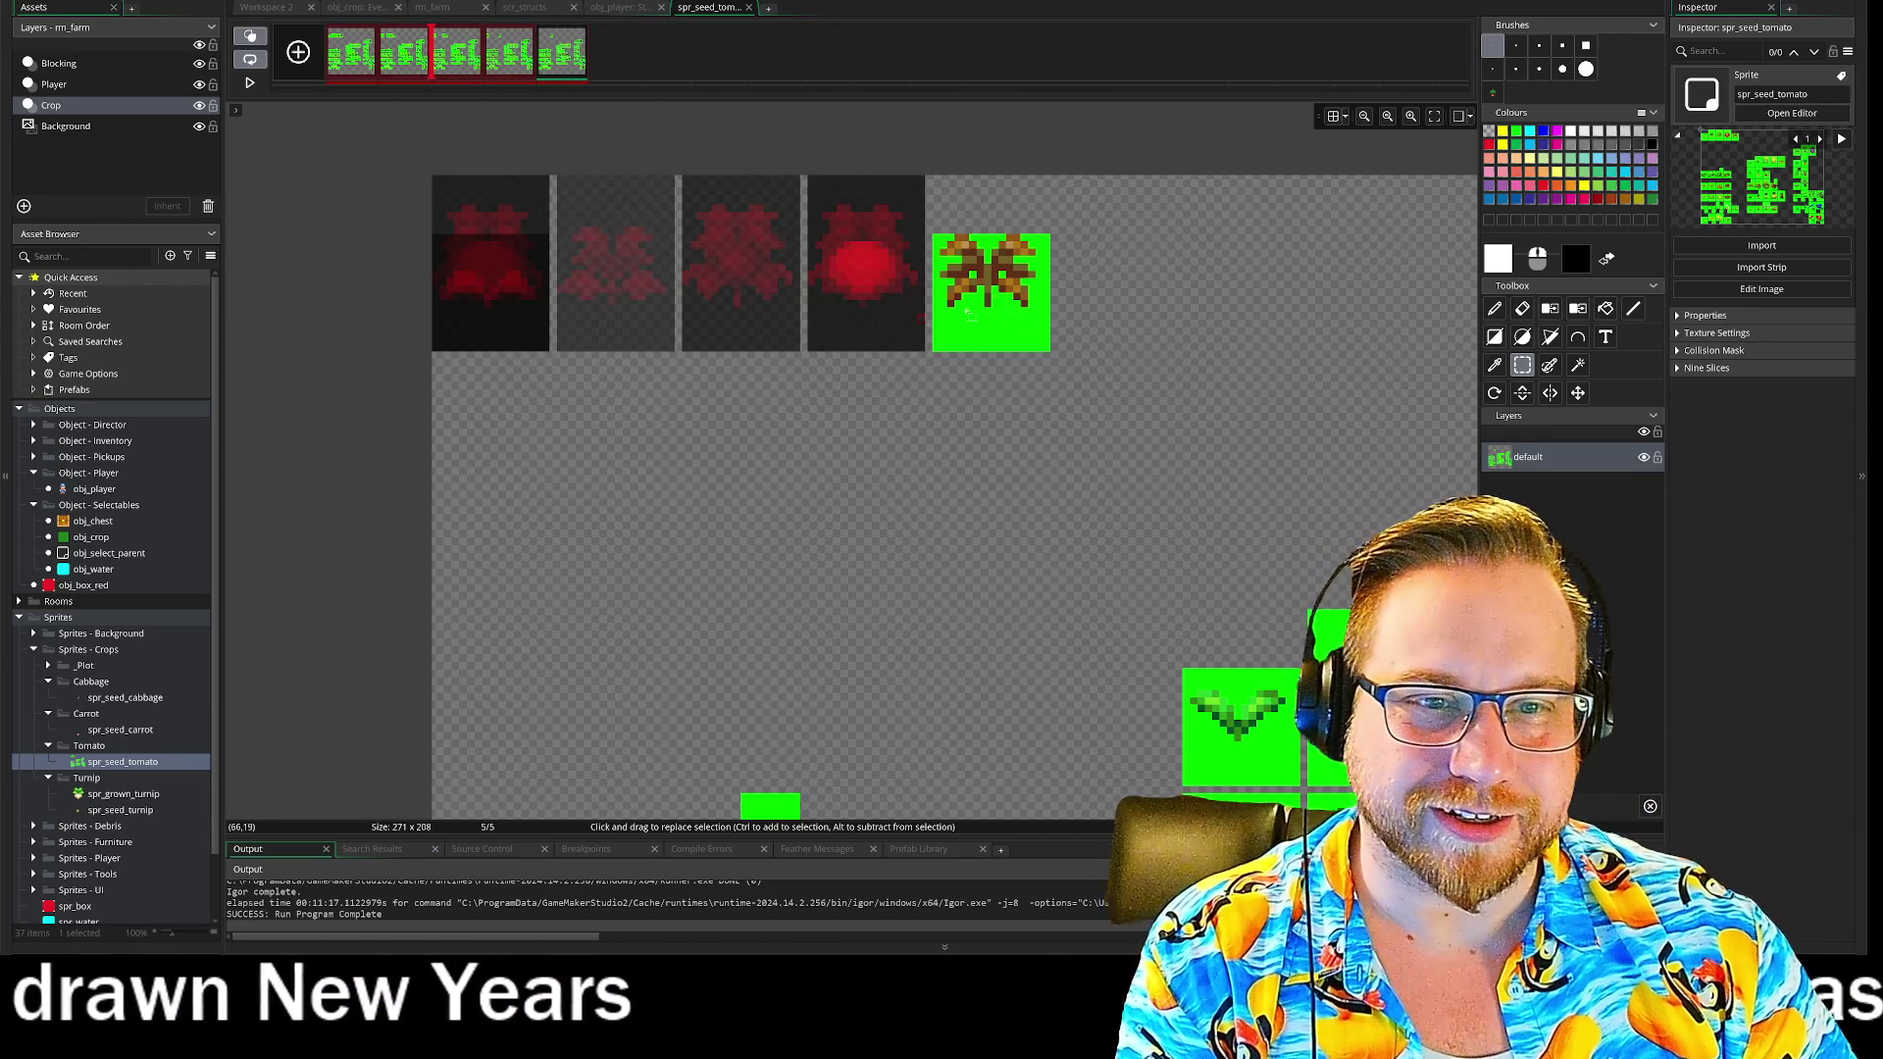
pyautogui.moveTo(932, 212); pyautogui.dragTo(1173, 418)
pyautogui.moveTo(973, 294); pyautogui.dragTo(476, 295)
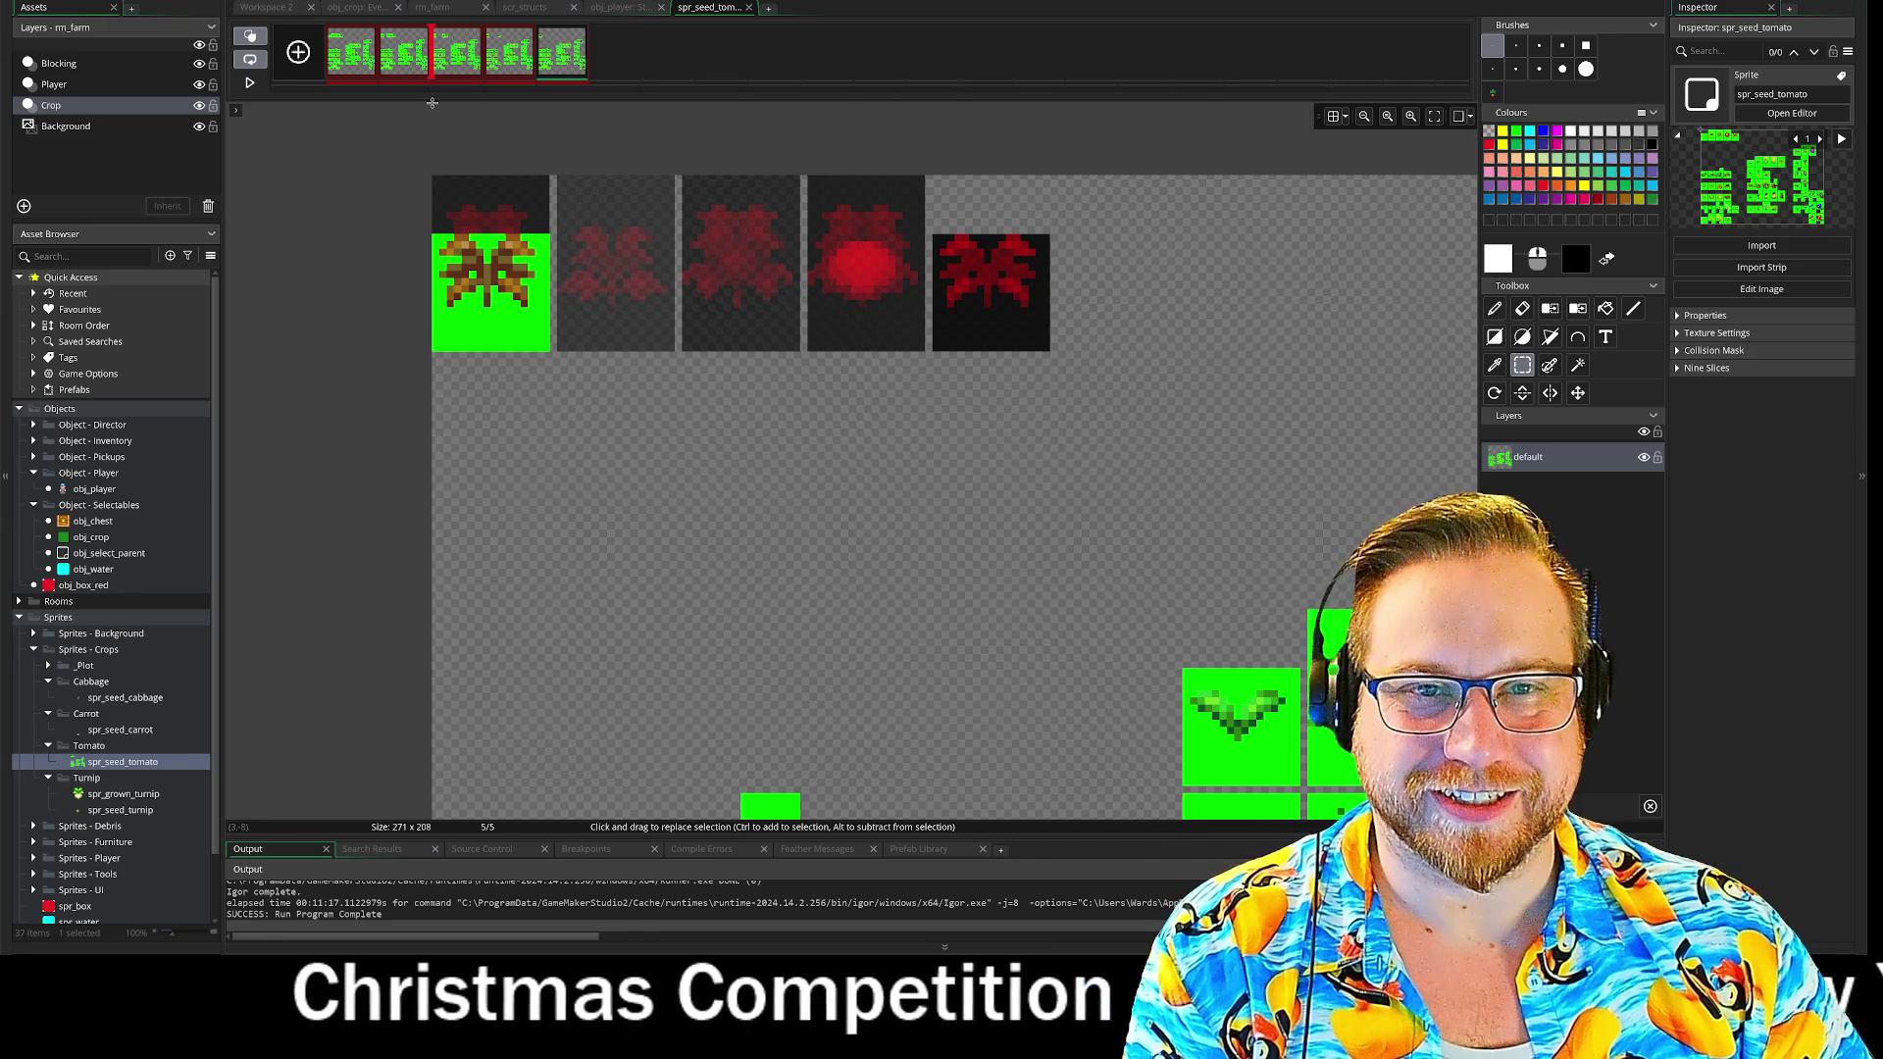
# - Step back to frame 1 and cut away the extra tiles in its top row
pyautogui.click(507, 60)
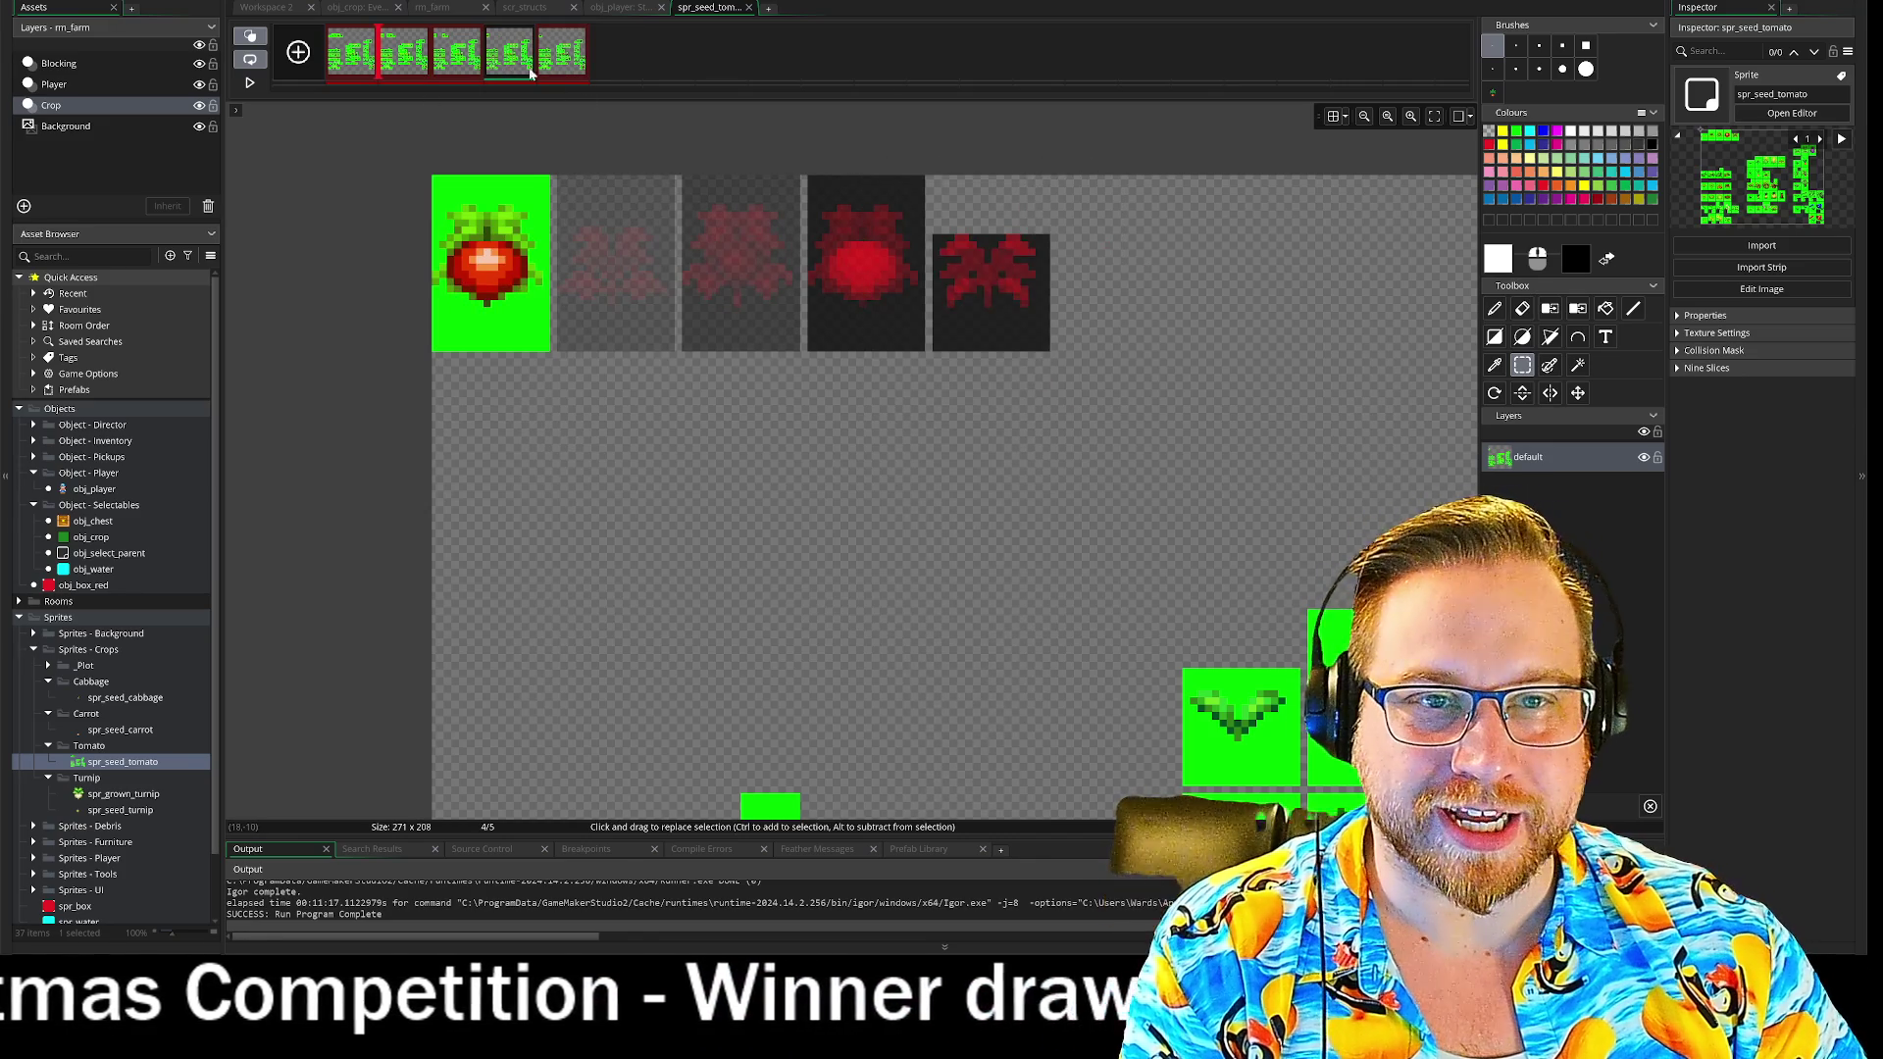
pyautogui.click(453, 56)
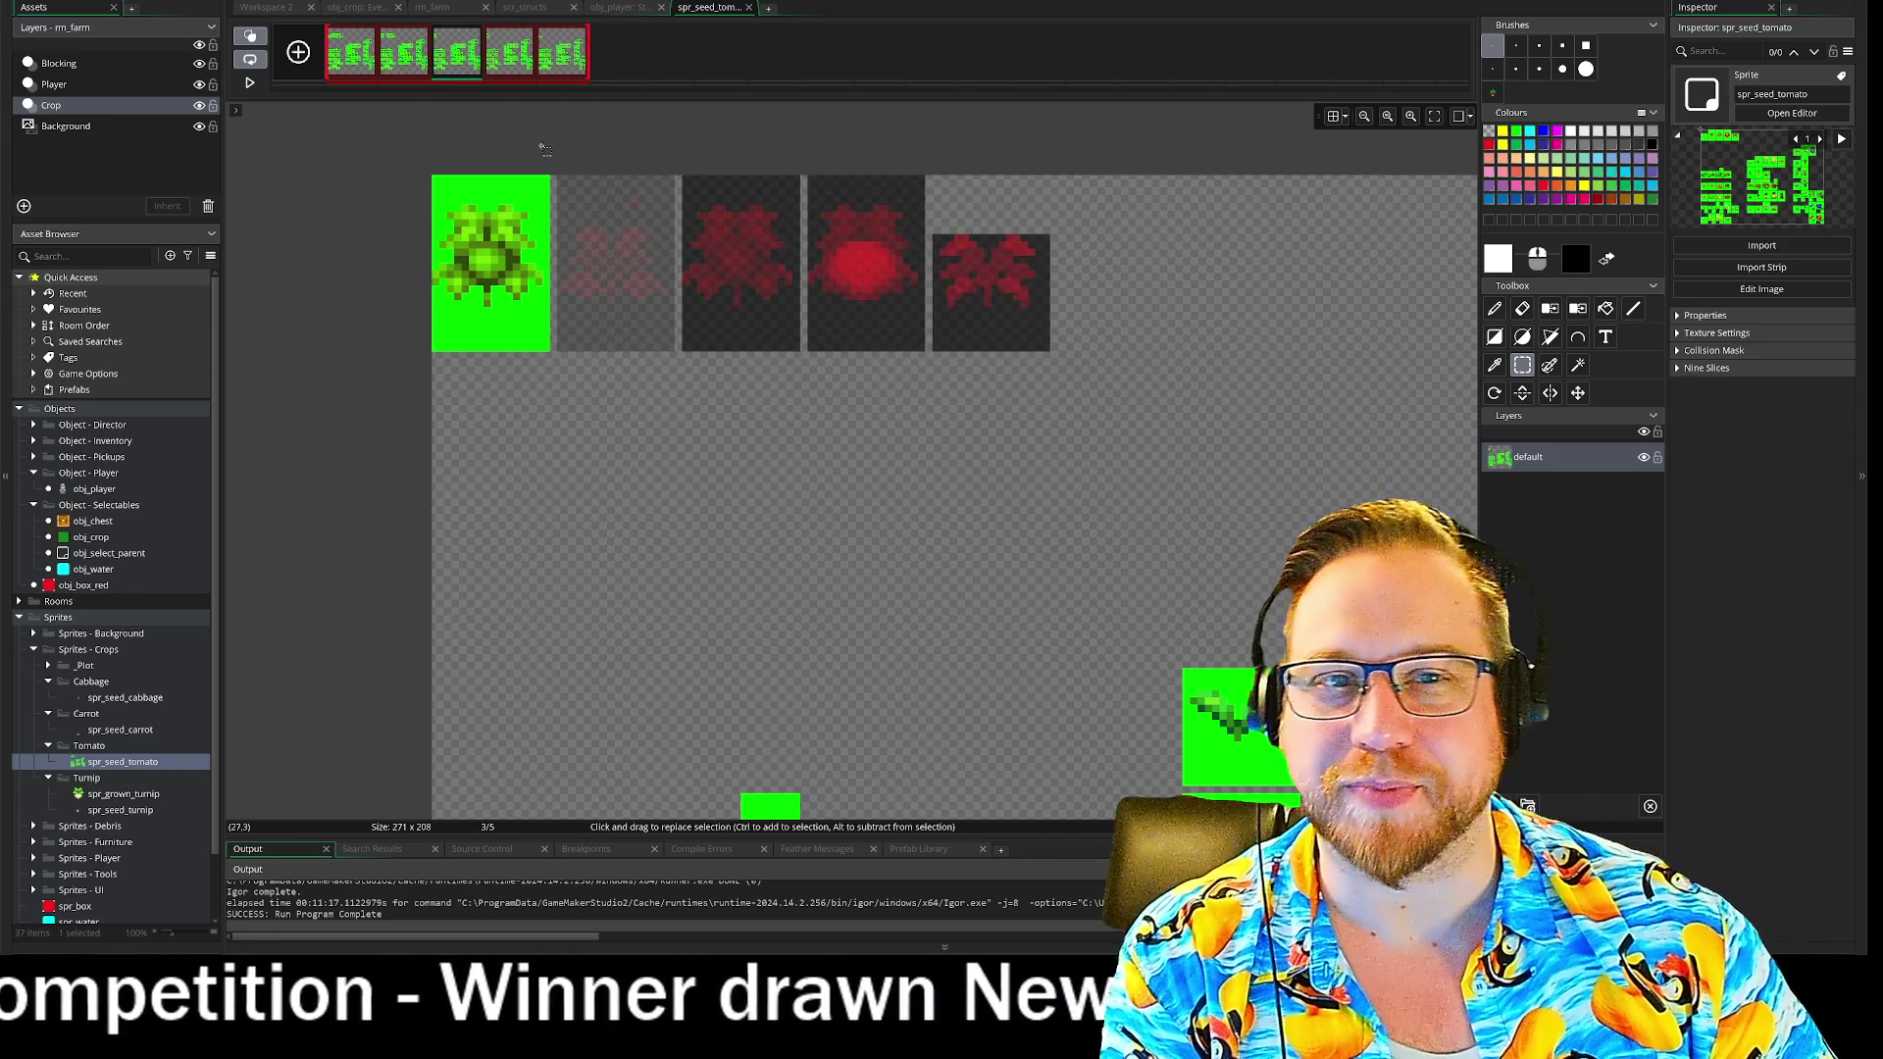
pyautogui.click(420, 52)
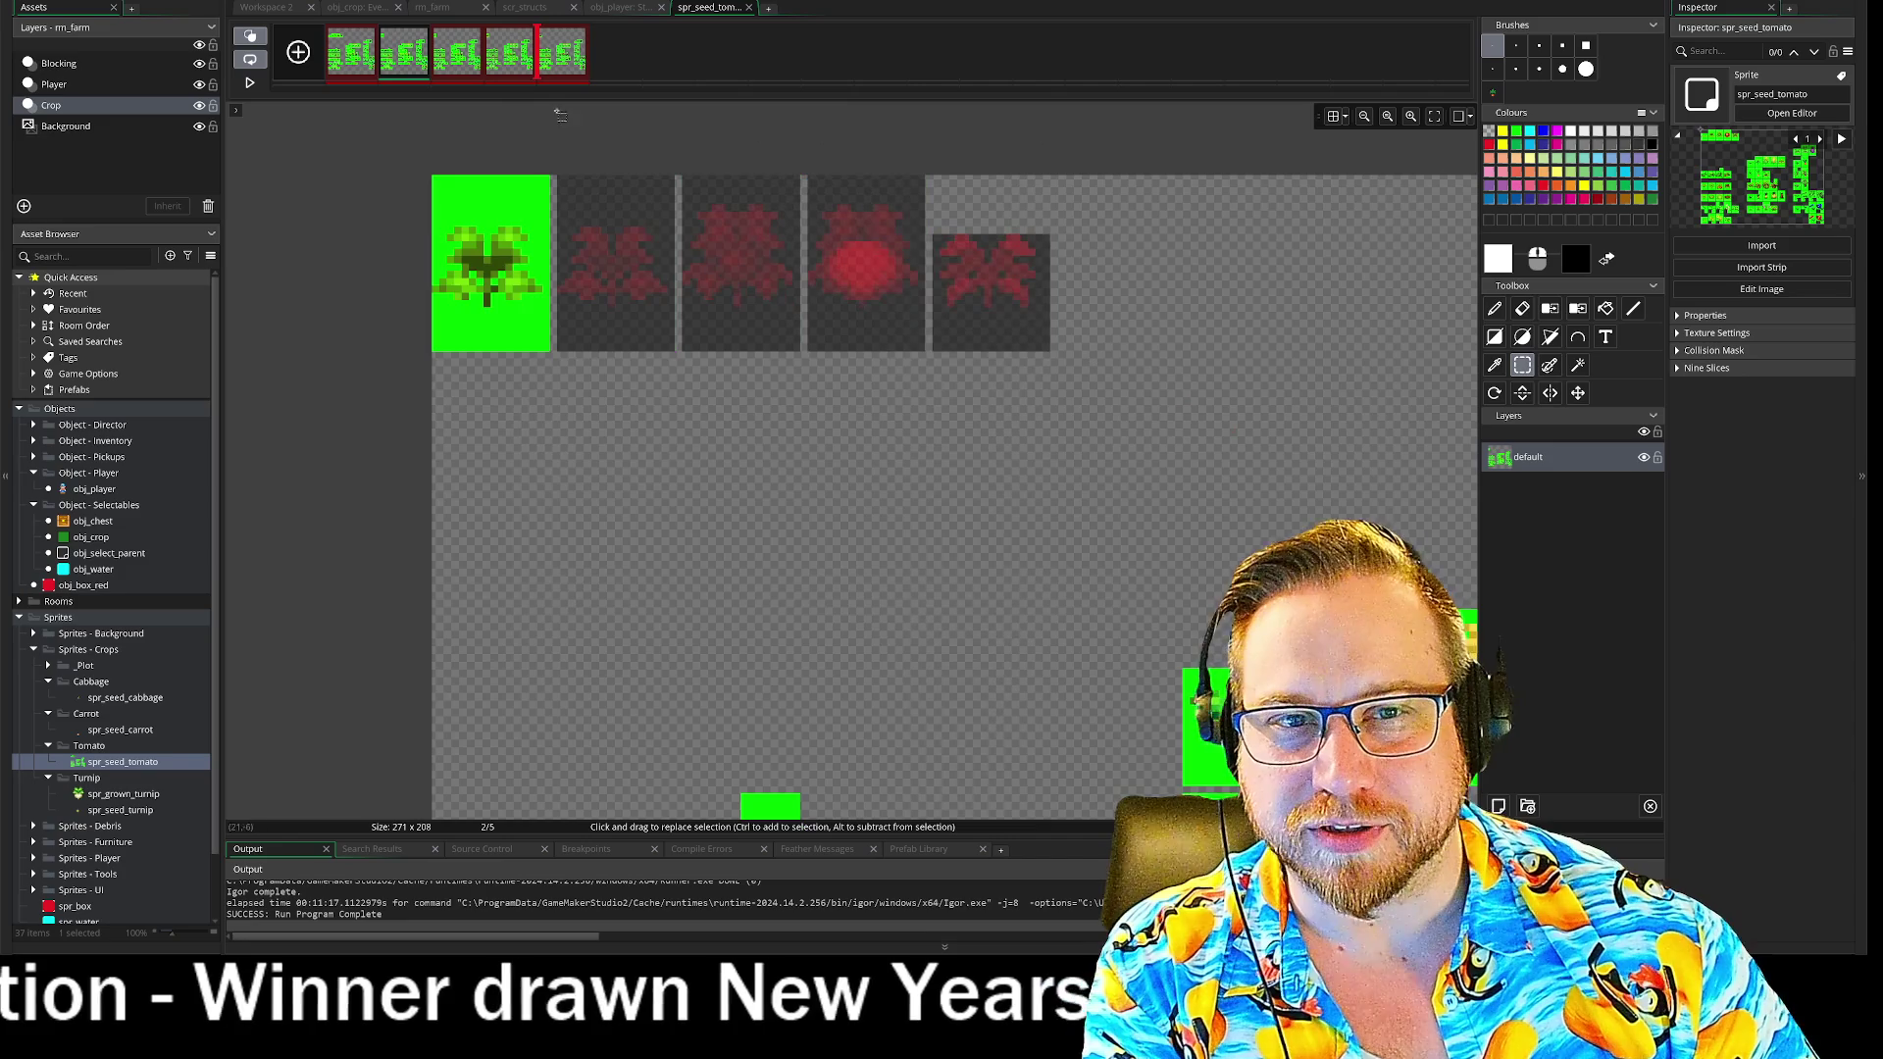
pyautogui.click(360, 60)
pyautogui.moveTo(549, 154); pyautogui.dragTo(1190, 461)
pyautogui.hotkey('ctrl', 'x')
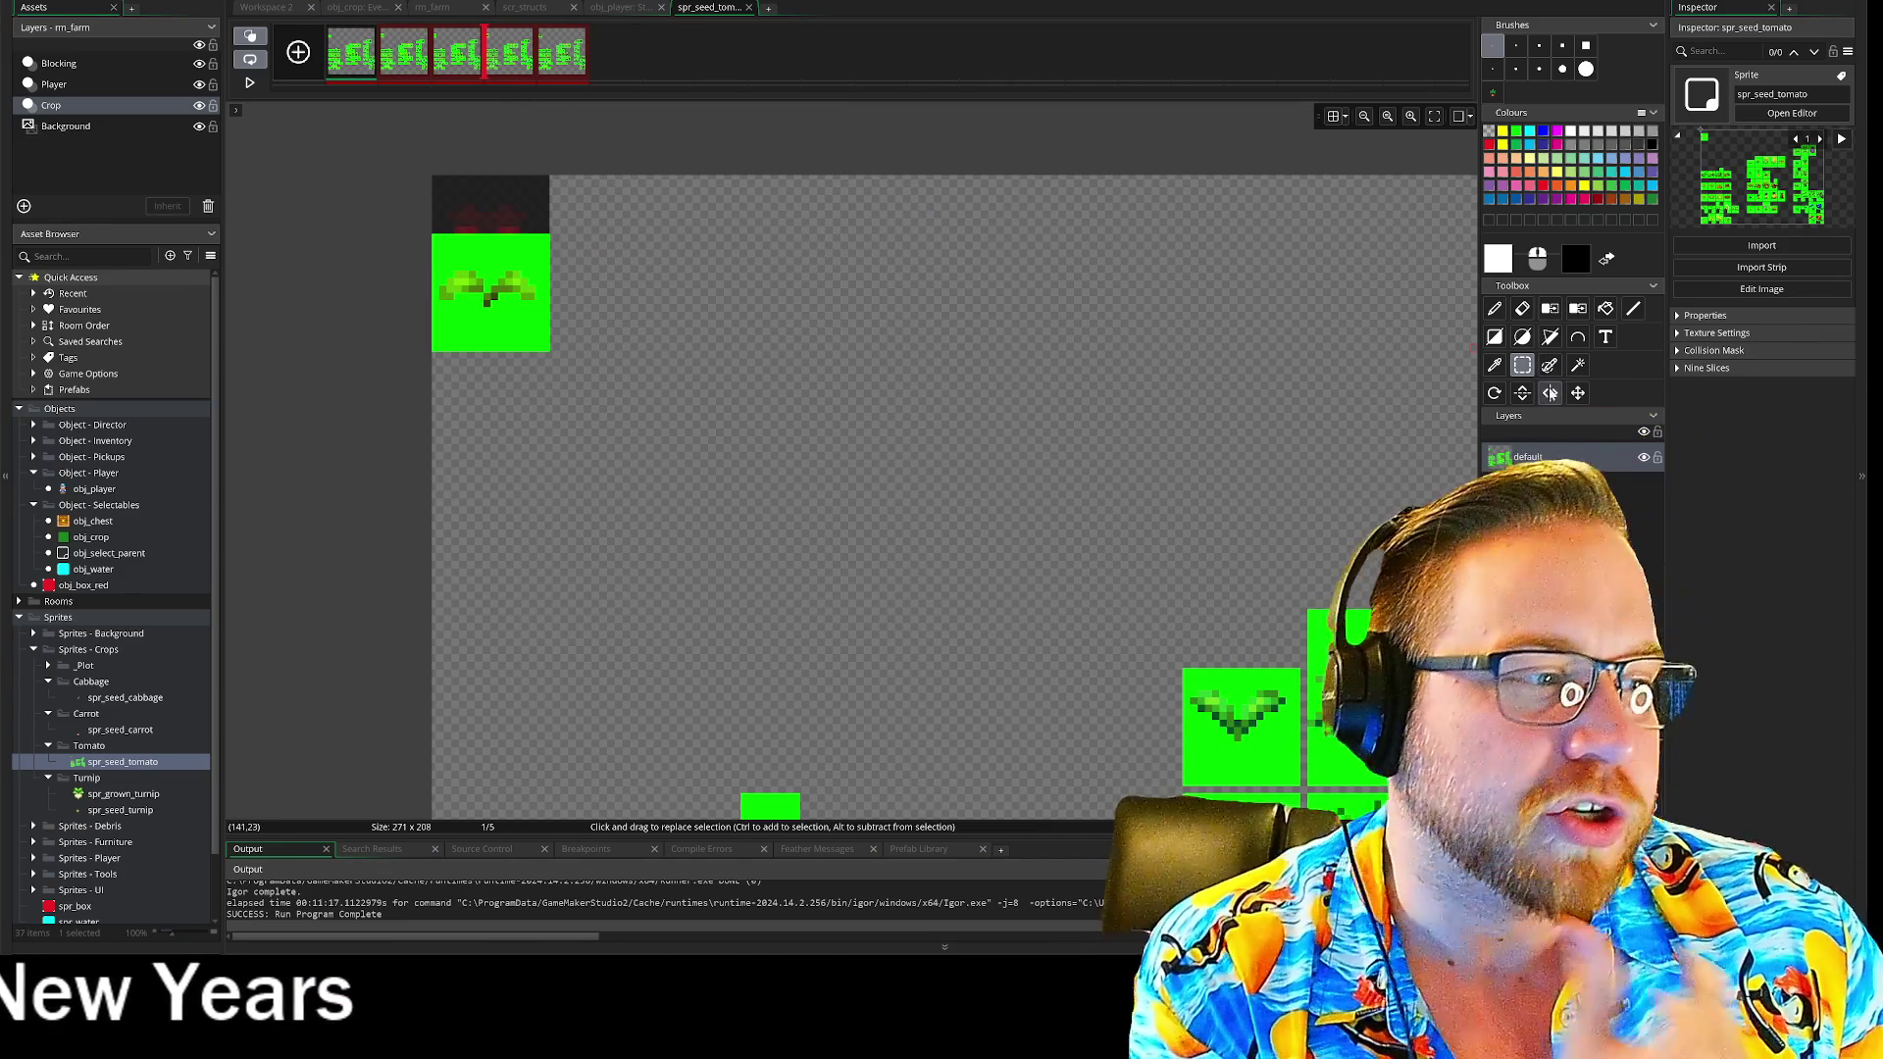
pyautogui.click(1550, 308)
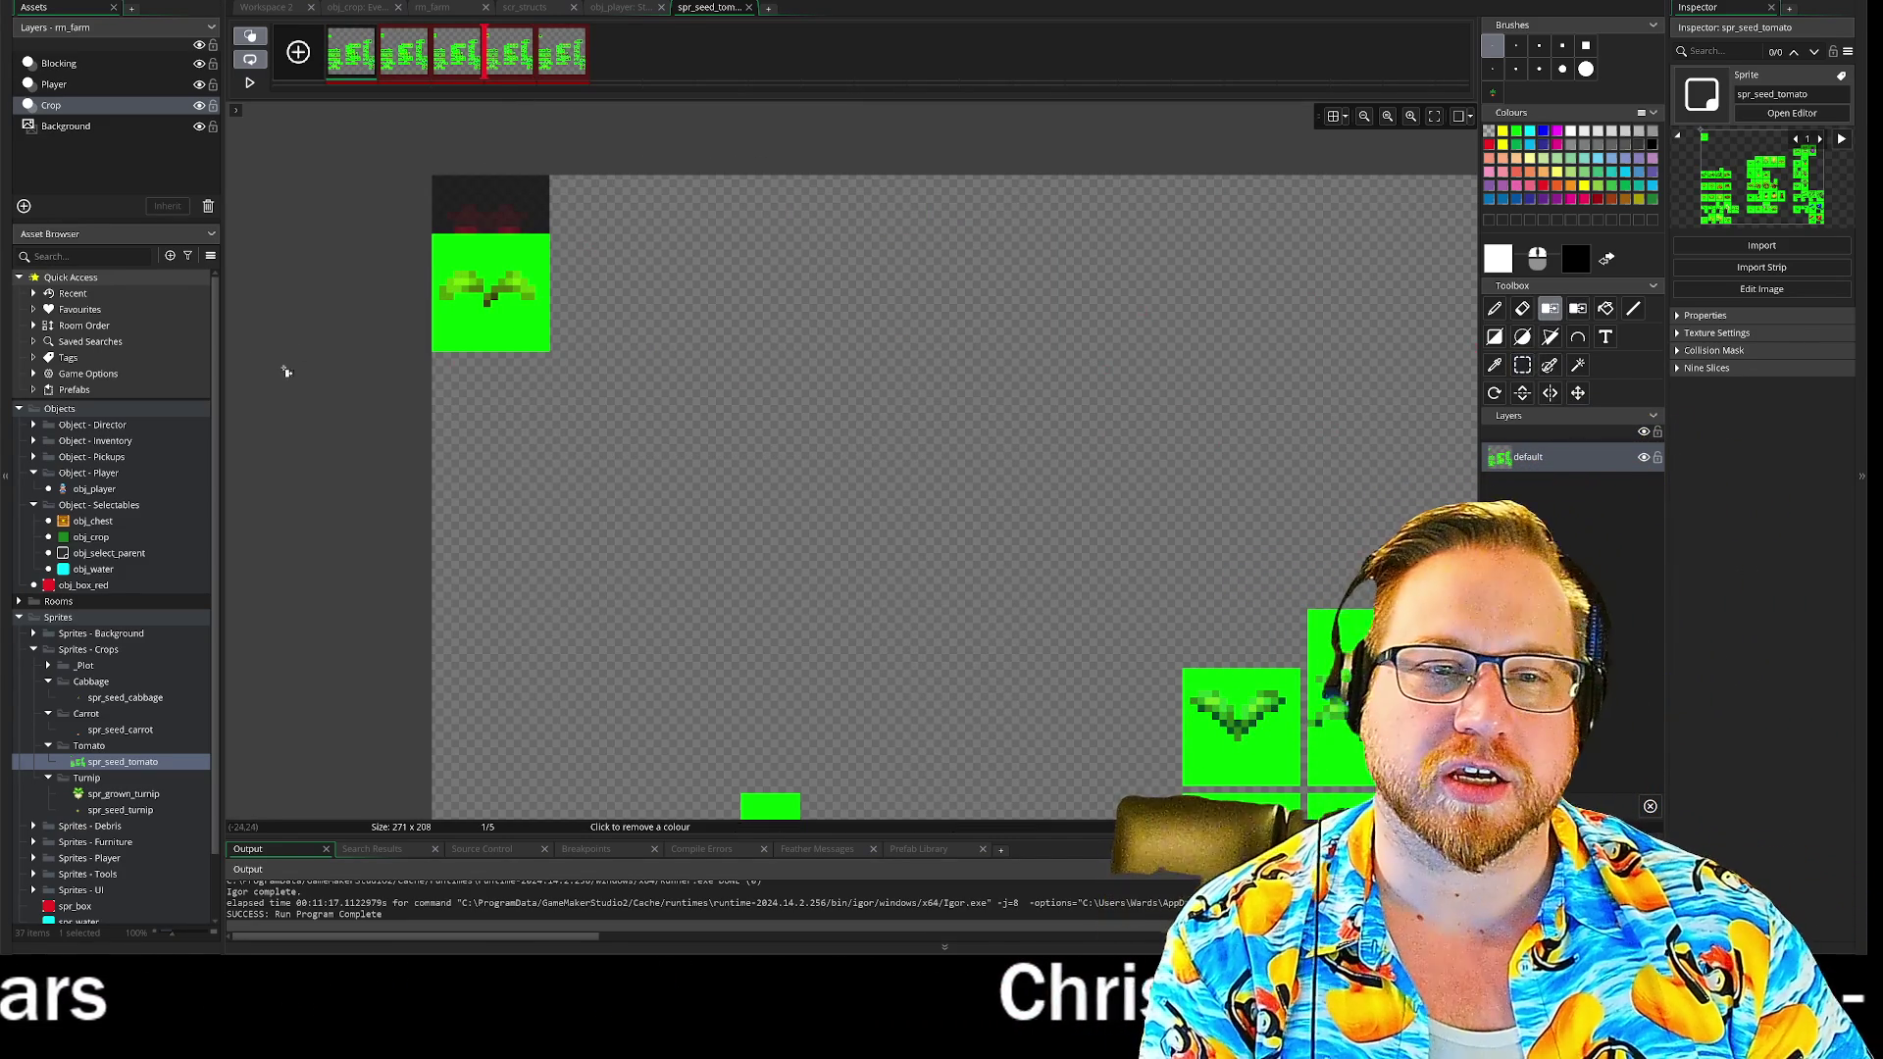
# - Remove the bright green background from frames 1 through 5, then turn onion skinning off
pyautogui.click(529, 334)
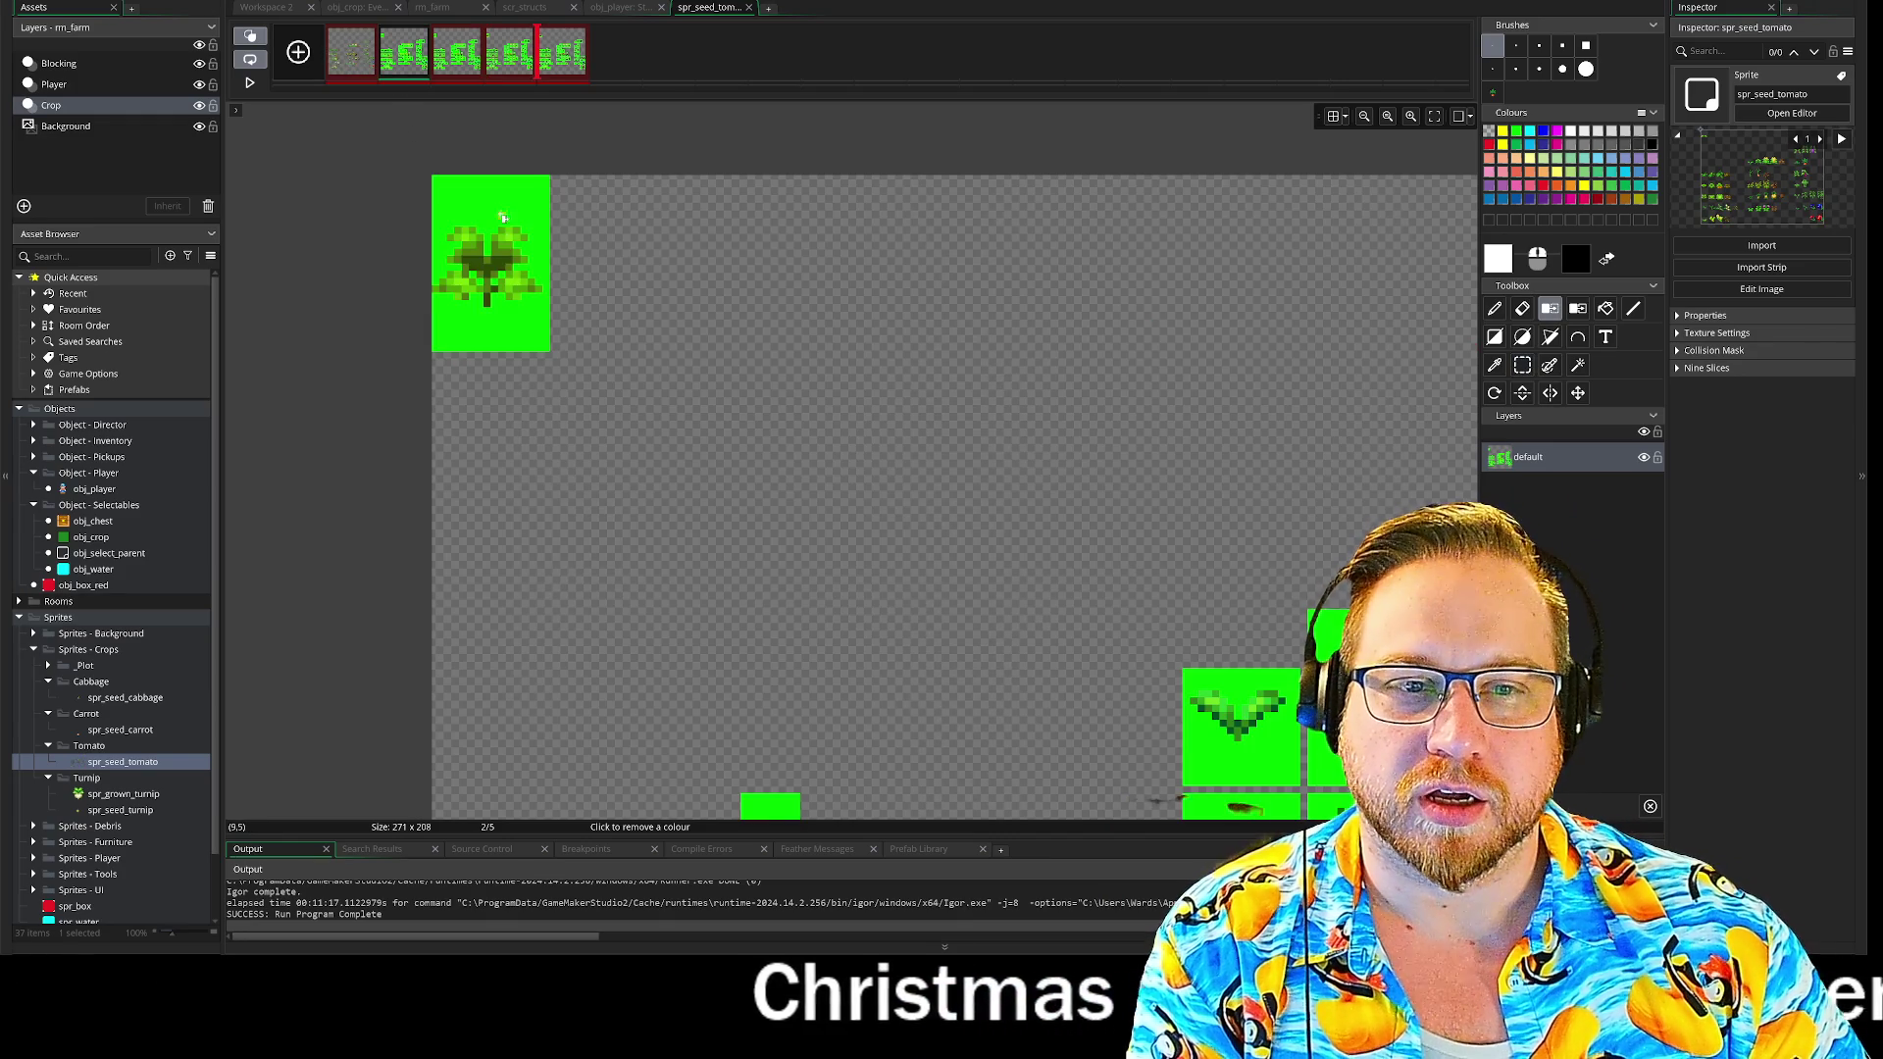
pyautogui.click(505, 221)
pyautogui.press('Right')
pyautogui.click(473, 194)
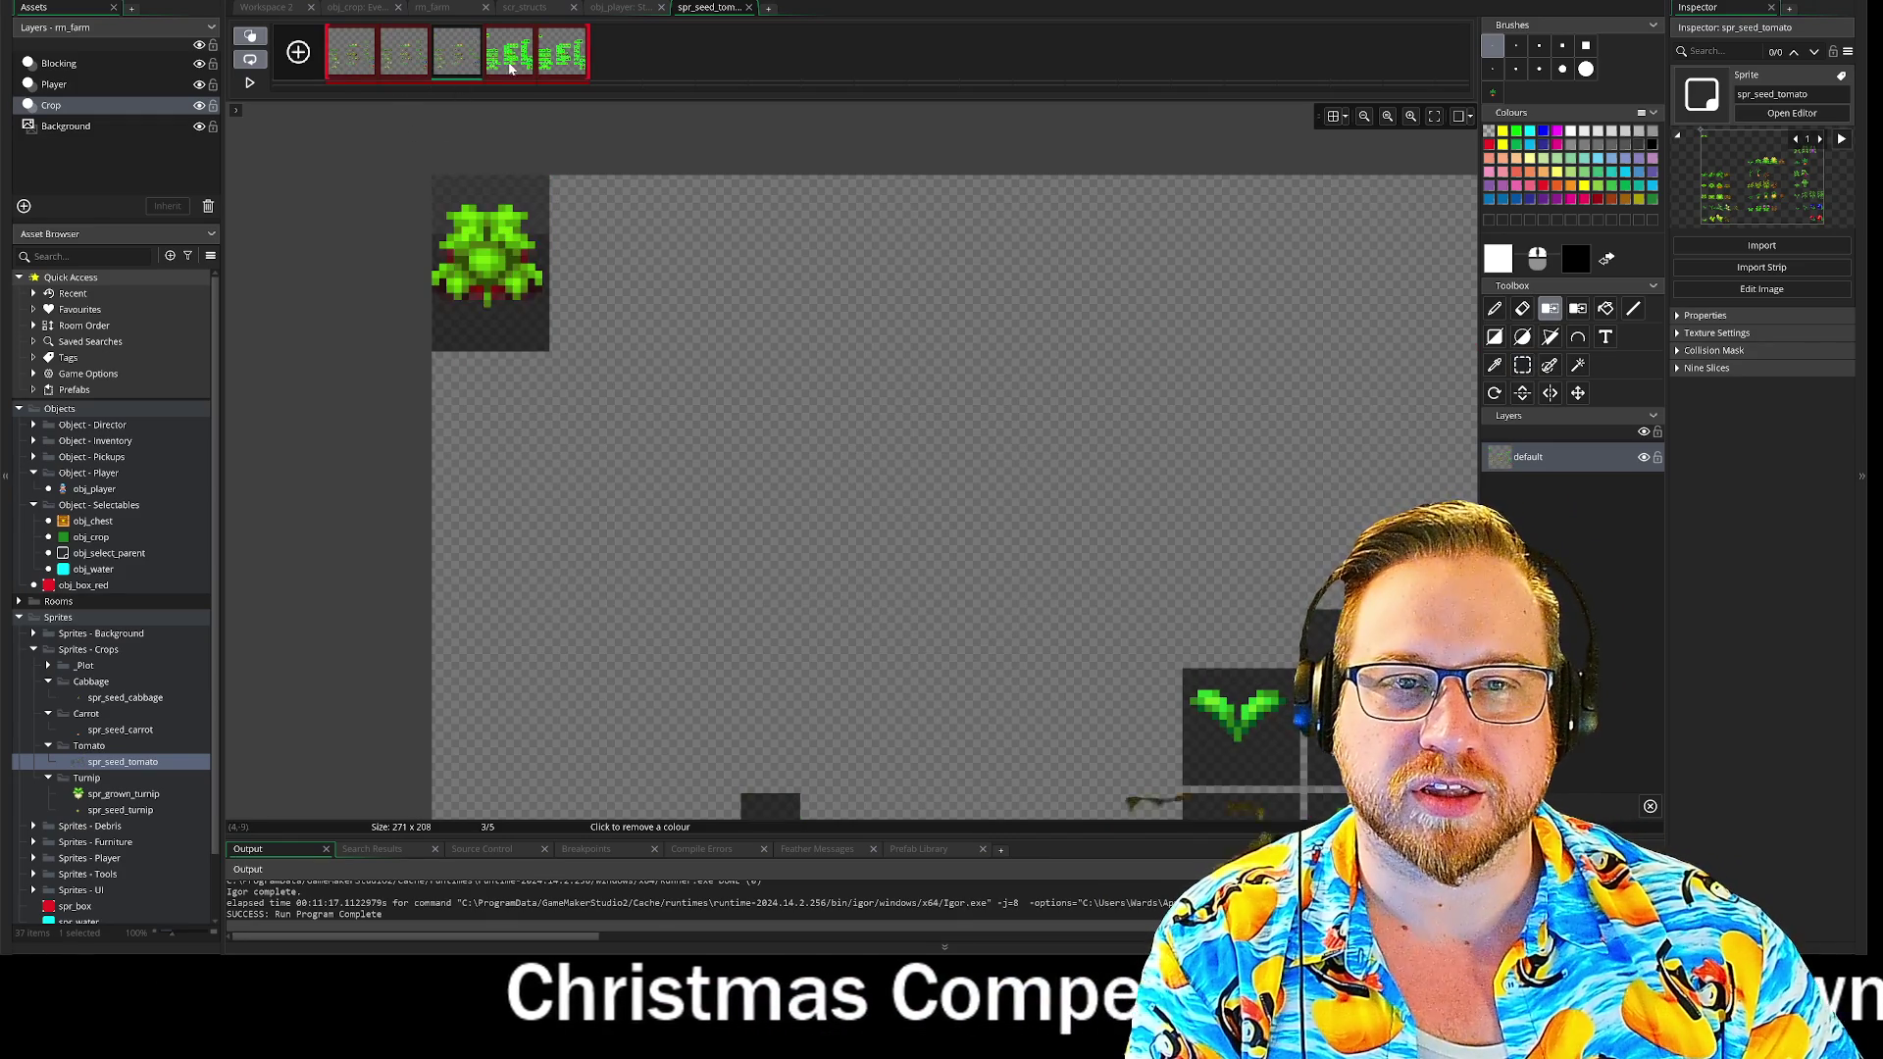
pyautogui.press('Right')
pyautogui.click(500, 208)
pyautogui.press('Right')
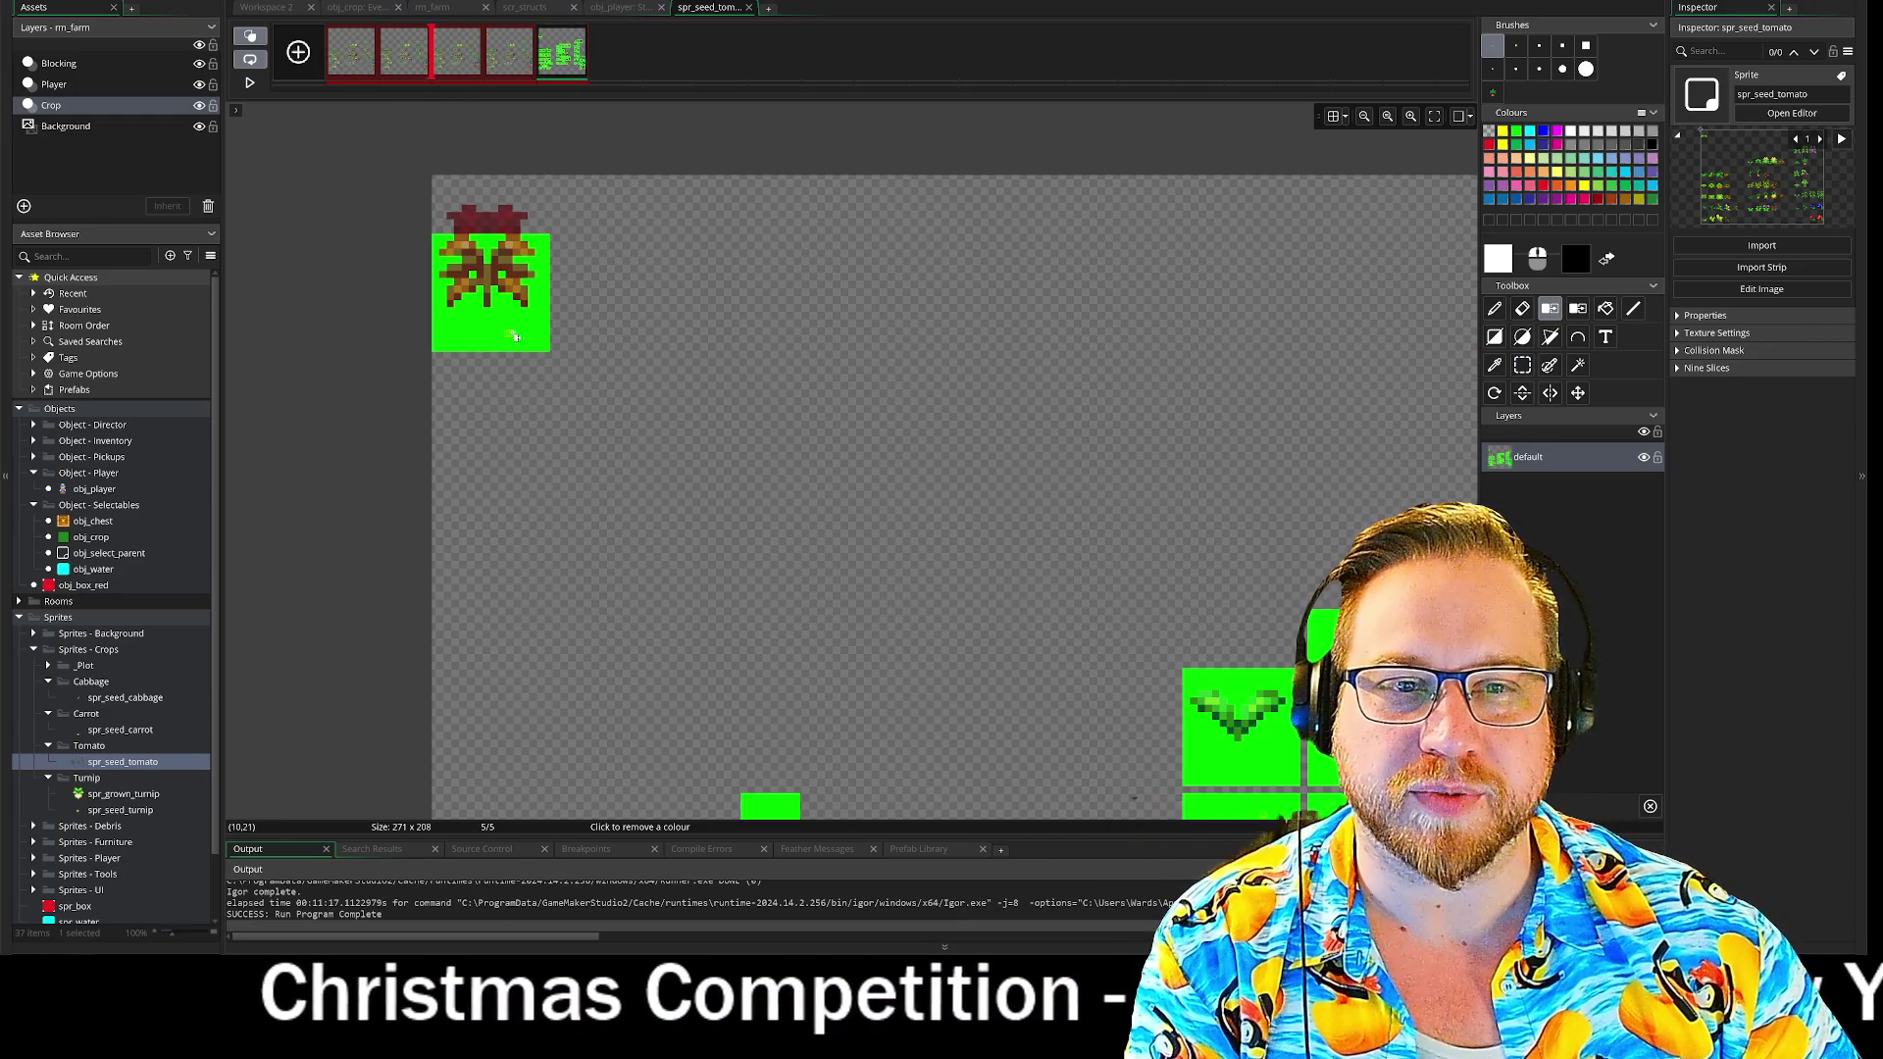
pyautogui.click(537, 245)
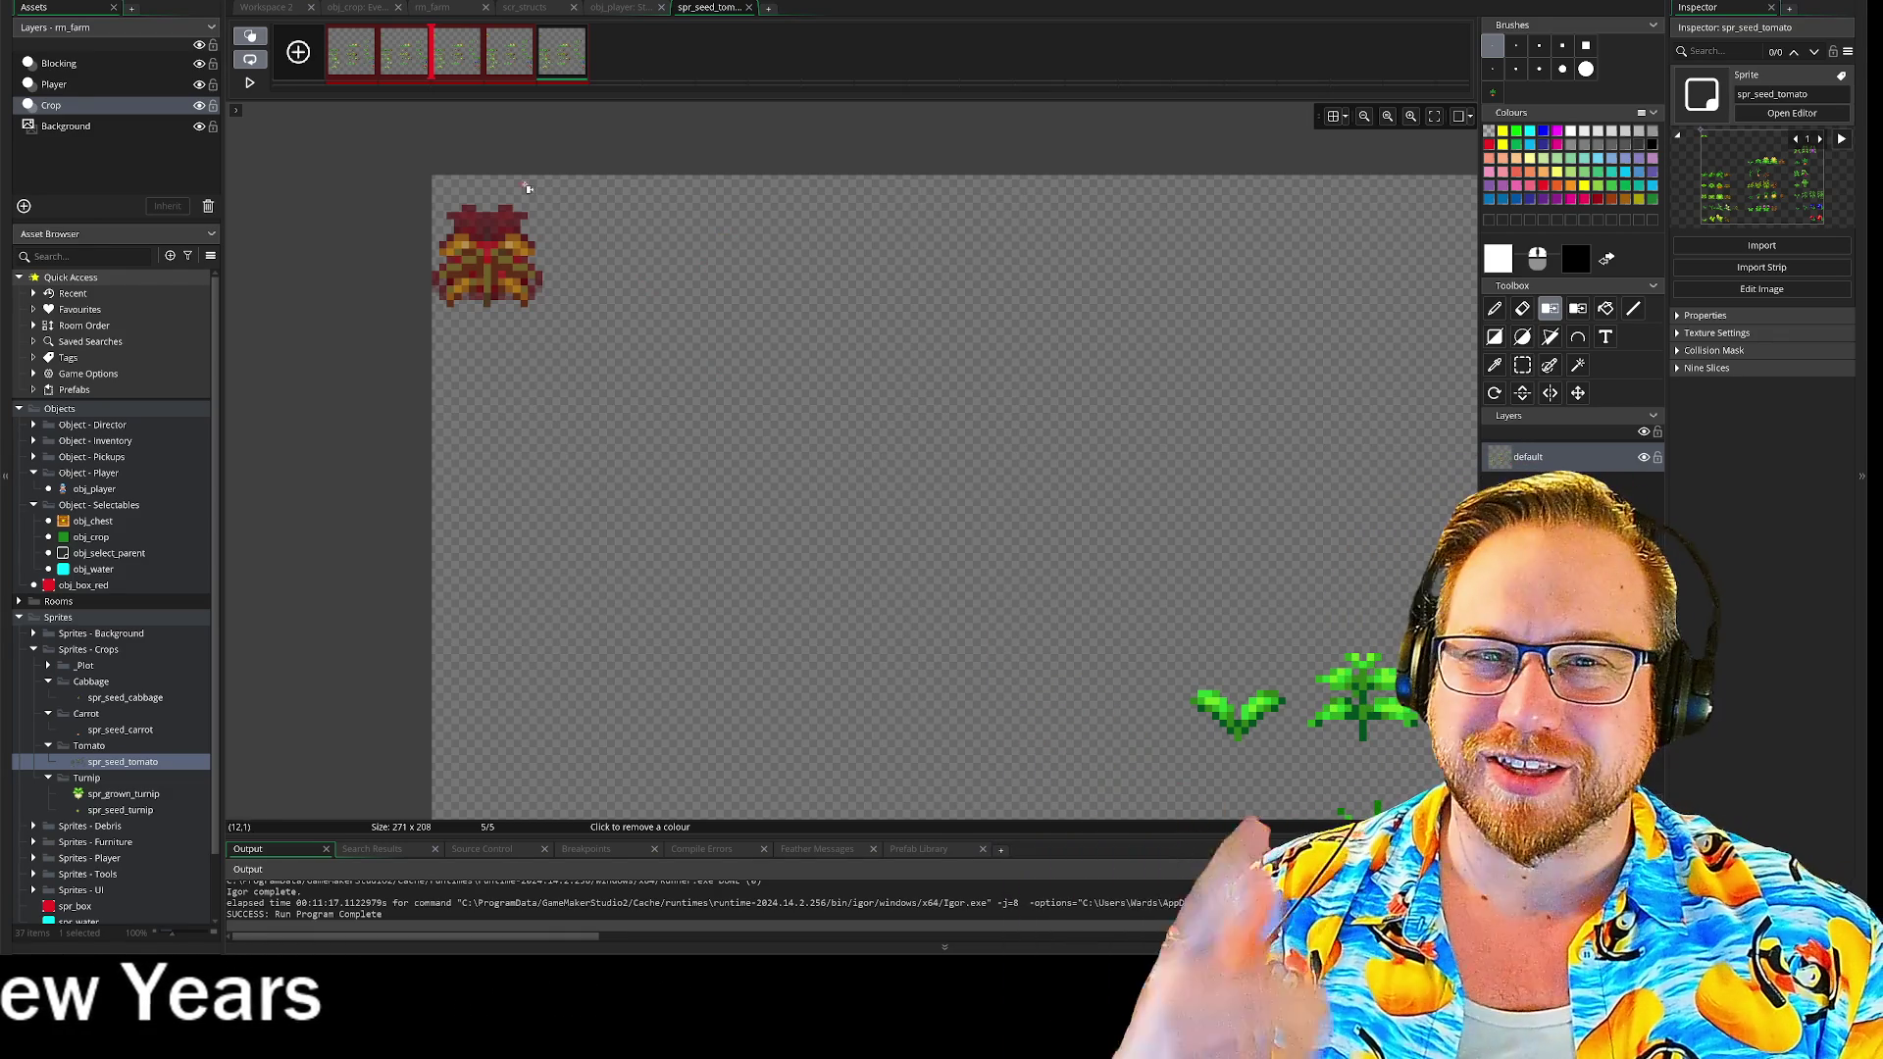
pyautogui.click(249, 36)
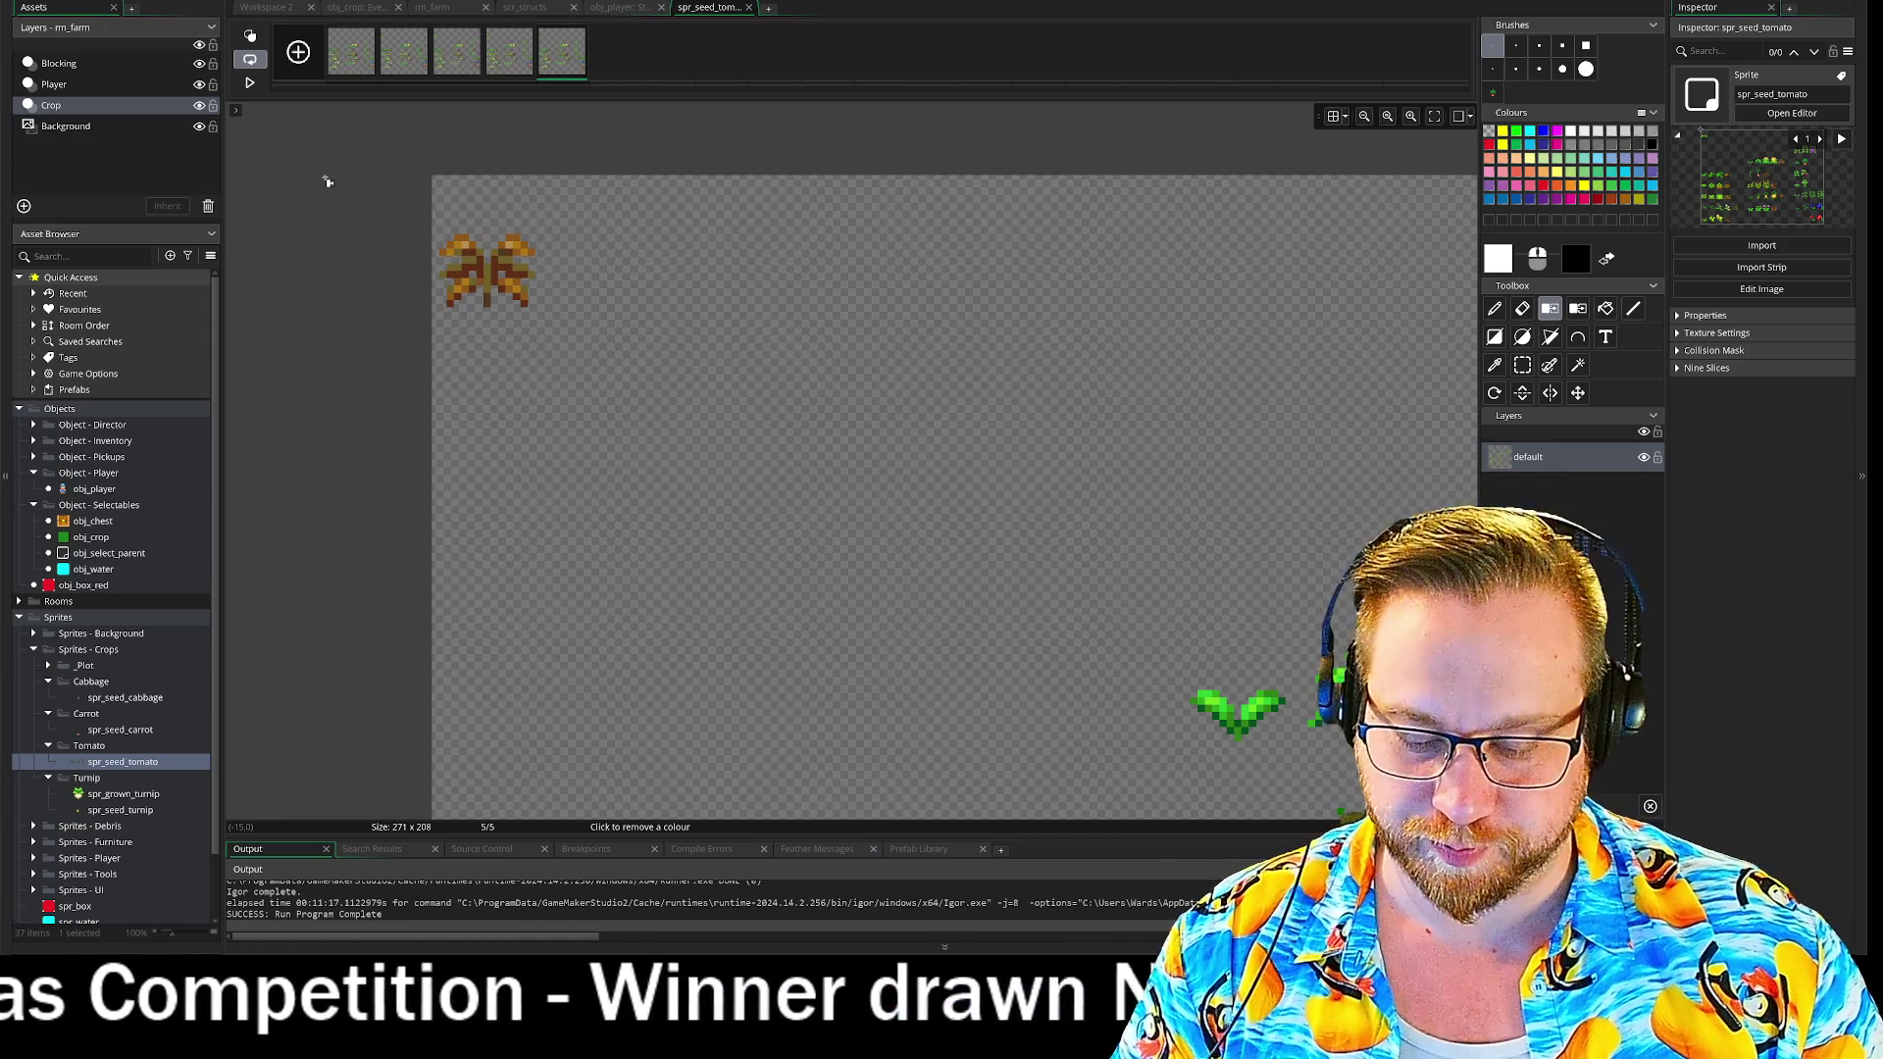
# - Undo the background removal twice to restore the green, then select the top-left sprite cell
pyautogui.hotkey('ctrl', 'z')
pyautogui.press('s')
pyautogui.moveTo(391, 121); pyautogui.dragTo(554, 360)
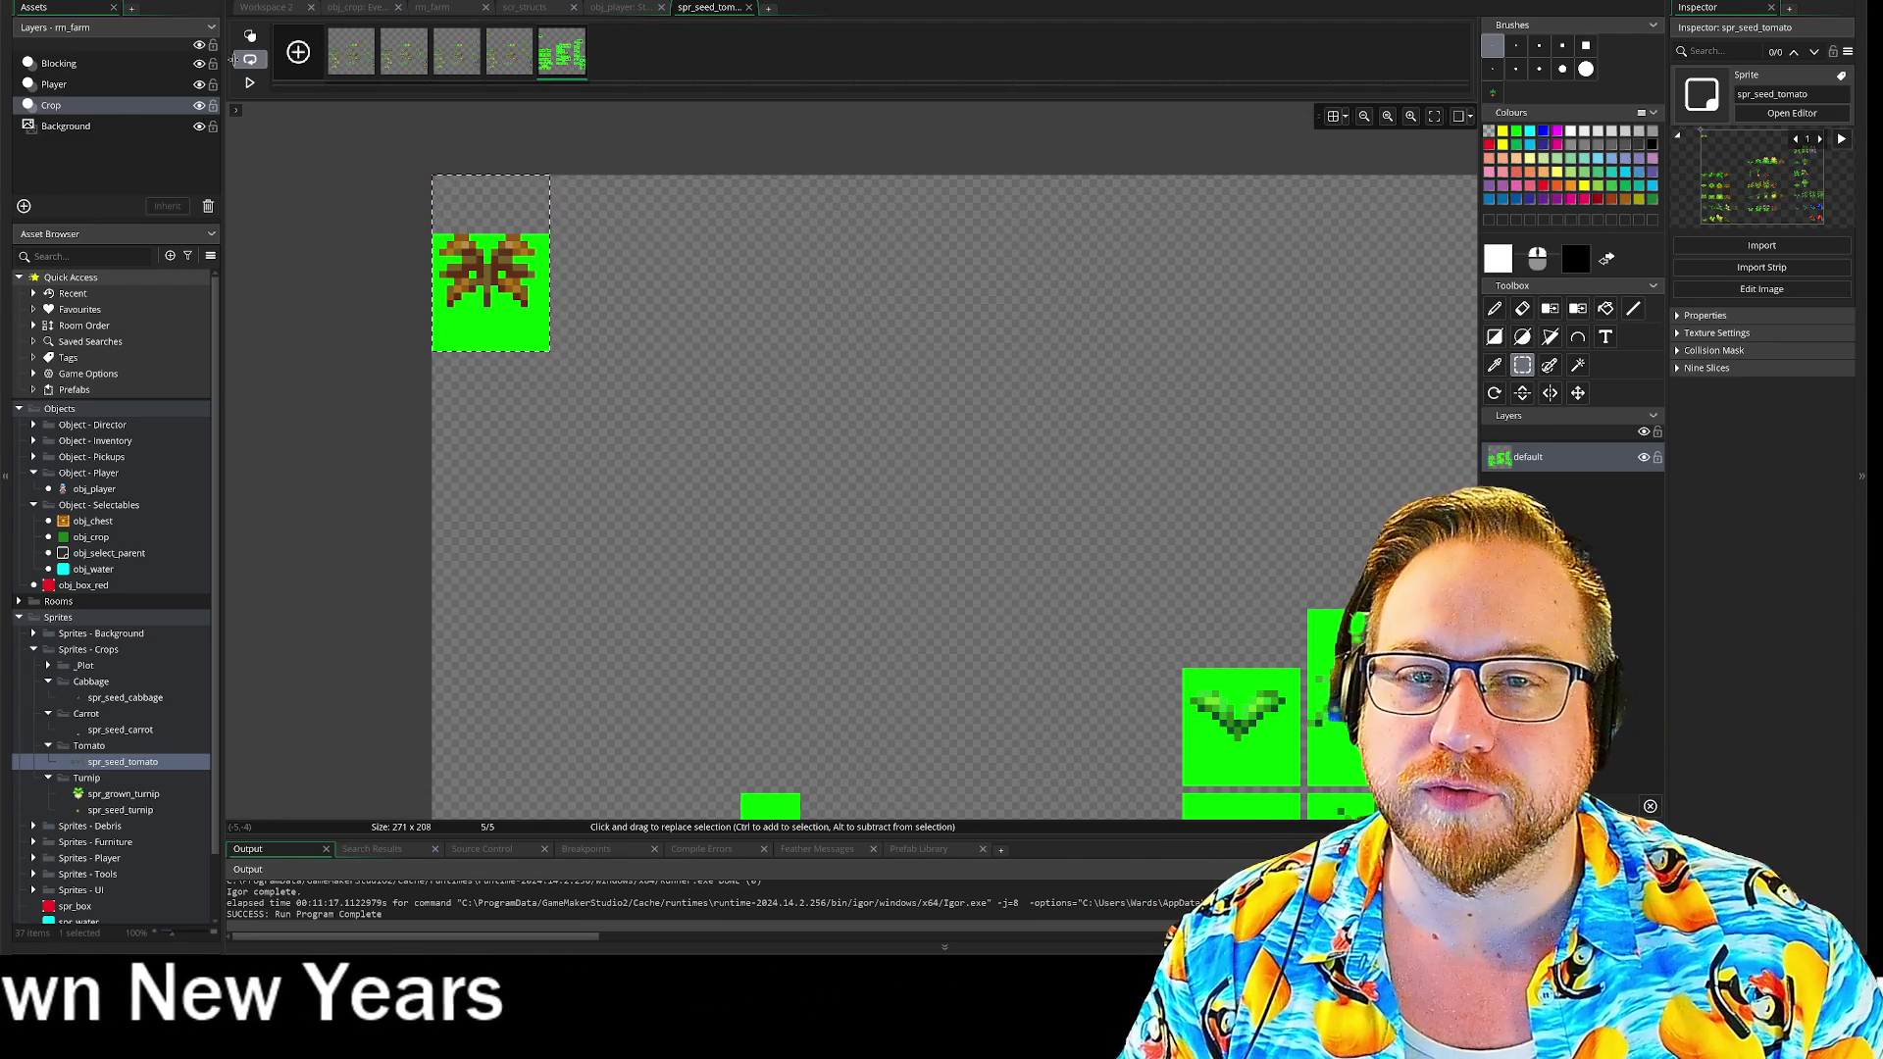
# - In the sprite's Resize settings, choose Resize Canvas with width 16 and height 24
pyautogui.click(260, 8)
pyautogui.click(255, 298)
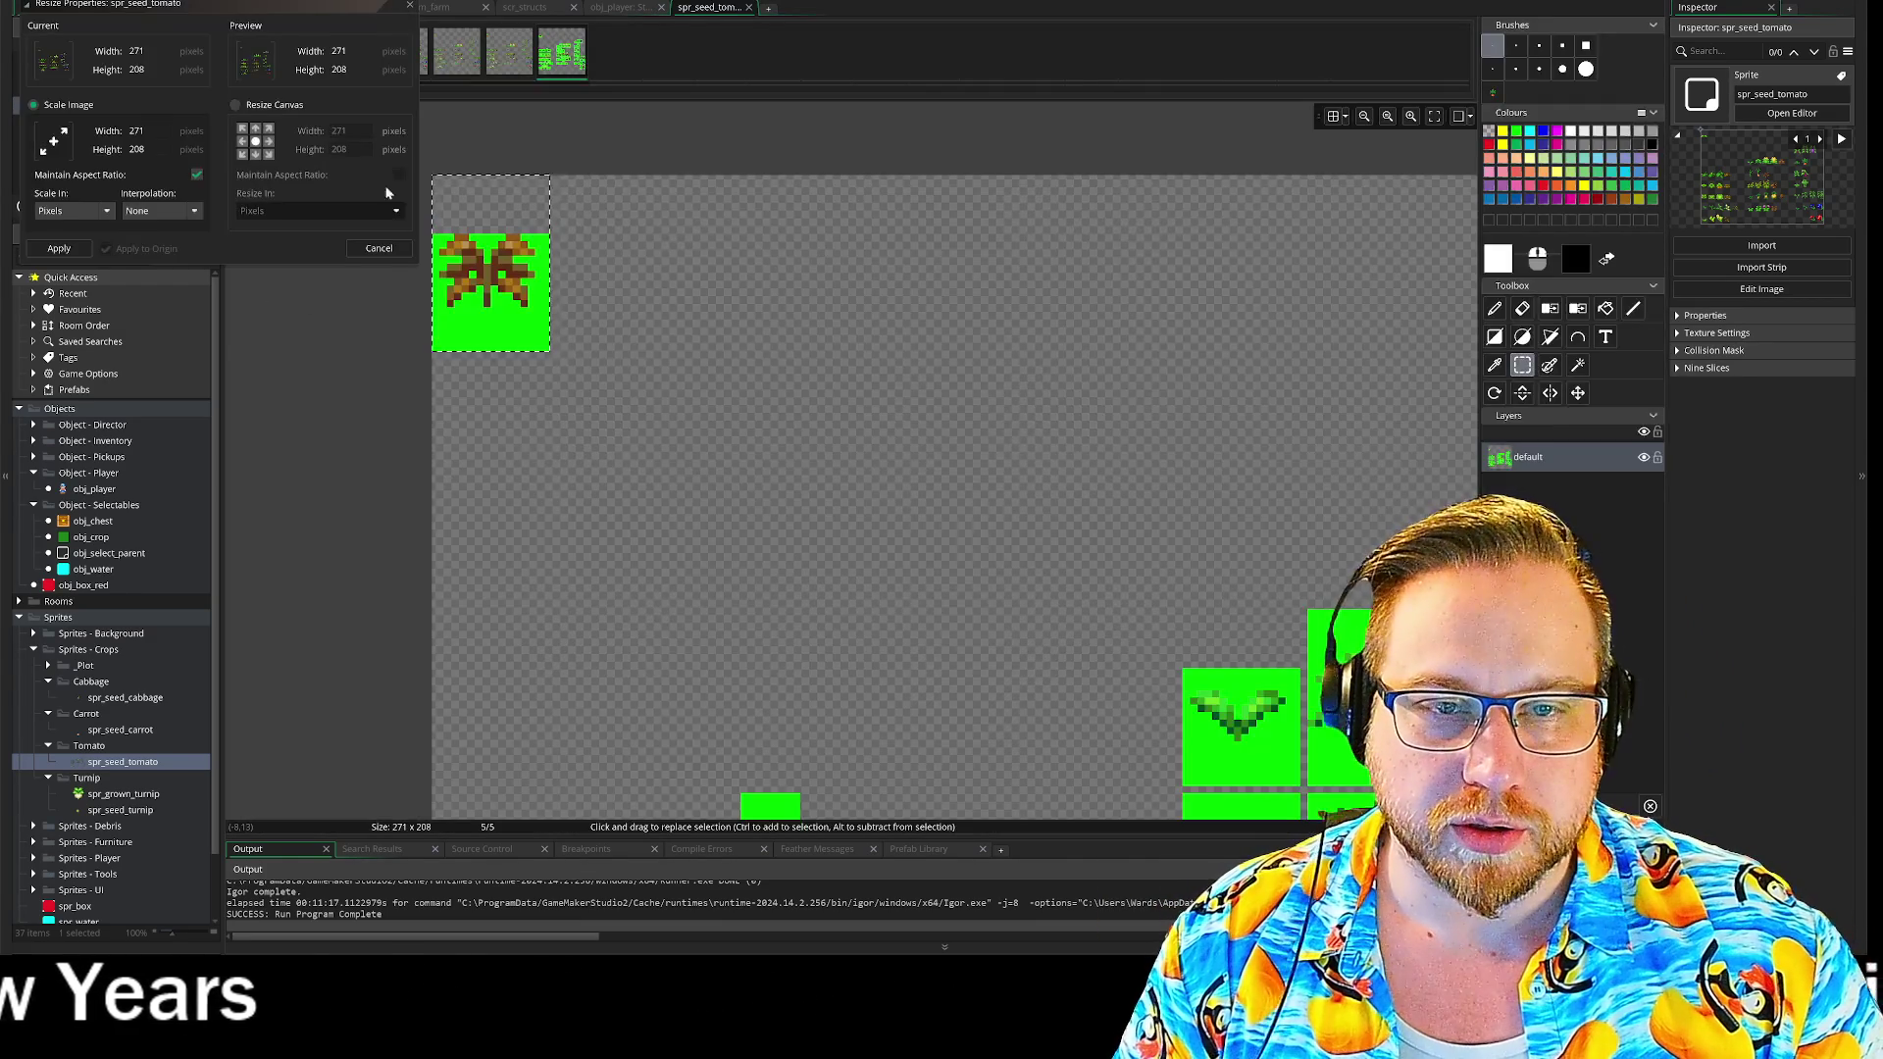
pyautogui.click(236, 104)
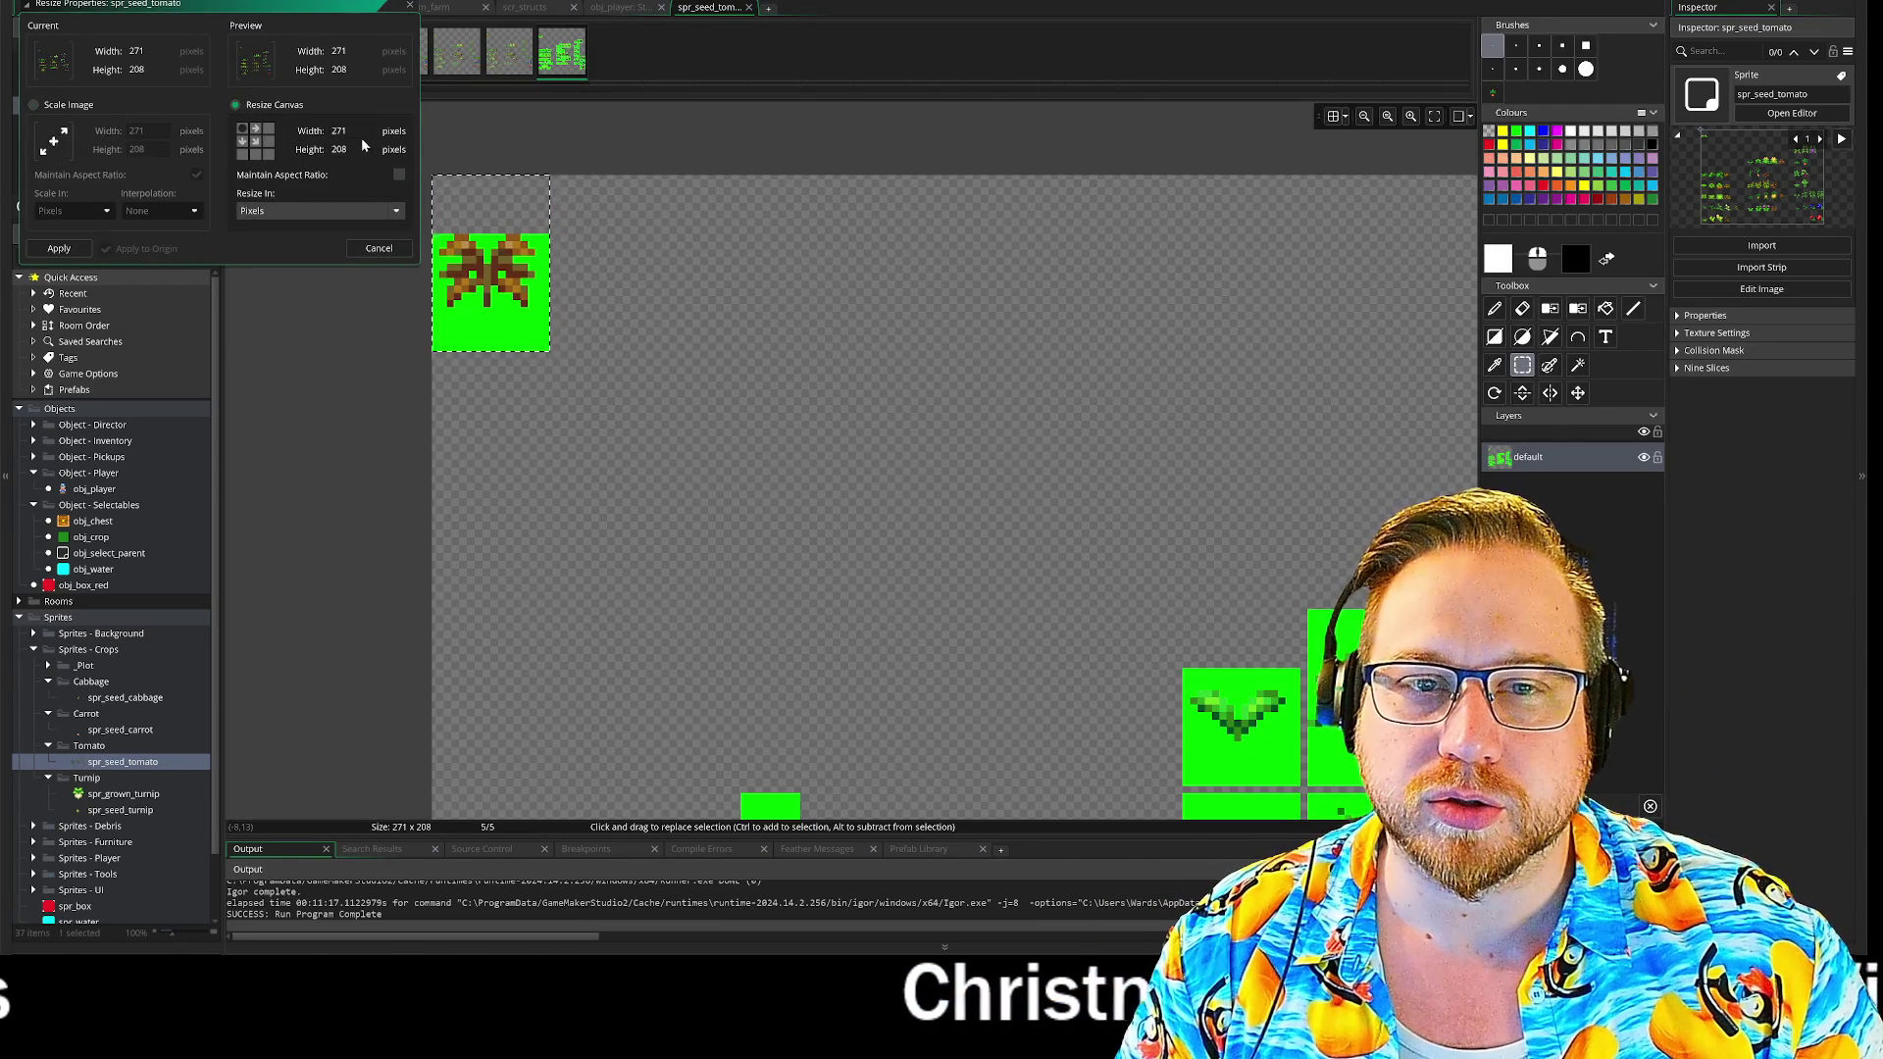
pyautogui.write('16')
pyautogui.press('Tab')
pyautogui.write('24')
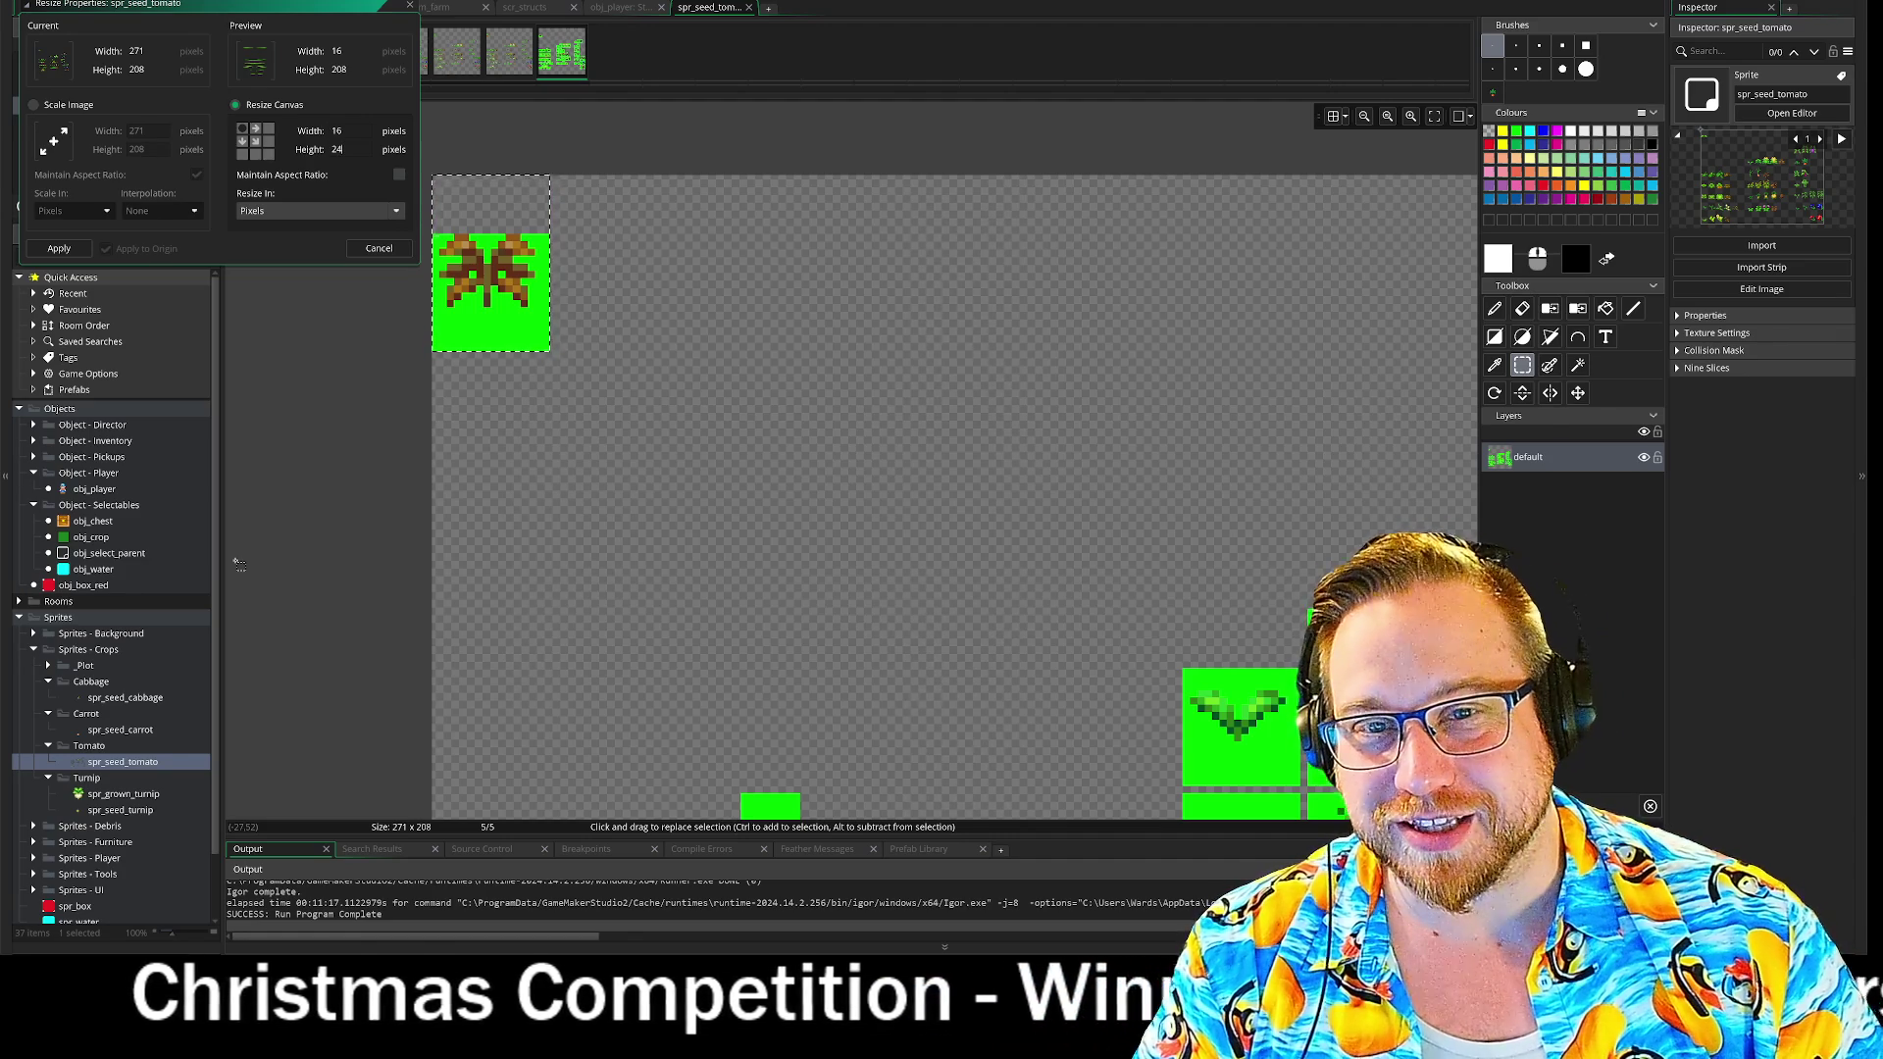
pyautogui.click(67, 247)
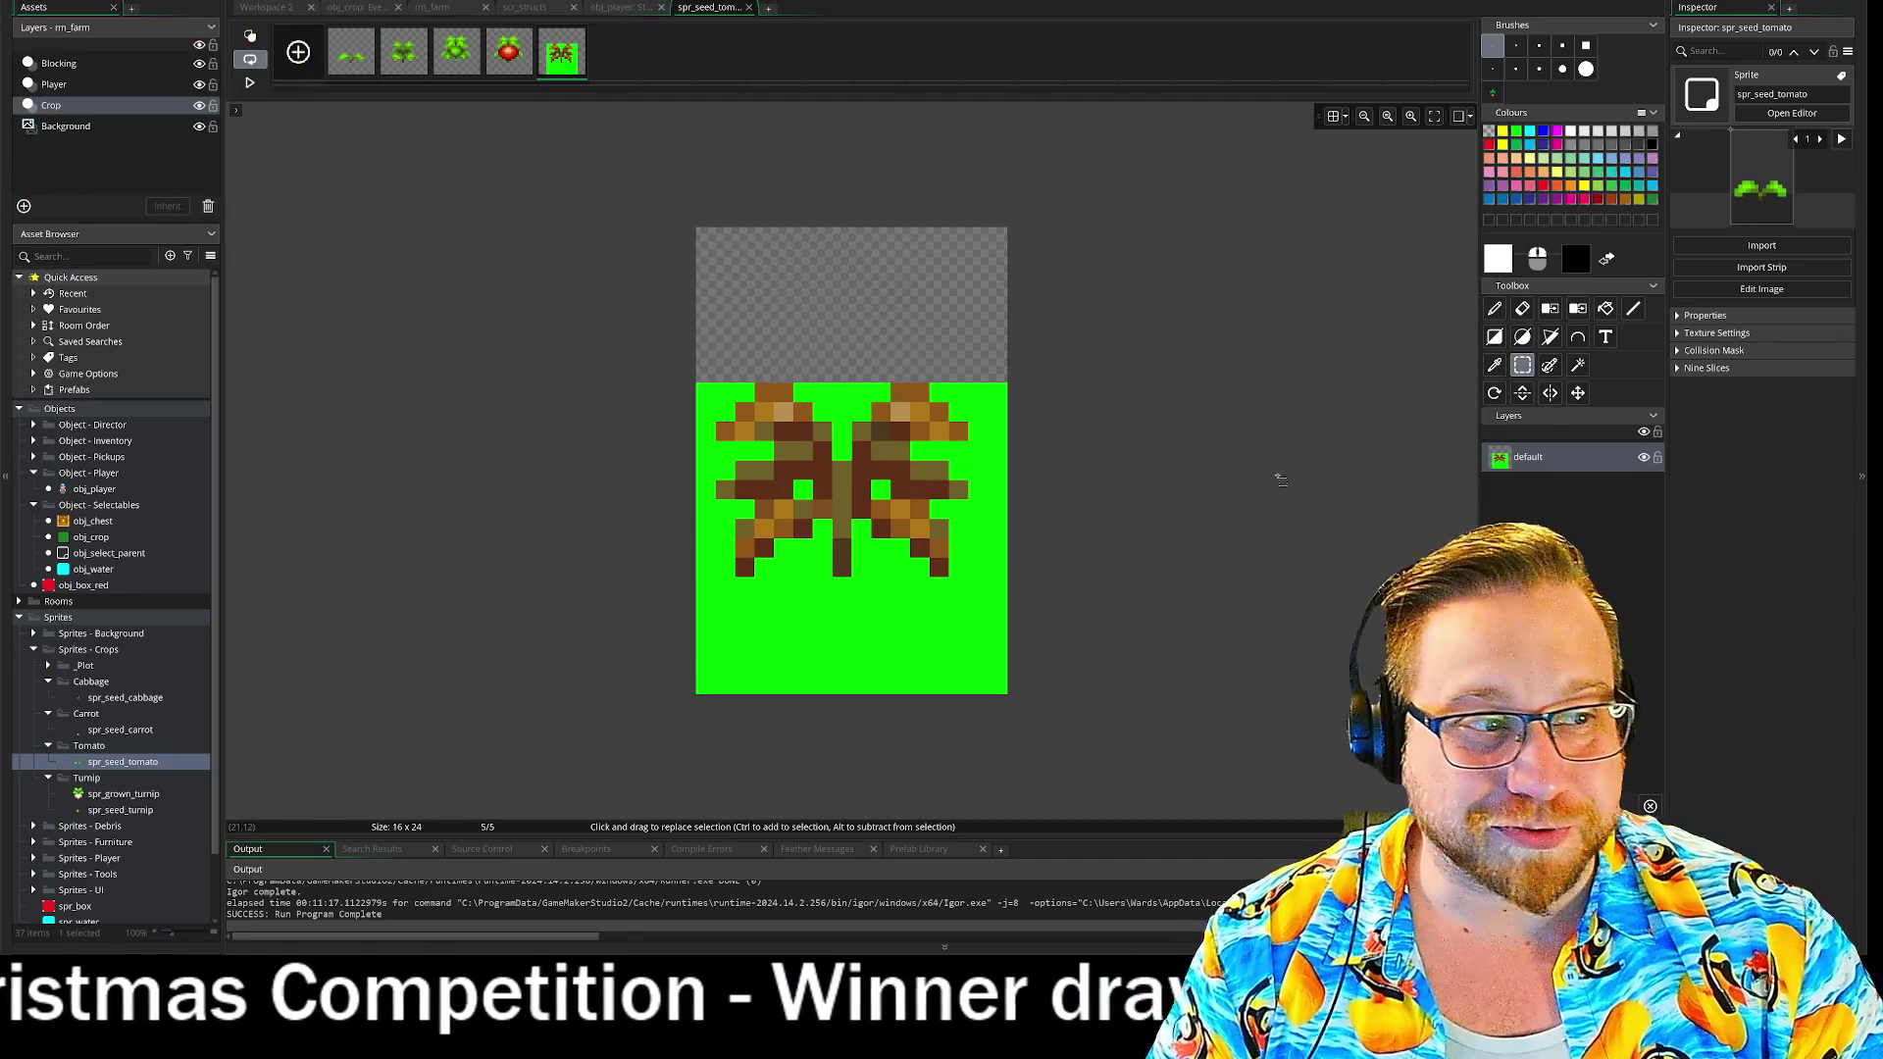
pyautogui.click(1550, 308)
pyautogui.click(884, 664)
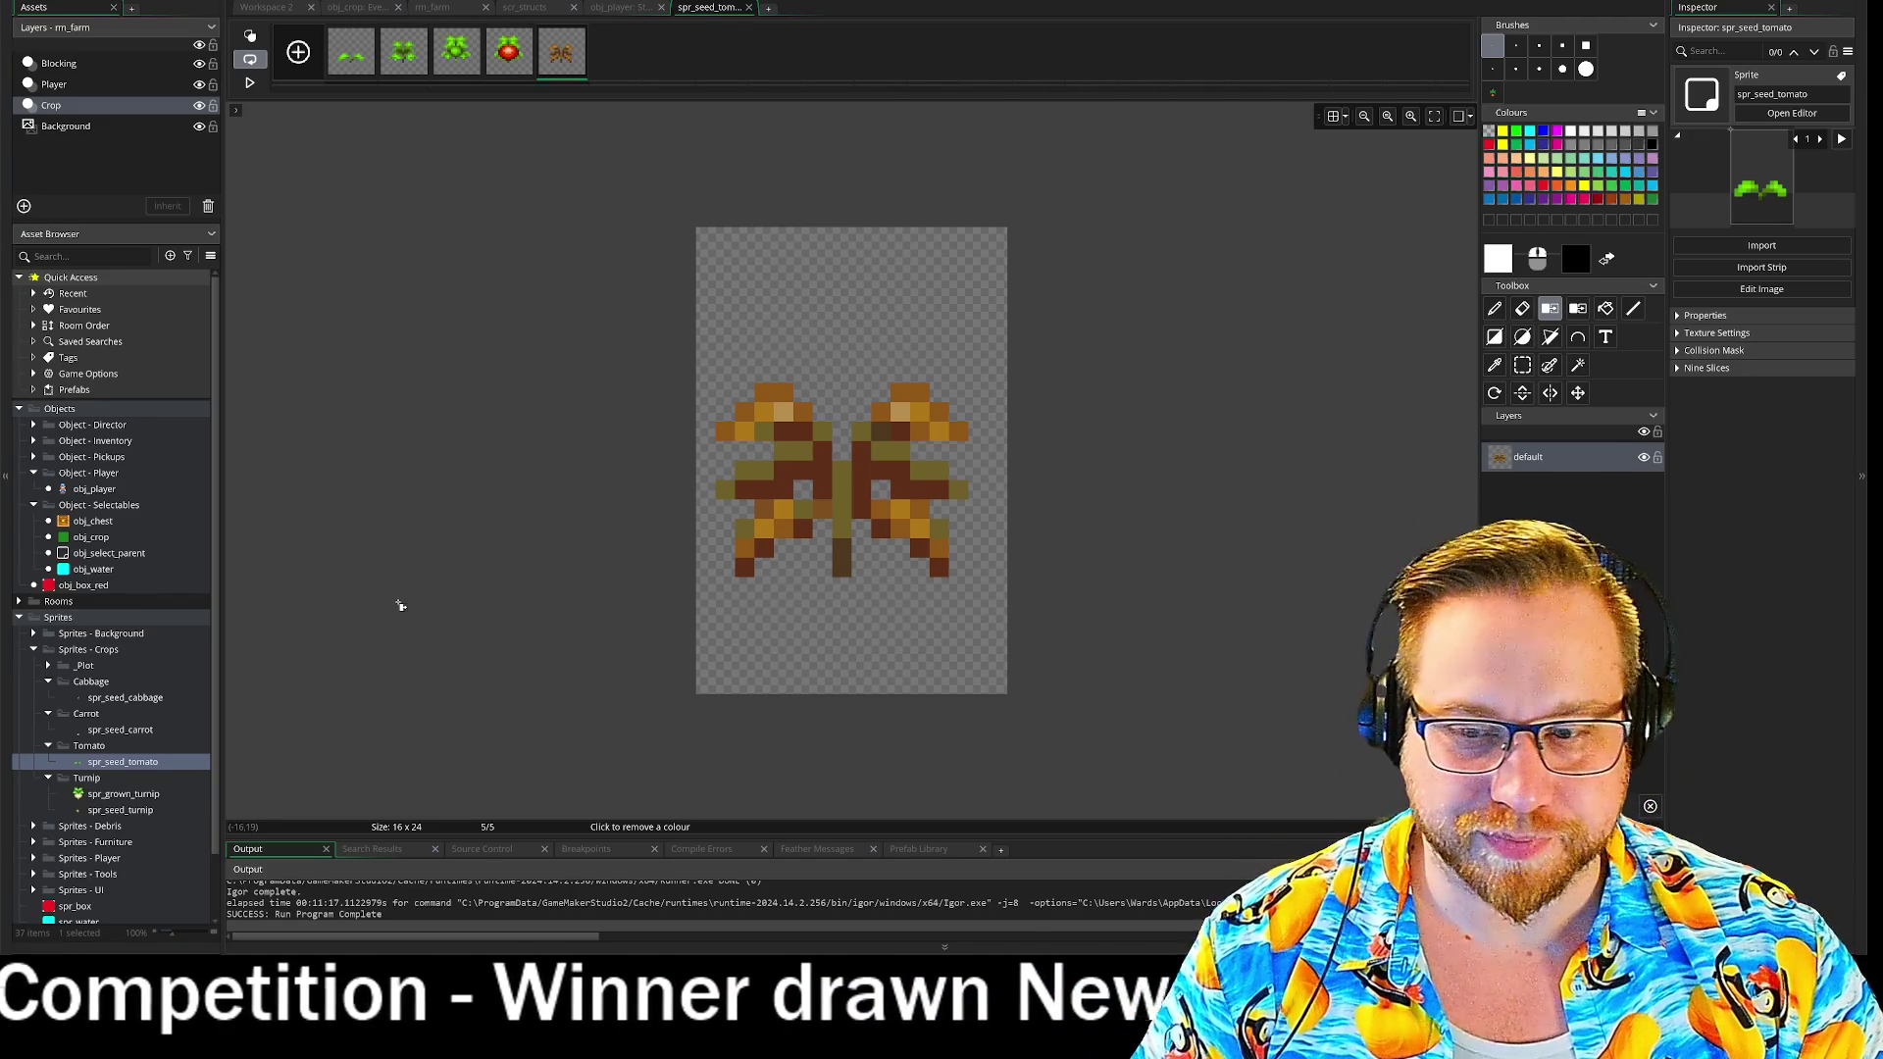
pyautogui.click(616, 8)
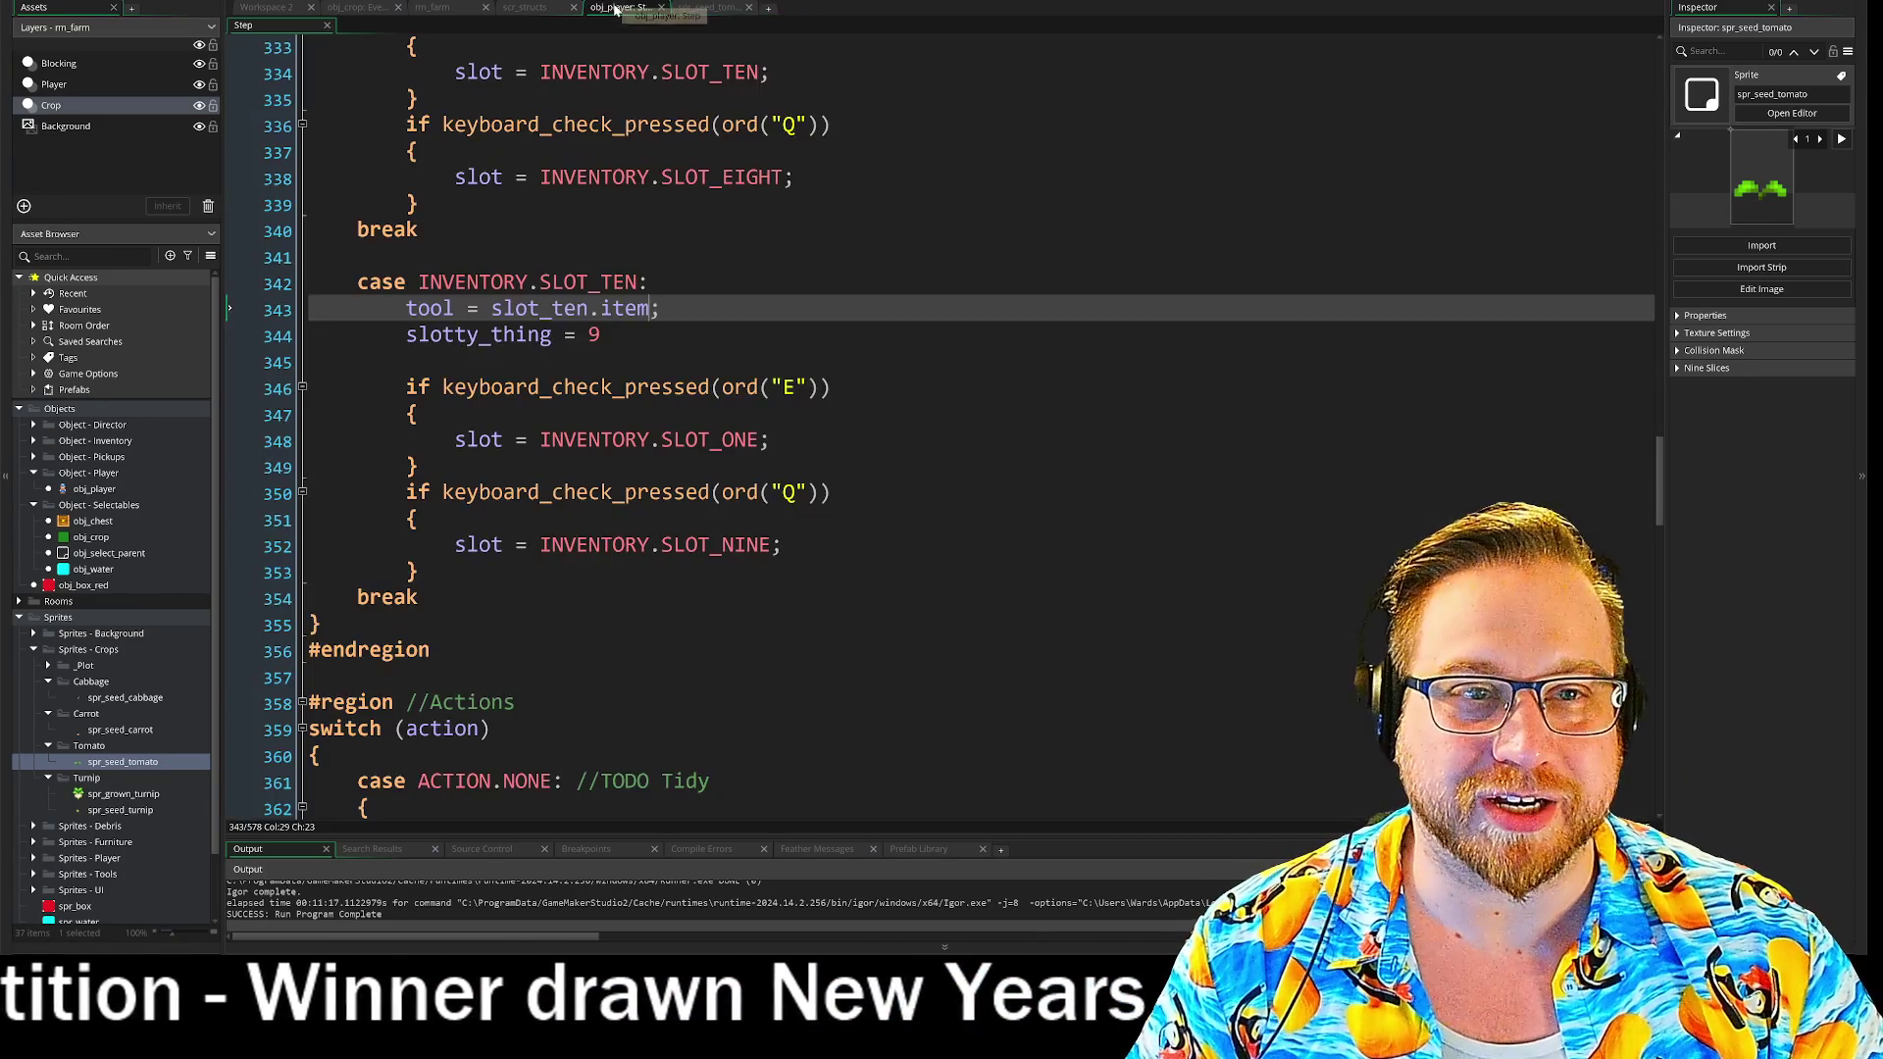
pyautogui.click(705, 8)
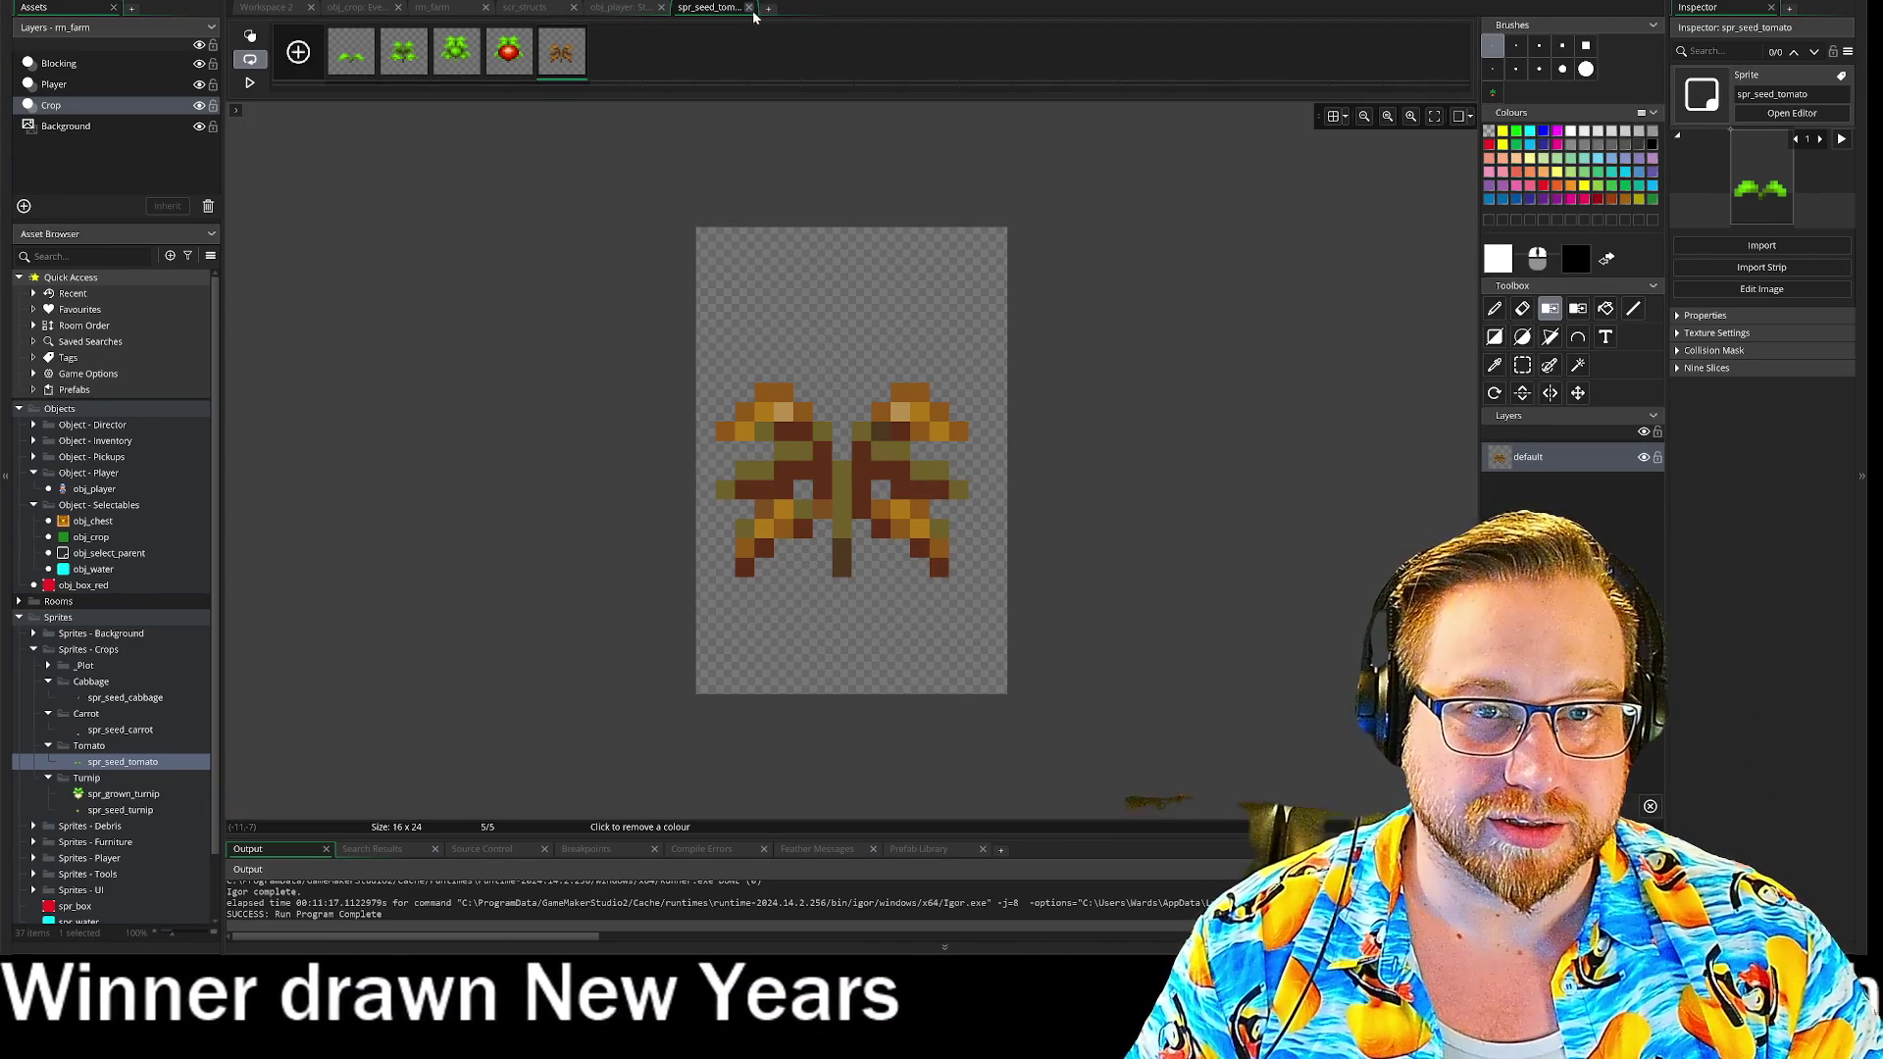
pyautogui.click(749, 8)
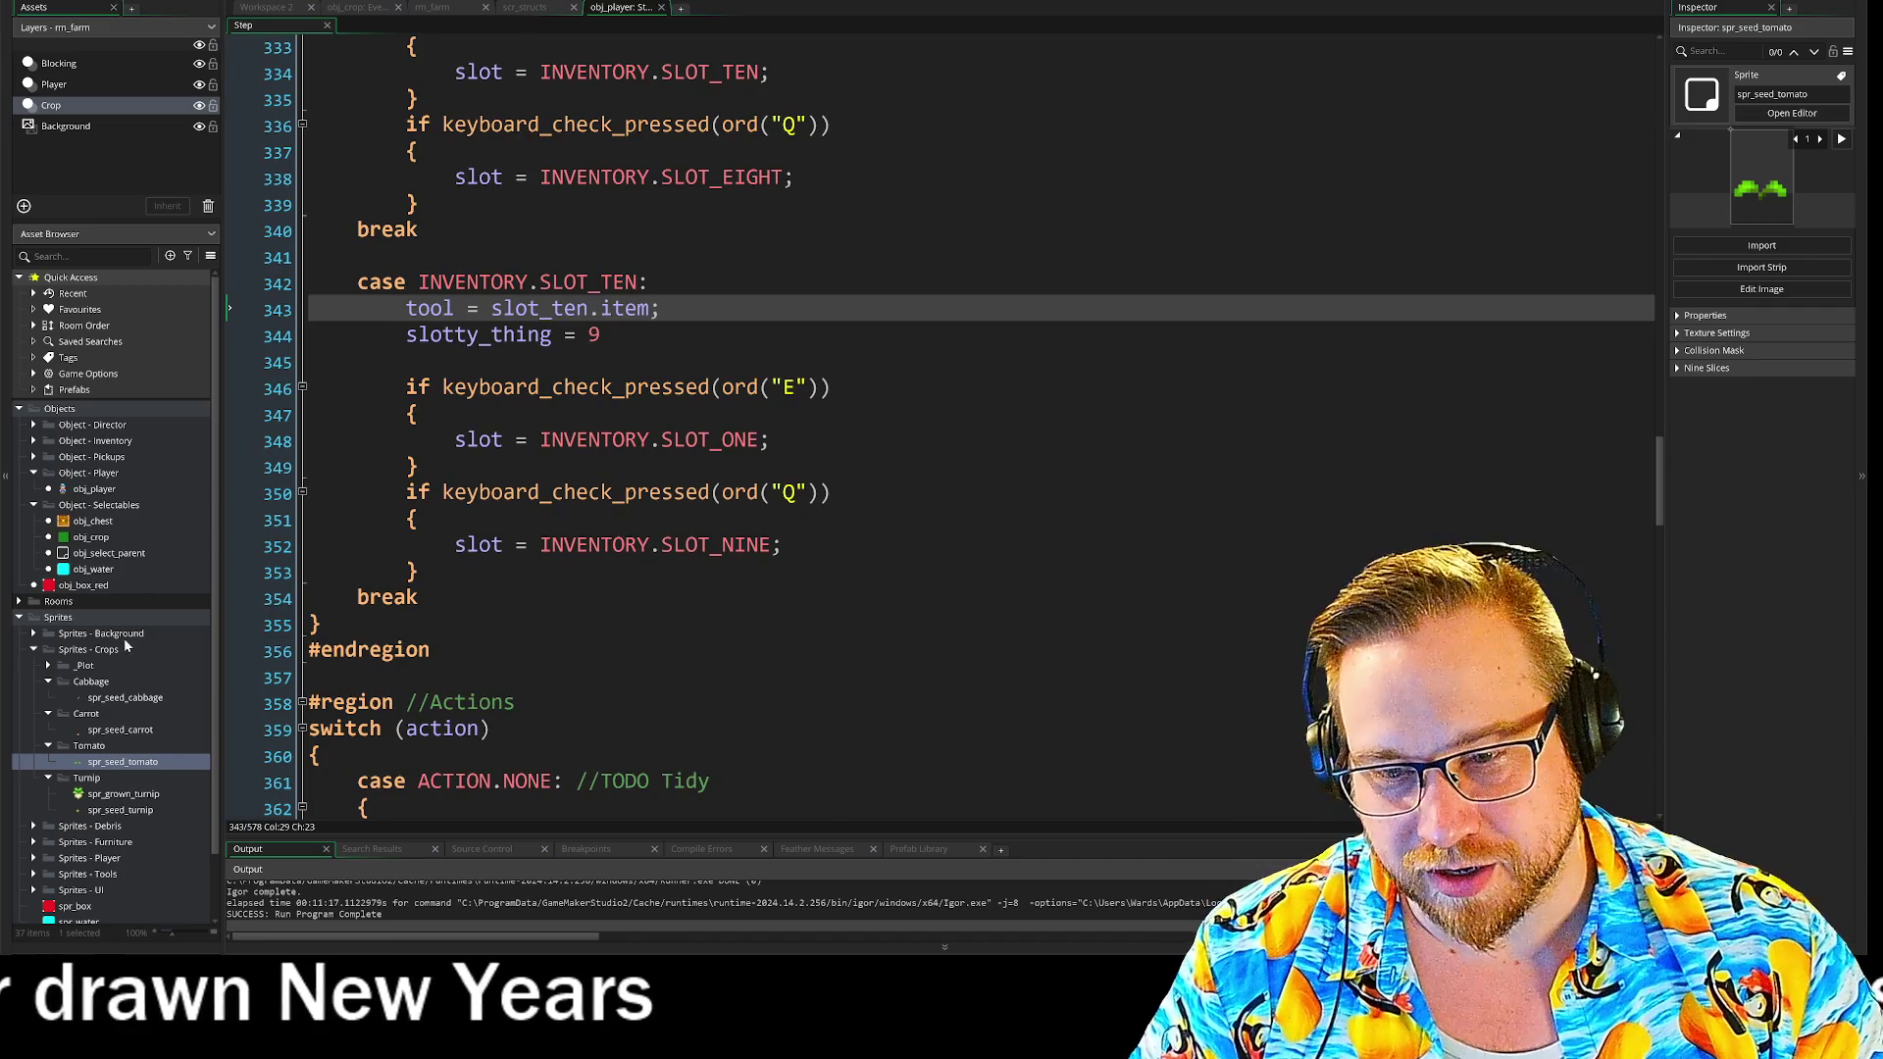
# - Open spr_seed_tomato, drag its origin to a custom point below the sprout, and check all frames
pyautogui.doubleClick(122, 763)
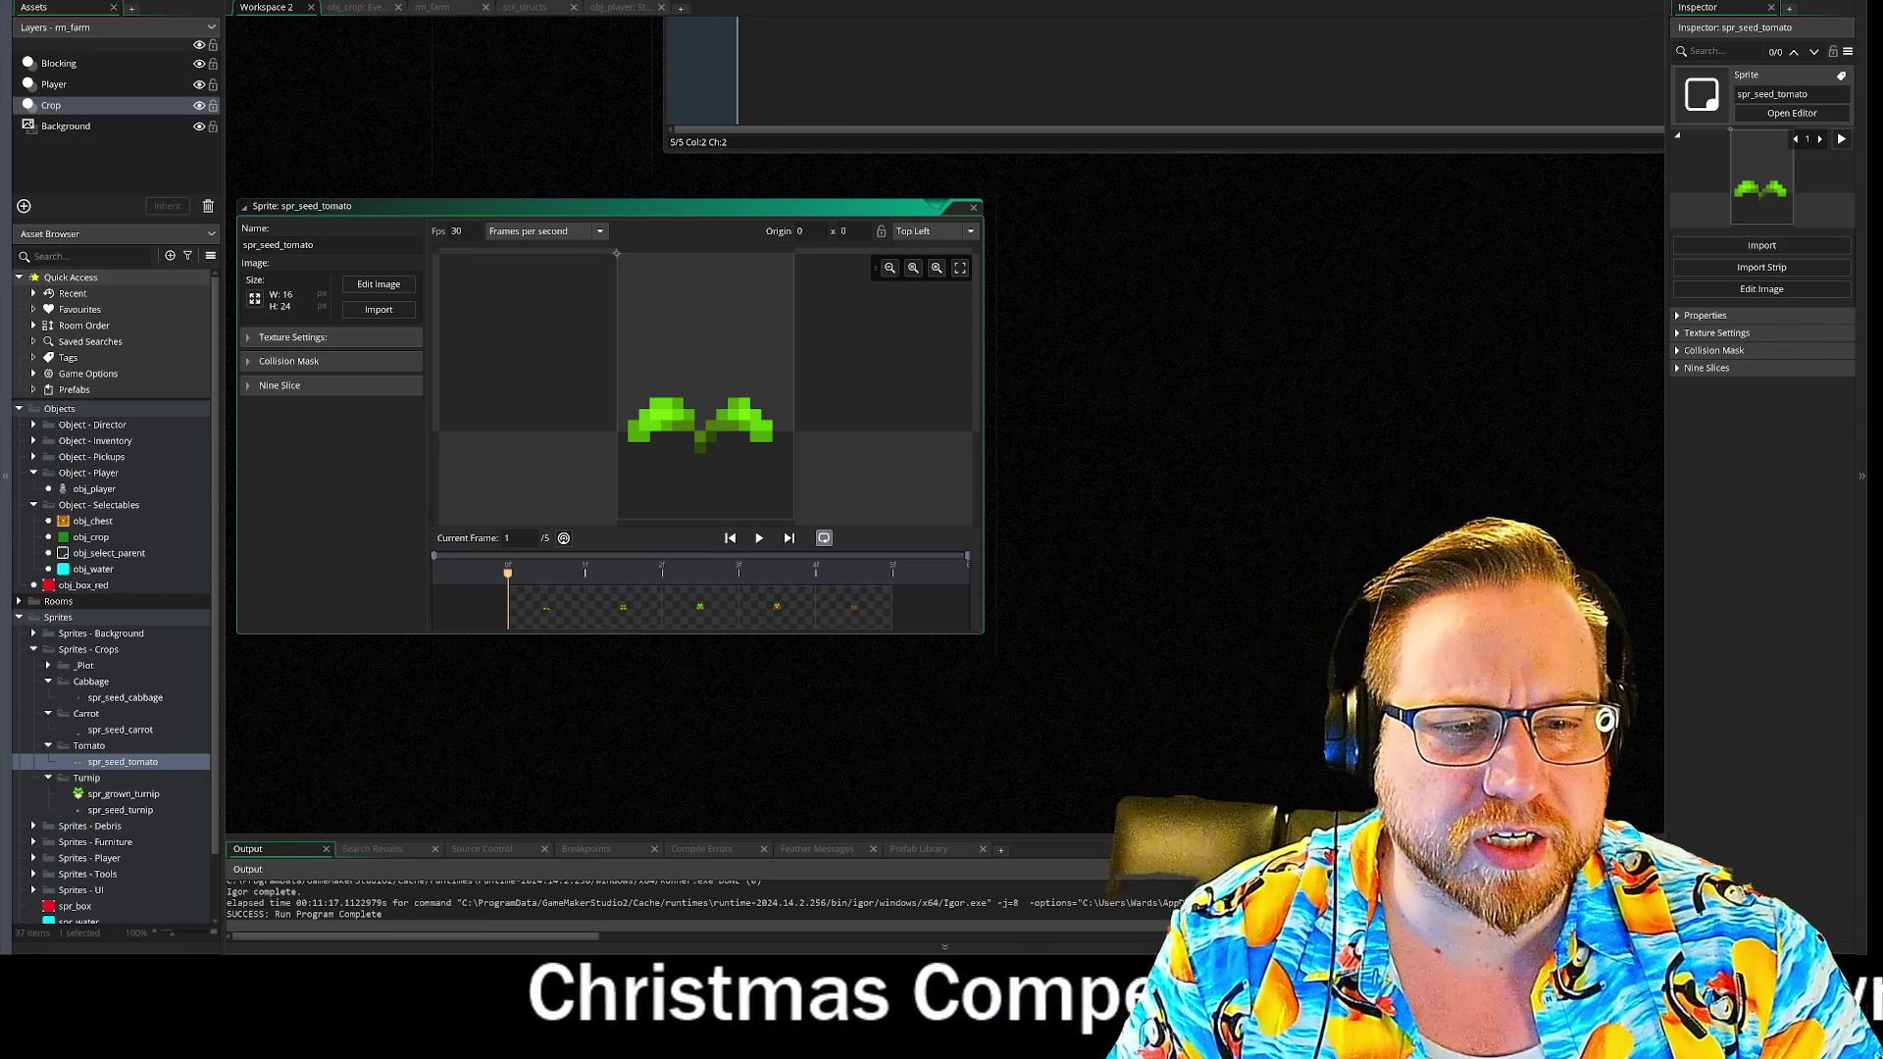
pyautogui.moveTo(619, 254)
pyautogui.mouseDown()
pyautogui.moveTo(673, 321)
pyautogui.moveTo(710, 455)
pyautogui.mouseUp()
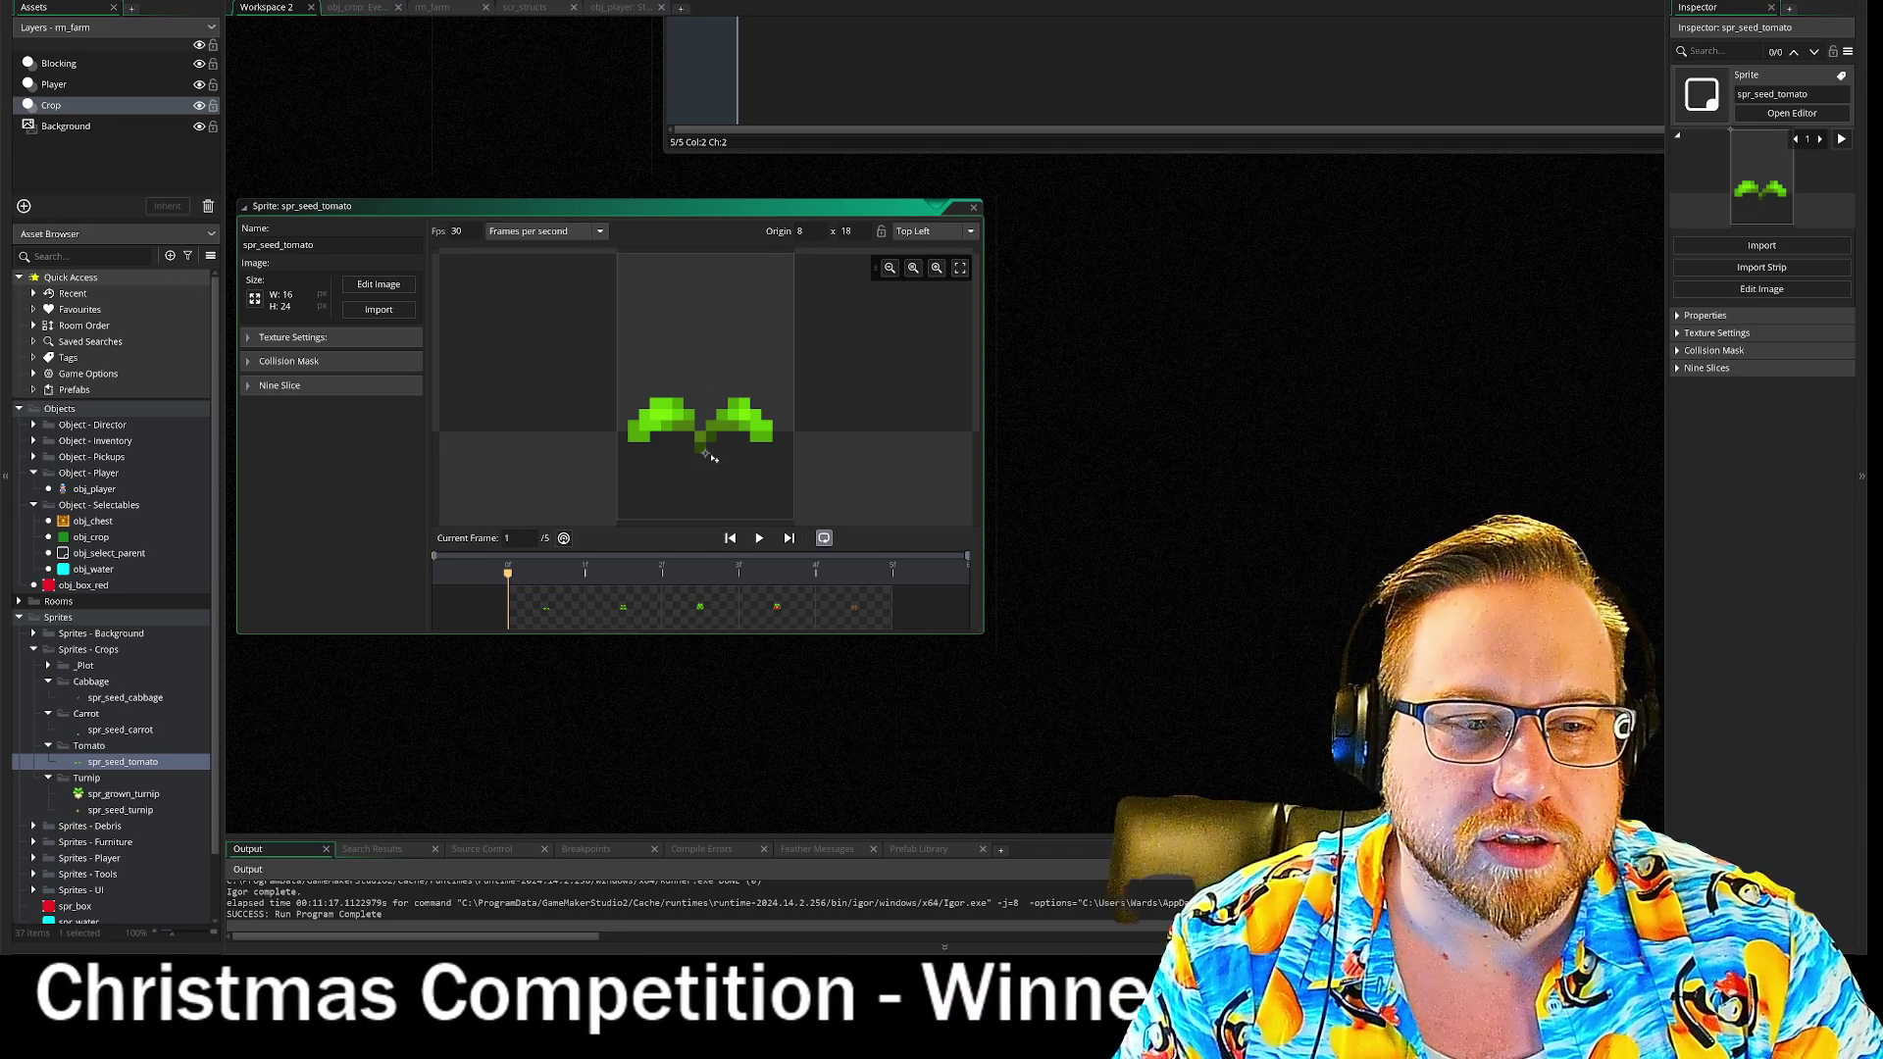
pyautogui.moveTo(507, 579)
pyautogui.mouseDown()
pyautogui.moveTo(793, 586)
pyautogui.moveTo(508, 580)
pyautogui.mouseUp()
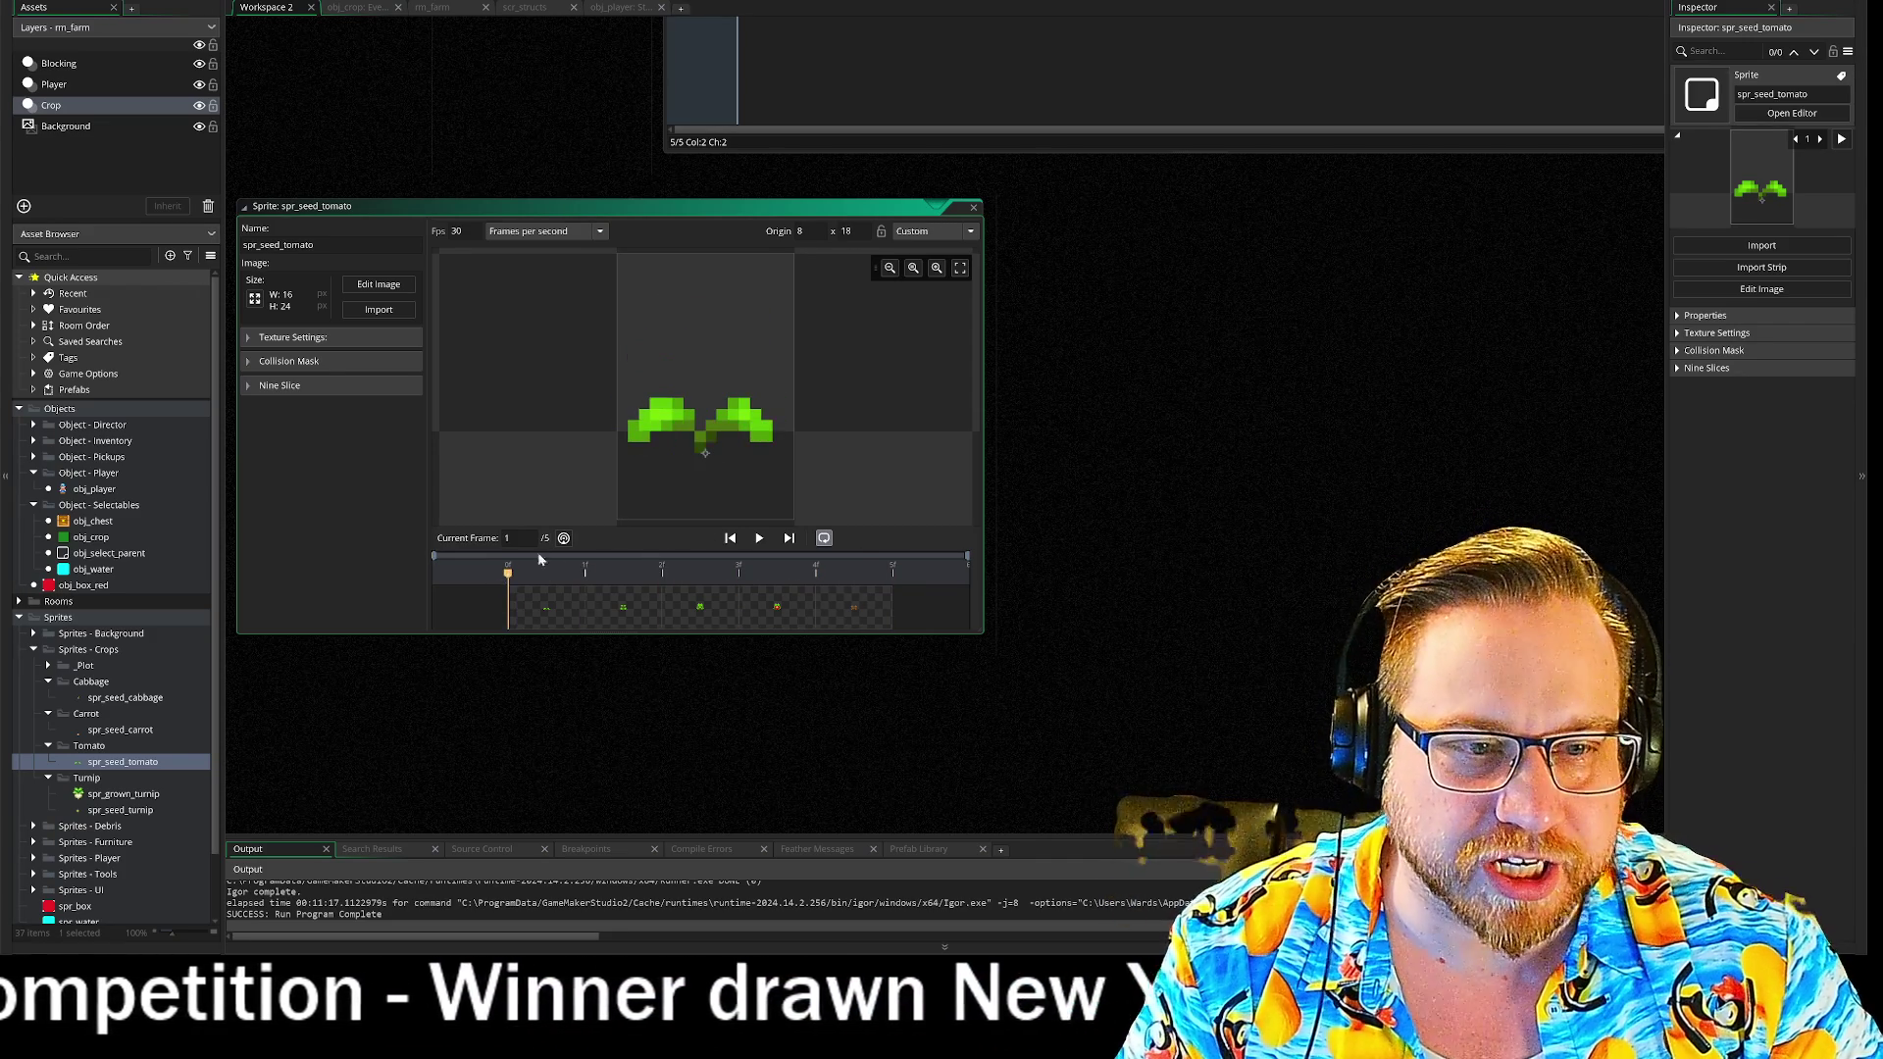
pyautogui.moveTo(708, 456); pyautogui.dragTo(695, 456)
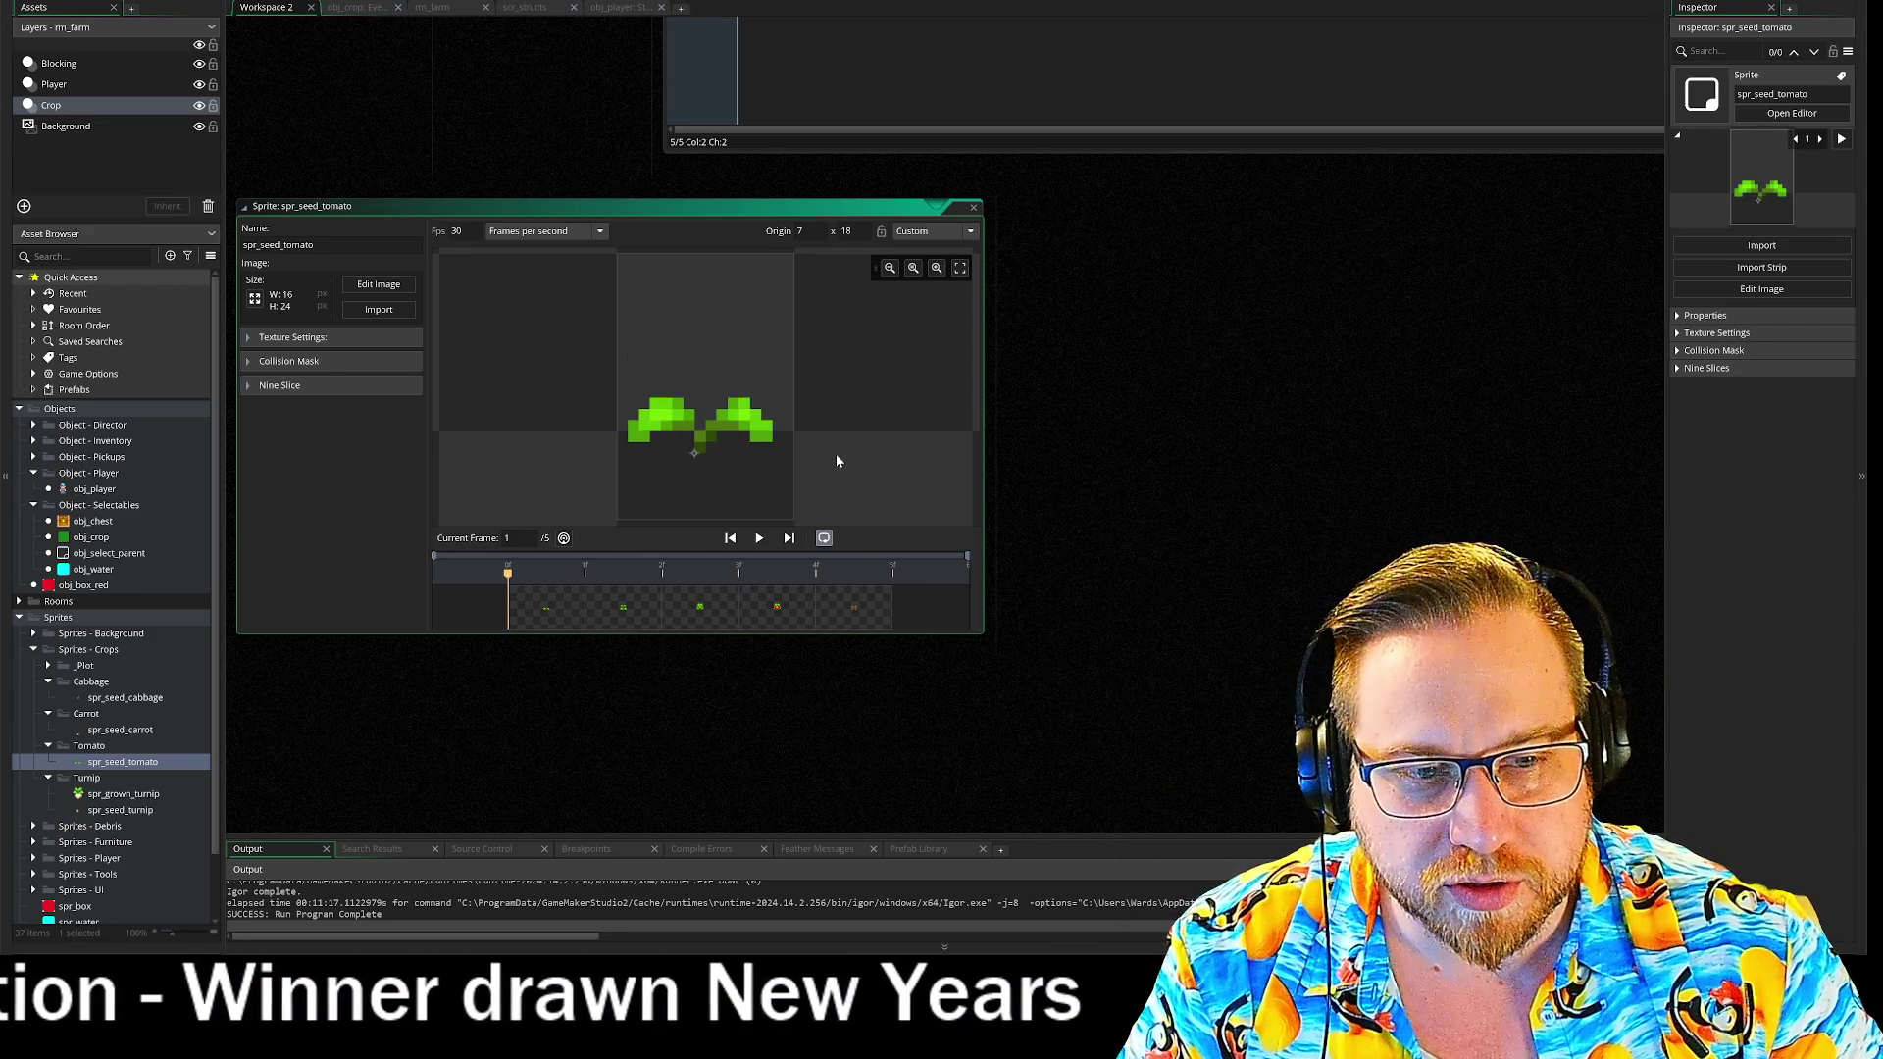
pyautogui.moveTo(536, 581)
pyautogui.mouseDown()
pyautogui.moveTo(891, 592)
pyautogui.moveTo(472, 580)
pyautogui.mouseUp()
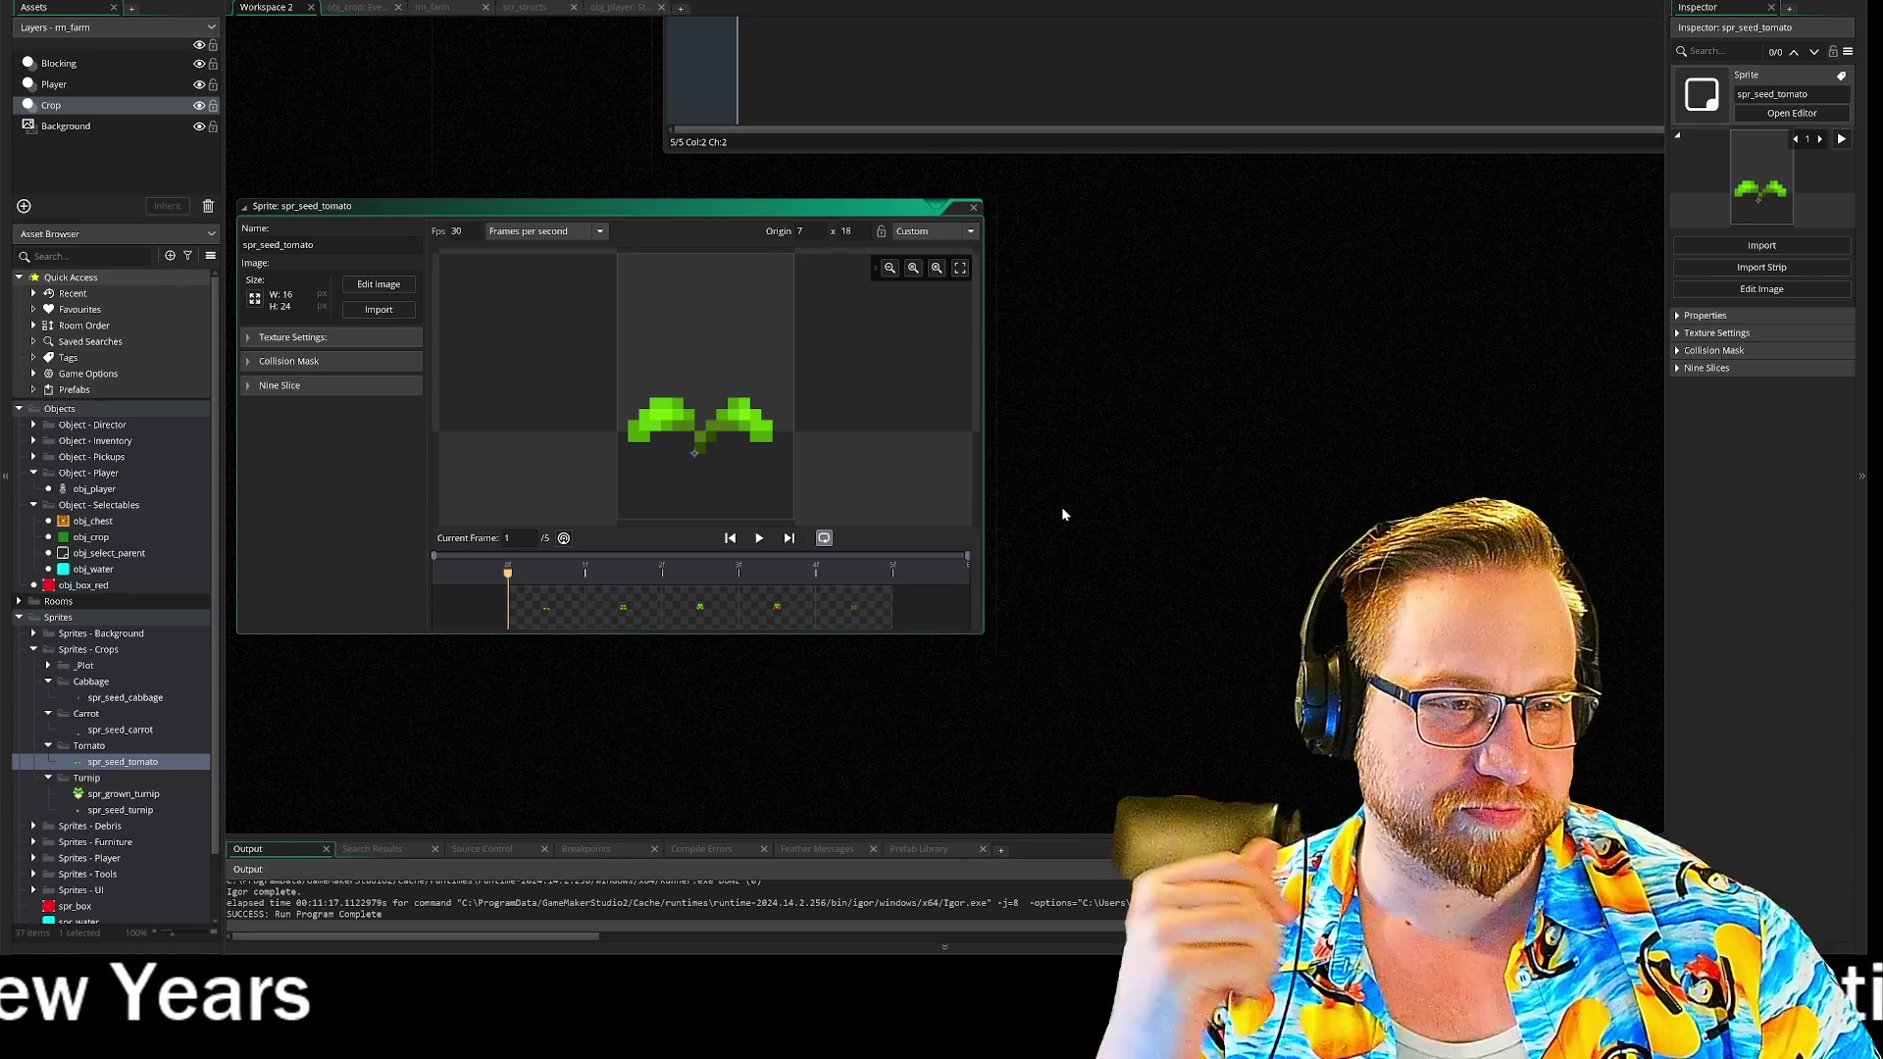
# - Collapse the sprite editor and pan to obj_chest's events and its Key Press - Y code
pyautogui.doubleClick(966, 206)
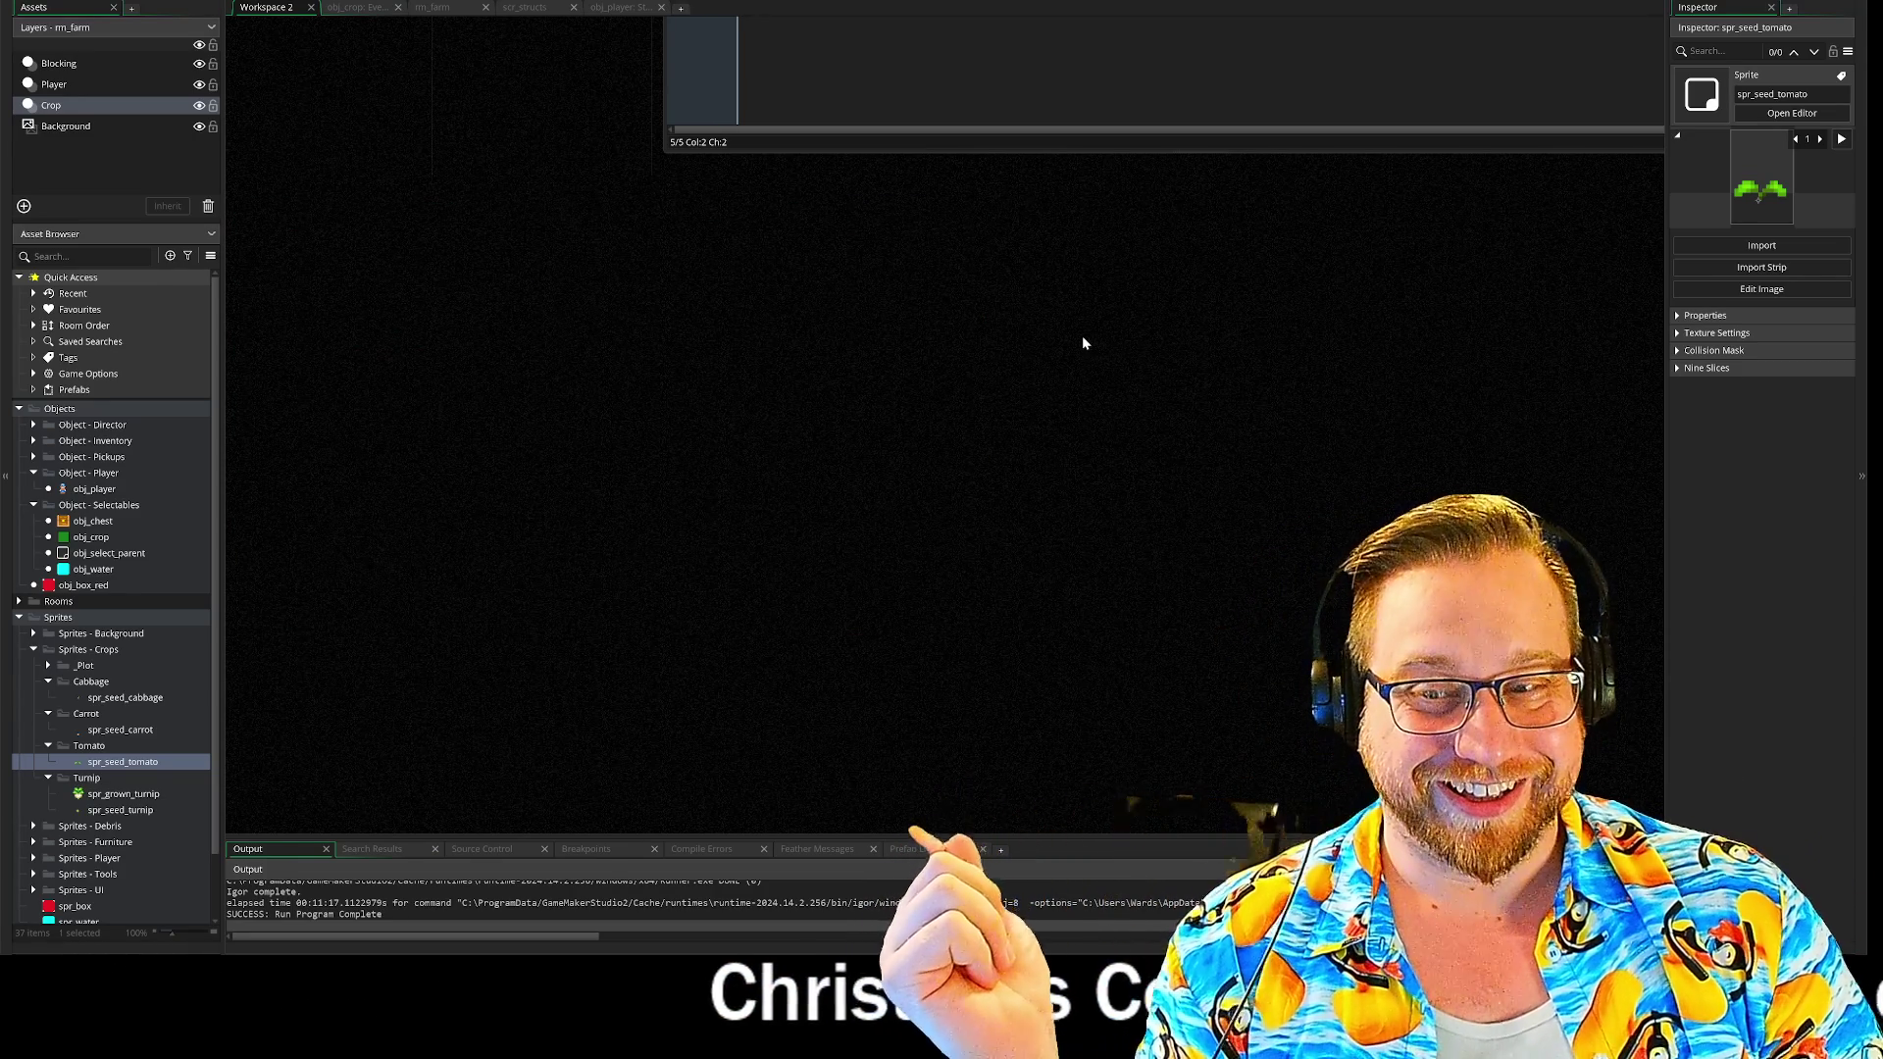
pyautogui.moveTo(1063, 296); pyautogui.dragTo(1026, 709)
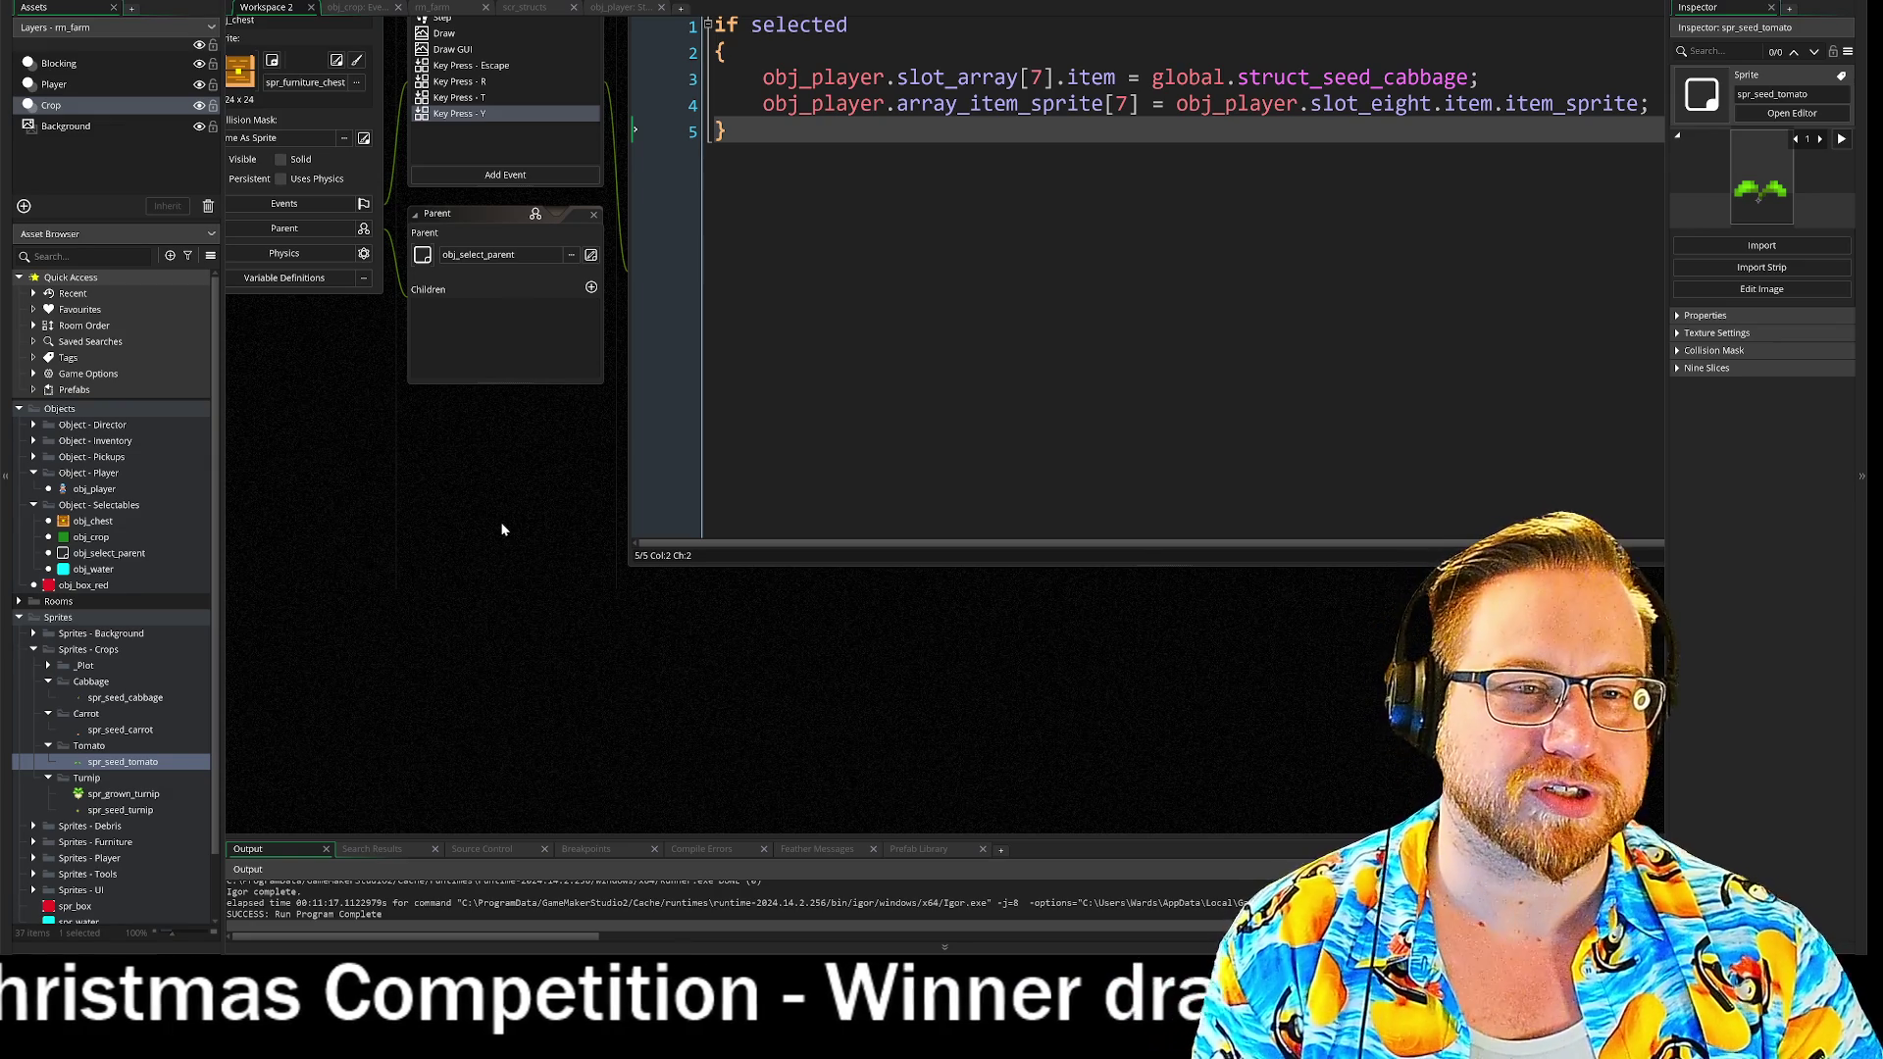
pyautogui.moveTo(534, 470)
pyautogui.mouseDown()
pyautogui.moveTo(591, 577)
pyautogui.moveTo(579, 563)
pyautogui.mouseUp()
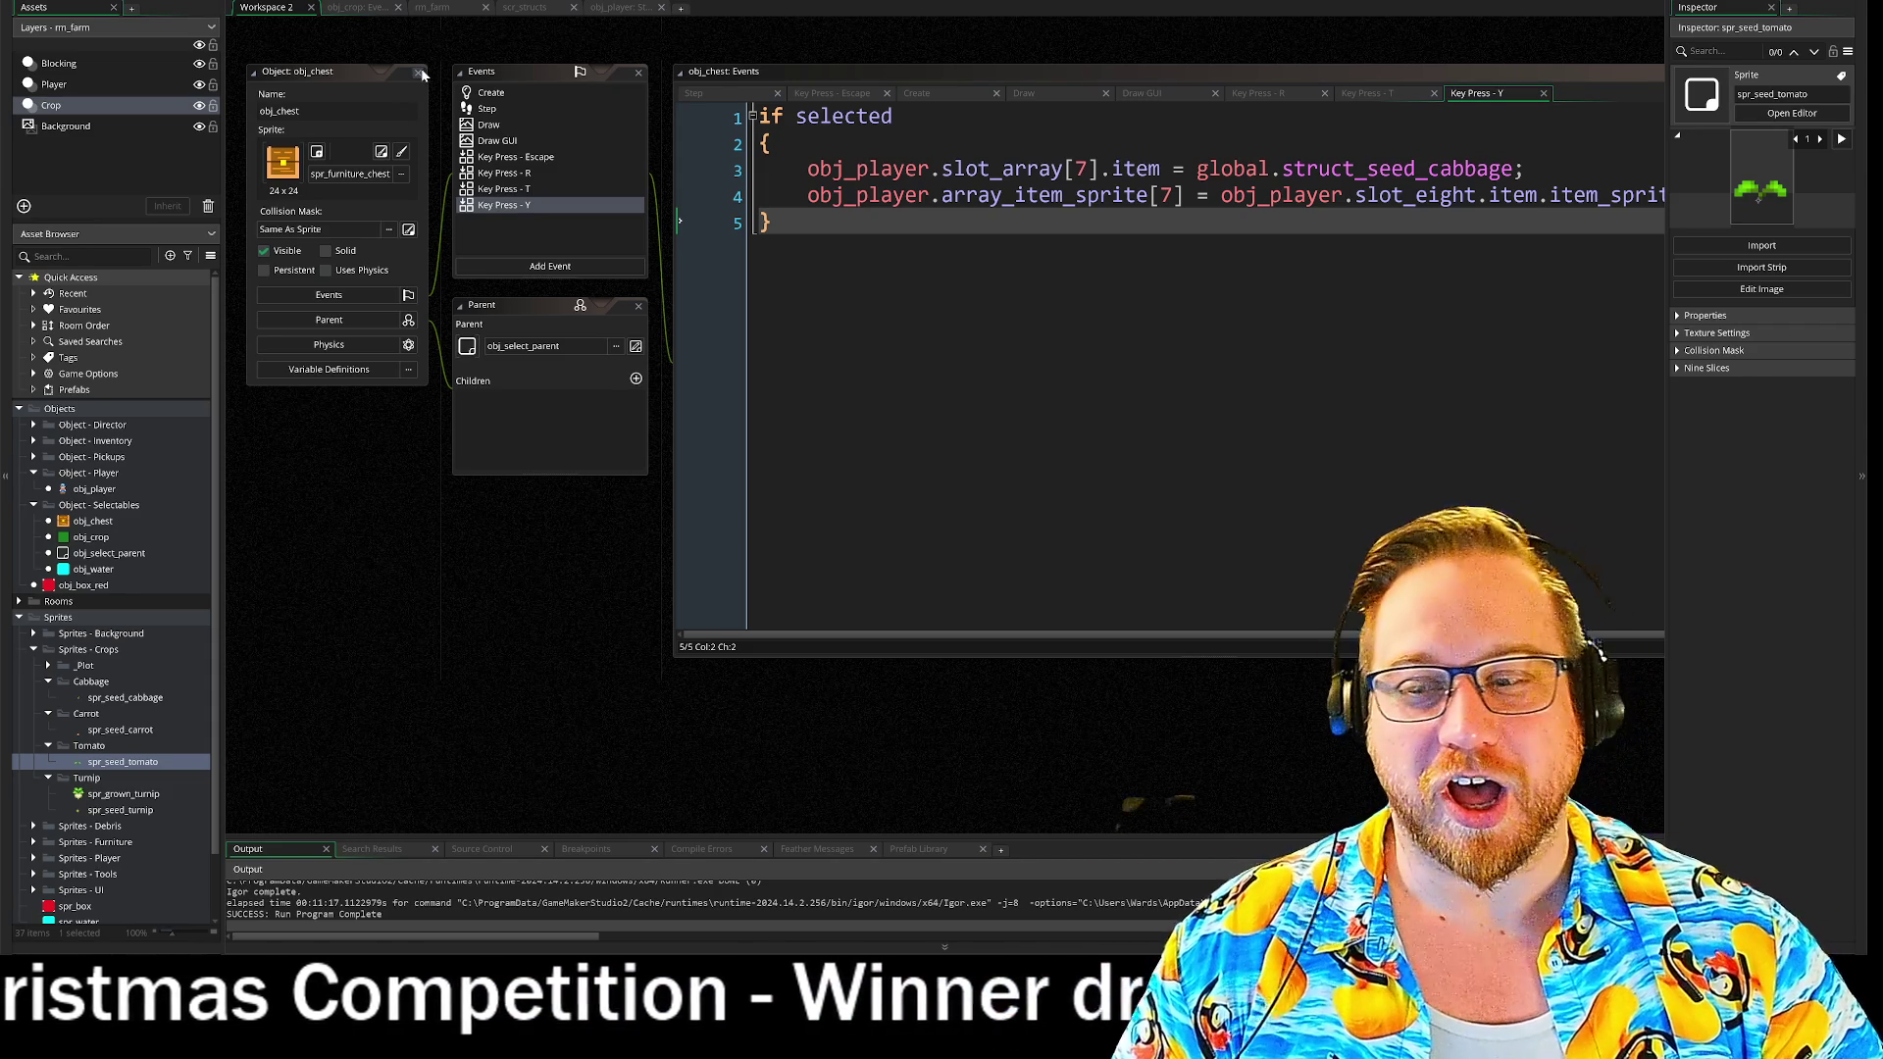
# - Close the obj_chest object windows so the obj_crop object is in view
pyautogui.click(421, 75)
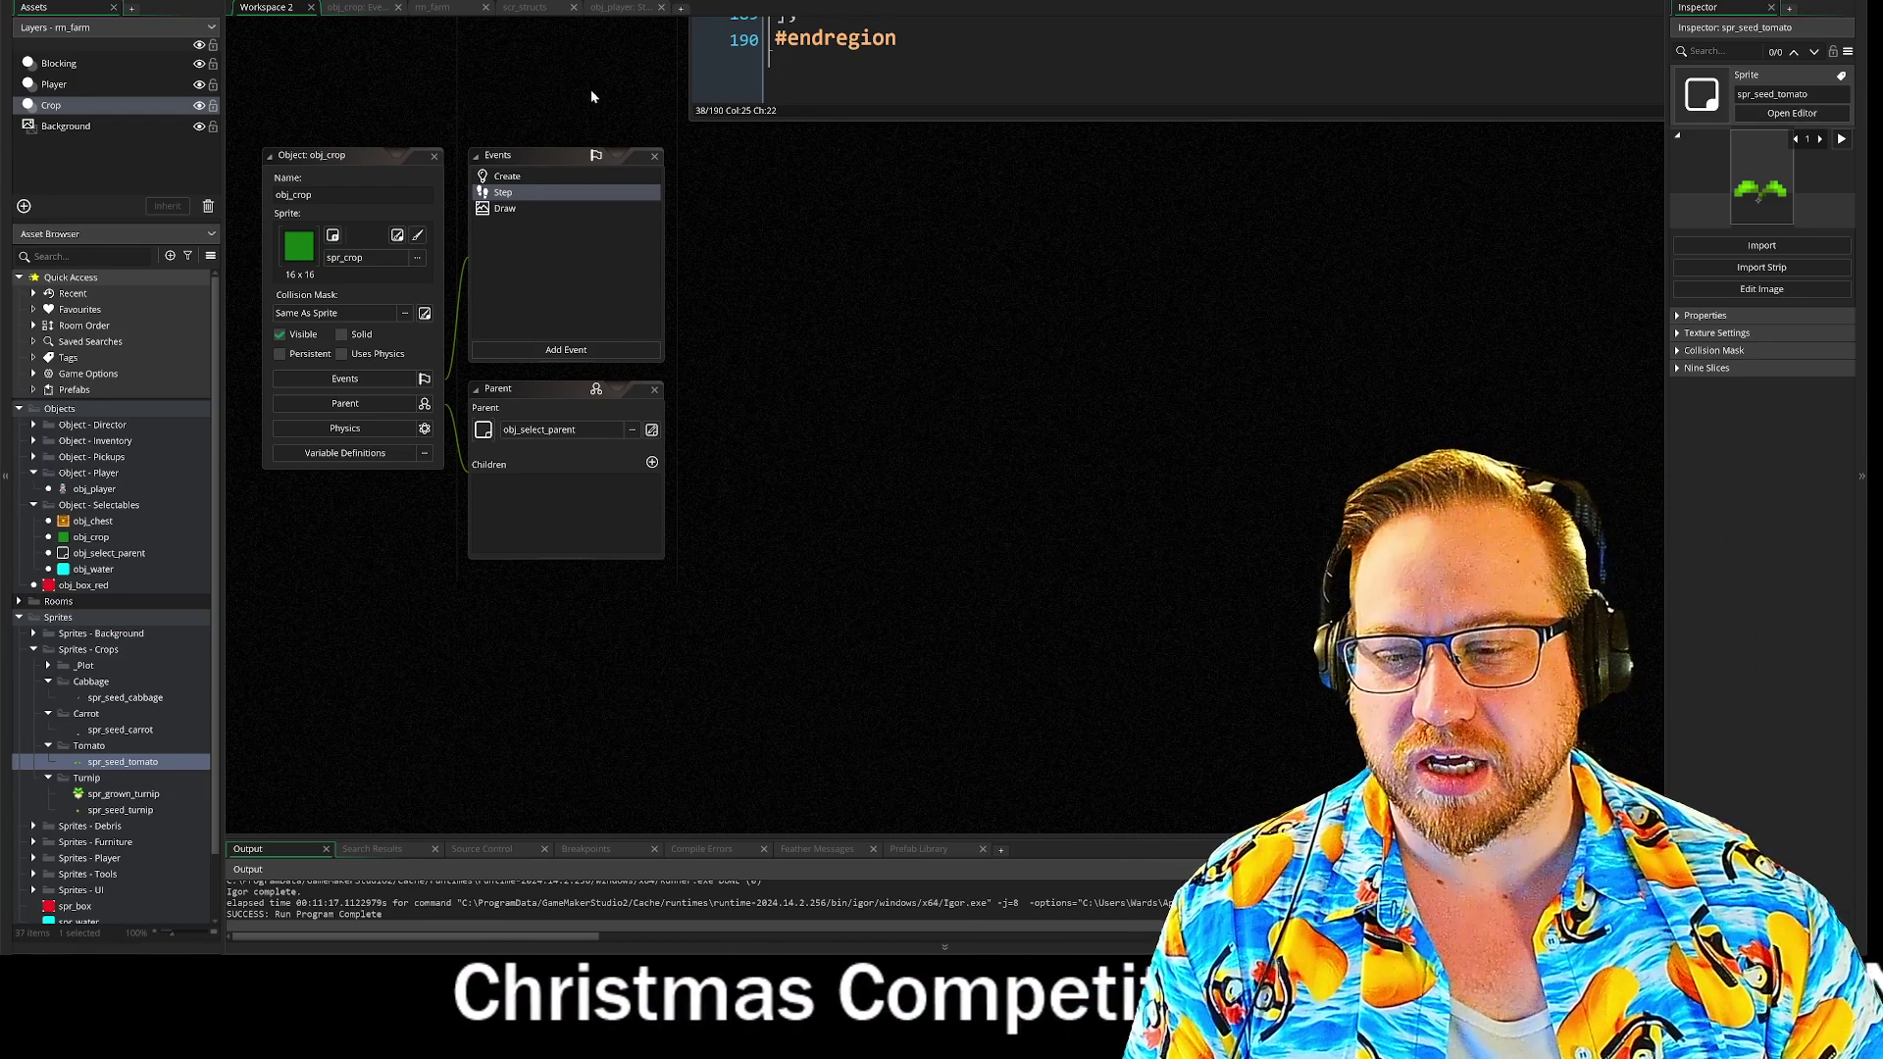
pyautogui.scroll(5, 590, 88)
pyautogui.scroll(3, 588, 442)
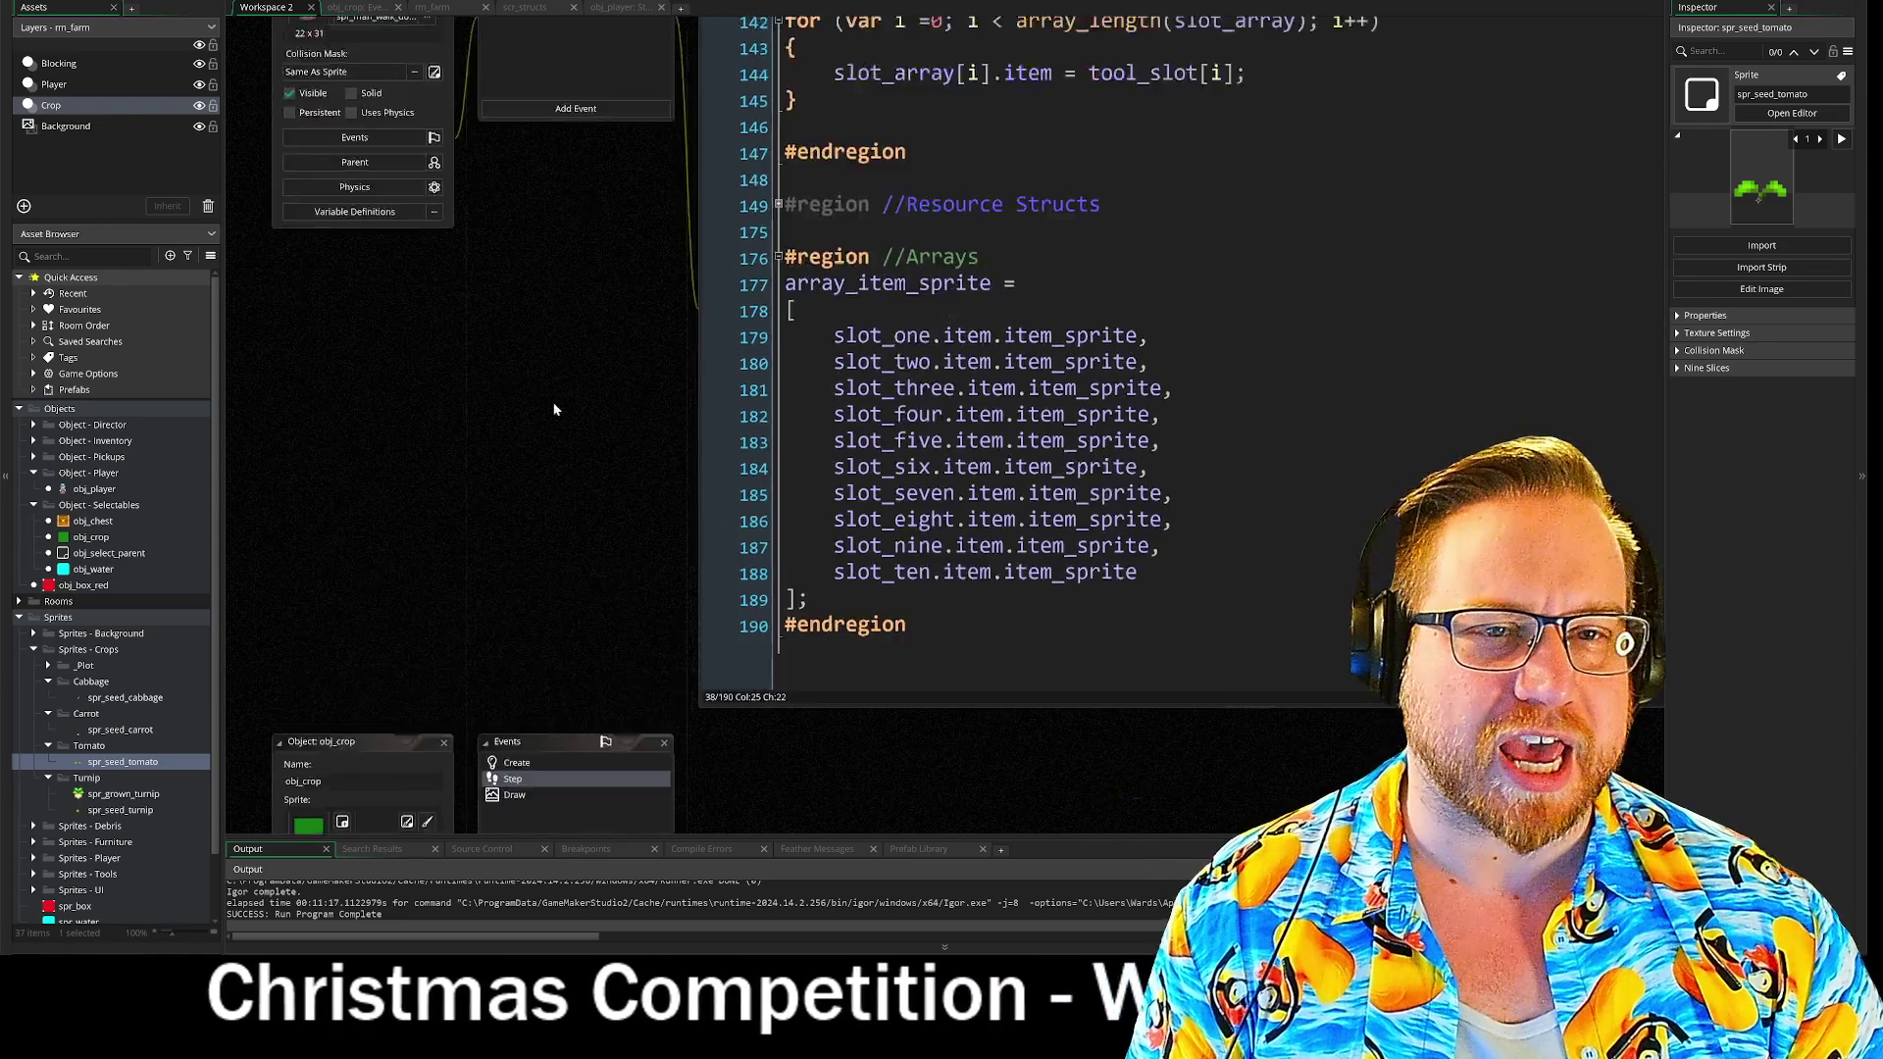
pyautogui.hscroll(-2, 467, 484)
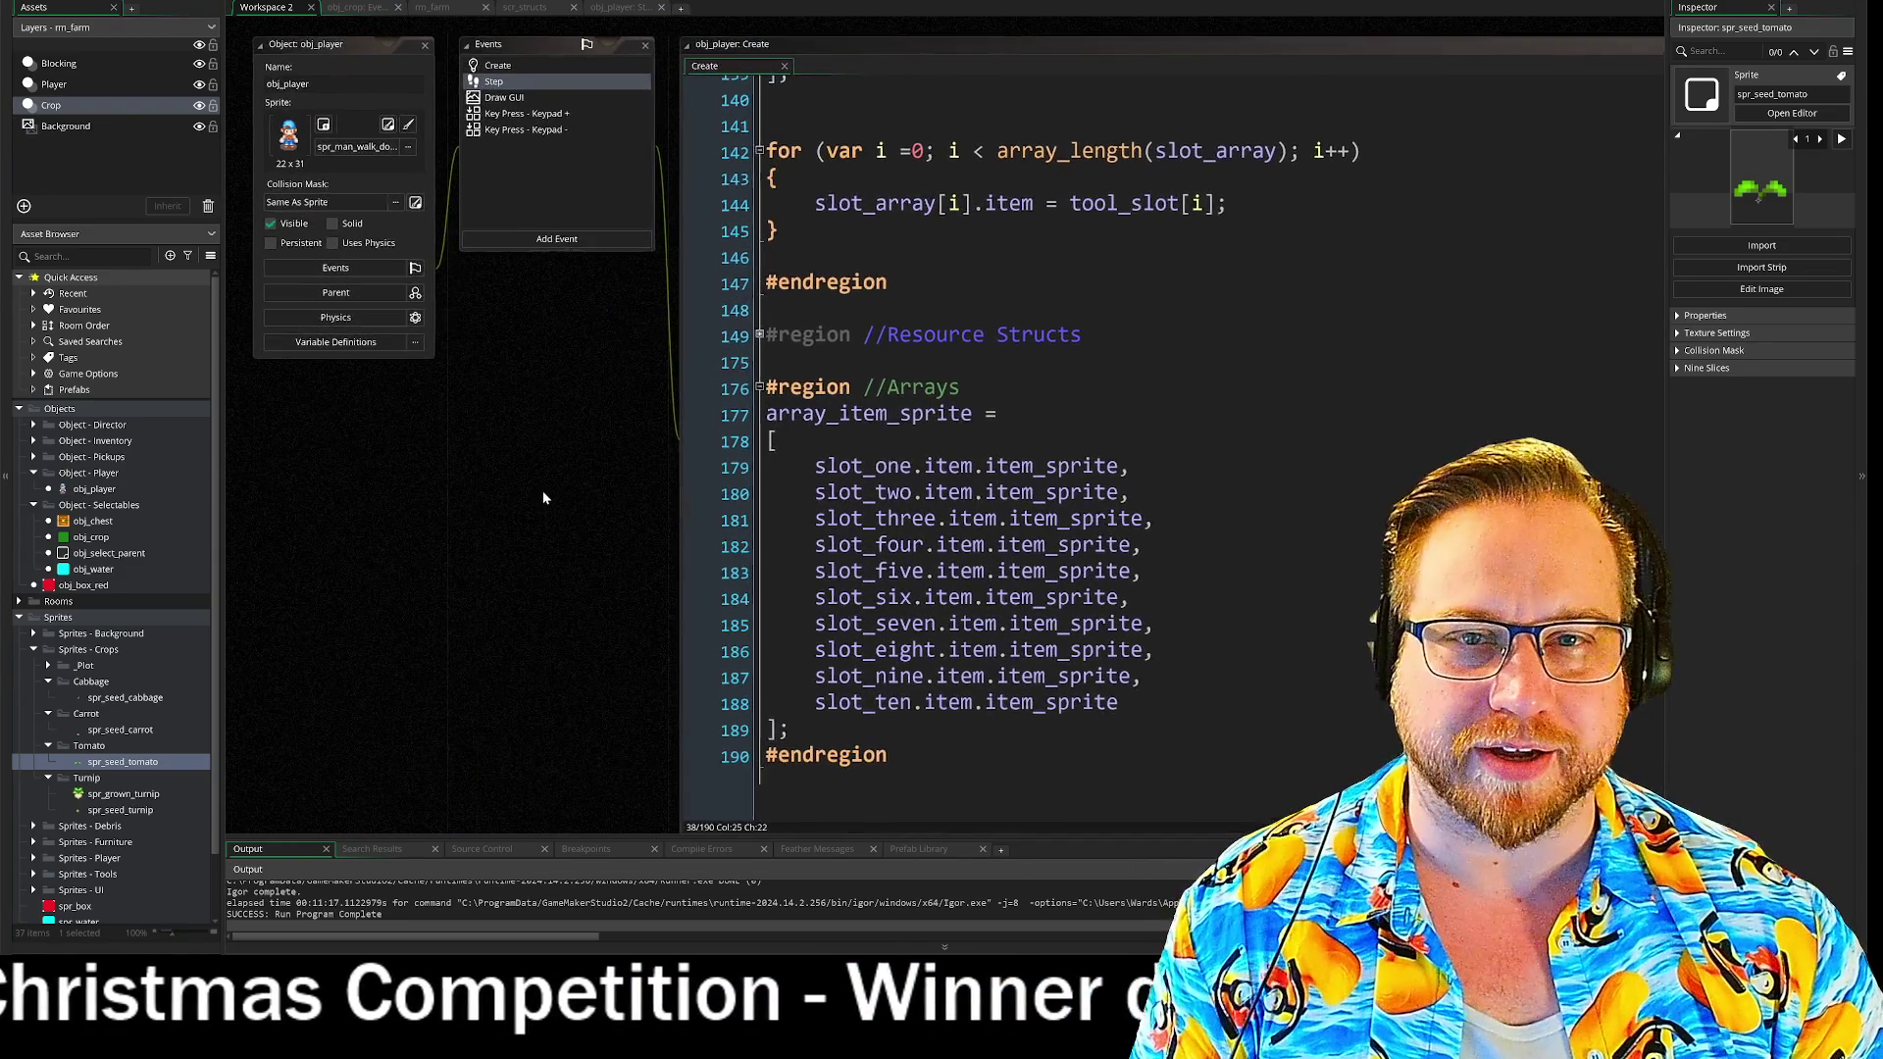
pyautogui.moveTo(524, 484); pyautogui.dragTo(522, 478)
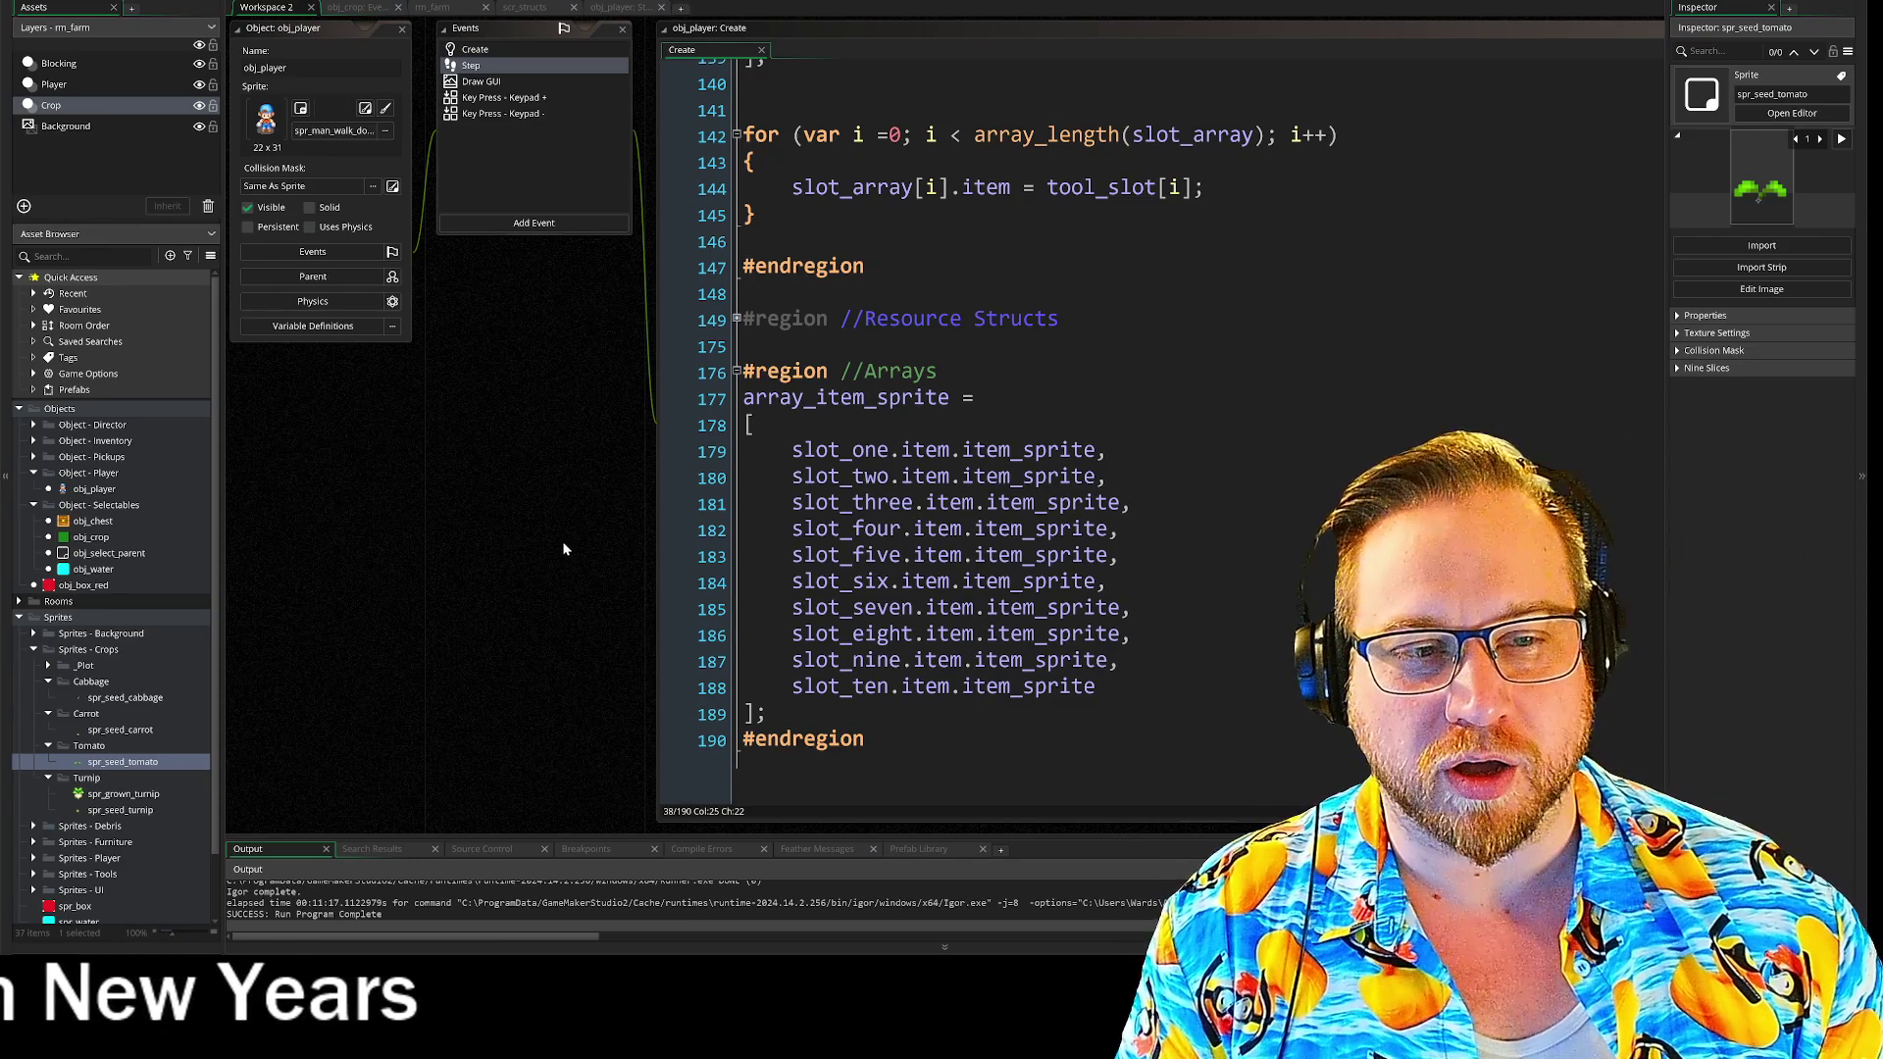
pyautogui.moveTo(565, 551); pyautogui.dragTo(361, 568)
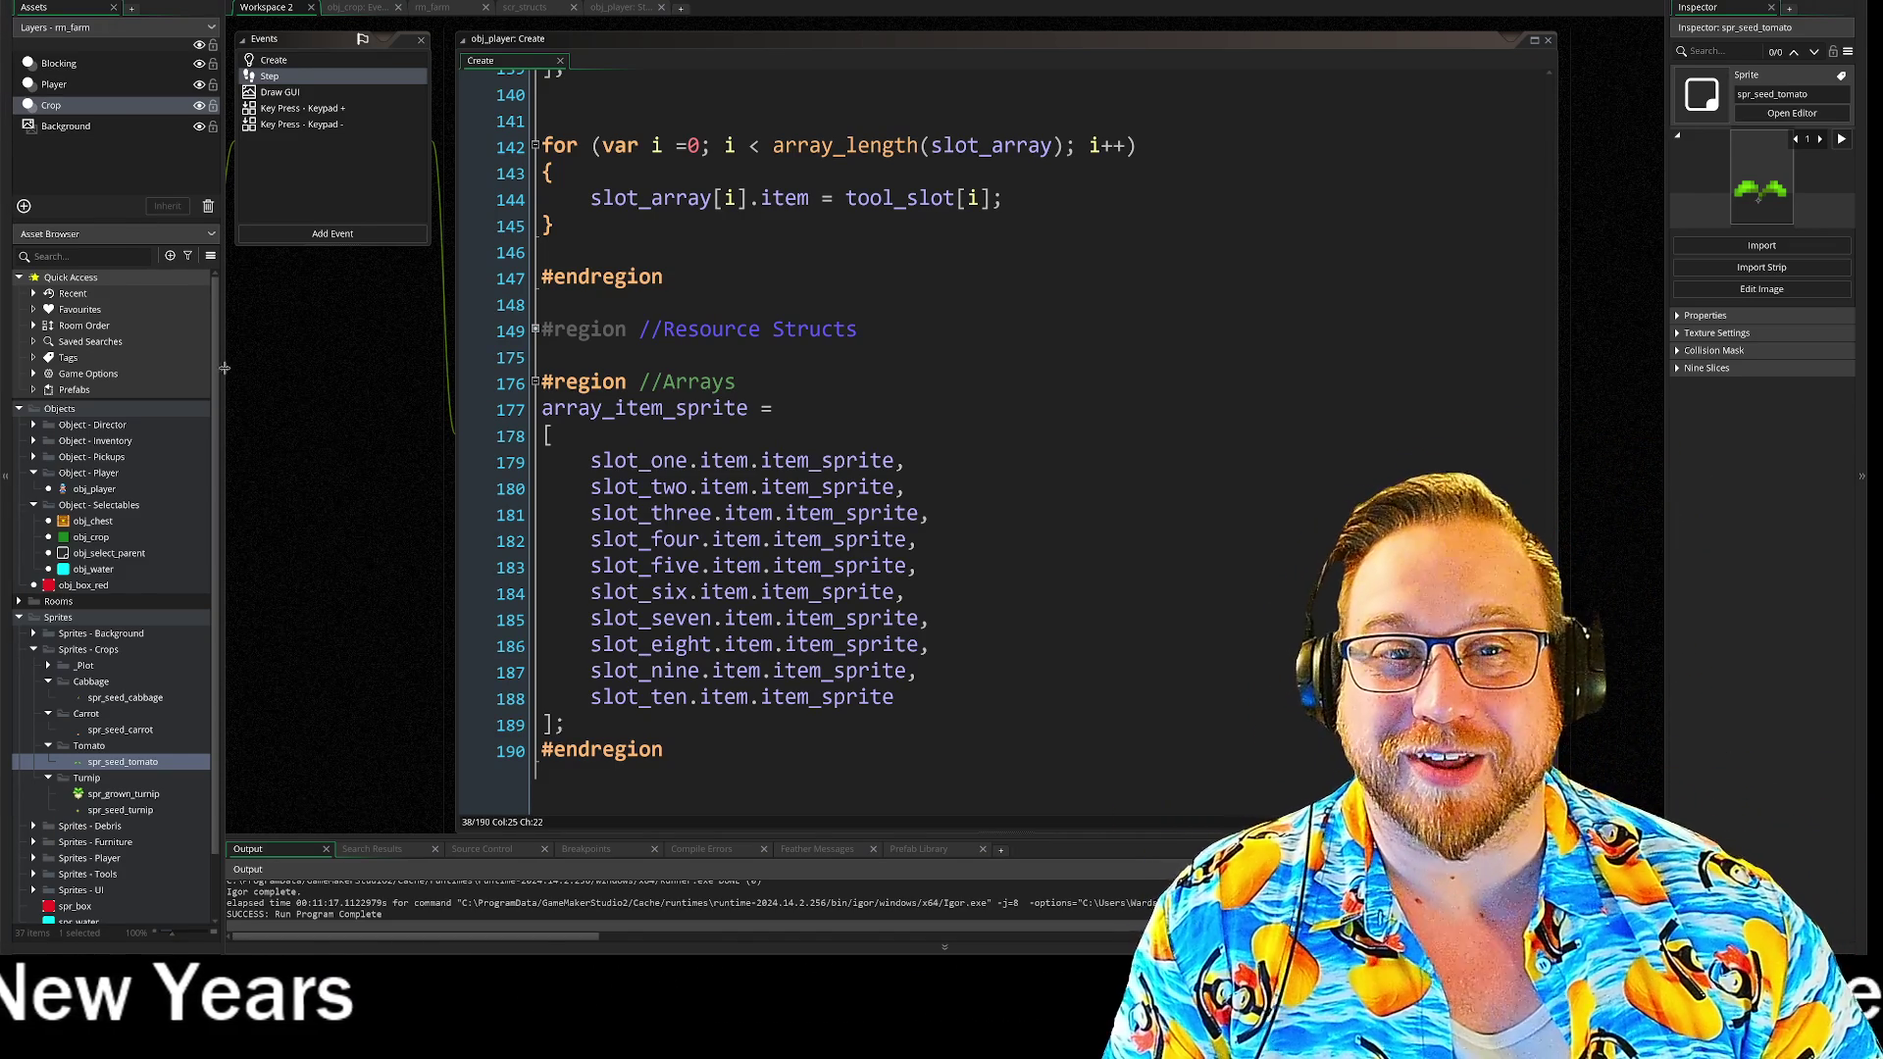
pyautogui.moveTo(344, 391); pyautogui.dragTo(345, 390)
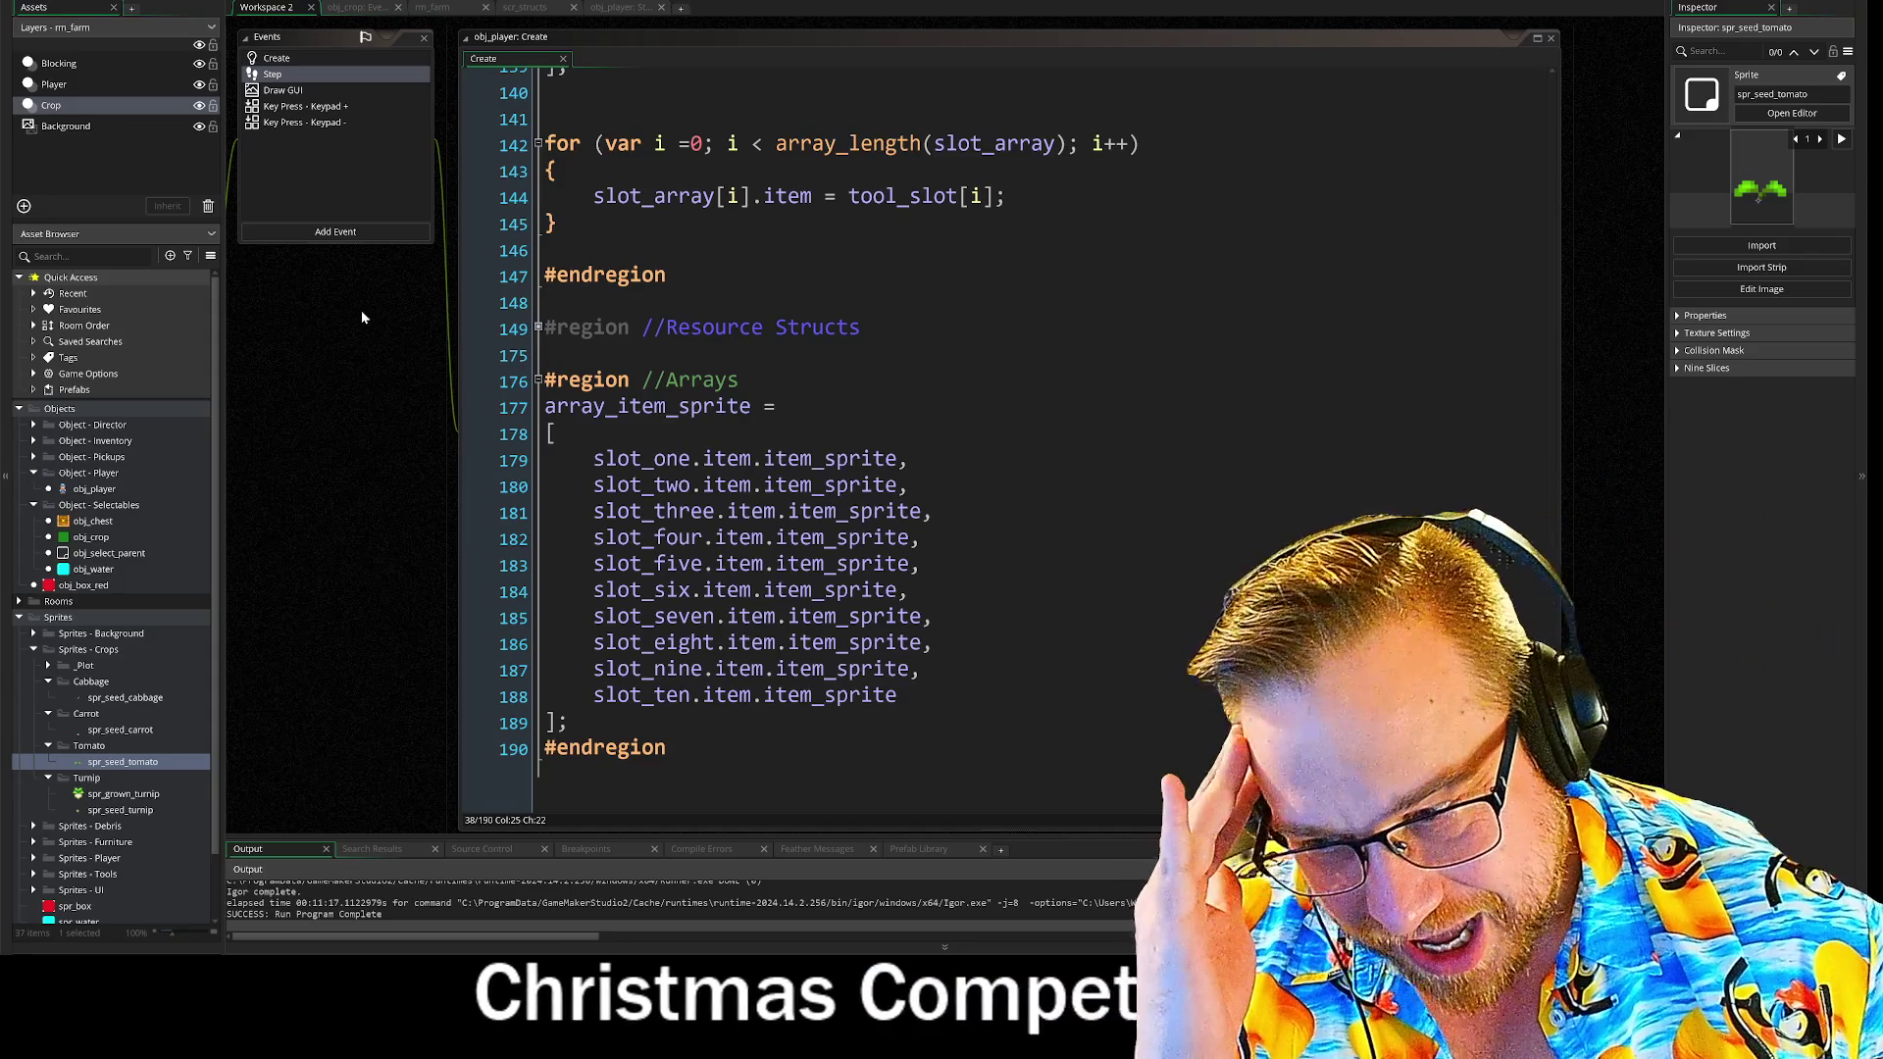
pyautogui.moveTo(369, 307)
pyautogui.mouseDown()
pyautogui.moveTo(432, 617)
pyautogui.moveTo(559, 264)
pyautogui.moveTo(516, 651)
pyautogui.moveTo(428, 615)
pyautogui.mouseUp()
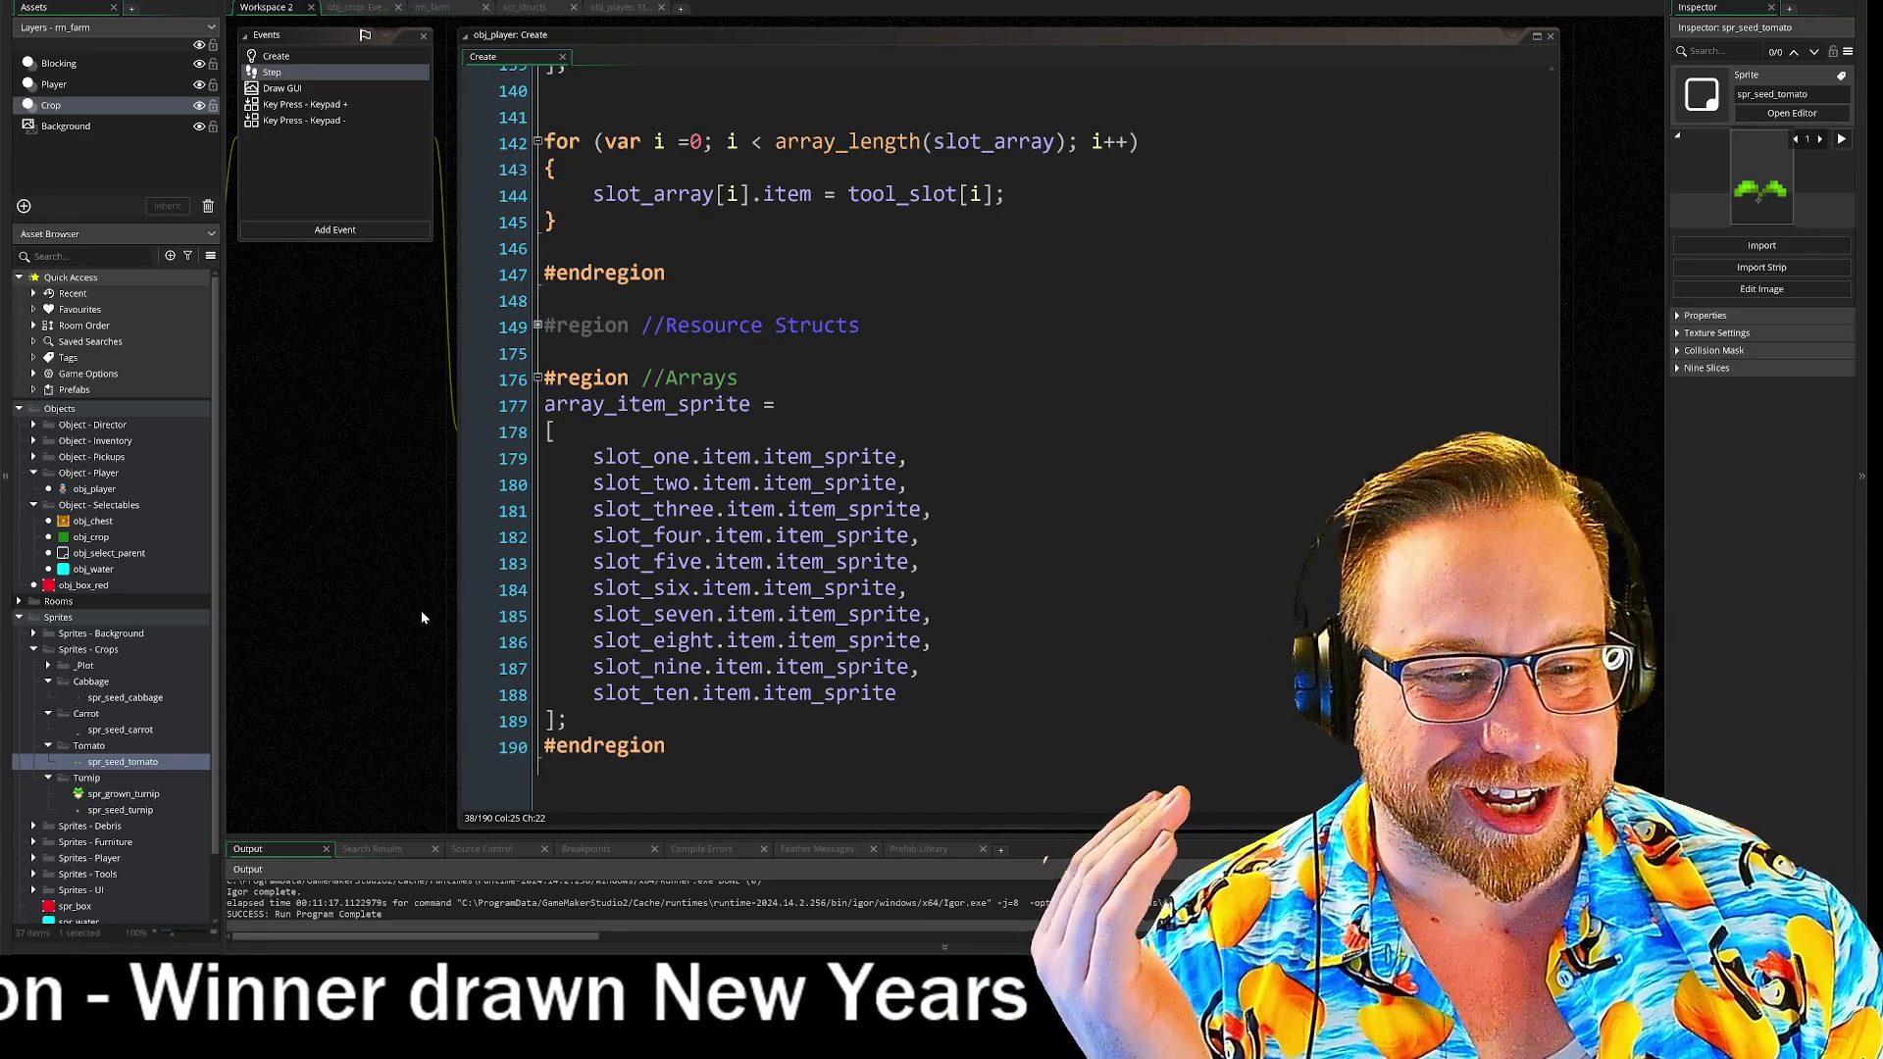
pyautogui.scroll(-10, 420, 610)
pyautogui.scroll(-5, 784, 471)
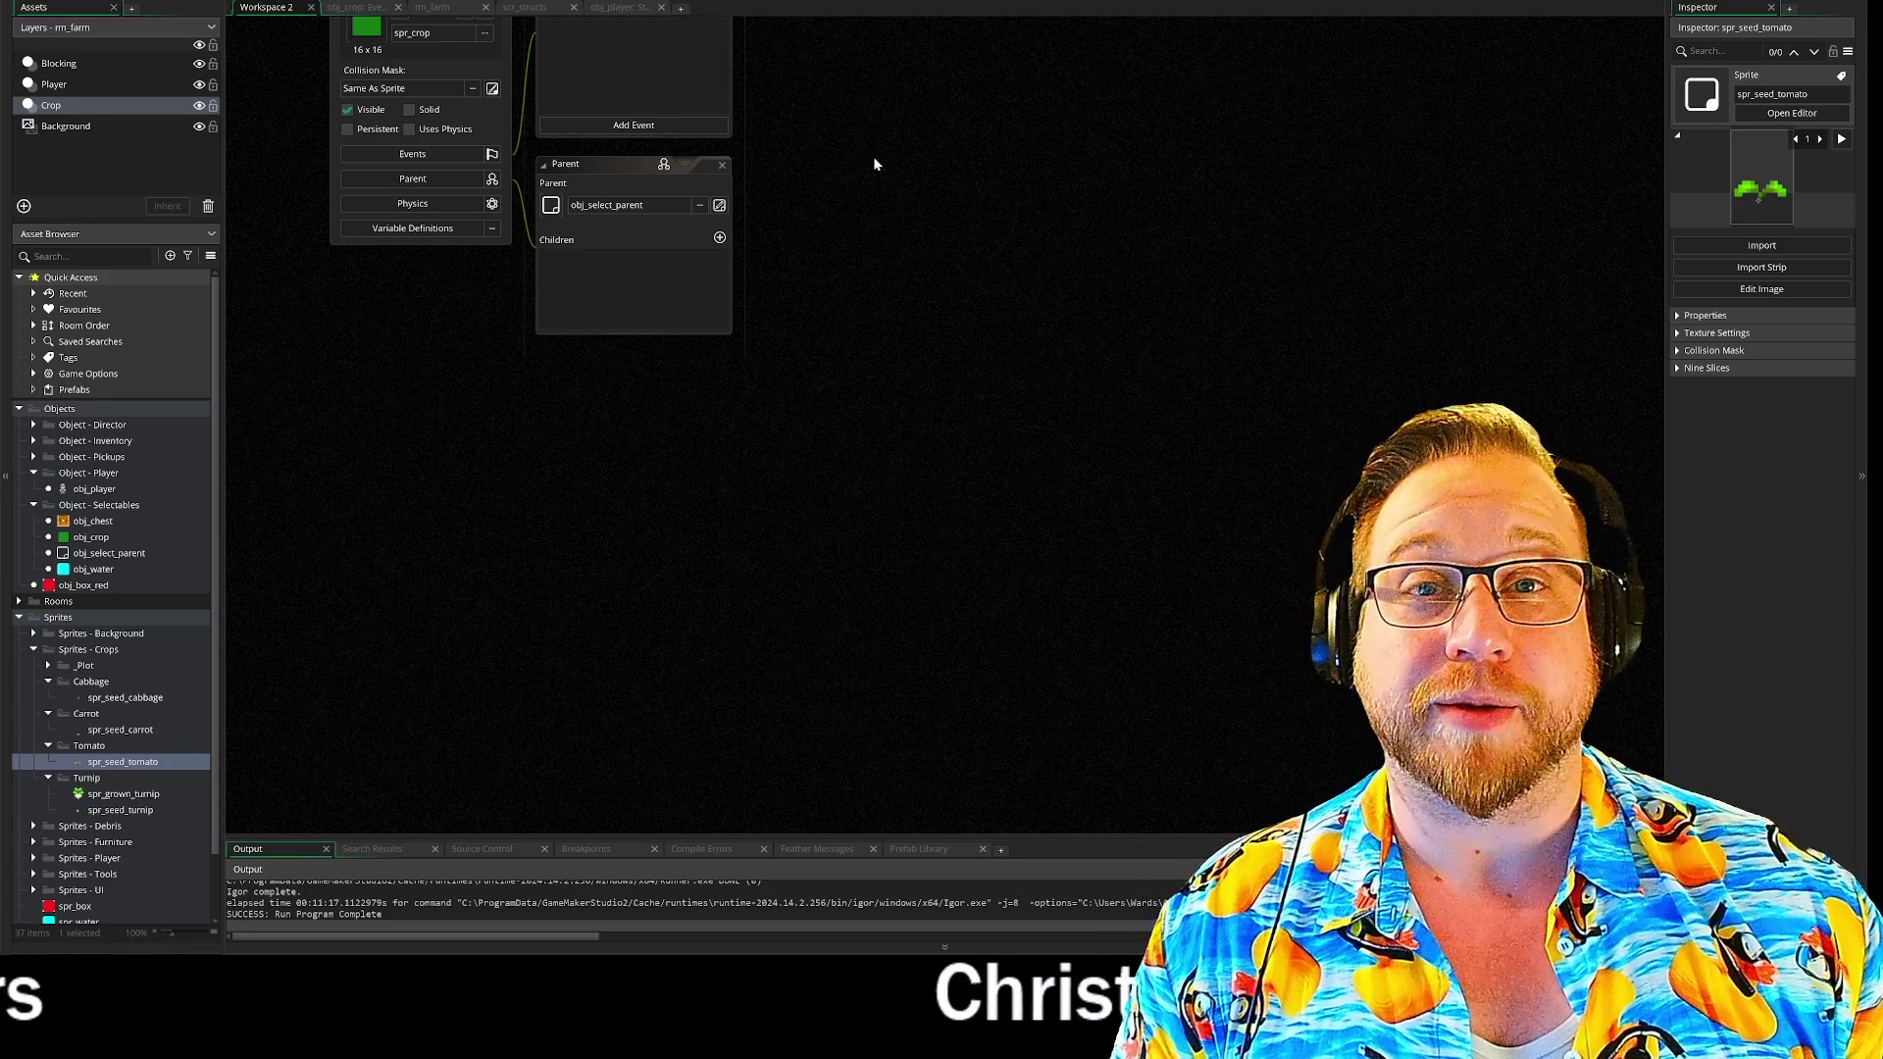
pyautogui.moveTo(885, 134); pyautogui.dragTo(863, 368)
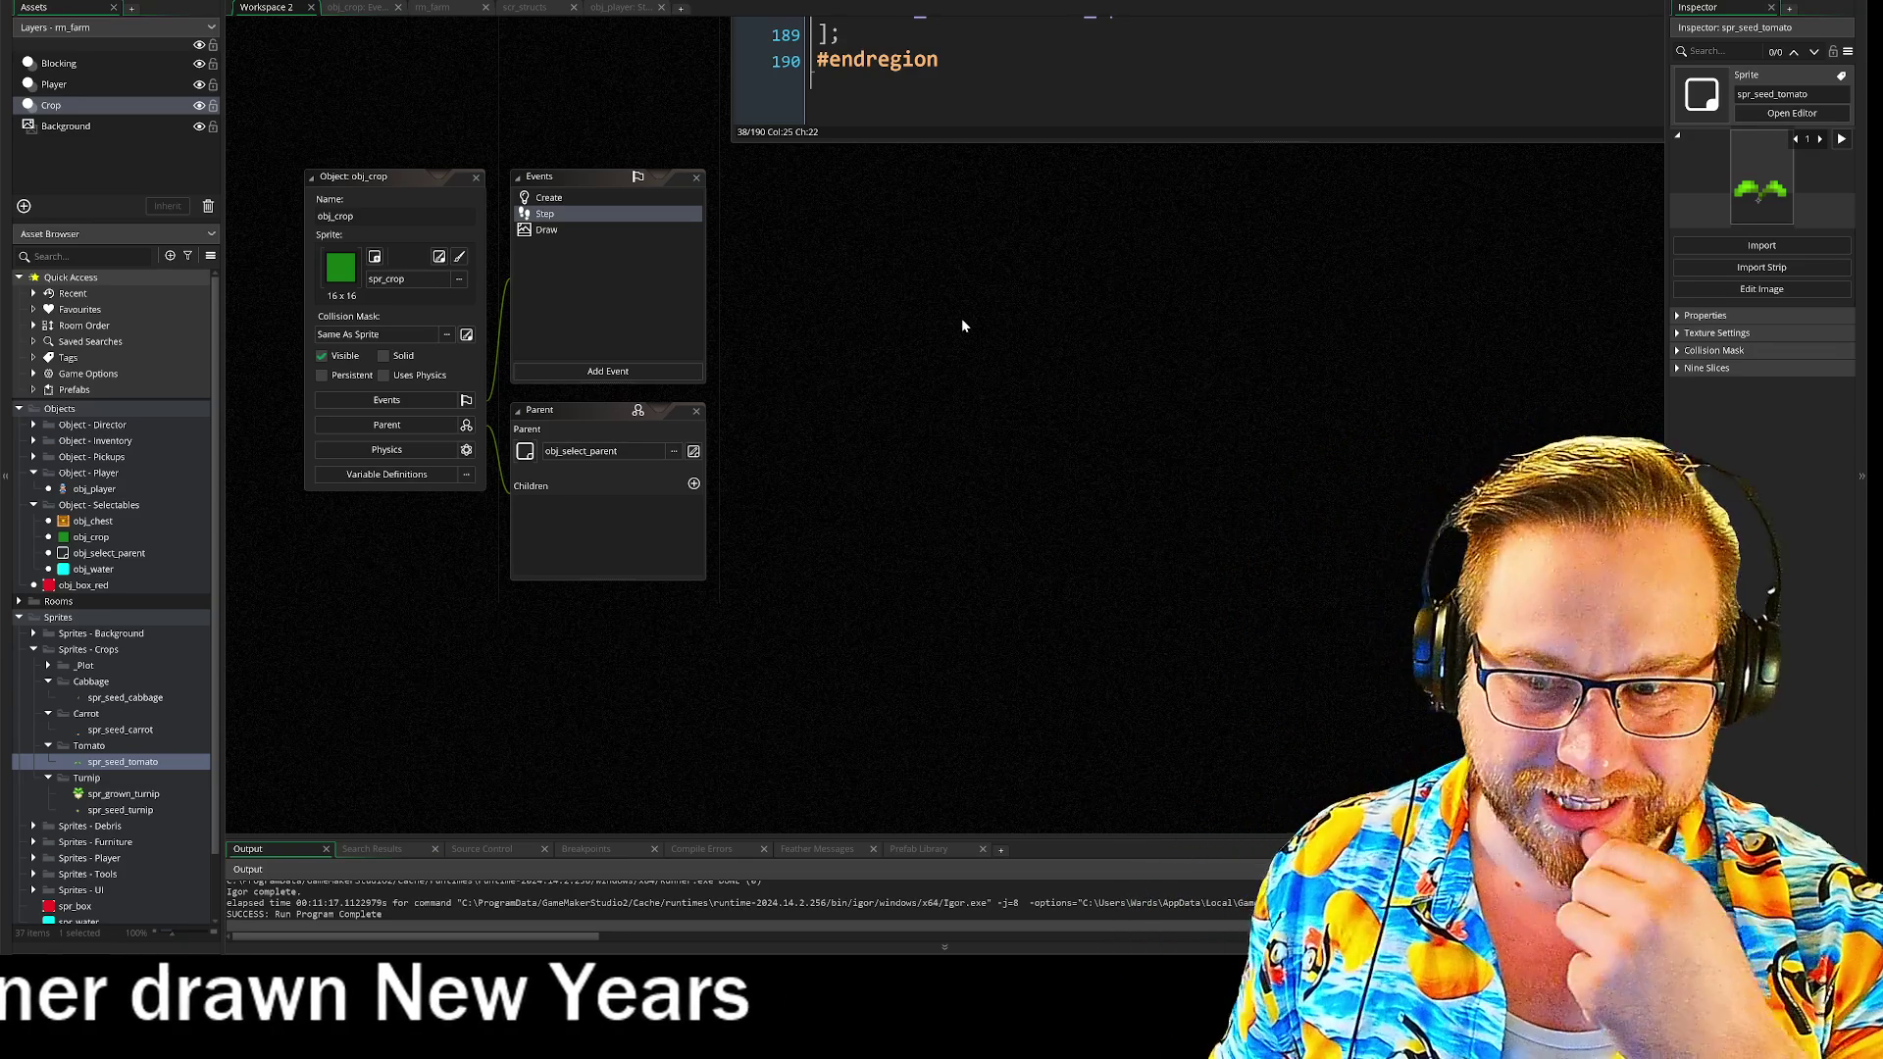
pyautogui.scroll(3, 812, 510)
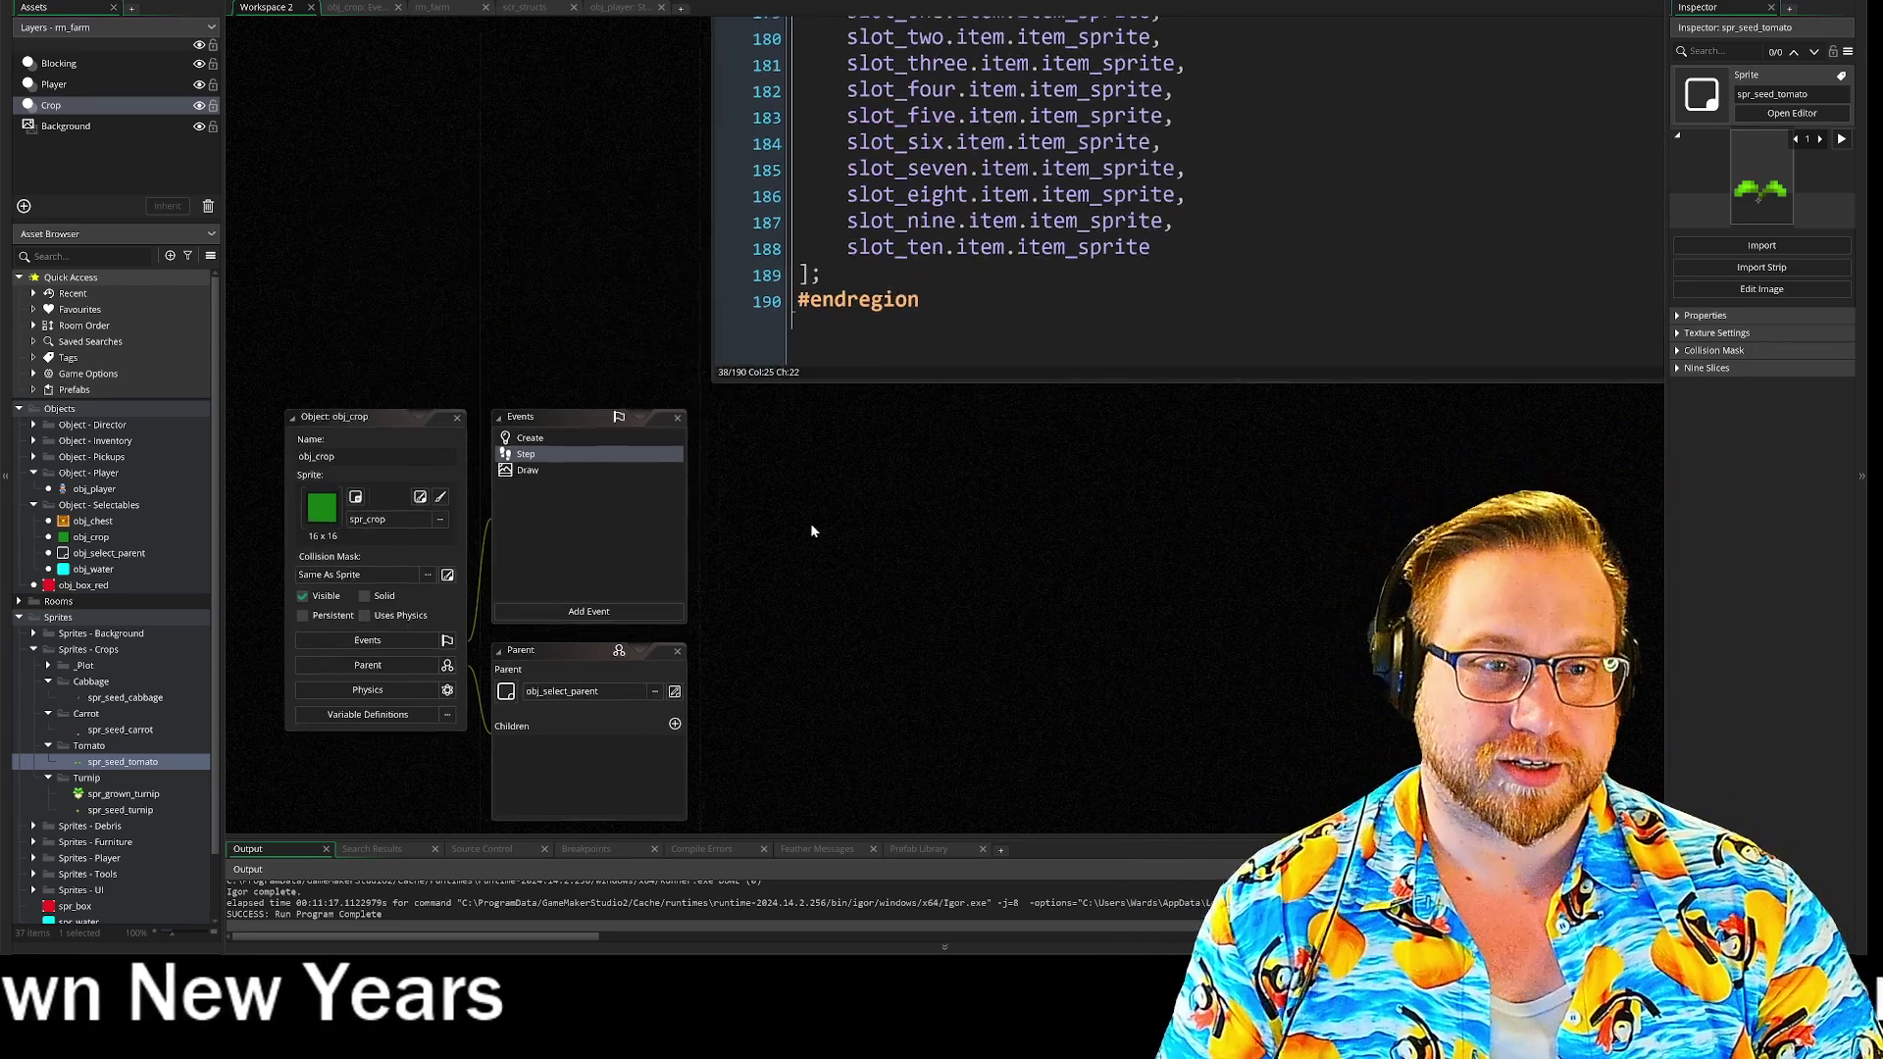
pyautogui.moveTo(651, 210); pyautogui.dragTo(527, 586)
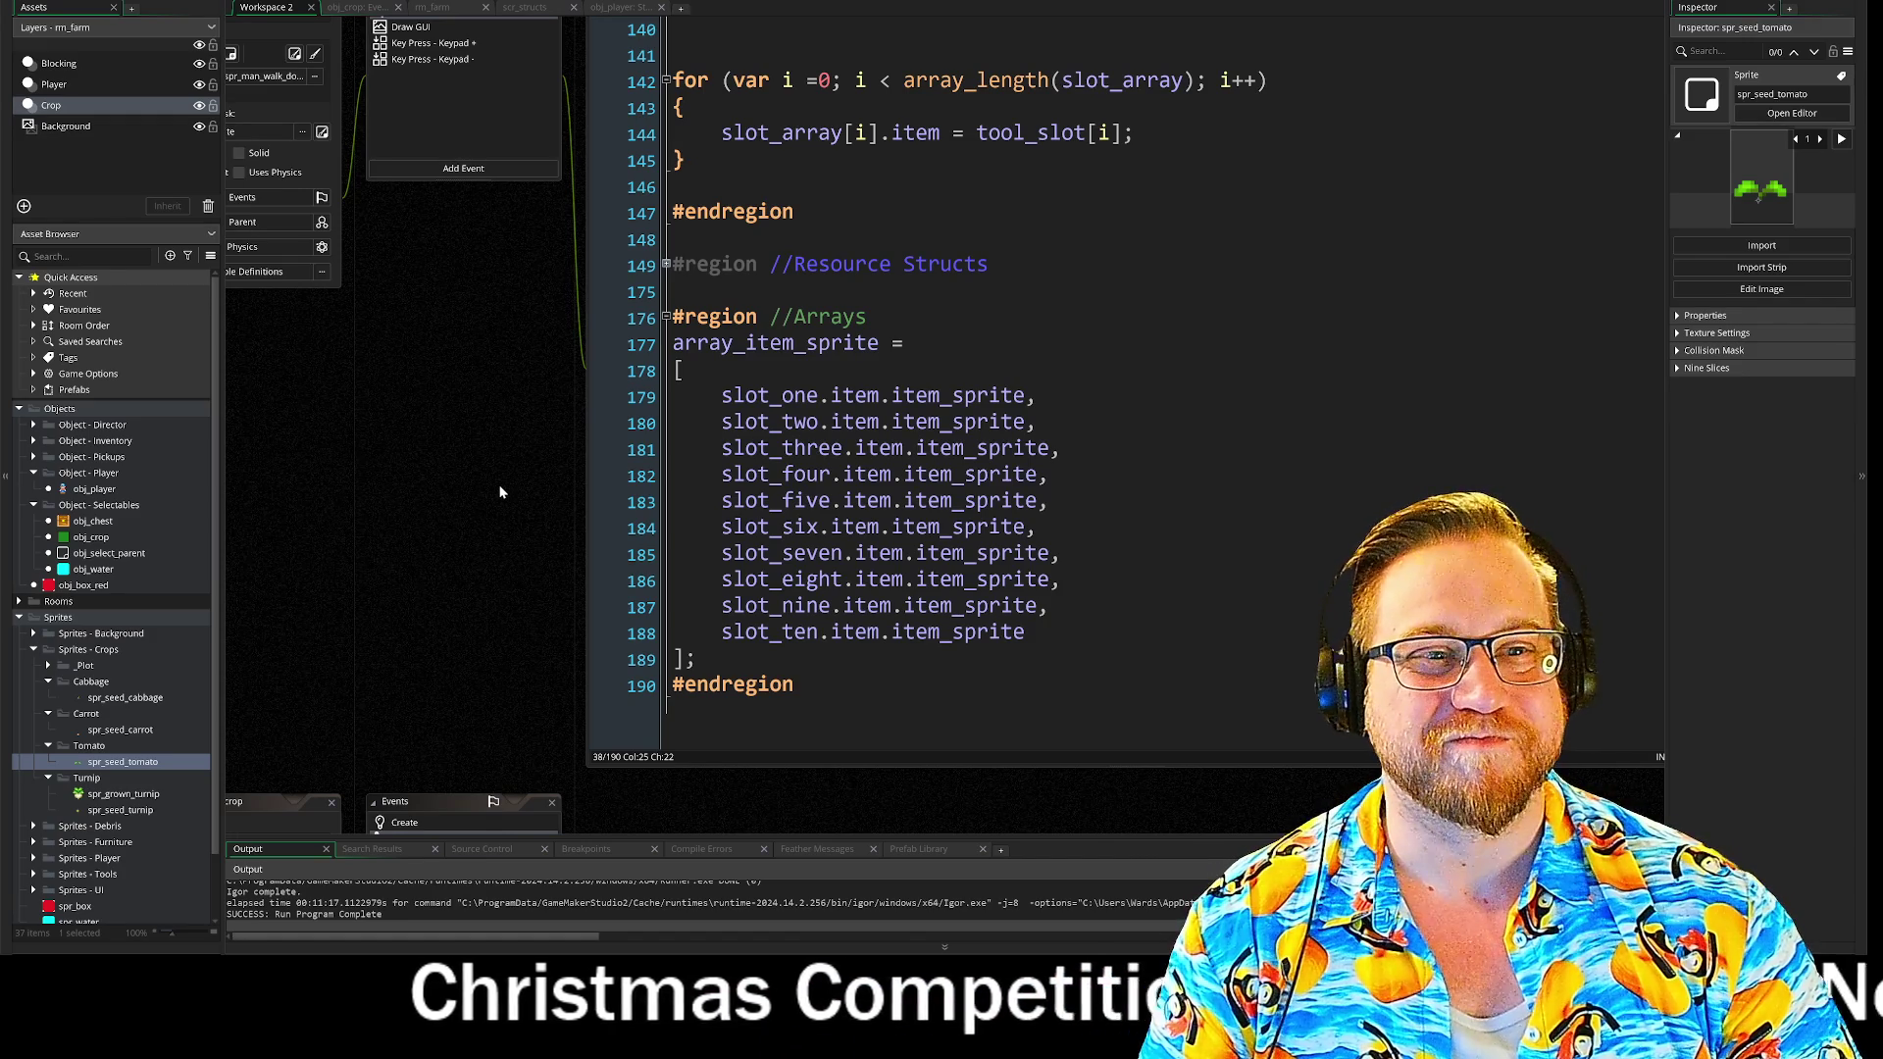
pyautogui.moveTo(487, 467); pyautogui.dragTo(377, 520)
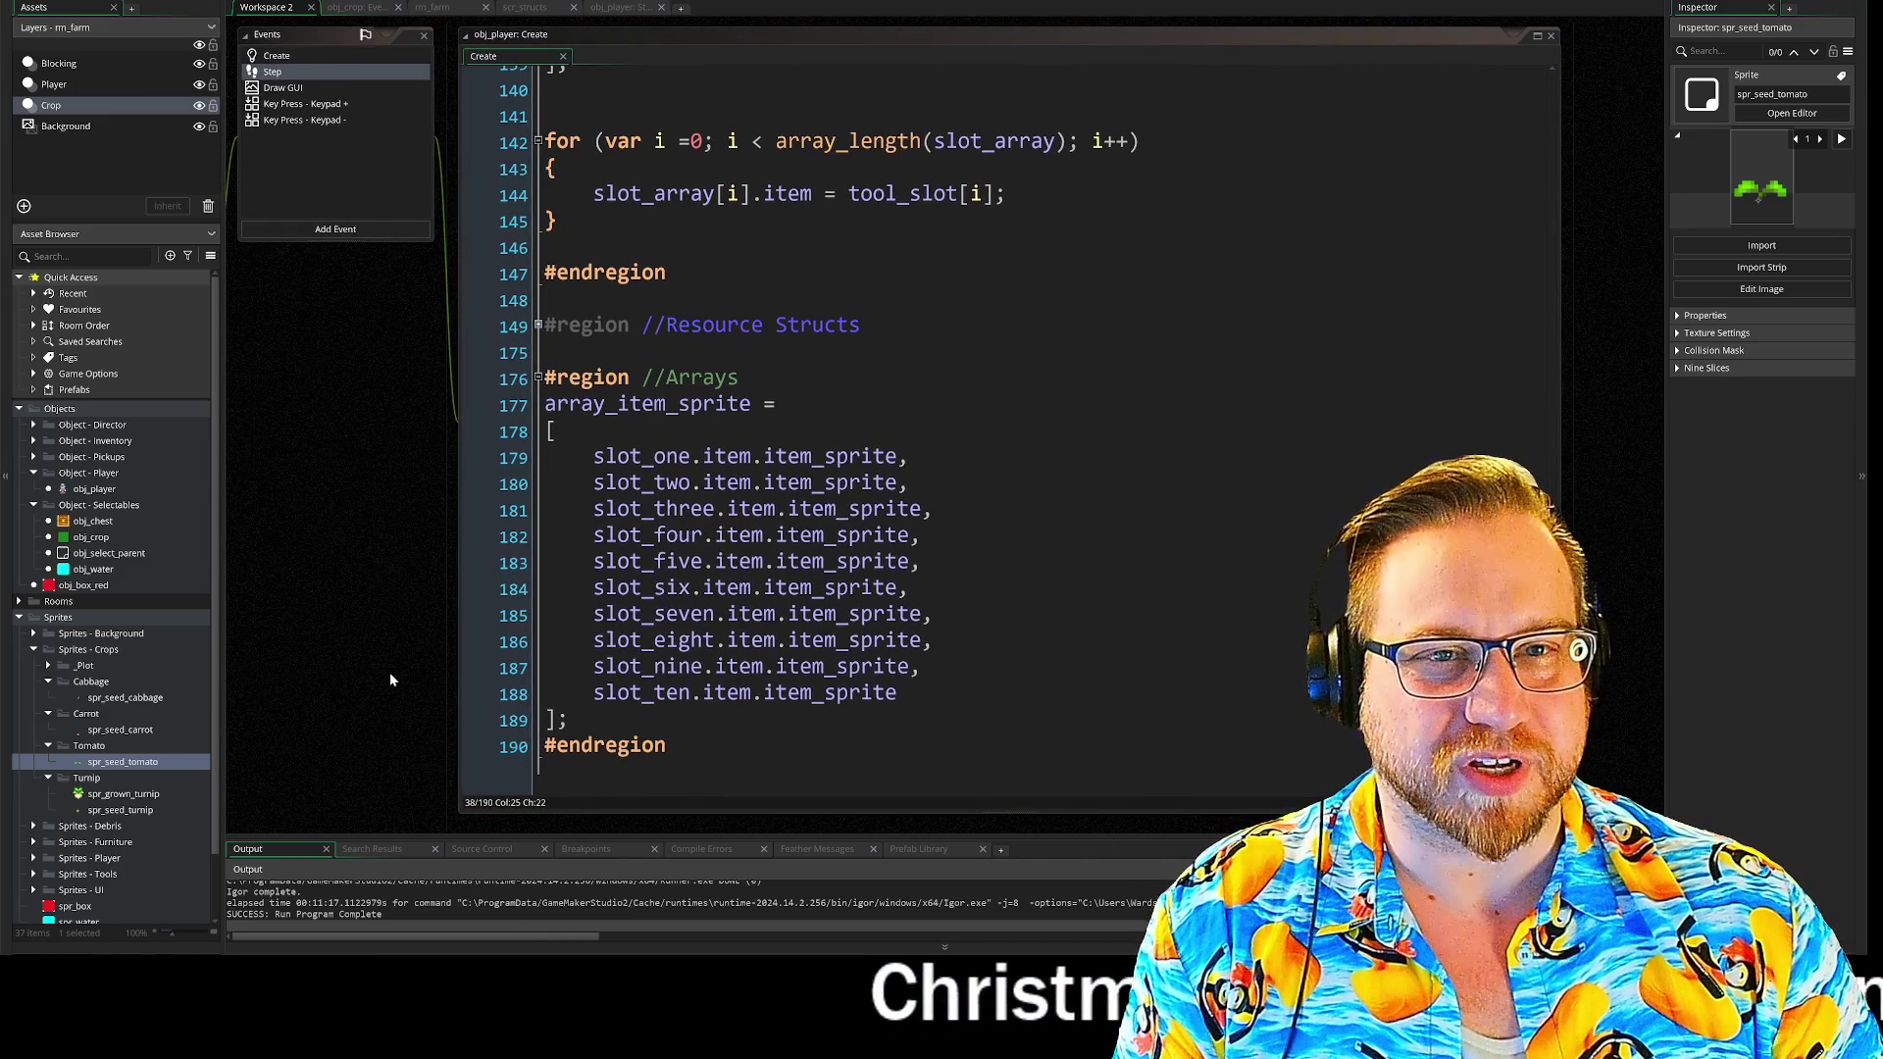
pyautogui.click(671, 814)
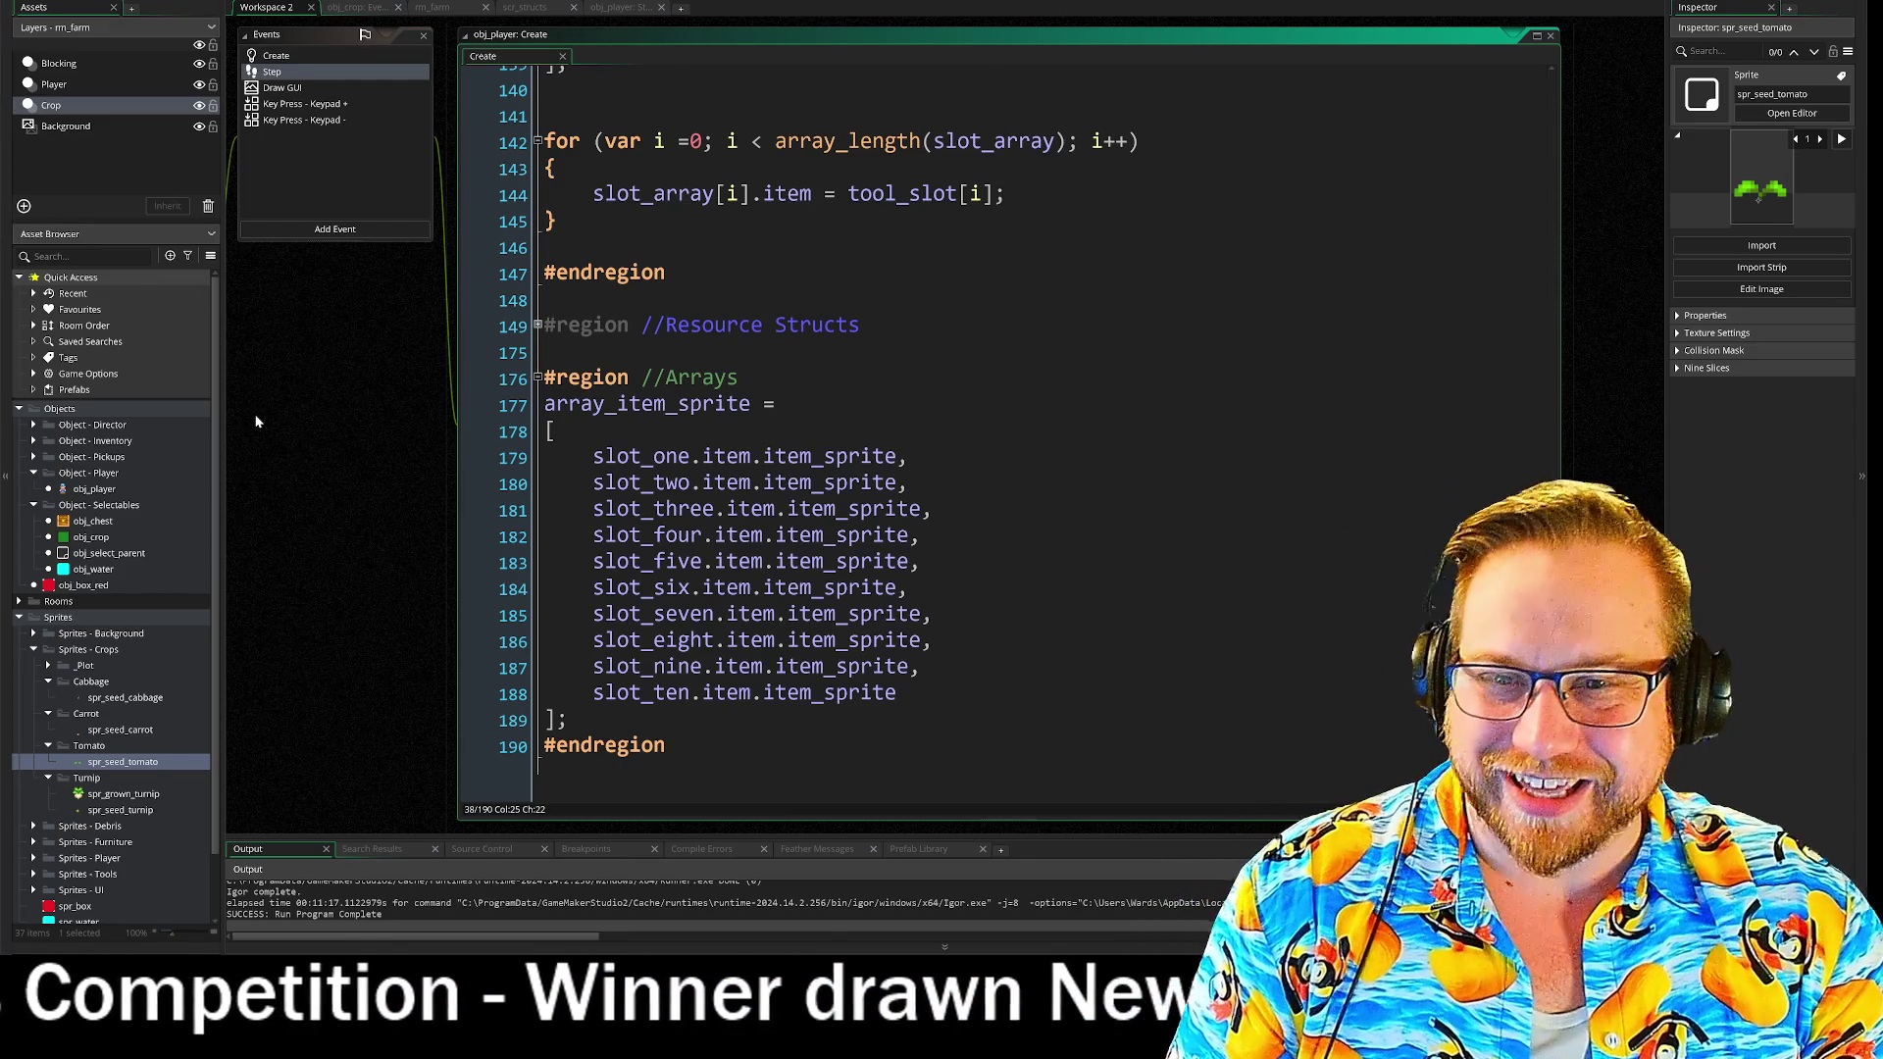
pyautogui.click(356, 479)
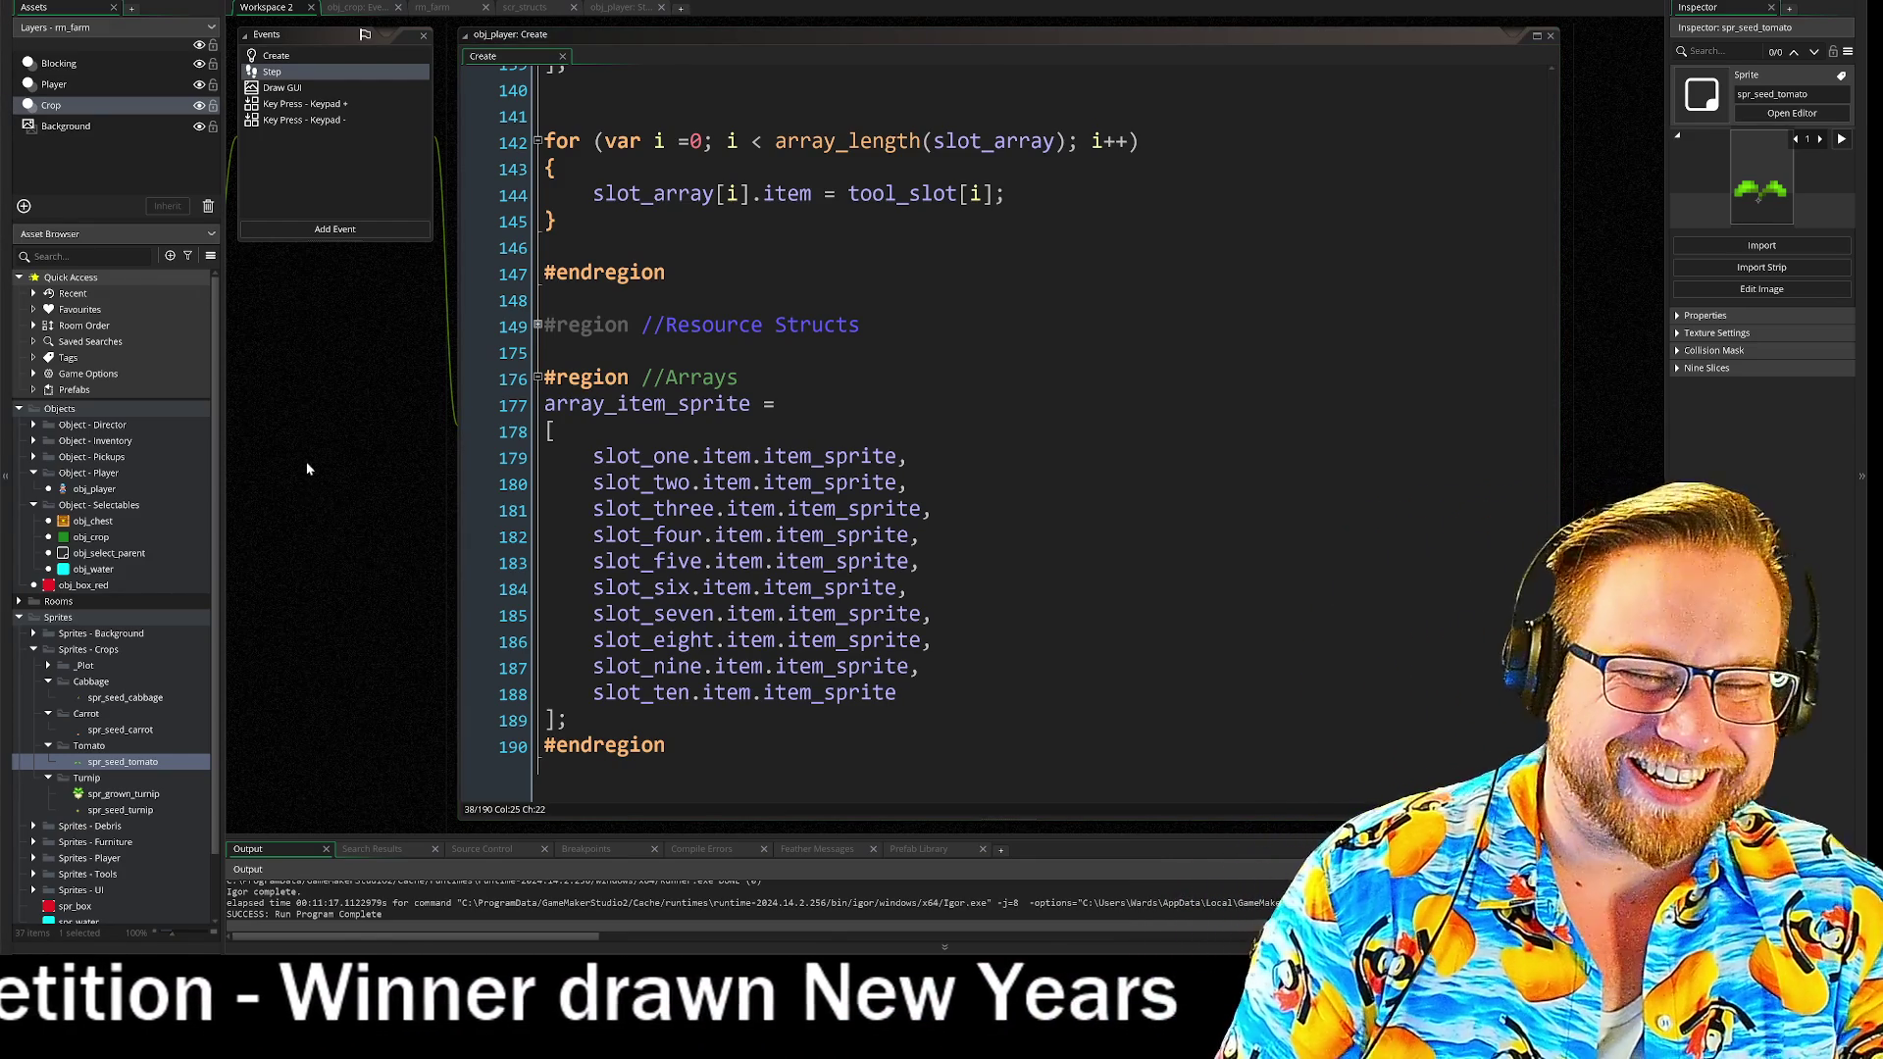
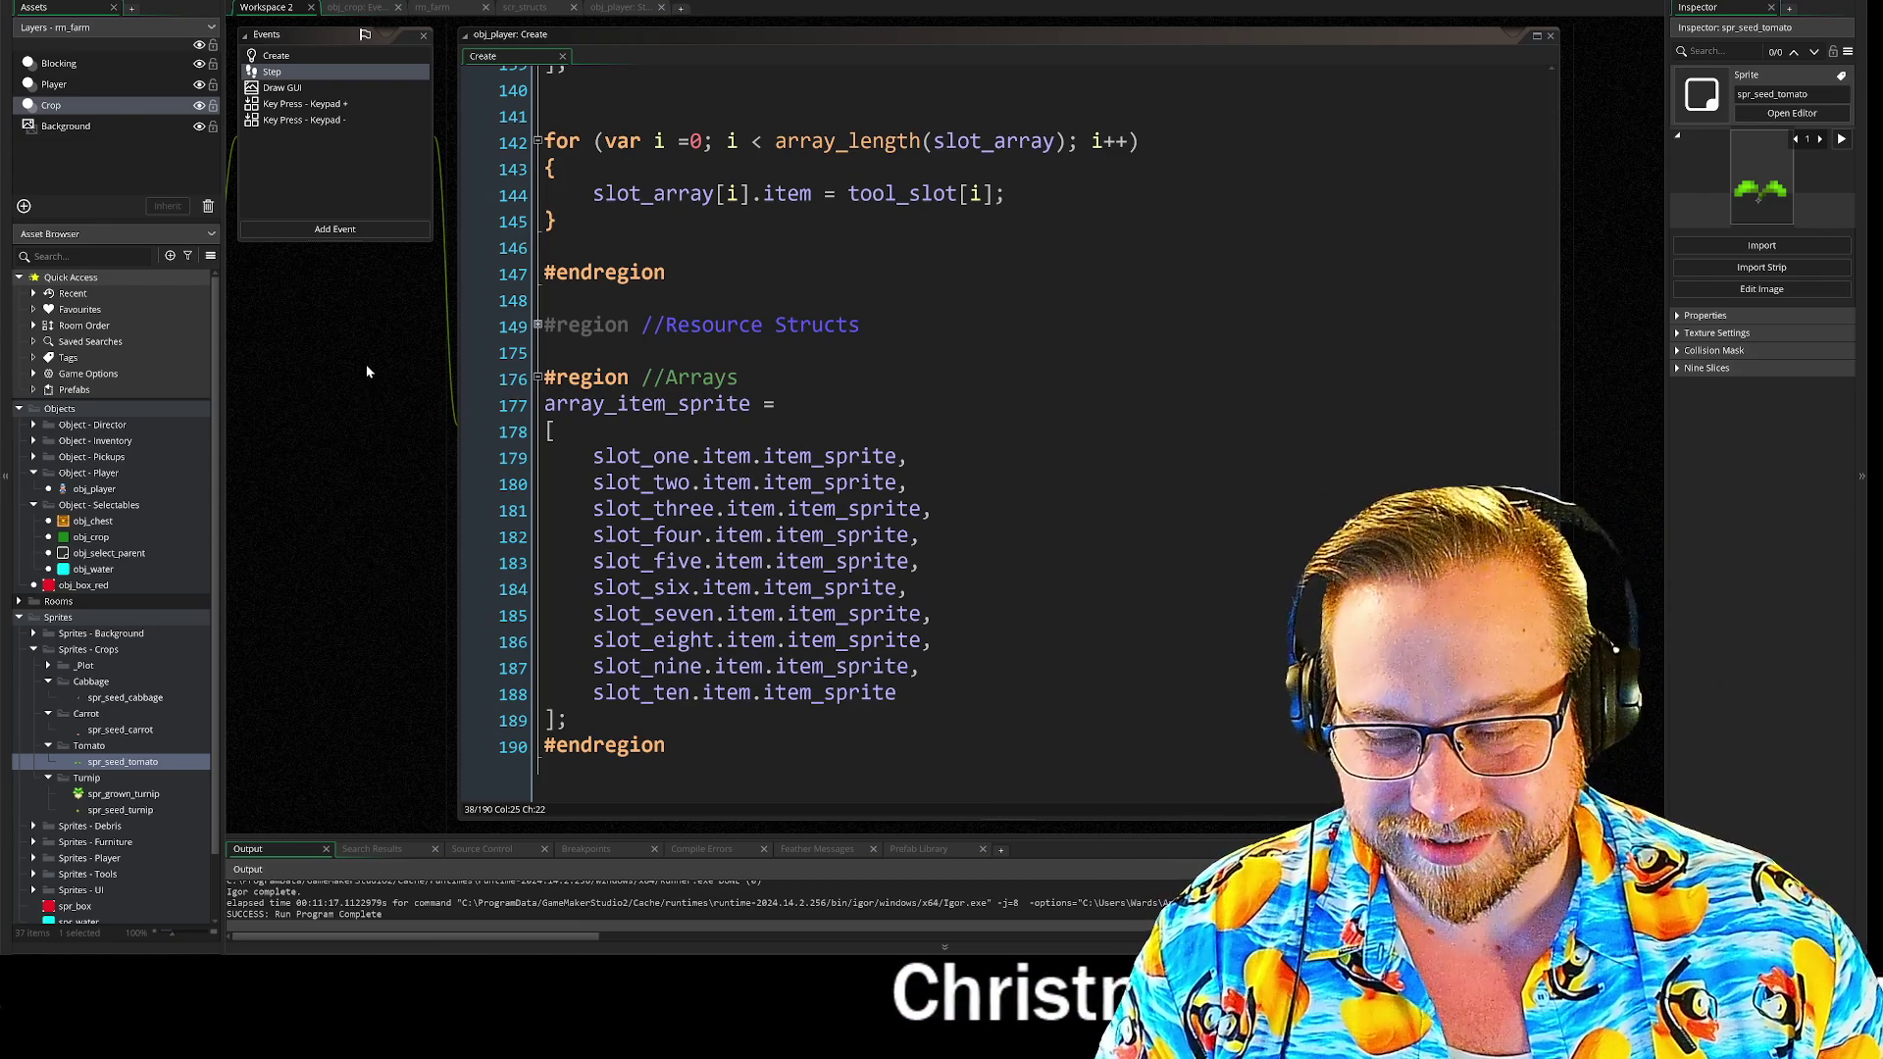
# - Pan the workspace until the obj_crop object windows are in view
pyautogui.moveTo(368, 351); pyautogui.dragTo(346, 516)
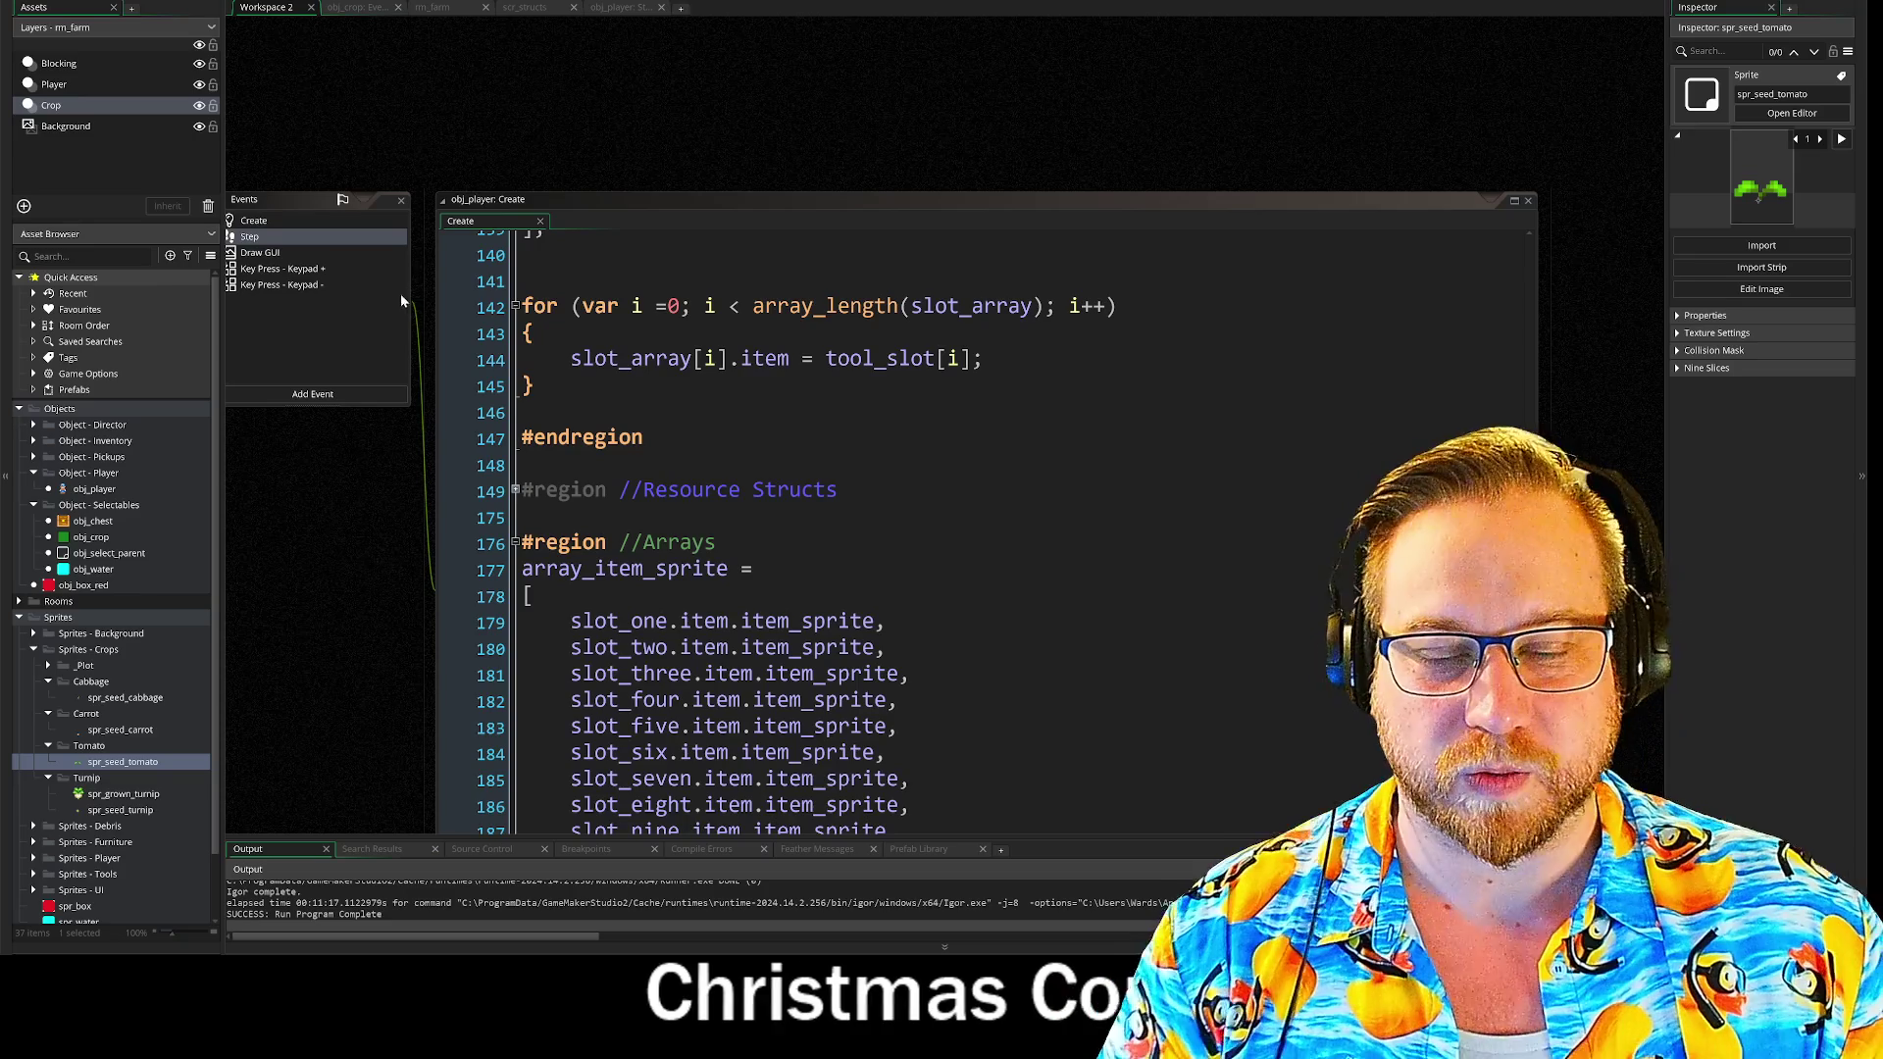
pyautogui.moveTo(326, 632)
pyautogui.mouseDown()
pyautogui.moveTo(365, 528)
pyautogui.moveTo(352, 482)
pyautogui.mouseUp()
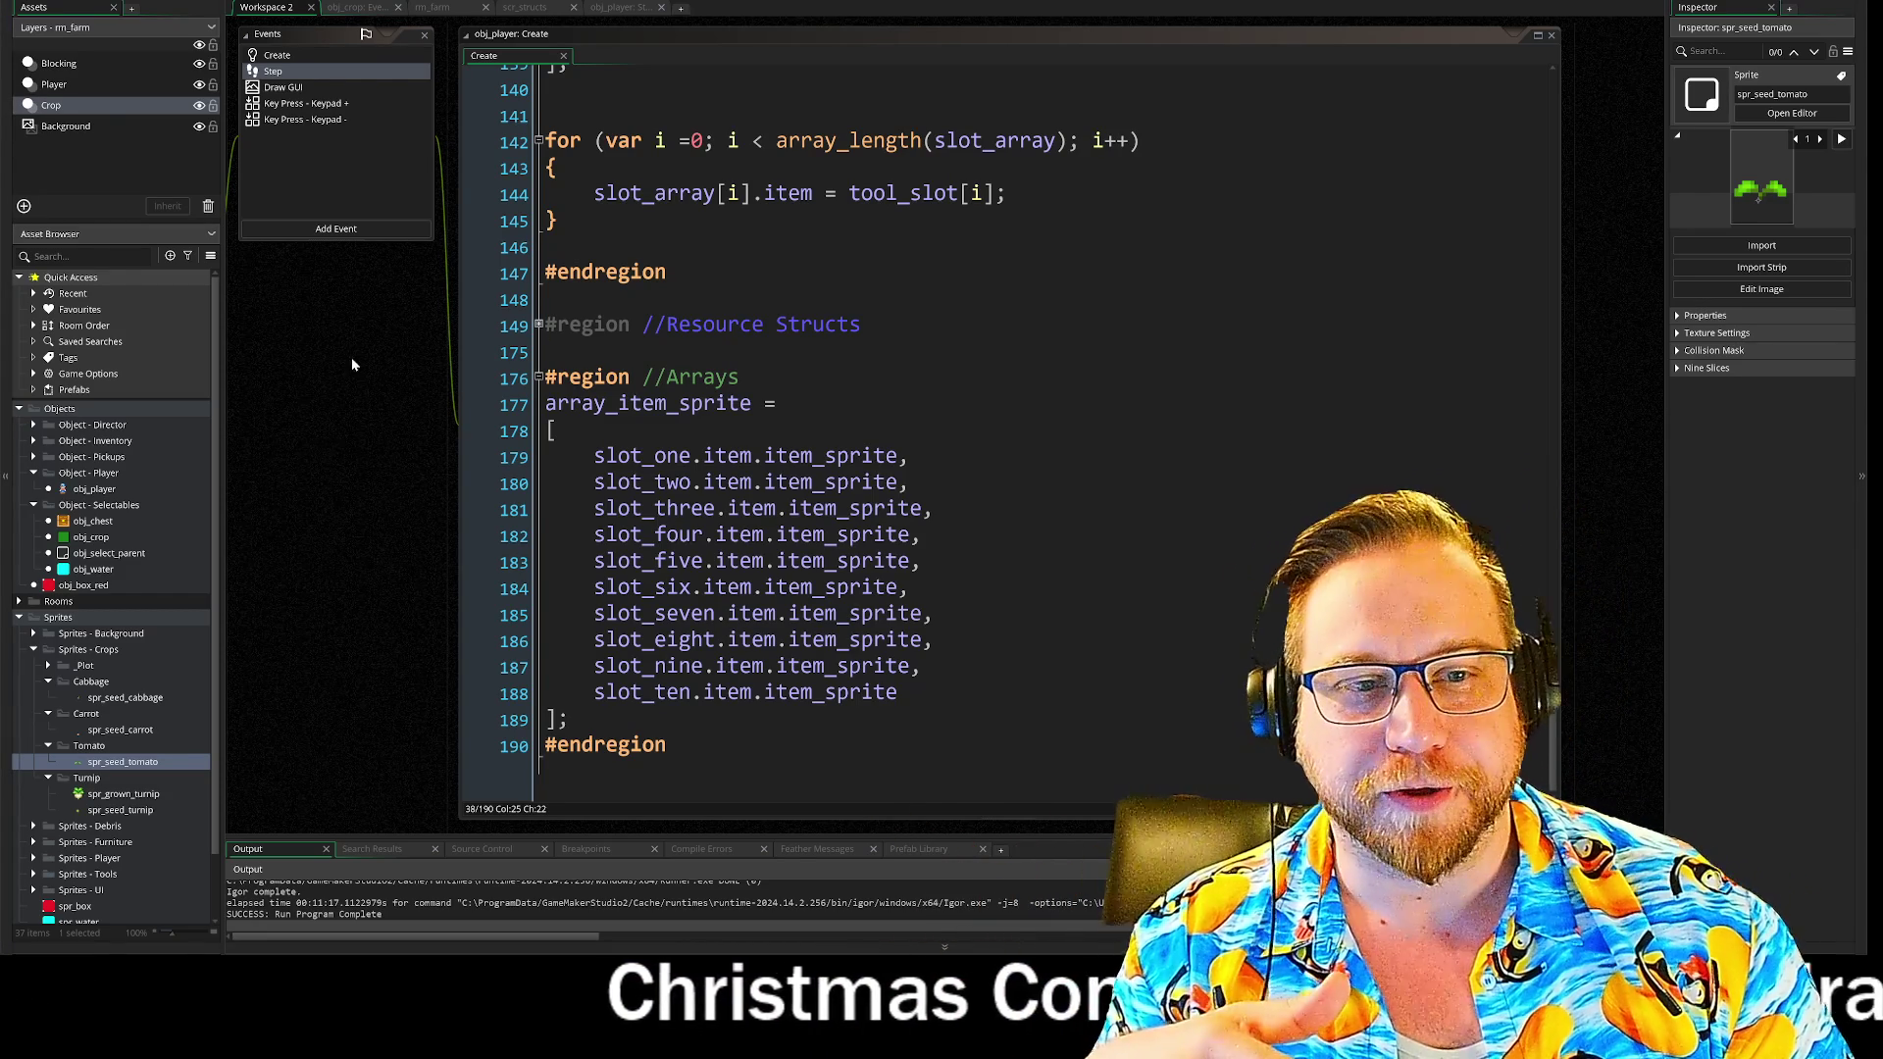
pyautogui.moveTo(353, 365); pyautogui.dragTo(345, 422)
pyautogui.moveTo(343, 598); pyautogui.dragTo(355, 538)
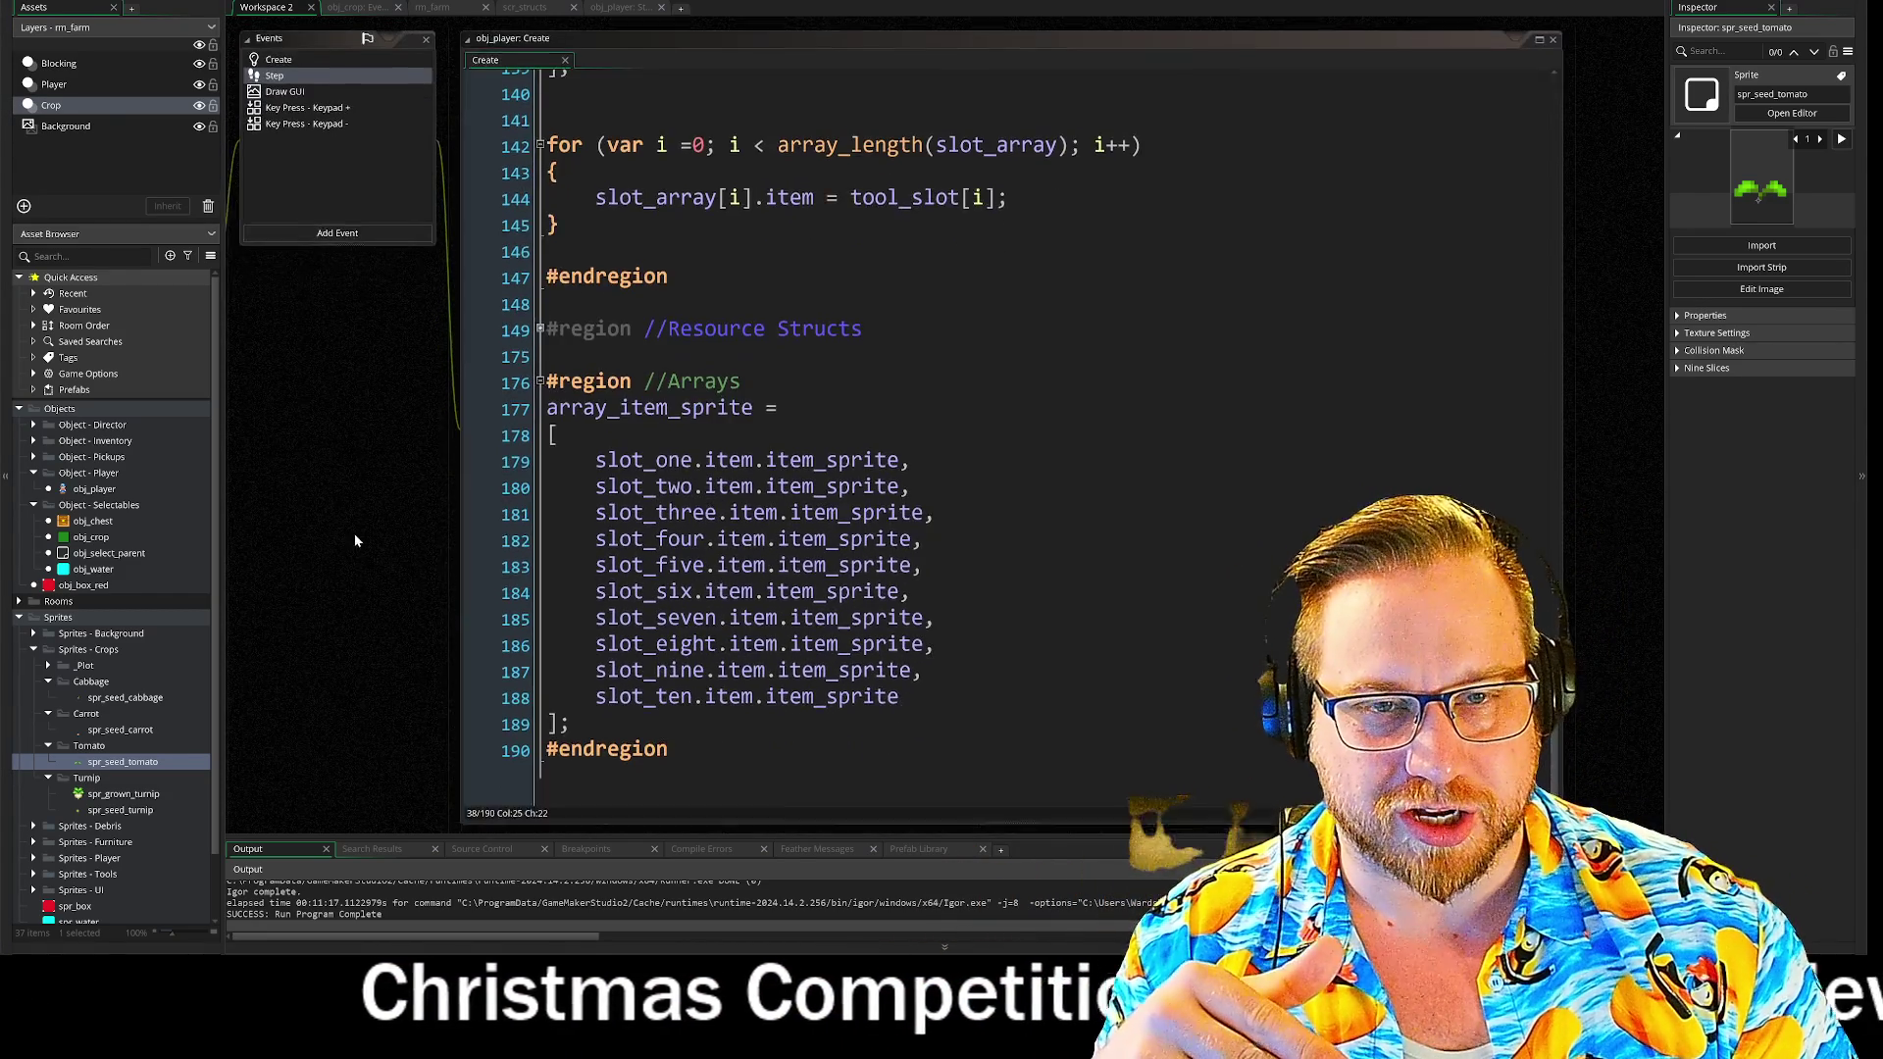
pyautogui.moveTo(362, 610); pyautogui.dragTo(361, 614)
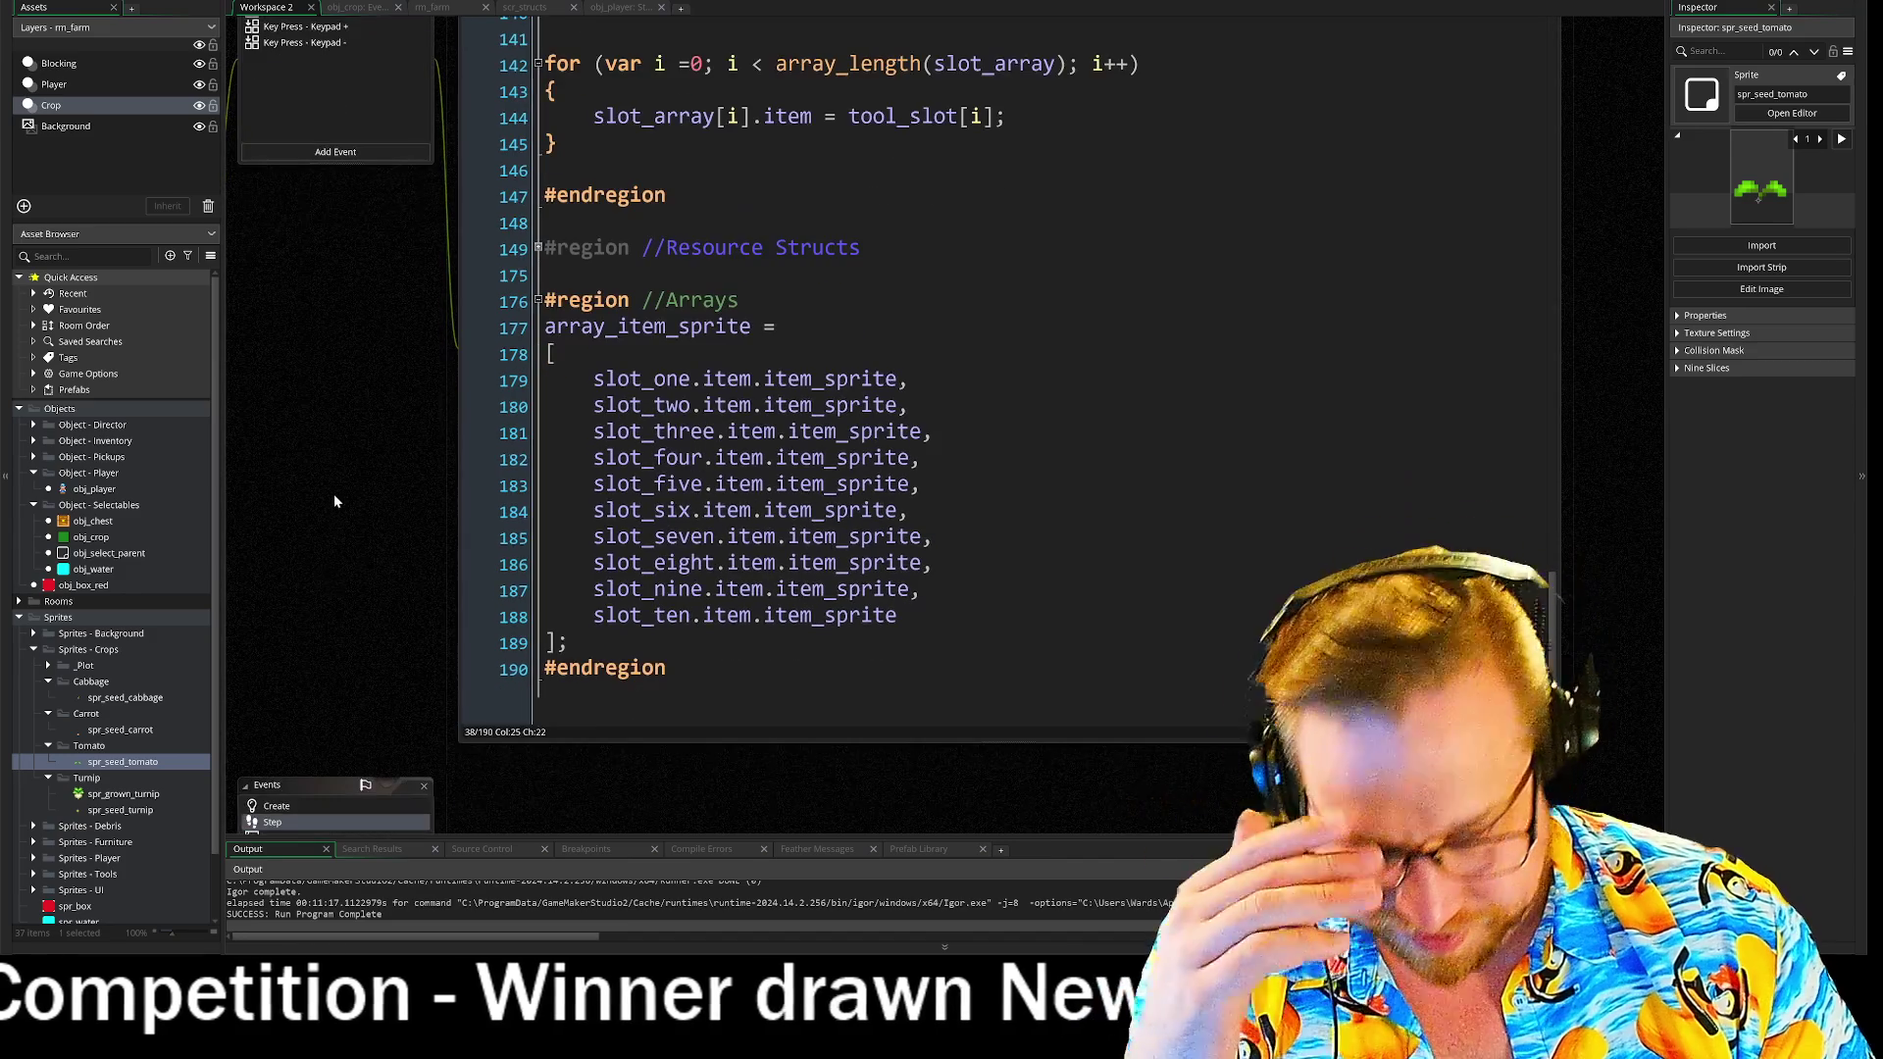
pyautogui.scroll(-2, 363, 559)
pyautogui.moveTo(375, 522)
pyautogui.mouseDown()
pyautogui.moveTo(402, 392)
pyautogui.moveTo(453, 332)
pyautogui.moveTo(610, 238)
pyautogui.mouseUp()
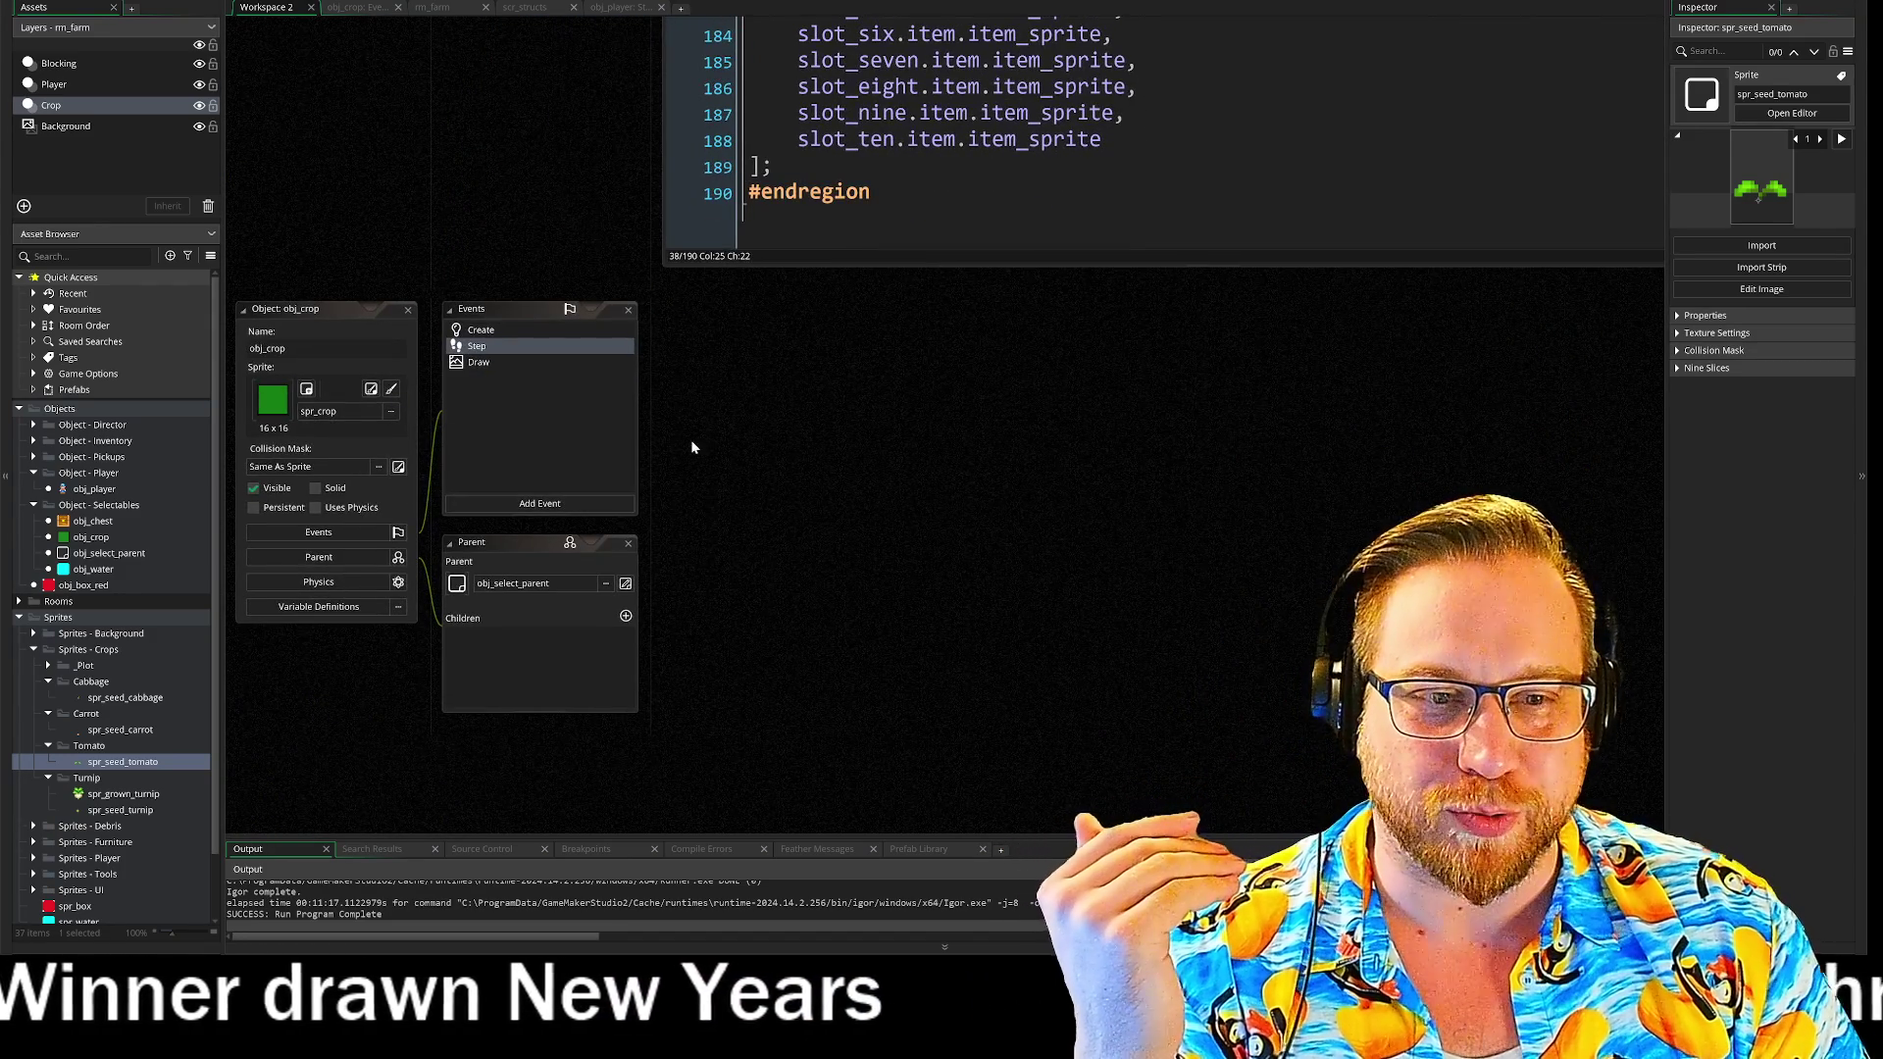
pyautogui.scroll(1, 579, 167)
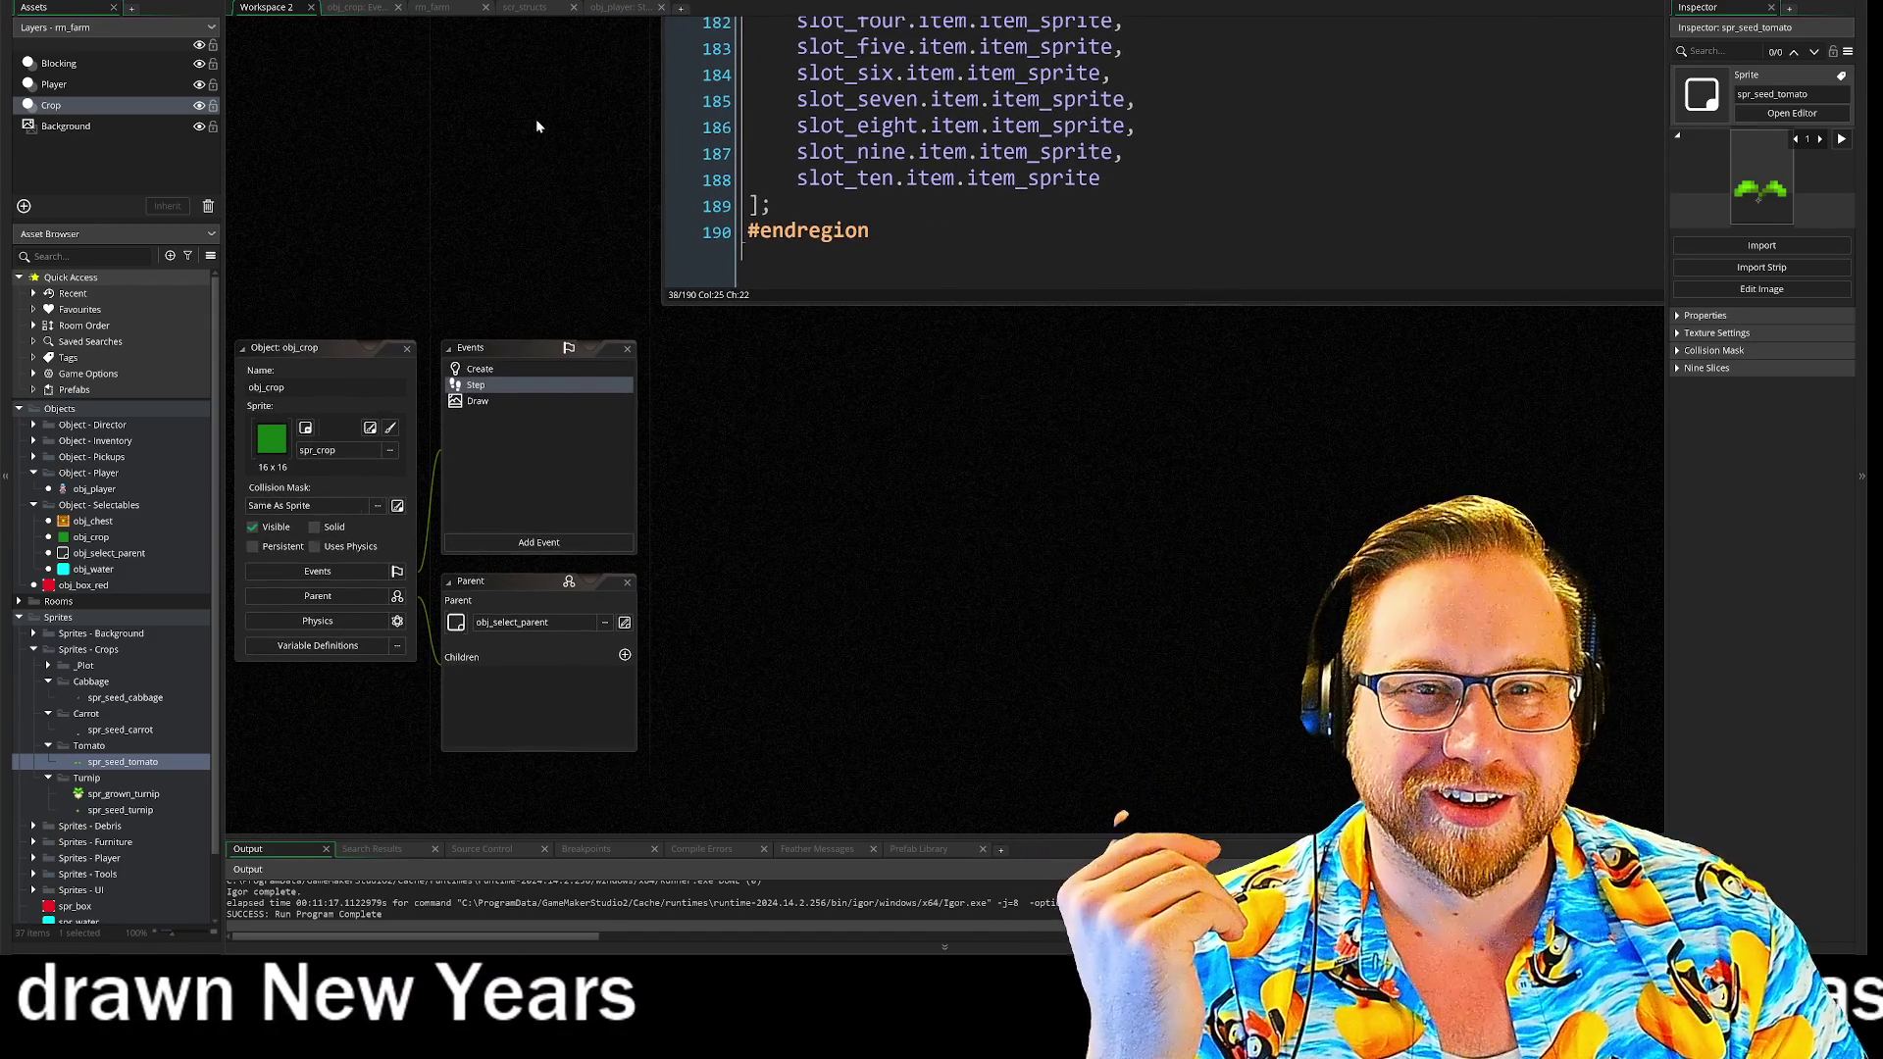
# - Look through obj_crop's Create, Step and Draw event code, then return to the workspace
pyautogui.click(371, 8)
pyautogui.scroll(-1, 942, 422)
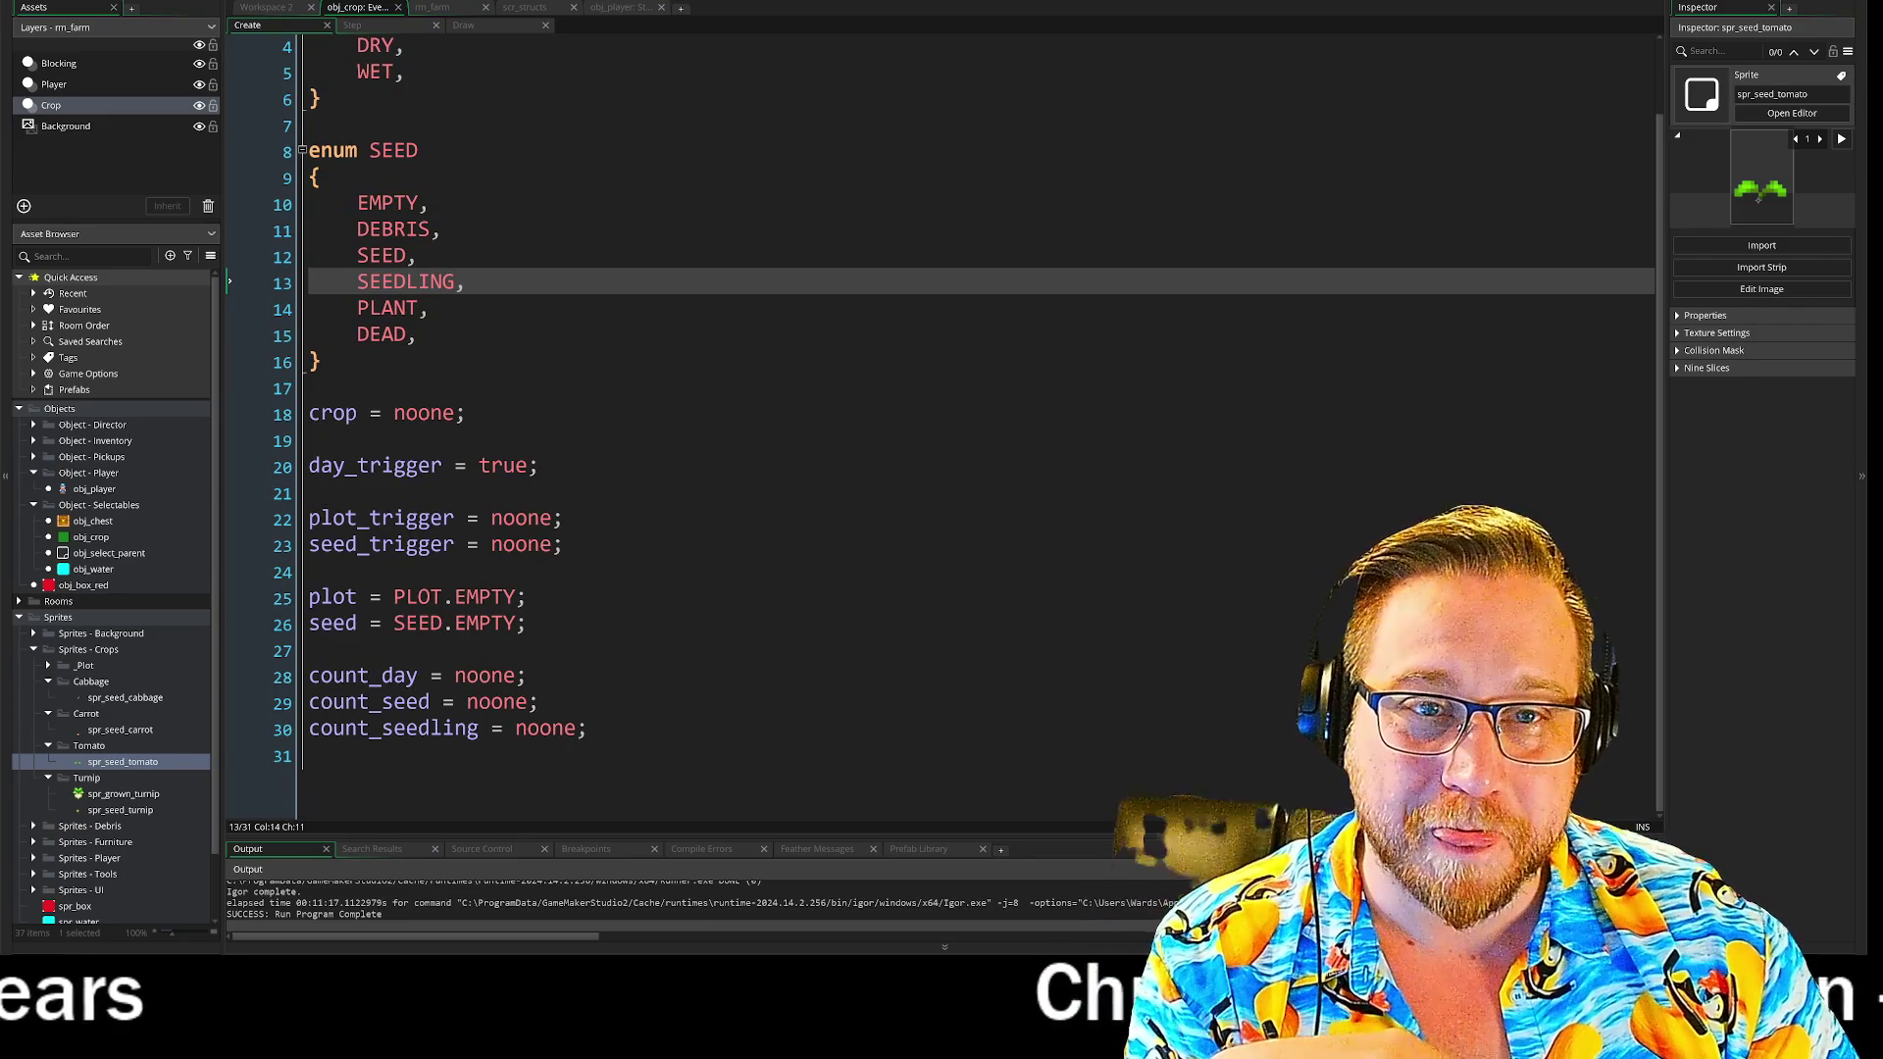
pyautogui.click(380, 27)
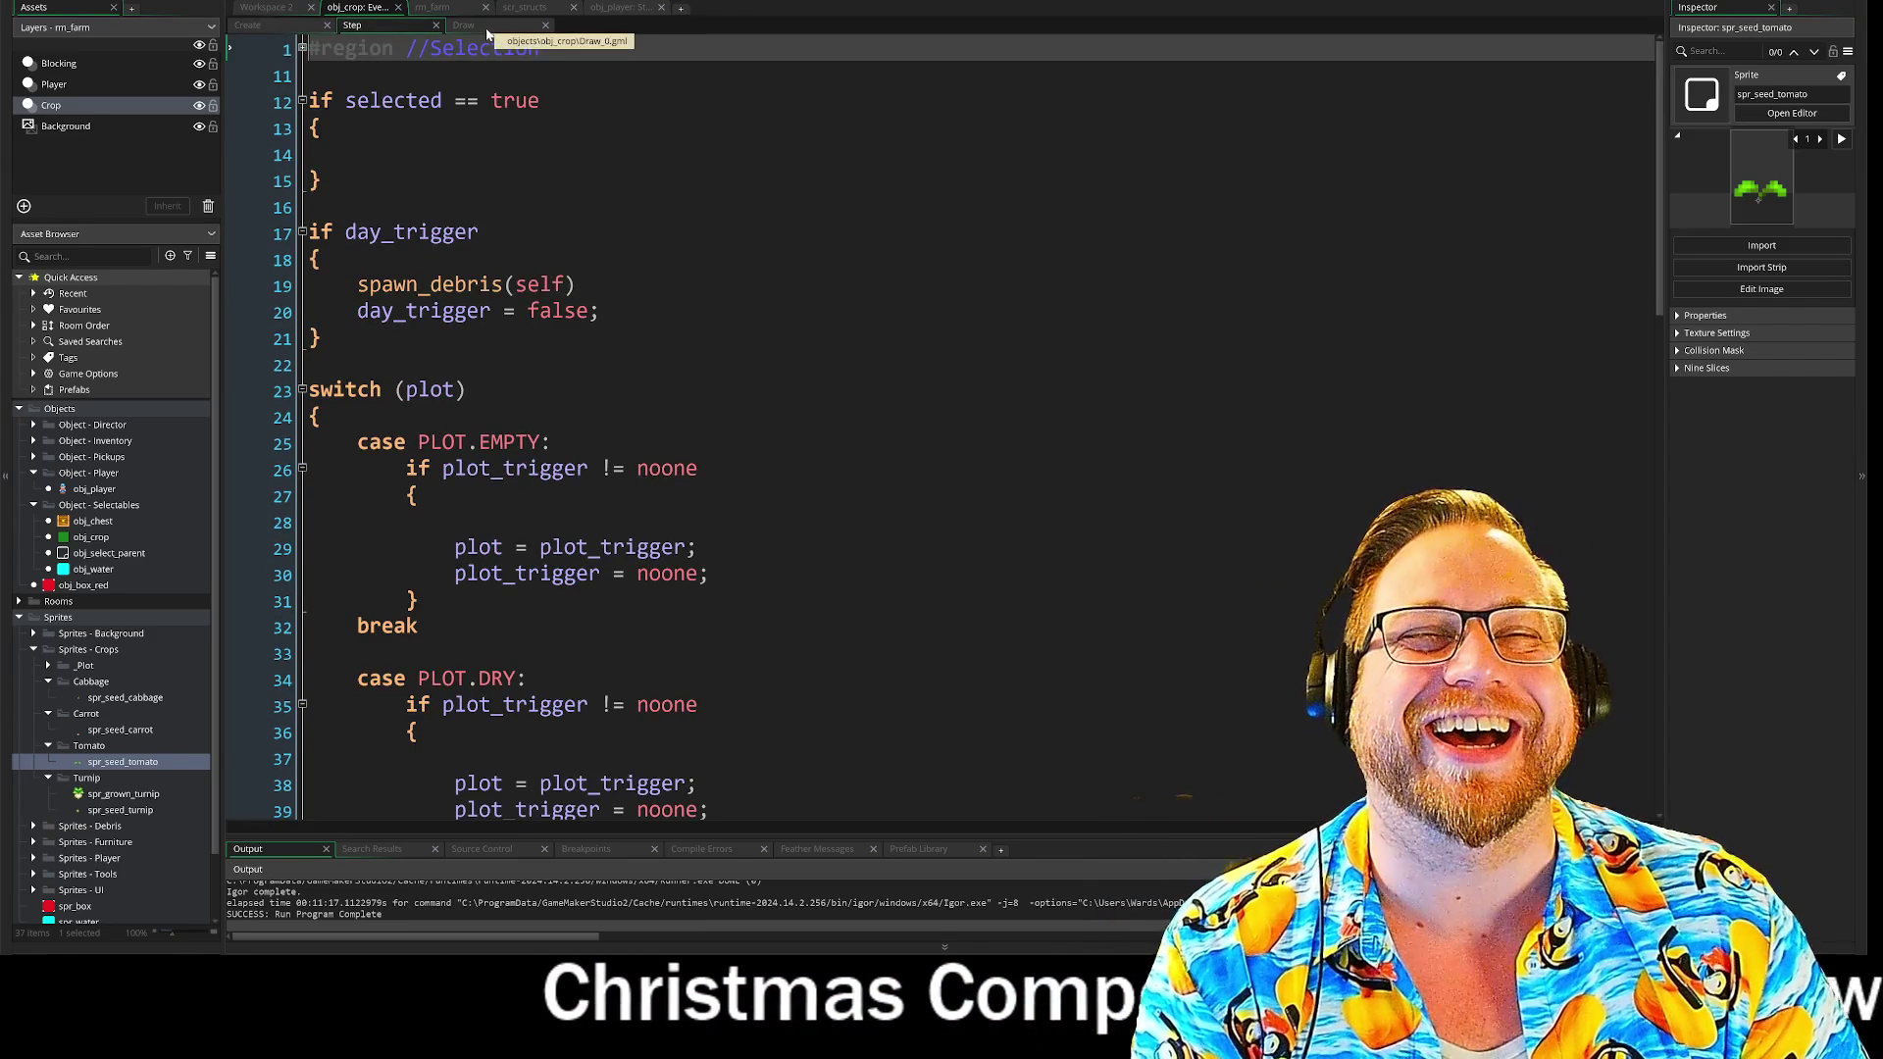
pyautogui.click(488, 21)
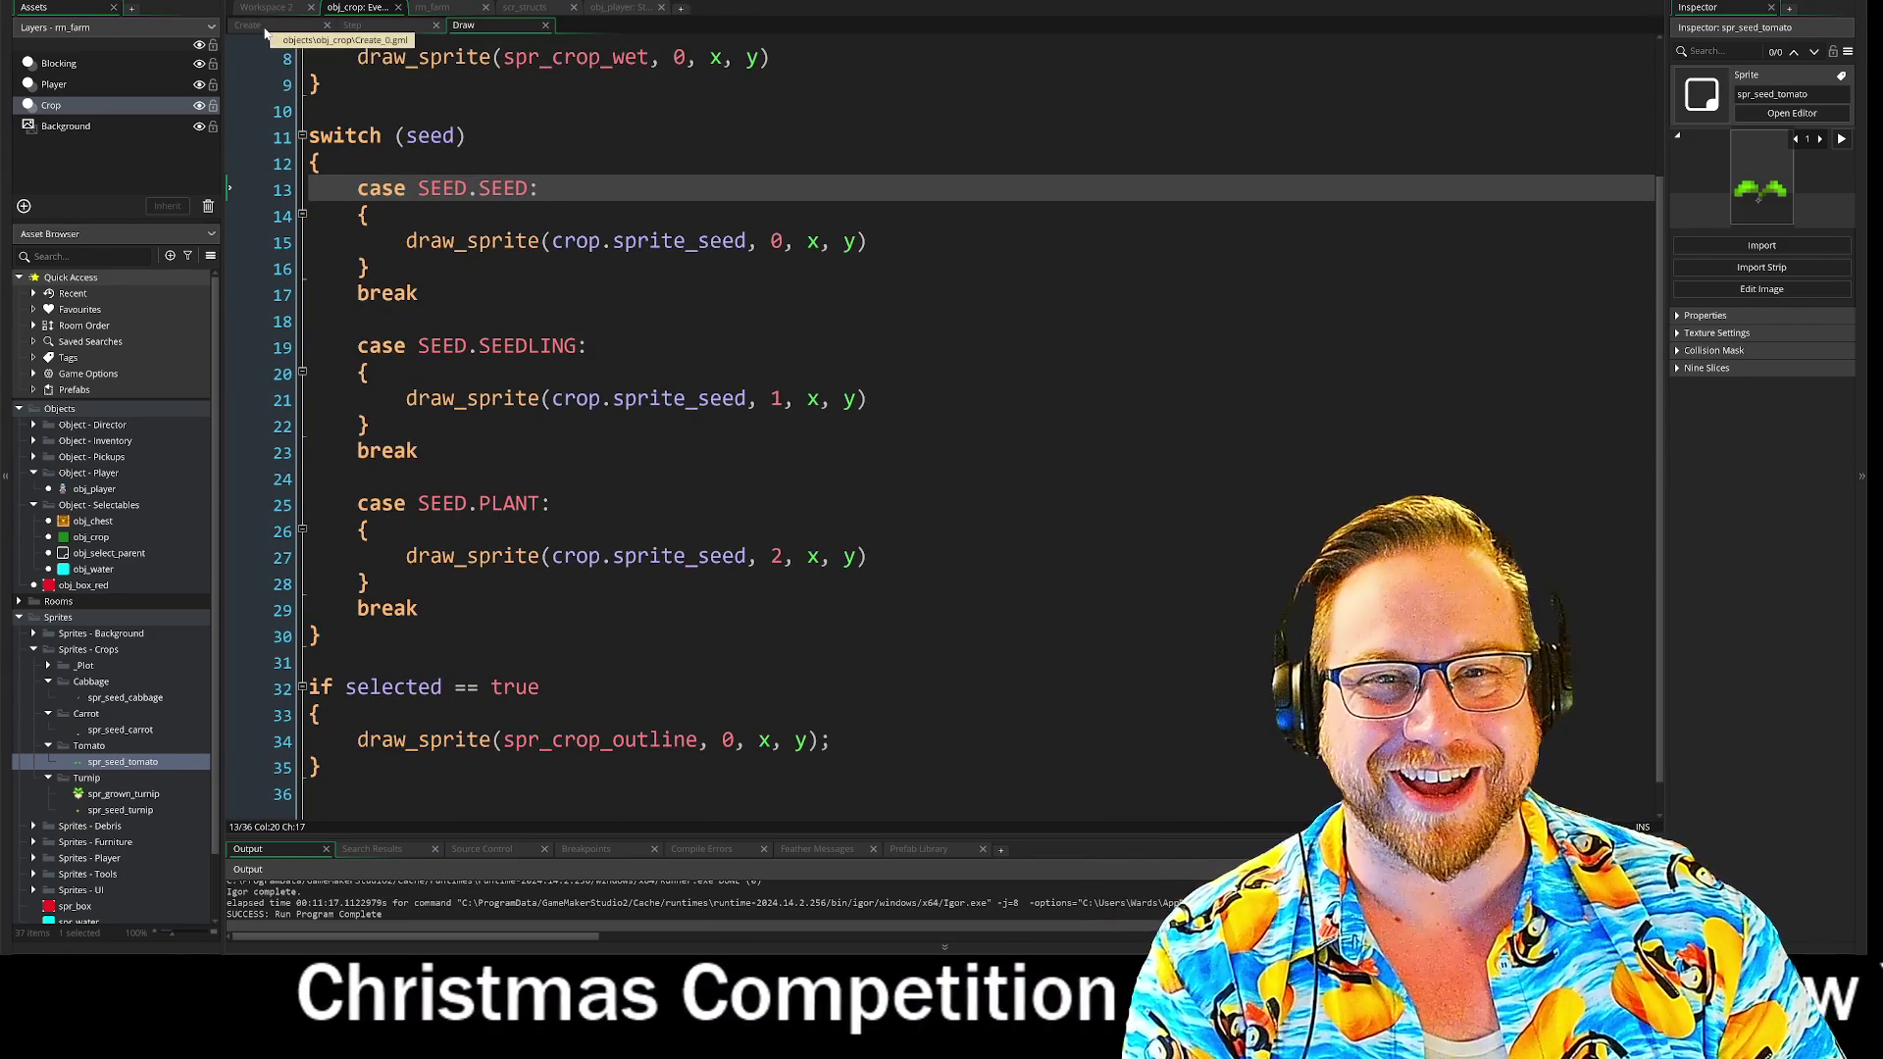
pyautogui.click(261, 27)
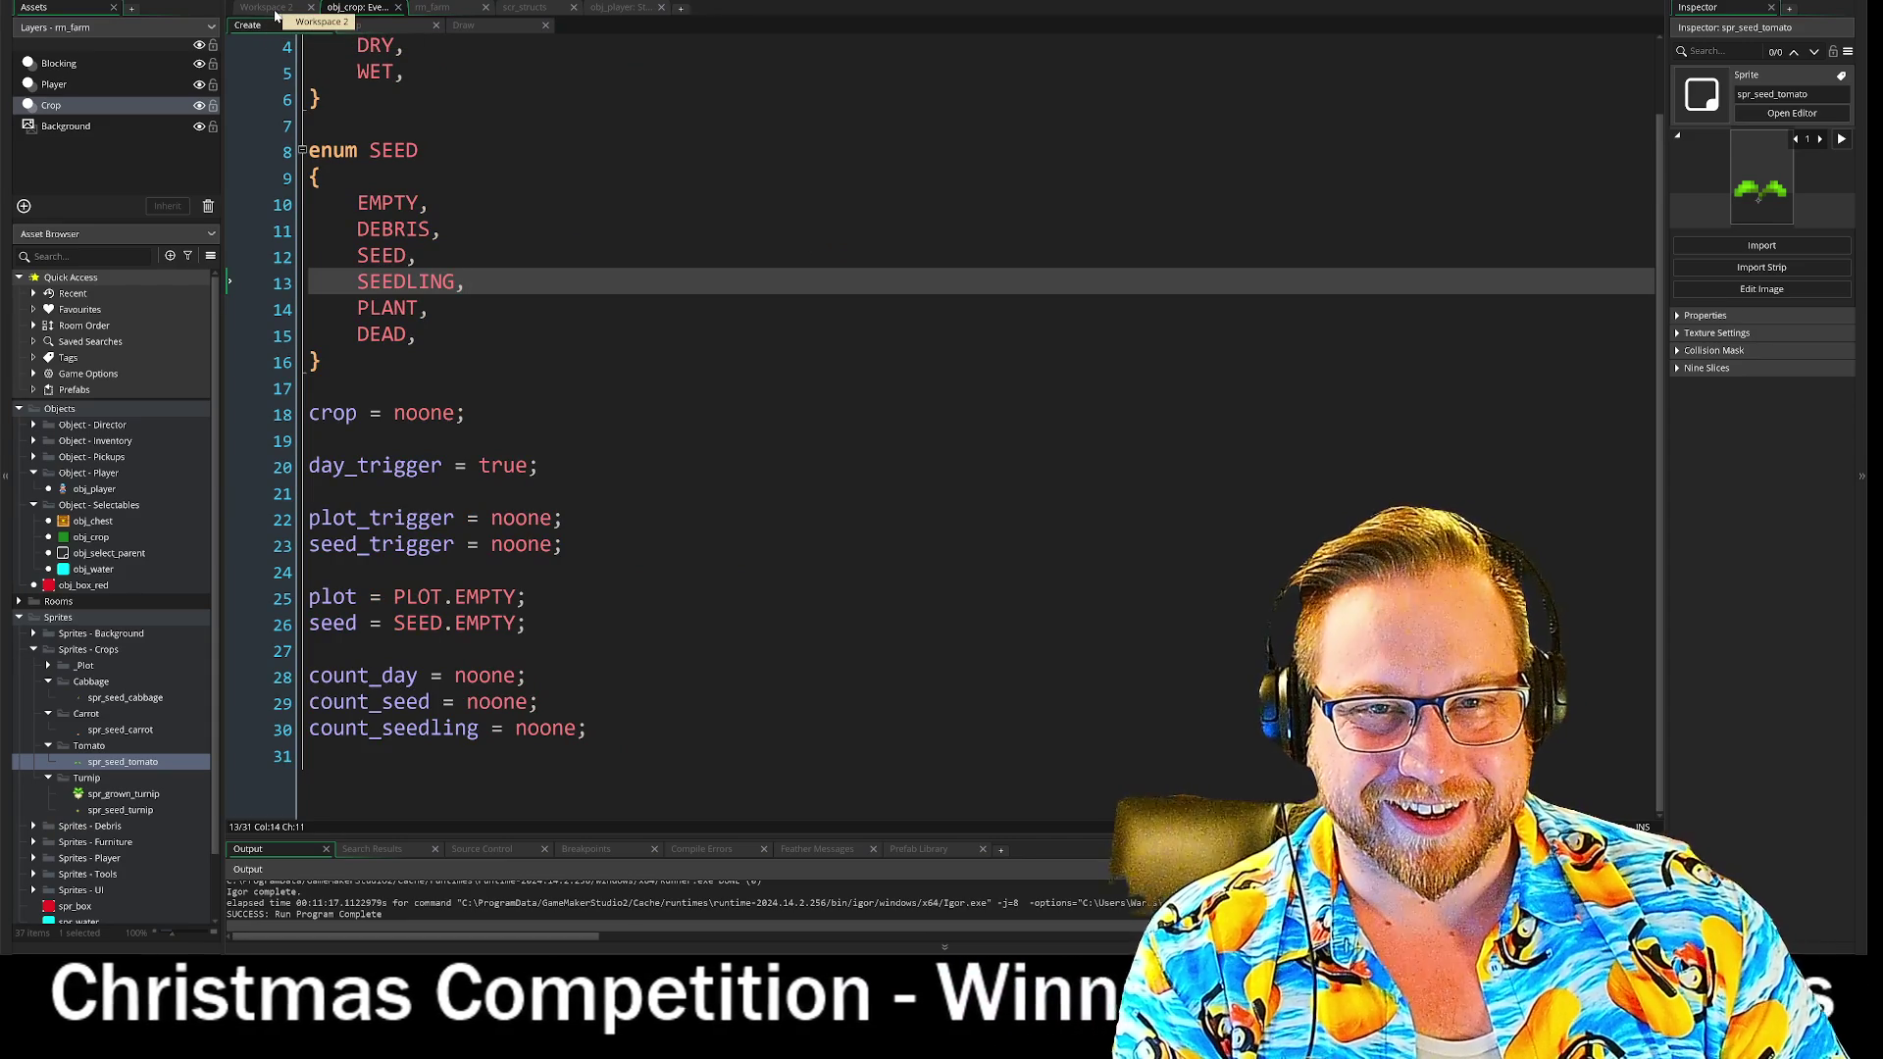
pyautogui.click(274, 8)
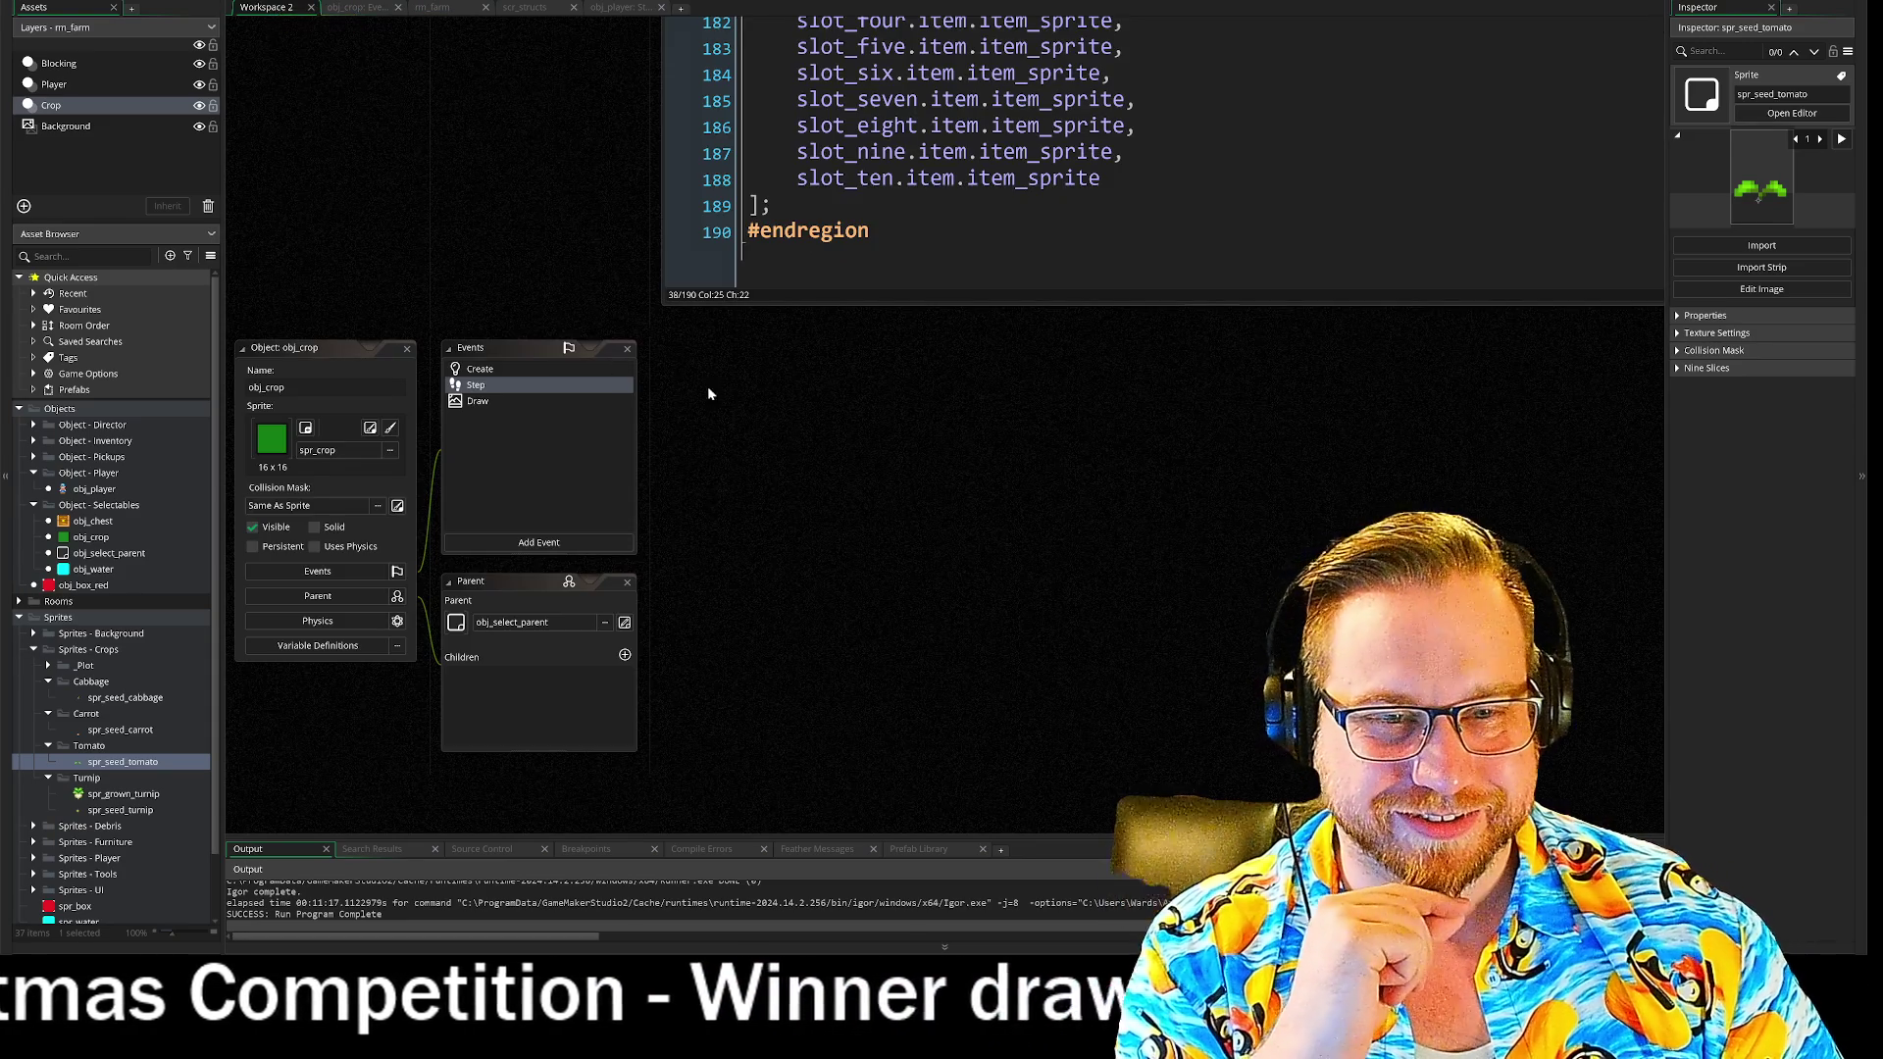
# - Scroll back up and frame the obj_player windows with their Create code
pyautogui.scroll(3, 532, 255)
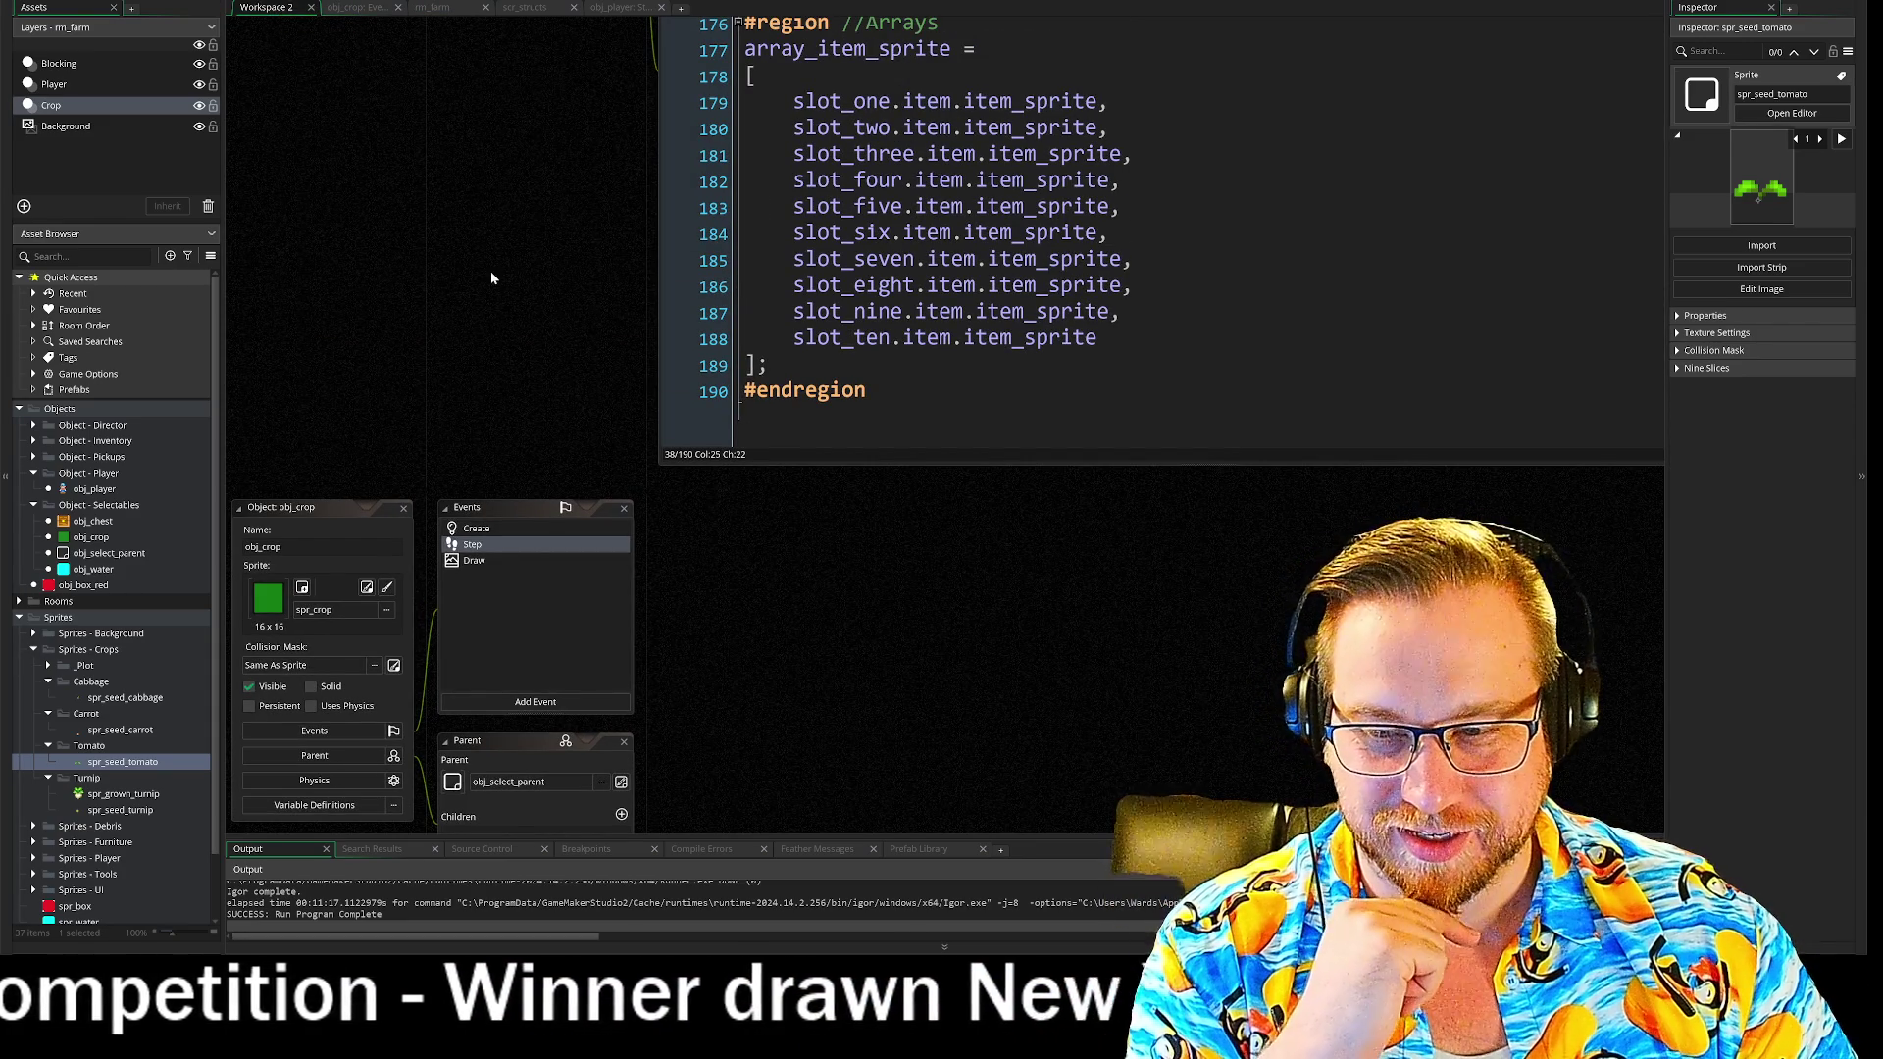
pyautogui.scroll(7, 496, 238)
pyautogui.moveTo(505, 534); pyautogui.dragTo(516, 502)
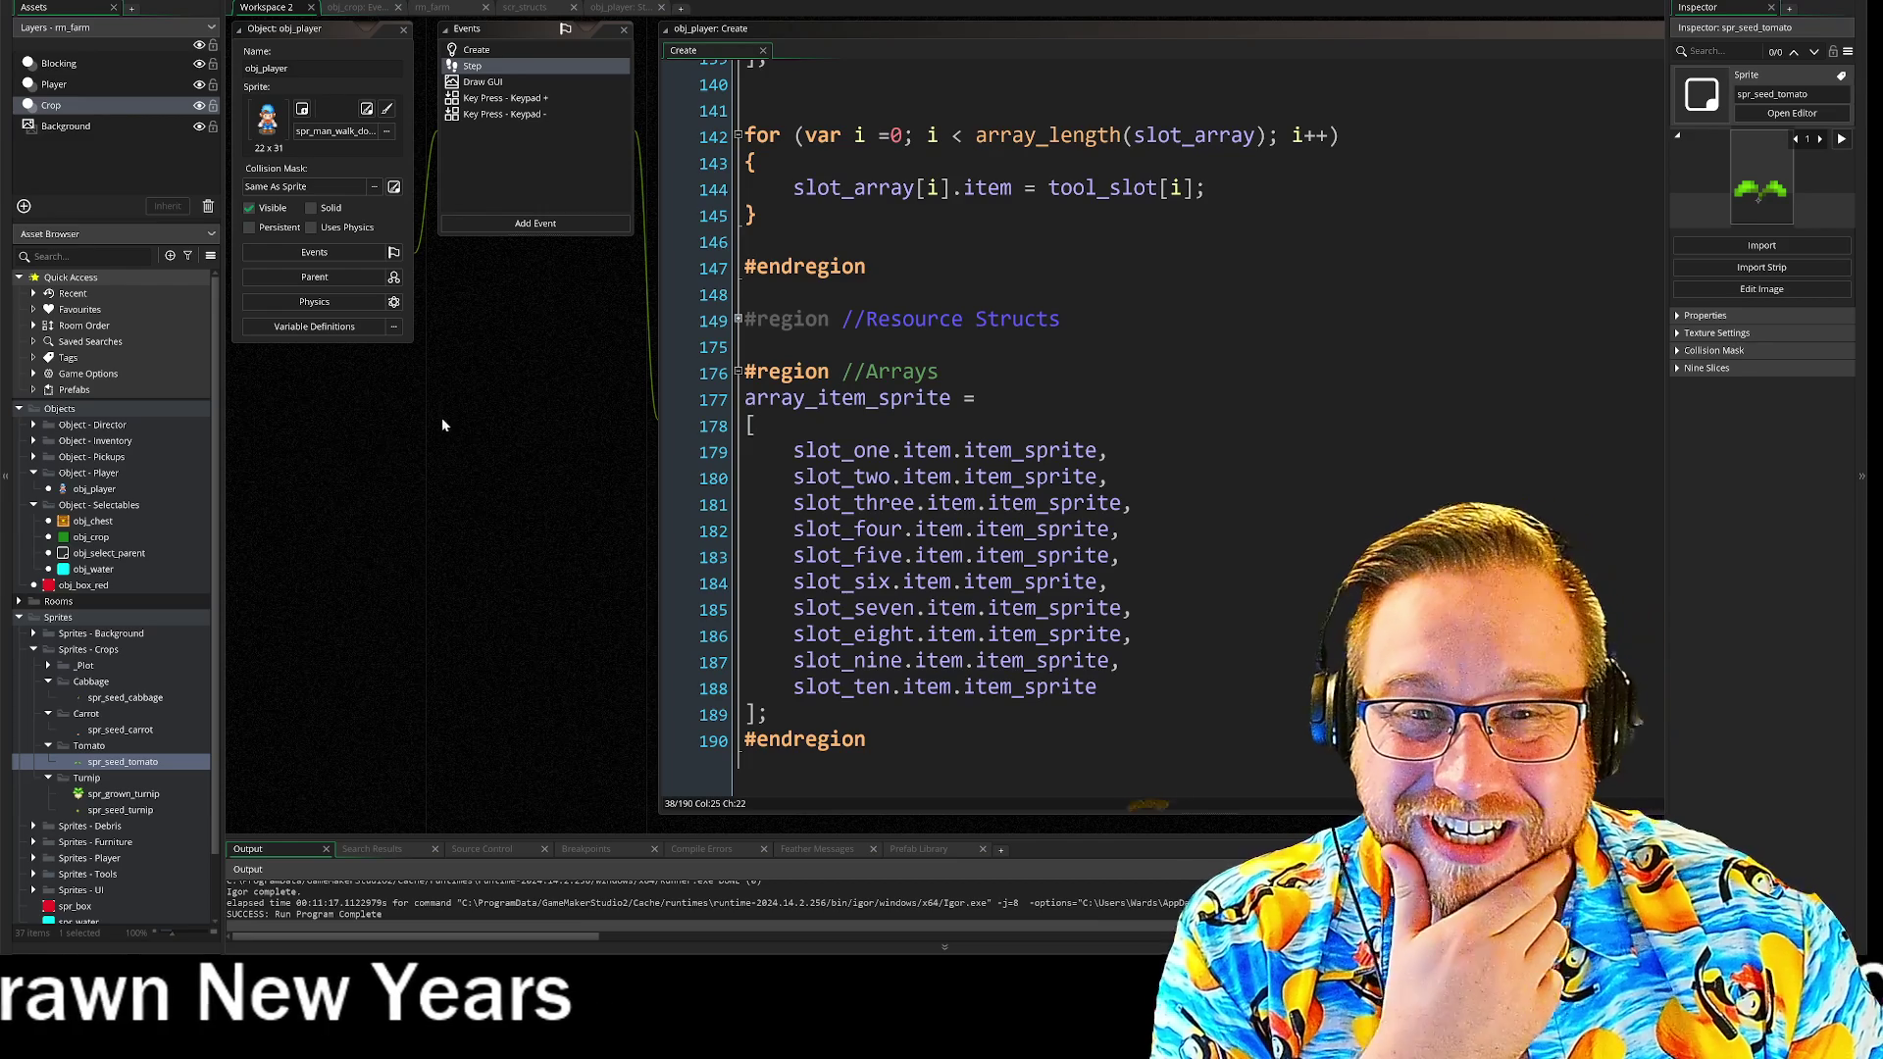
pyautogui.scroll(1, 530, 412)
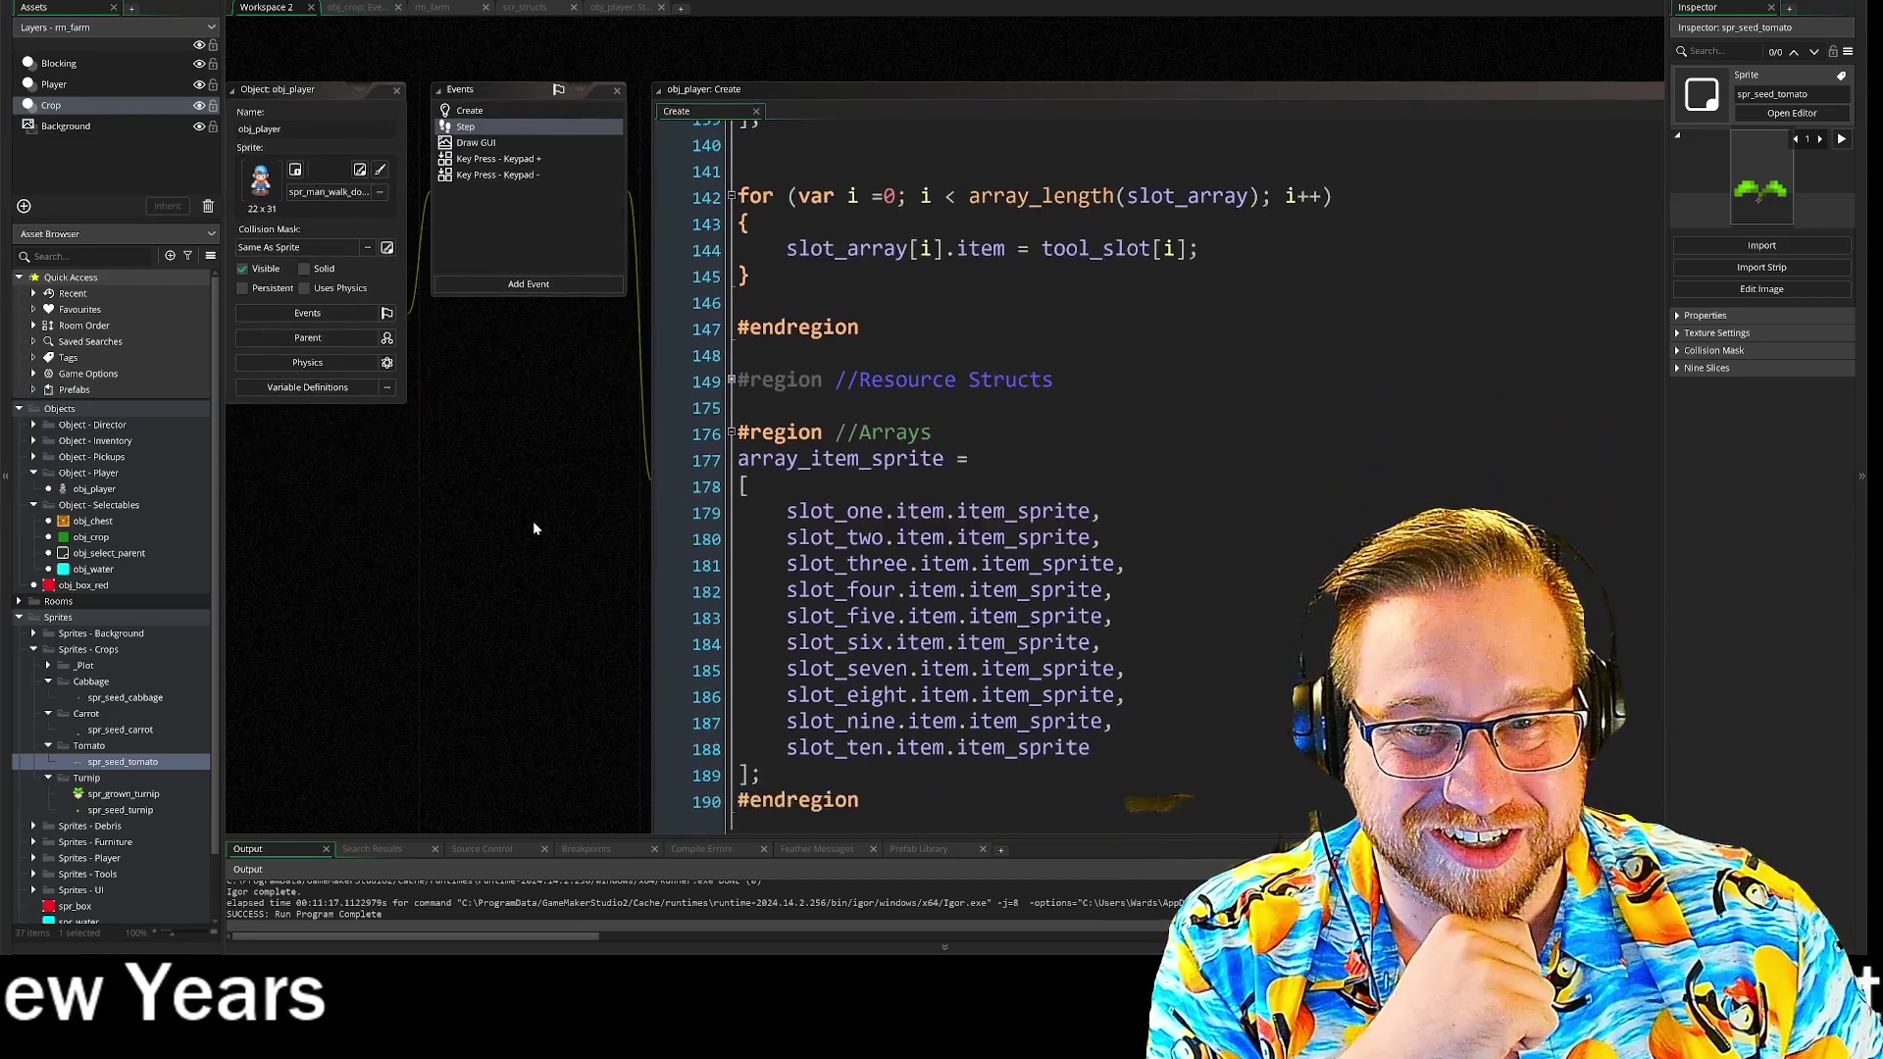
pyautogui.scroll(-1, 554, 549)
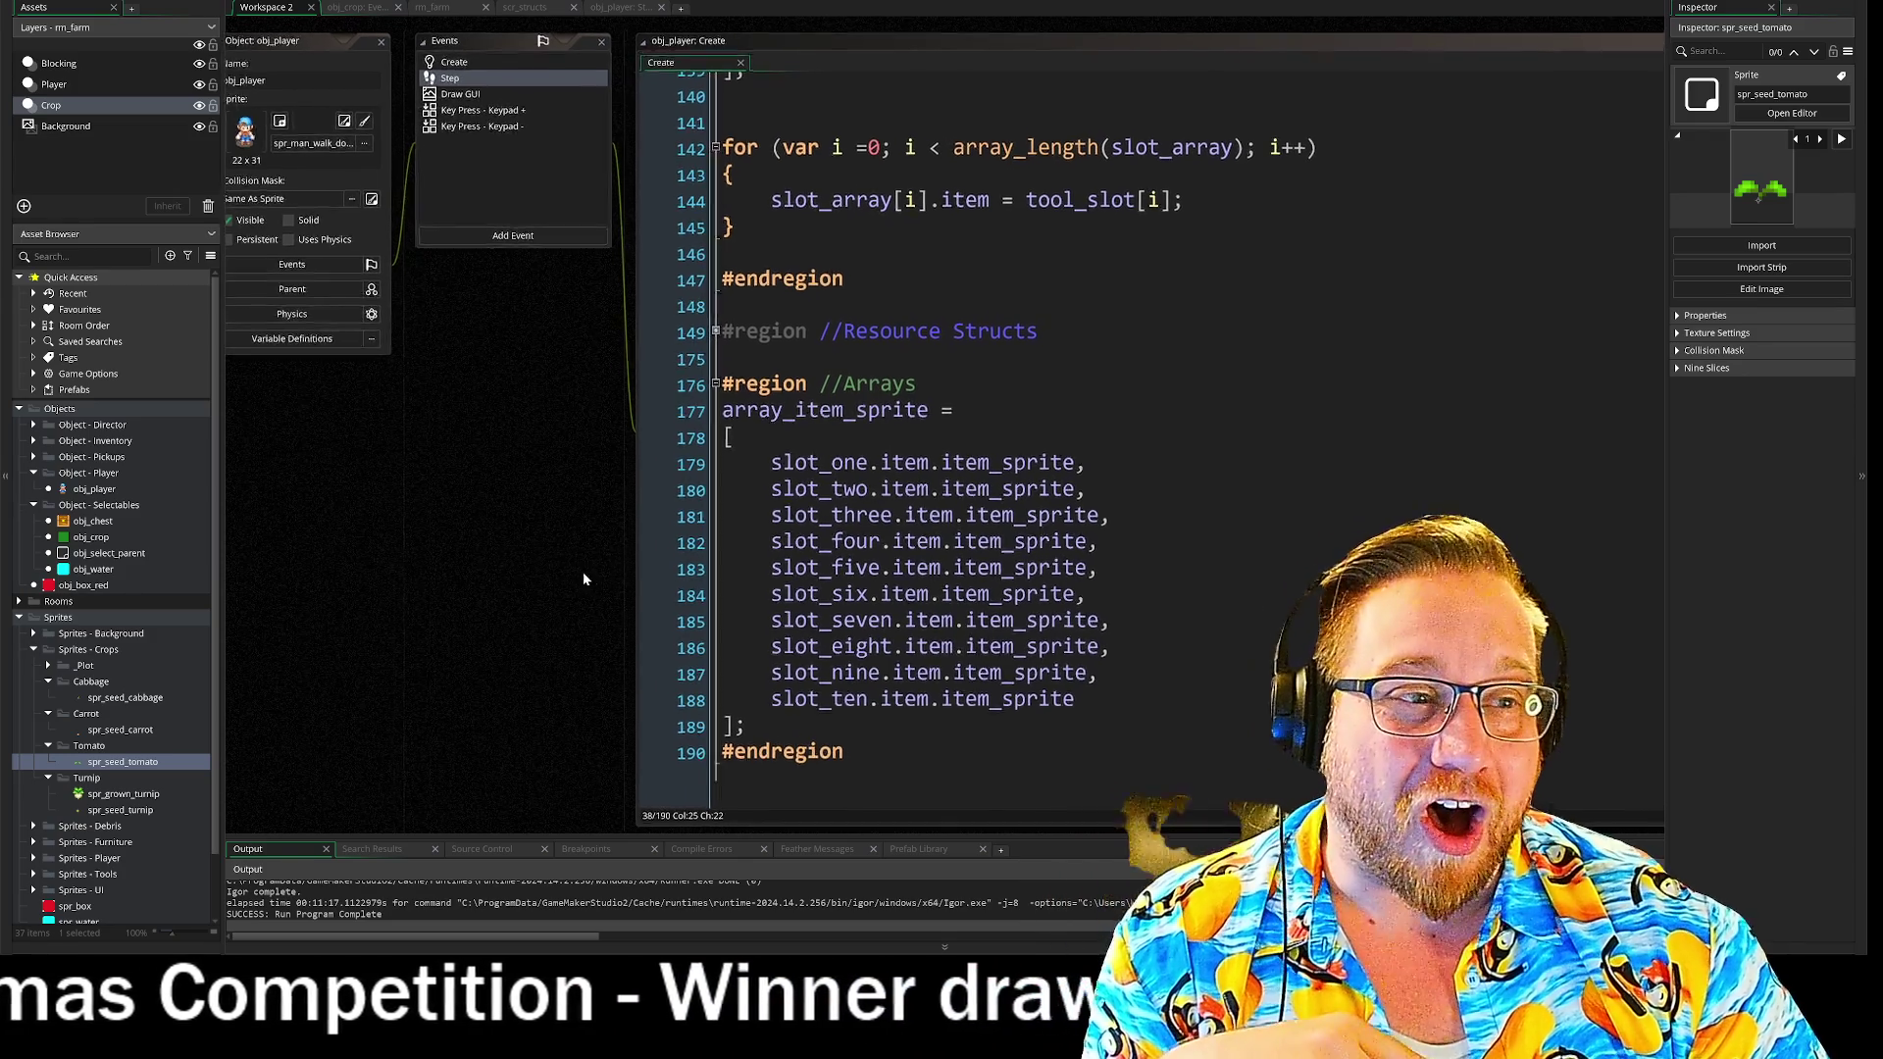
pyautogui.moveTo(583, 573); pyautogui.dragTo(477, 562)
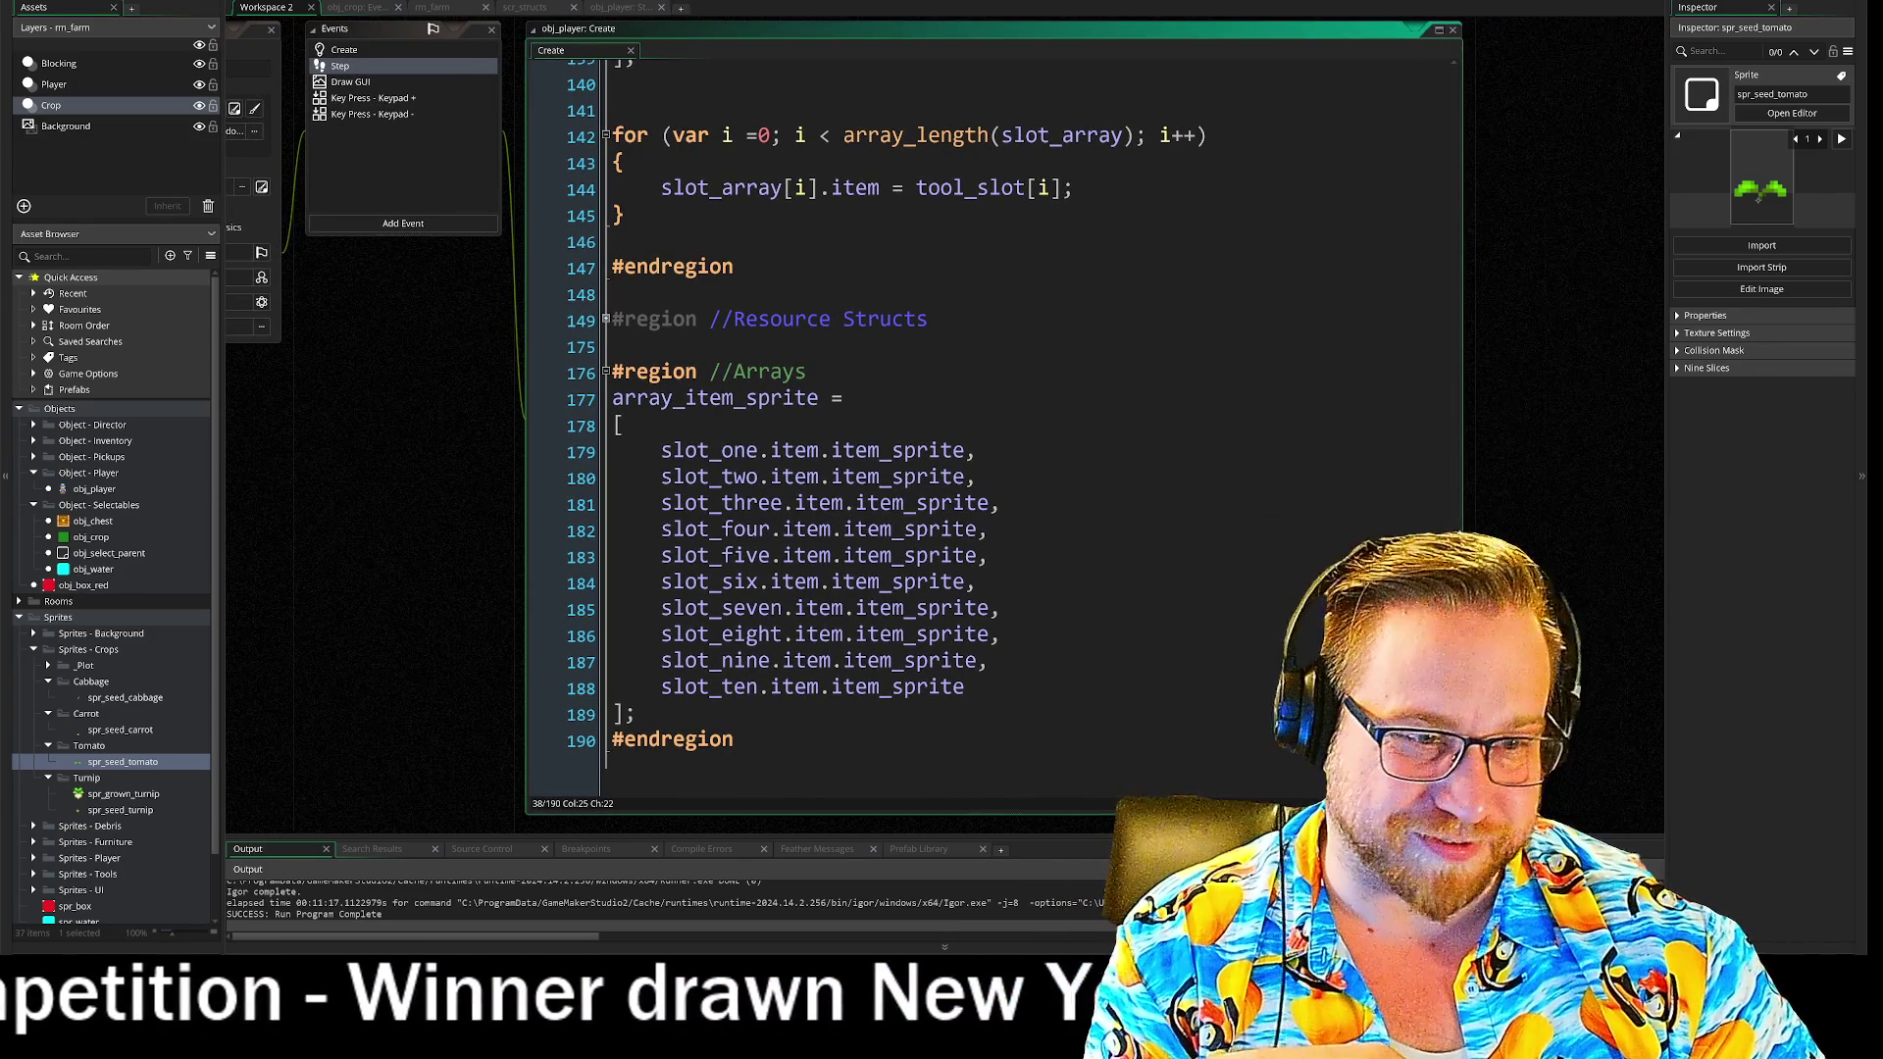
pyautogui.moveTo(469, 474); pyautogui.dragTo(602, 480)
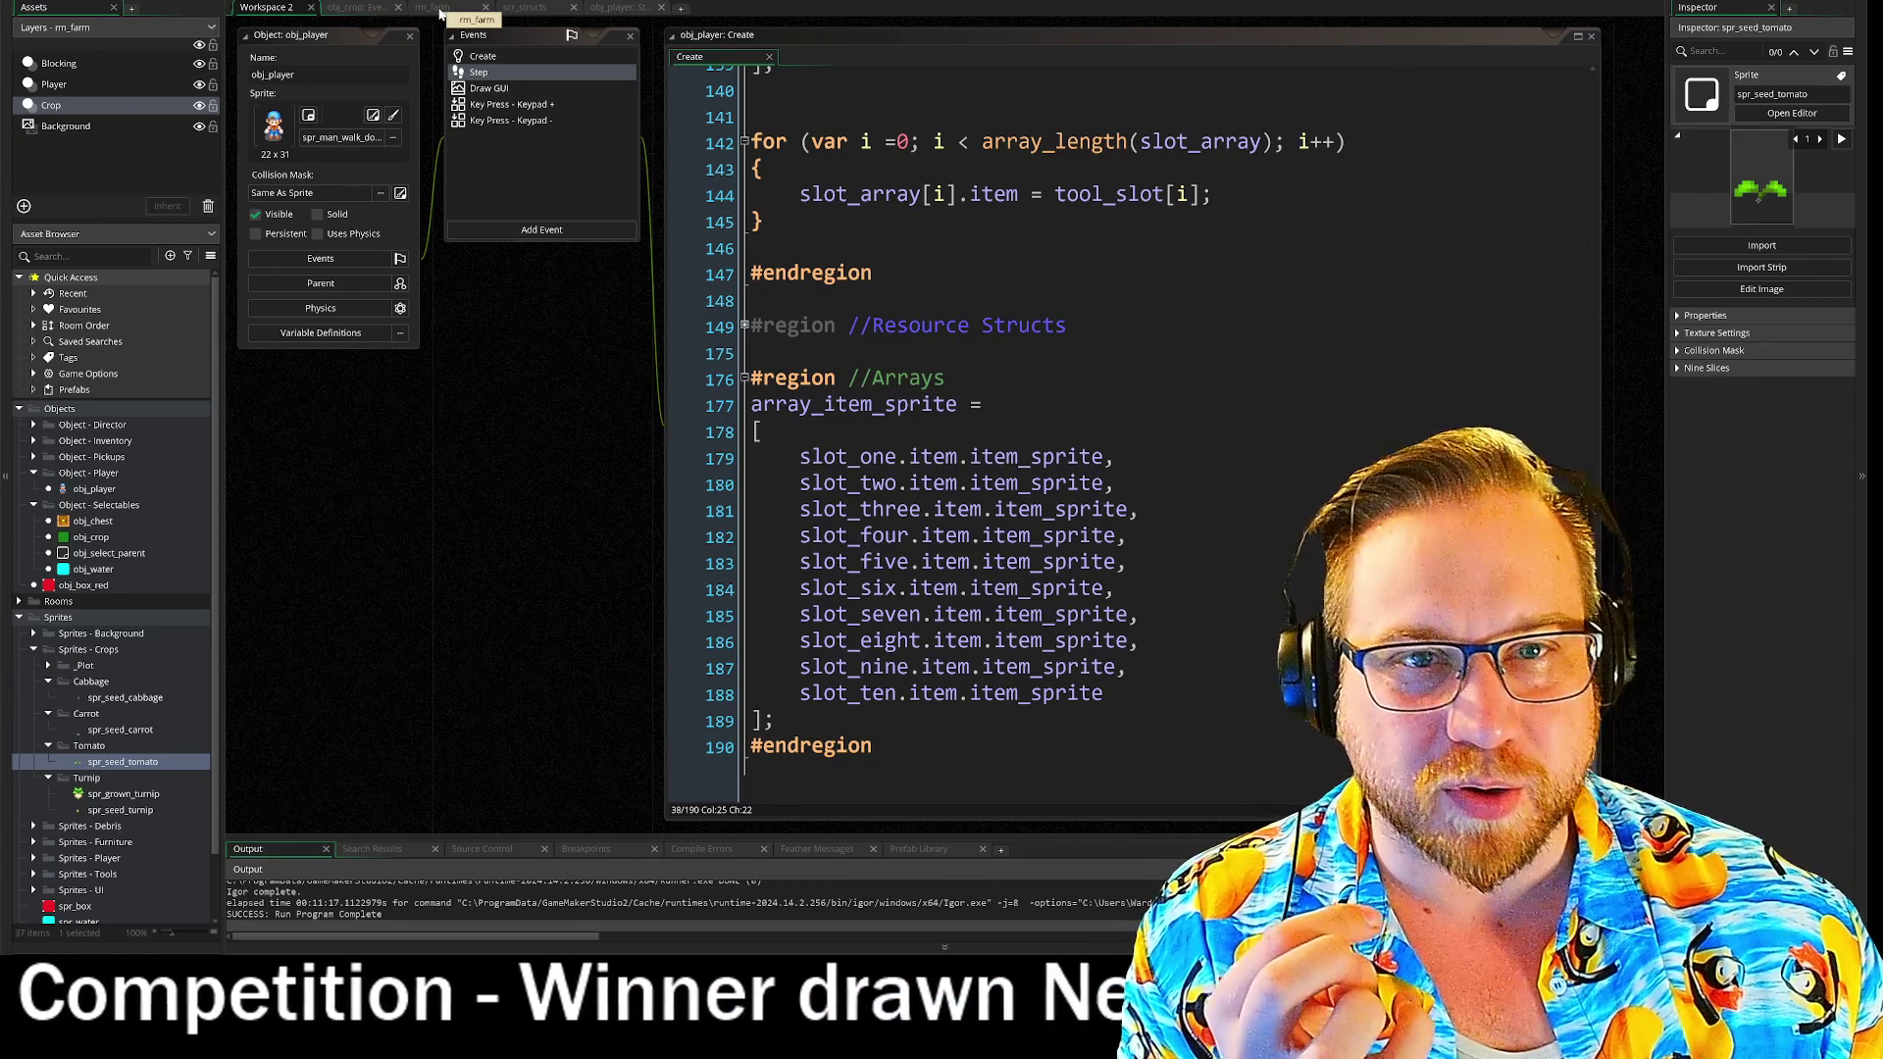
pyautogui.click(440, 10)
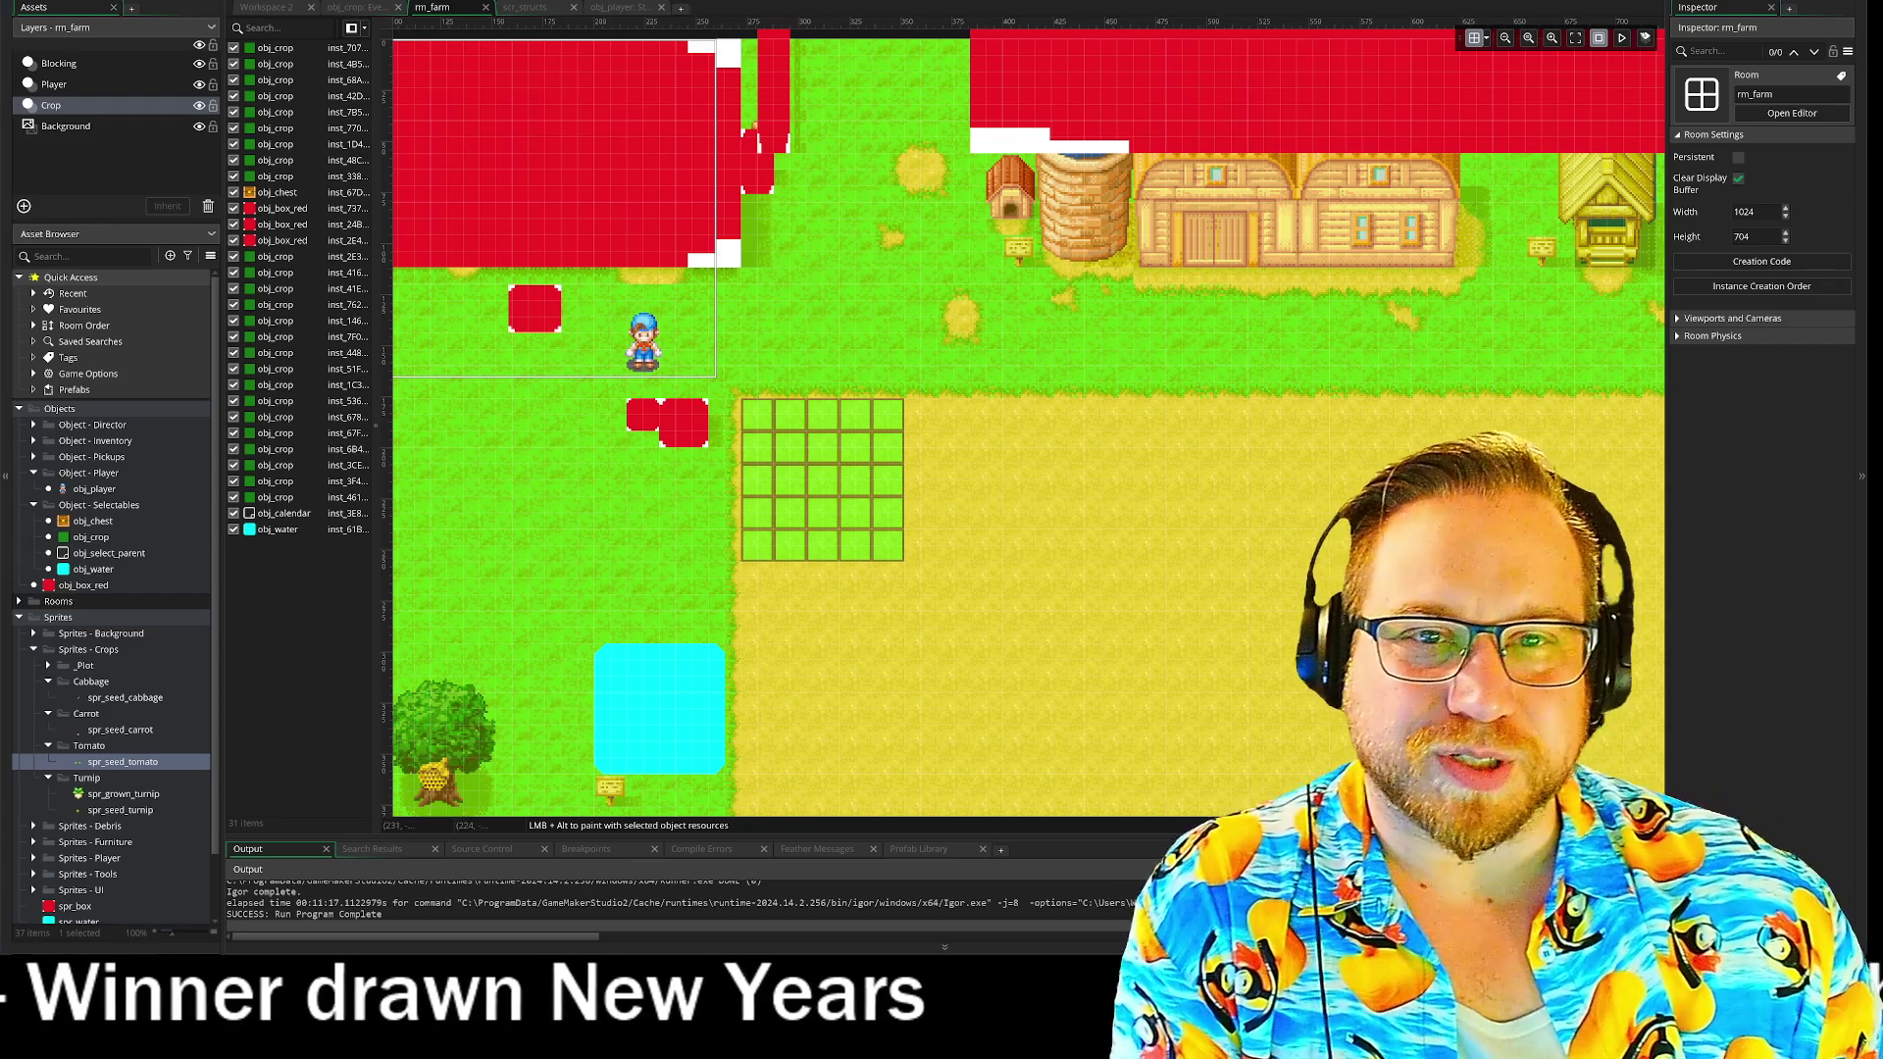
pyautogui.click(358, 8)
pyautogui.click(265, 8)
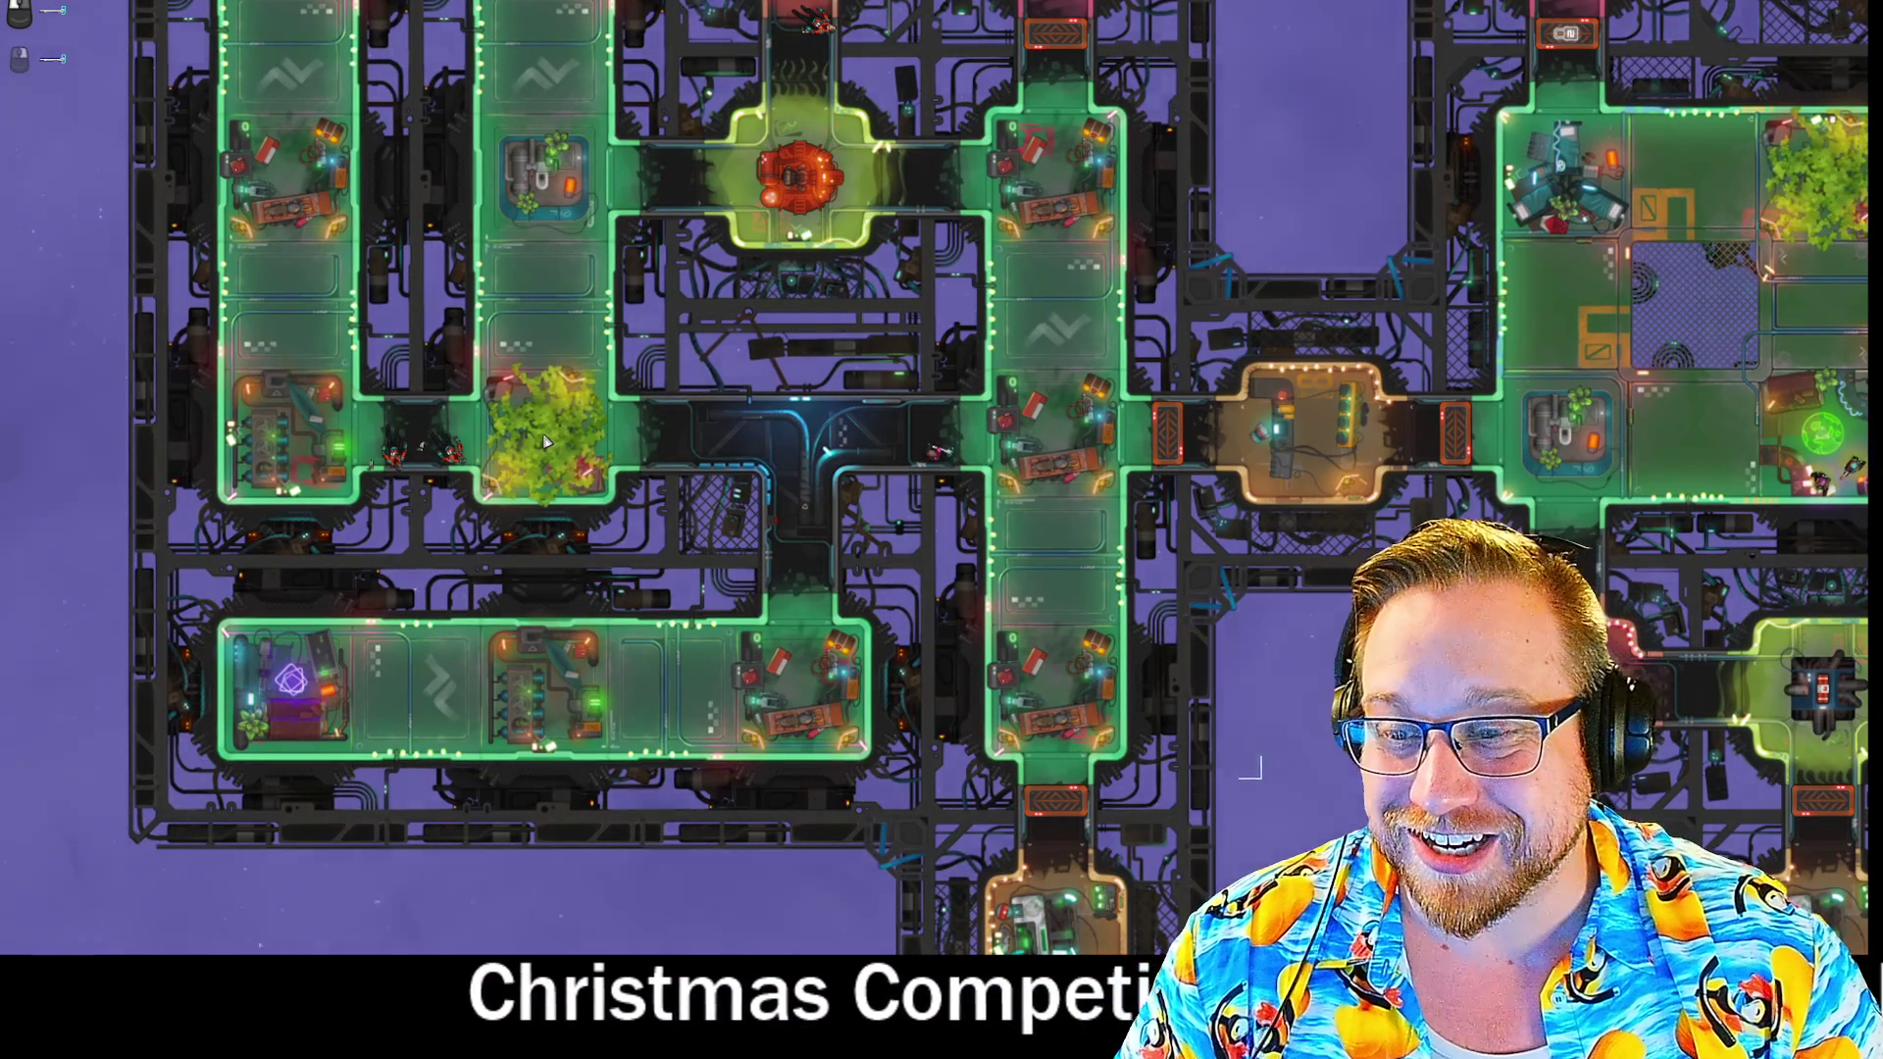
# - Pan the station view down, east and up to survey its rooms
pyautogui.press('s')
pyautogui.press('d')
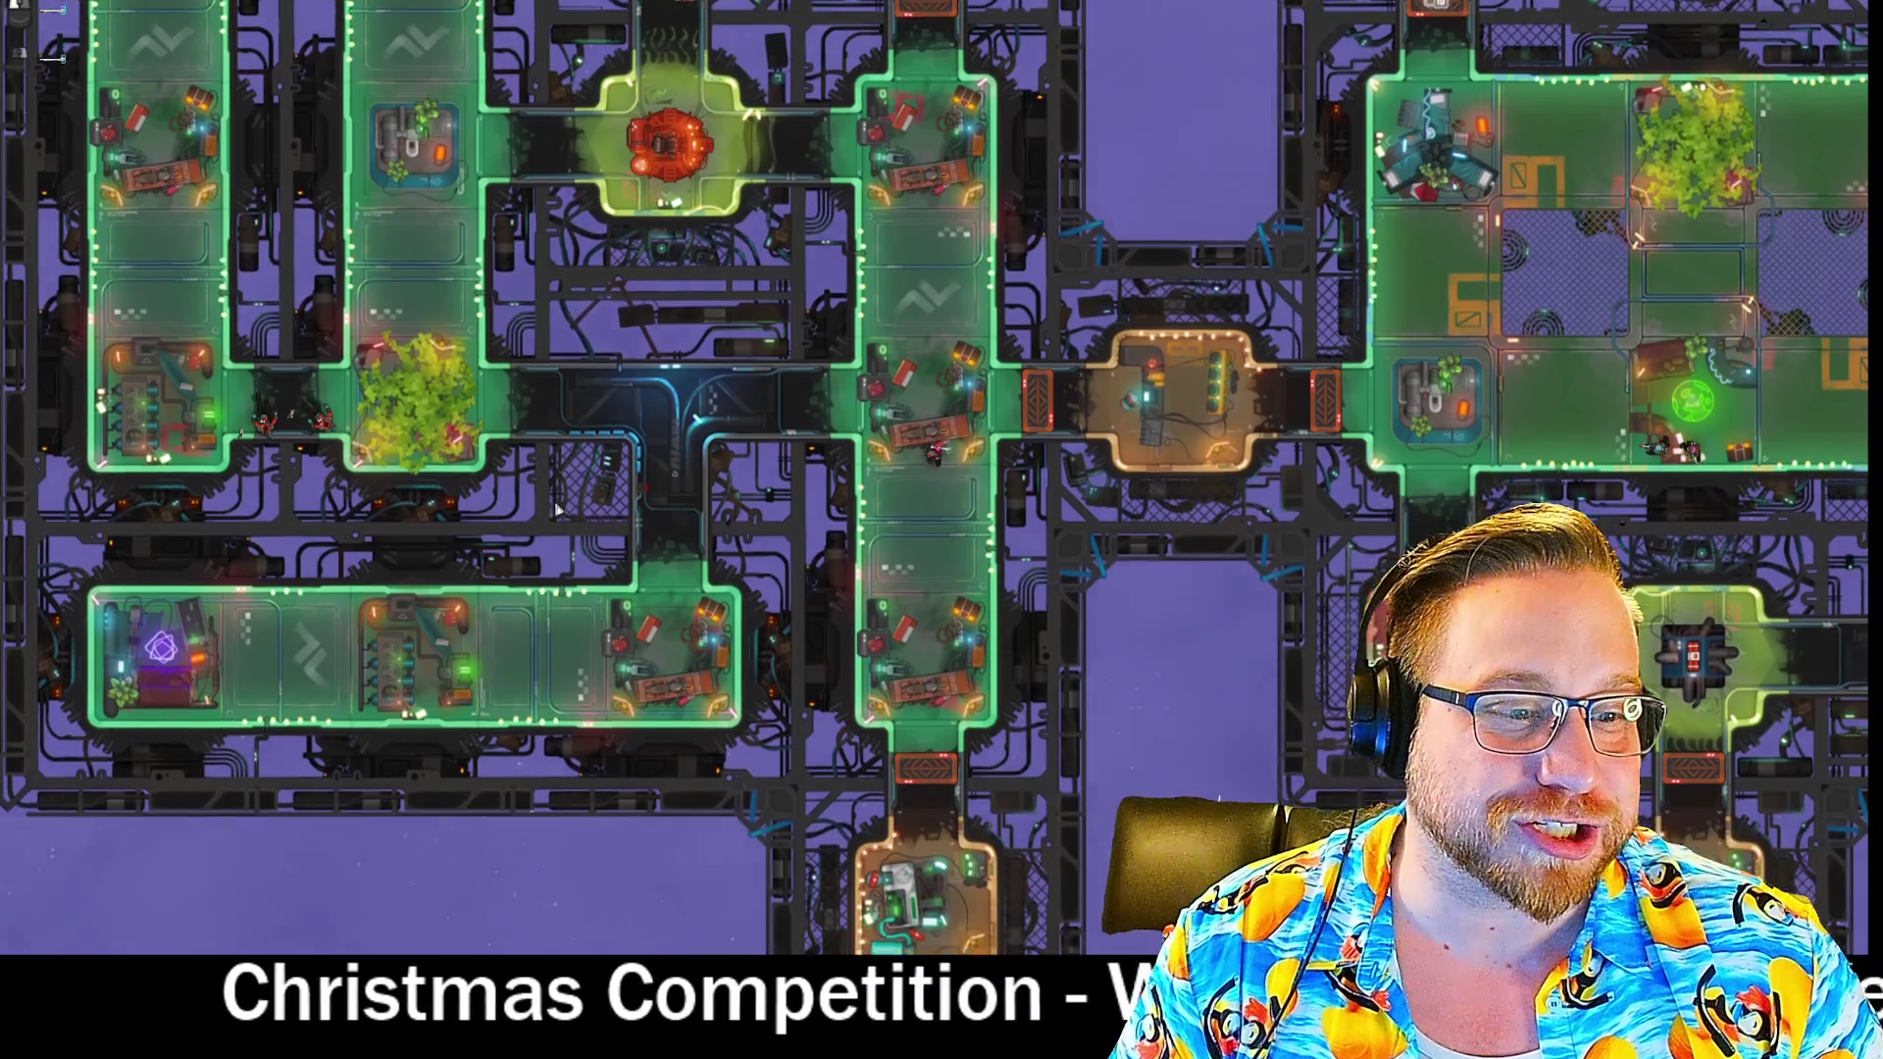
pyautogui.press('s')
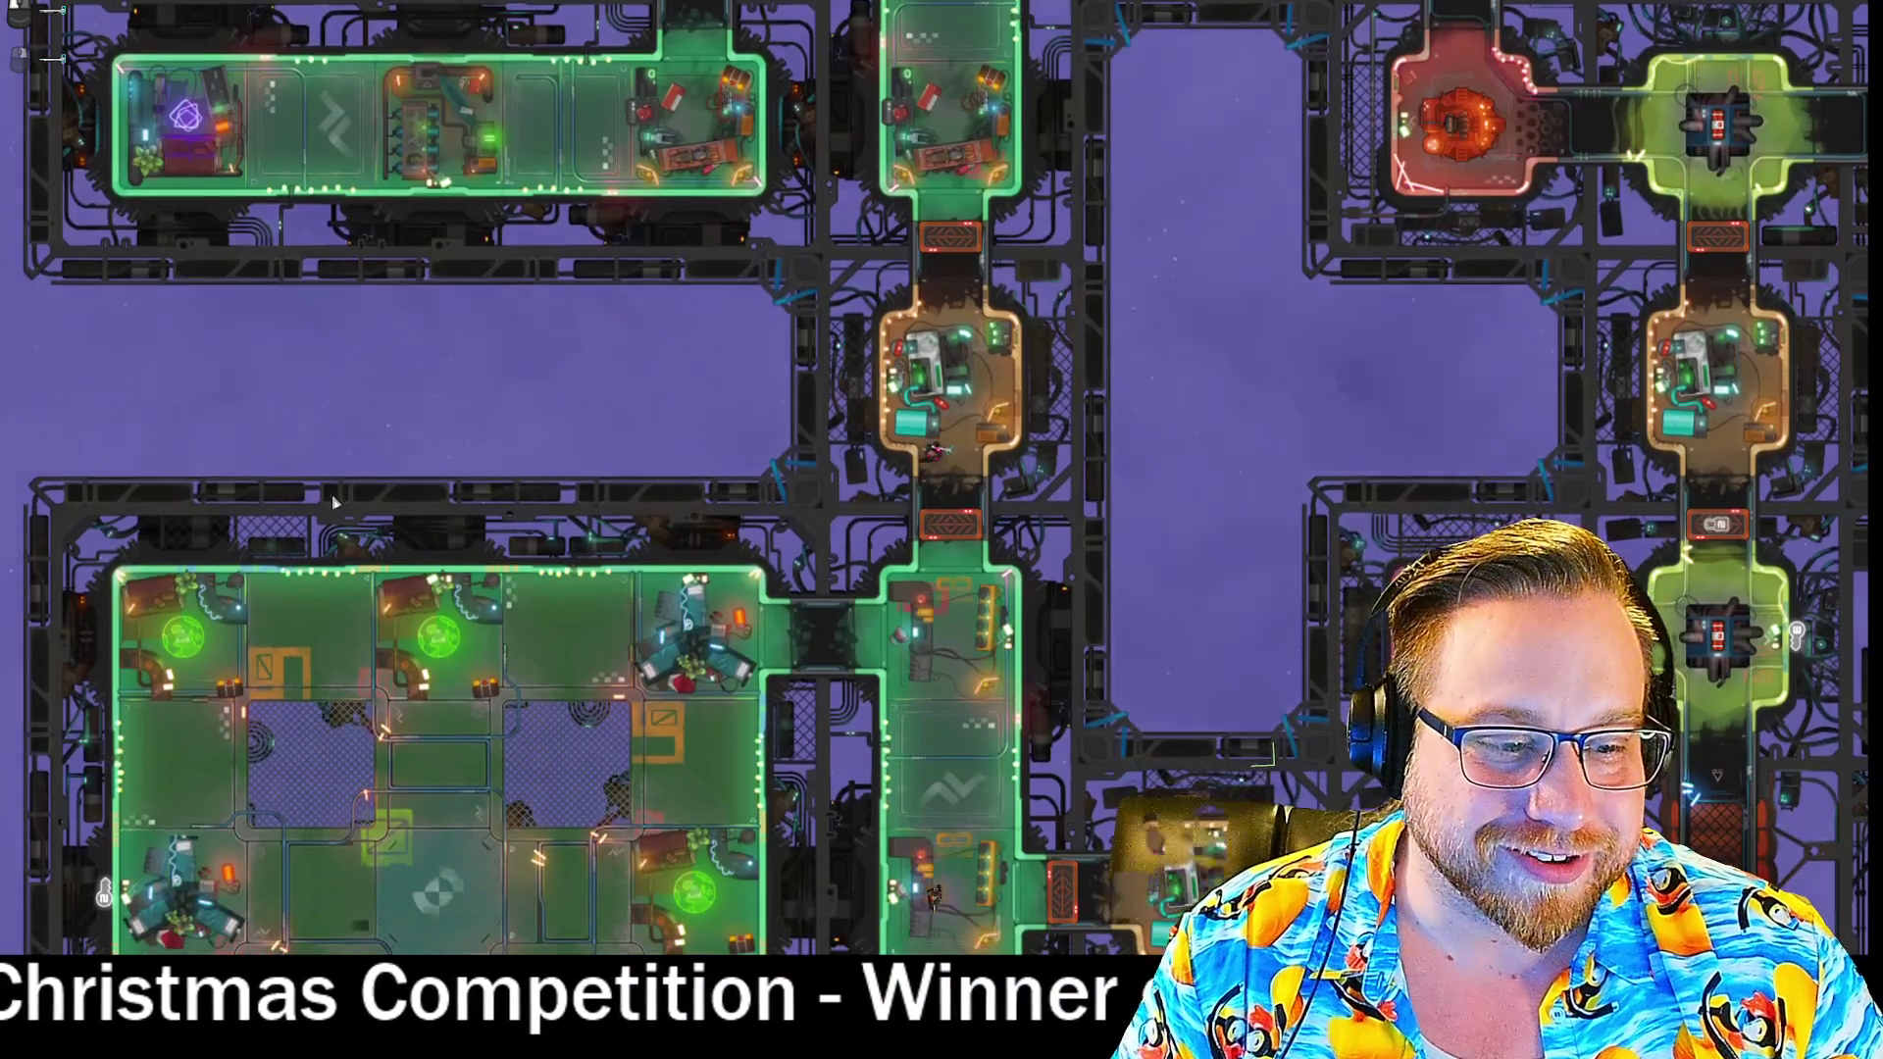
pyautogui.press('s')
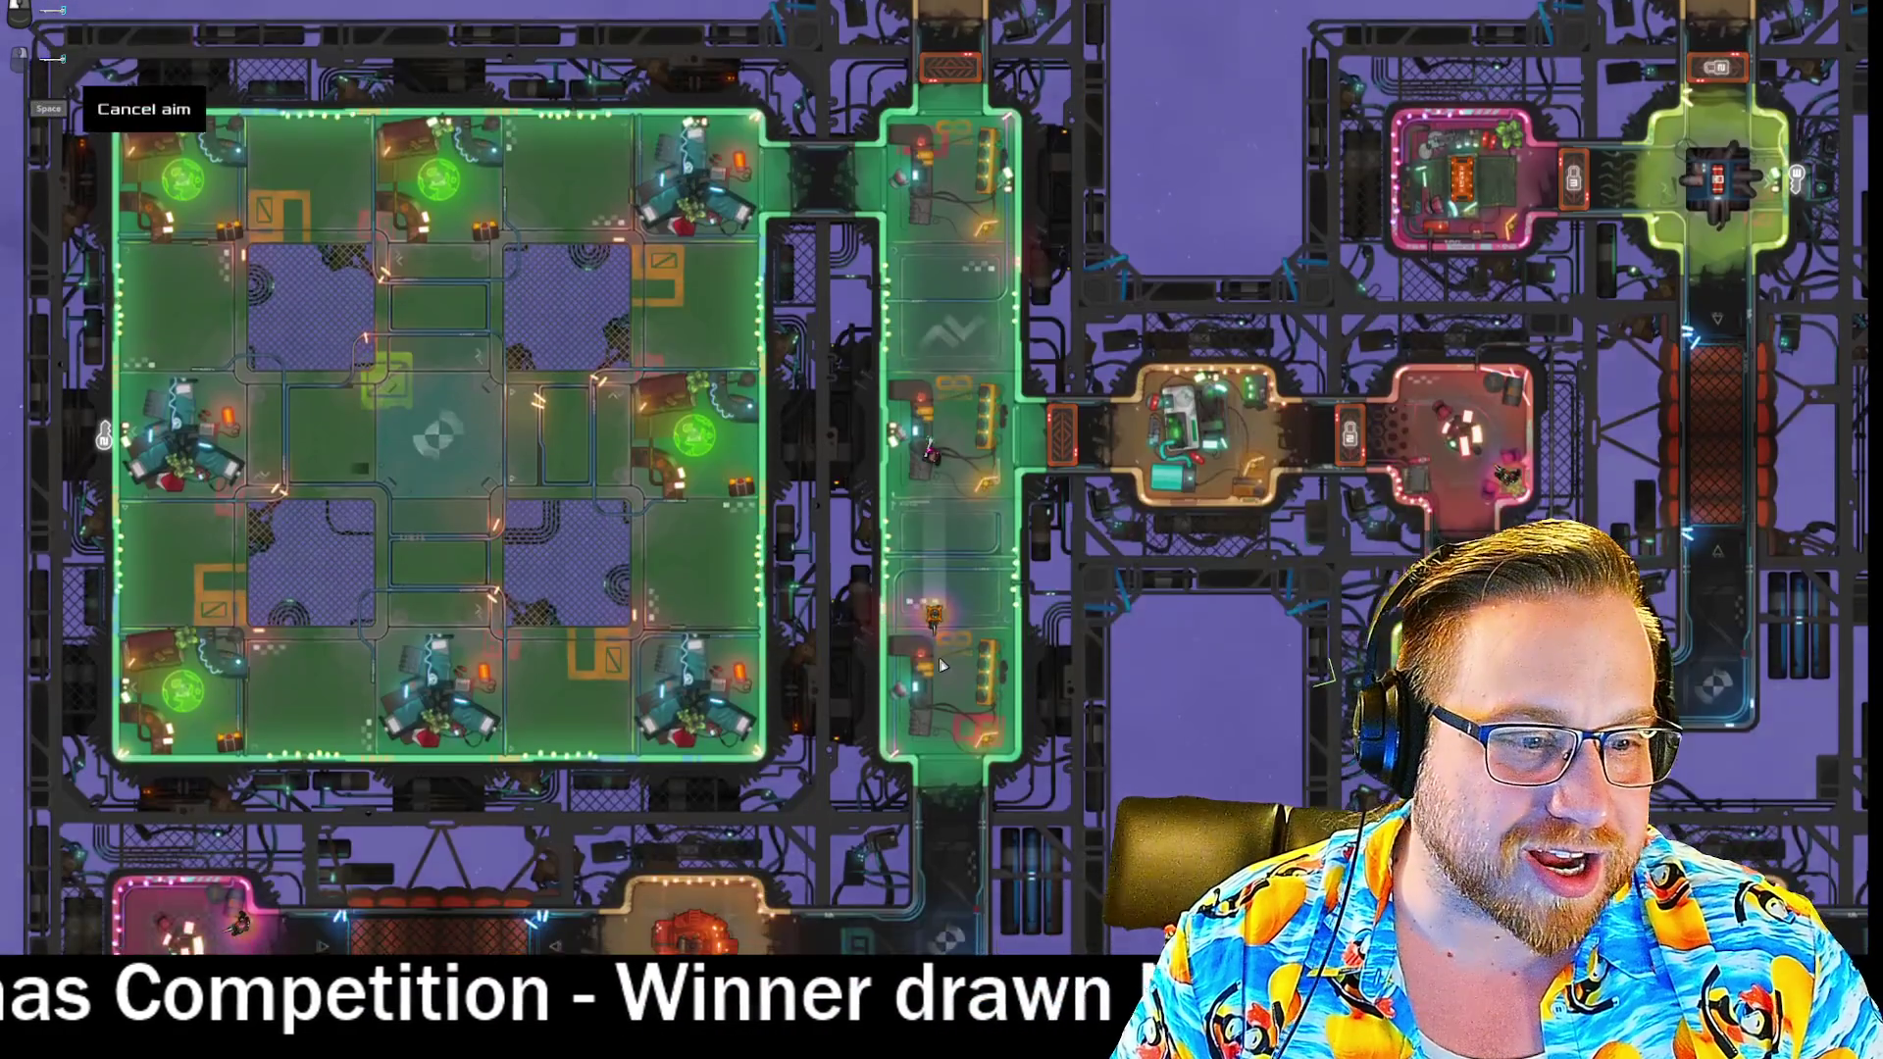
pyautogui.press('s')
pyautogui.press('a')
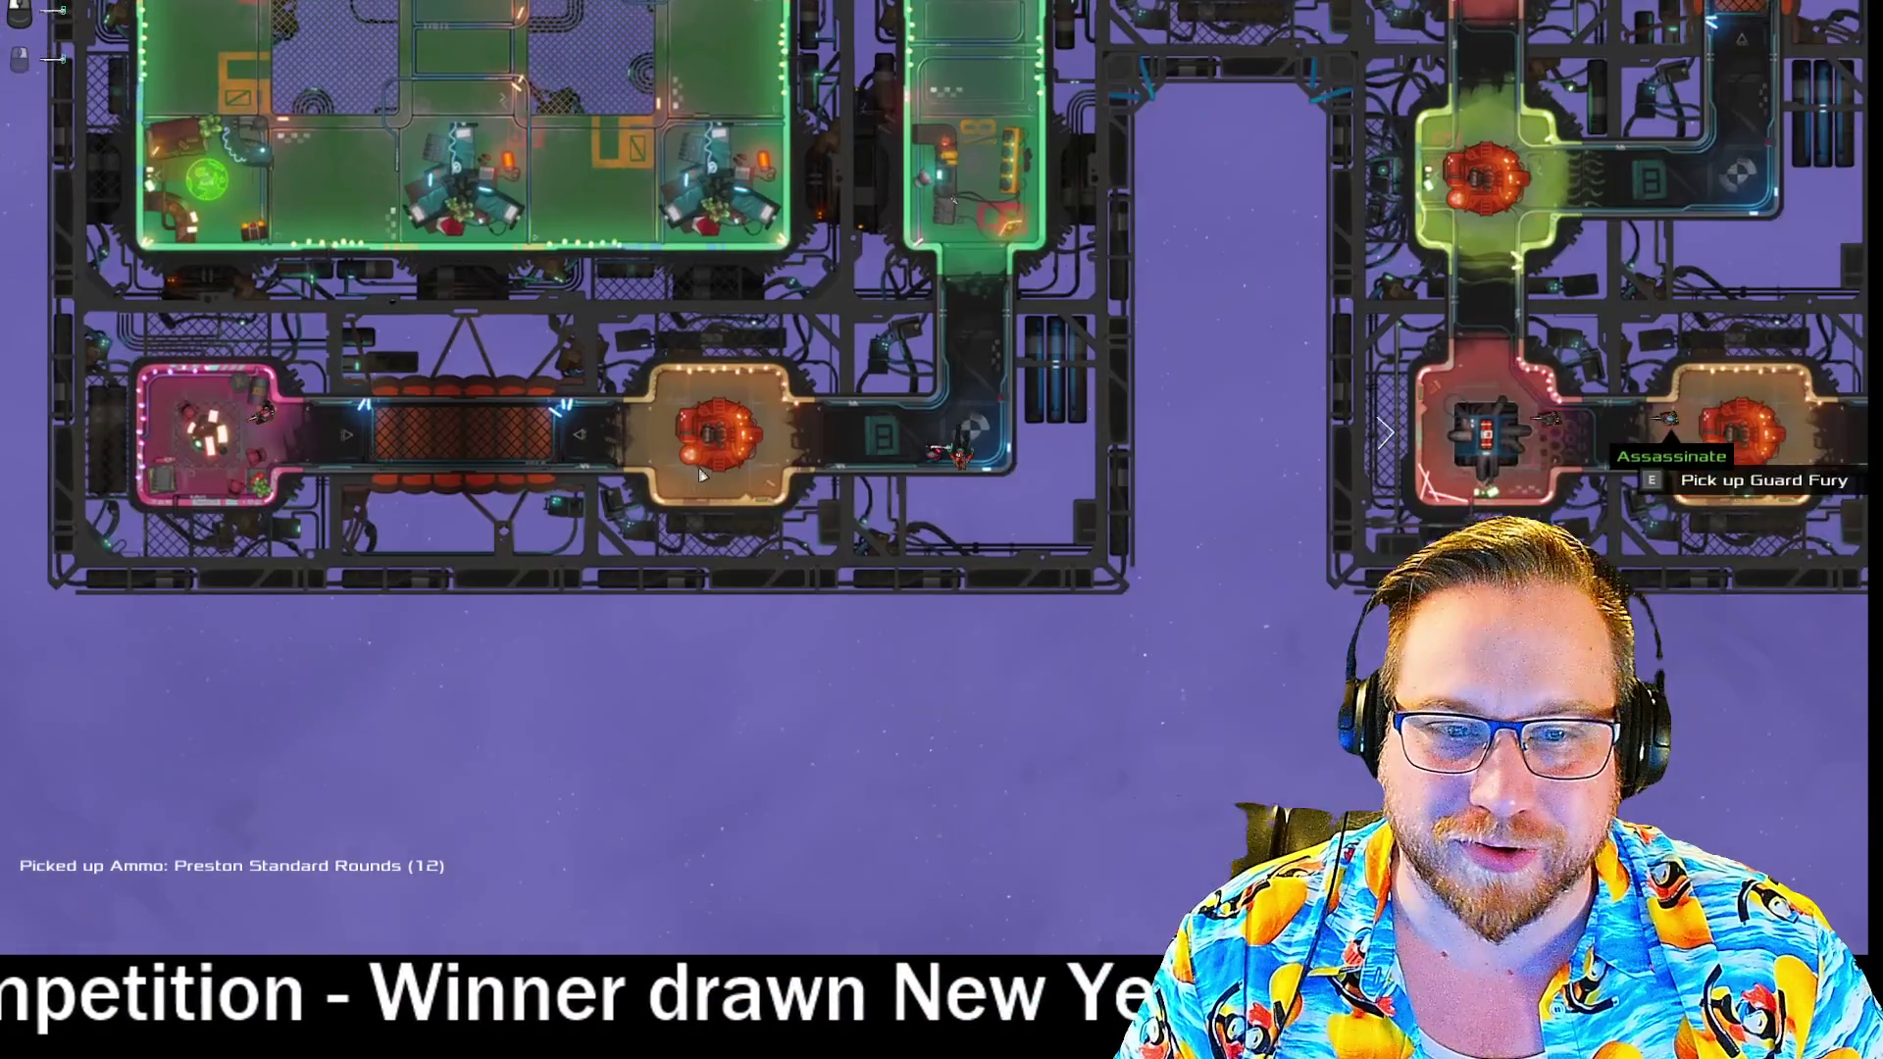
pyautogui.press('a')
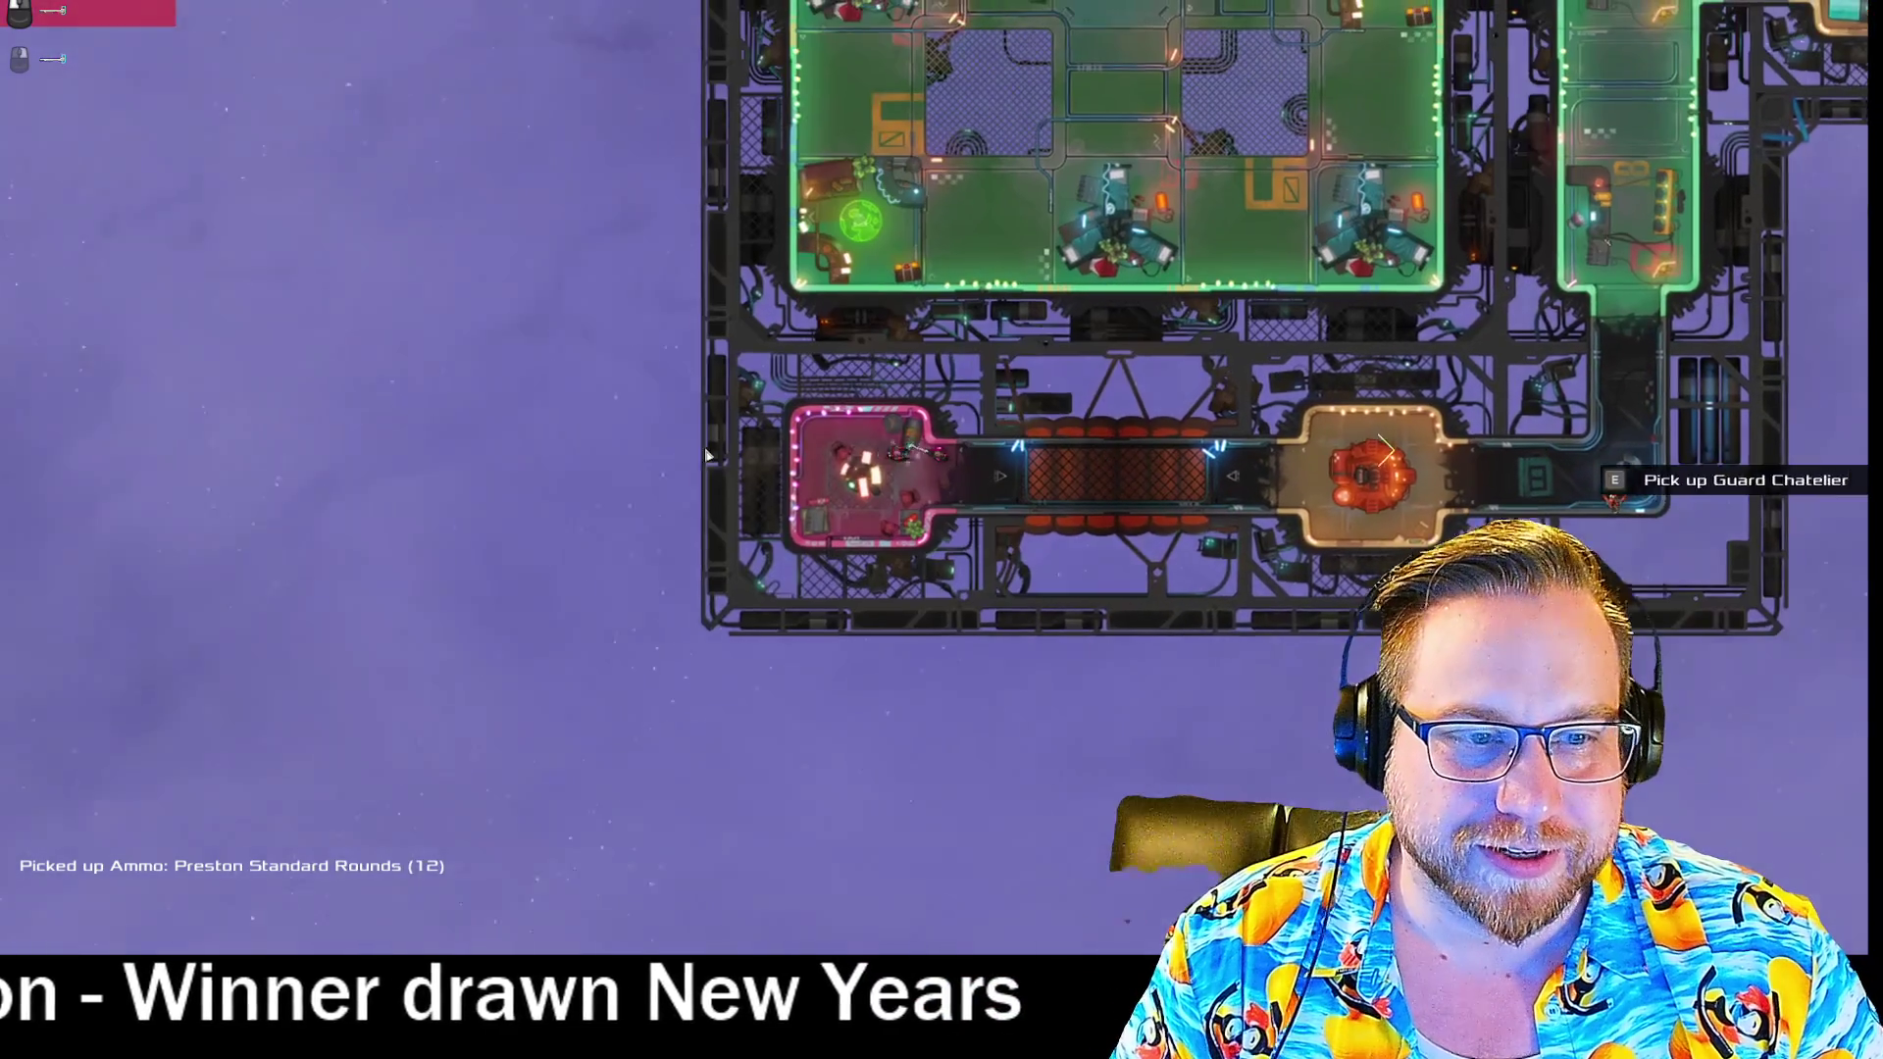
pyautogui.press('d')
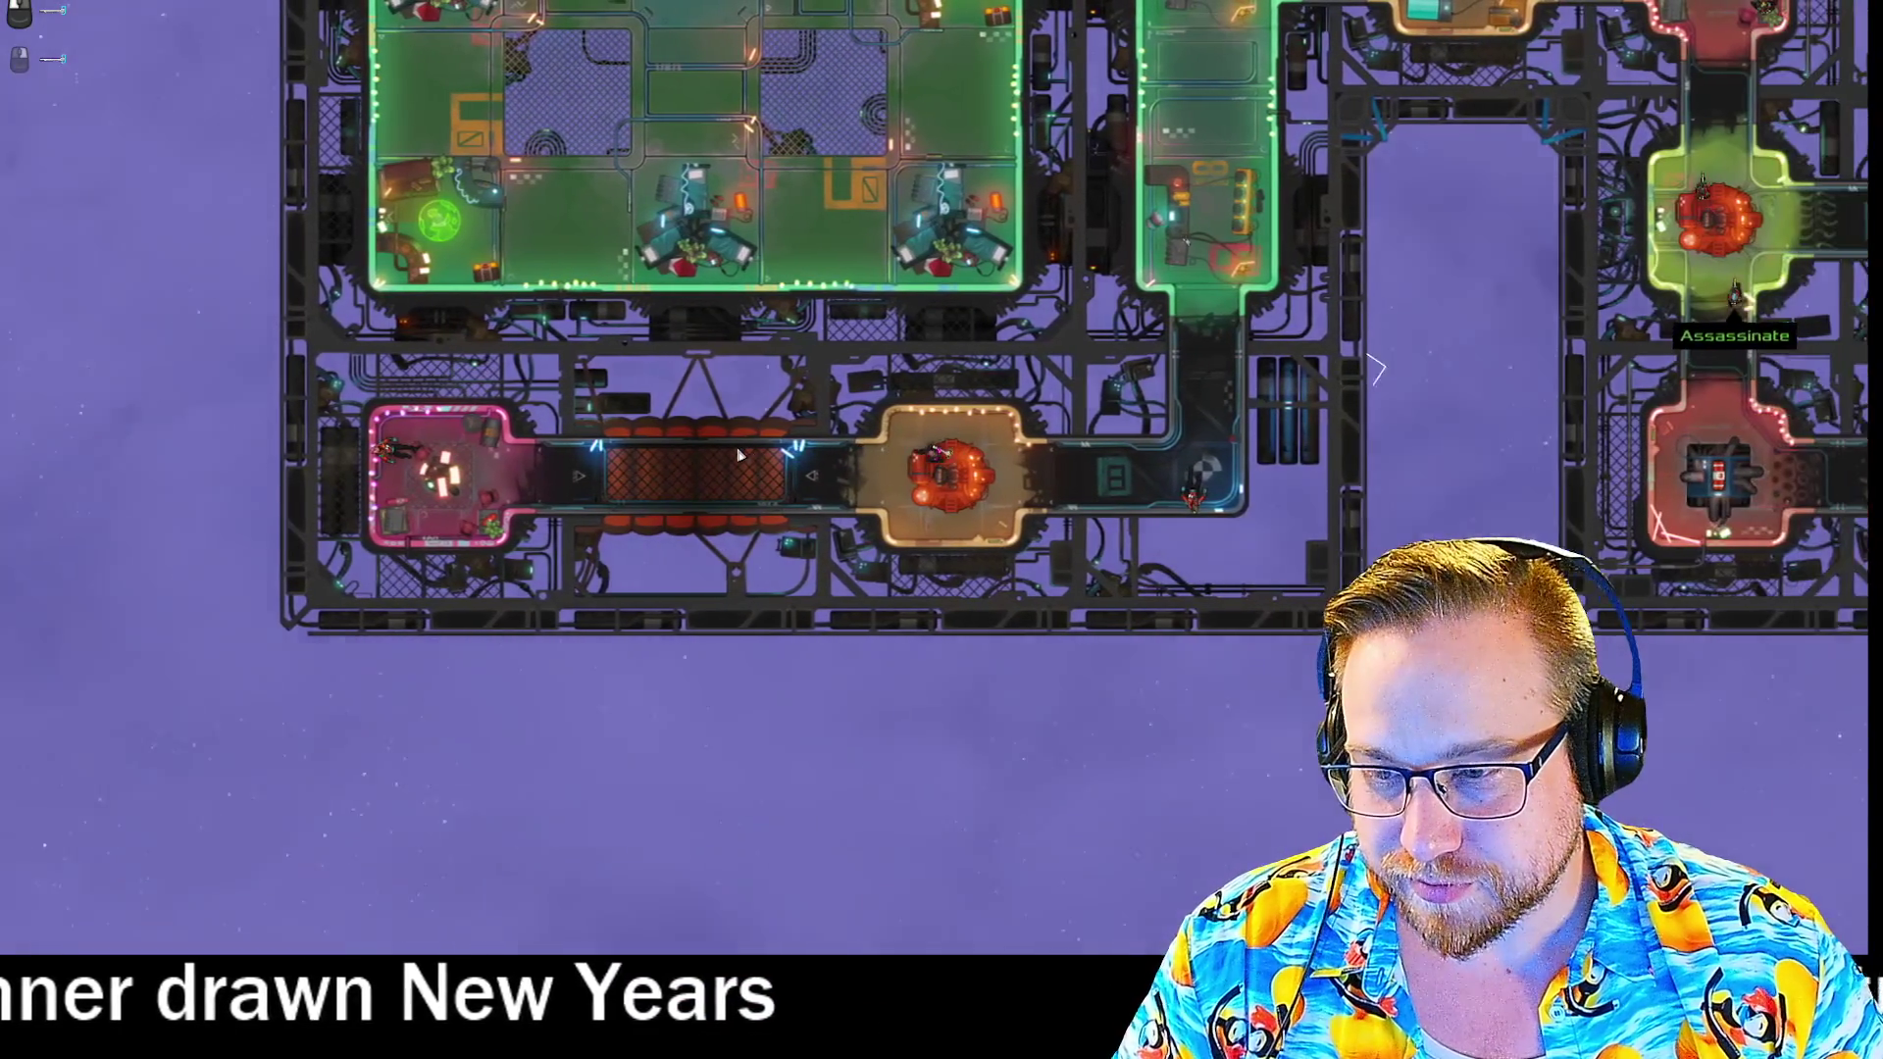
pyautogui.press('d')
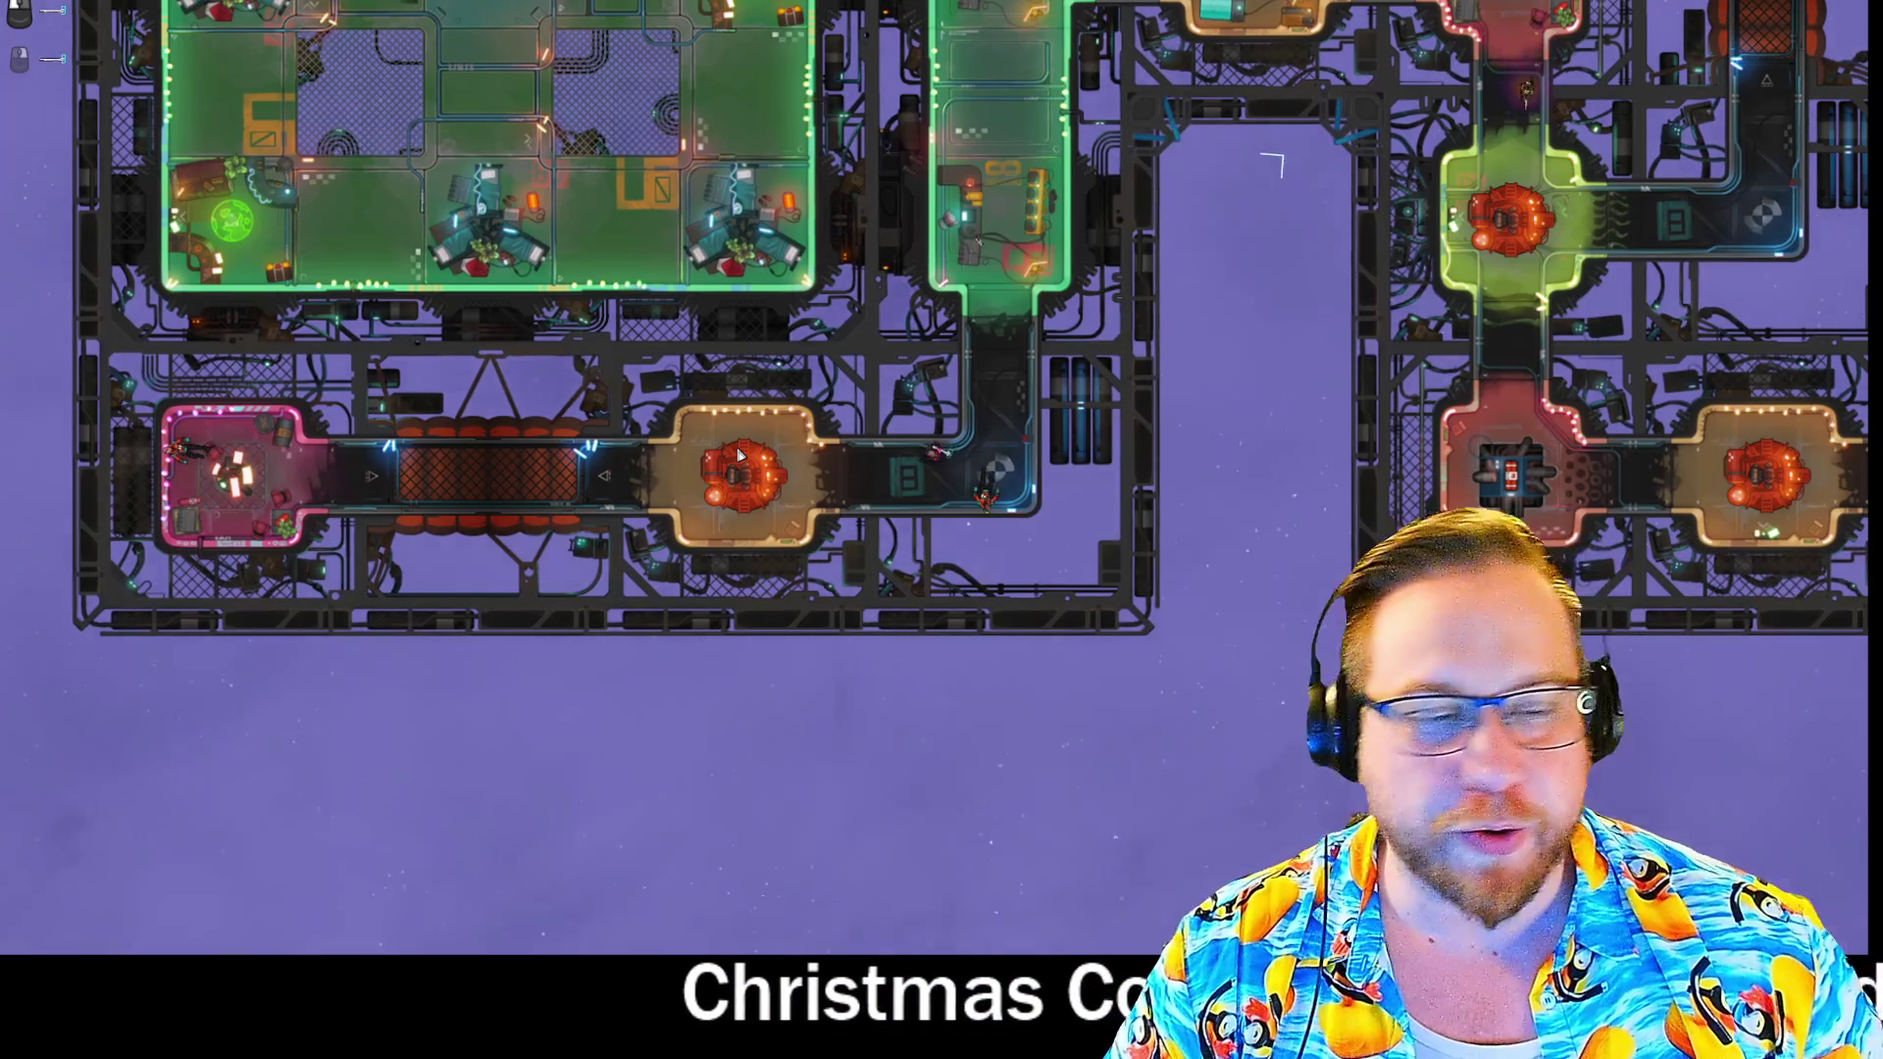
pyautogui.press('w')
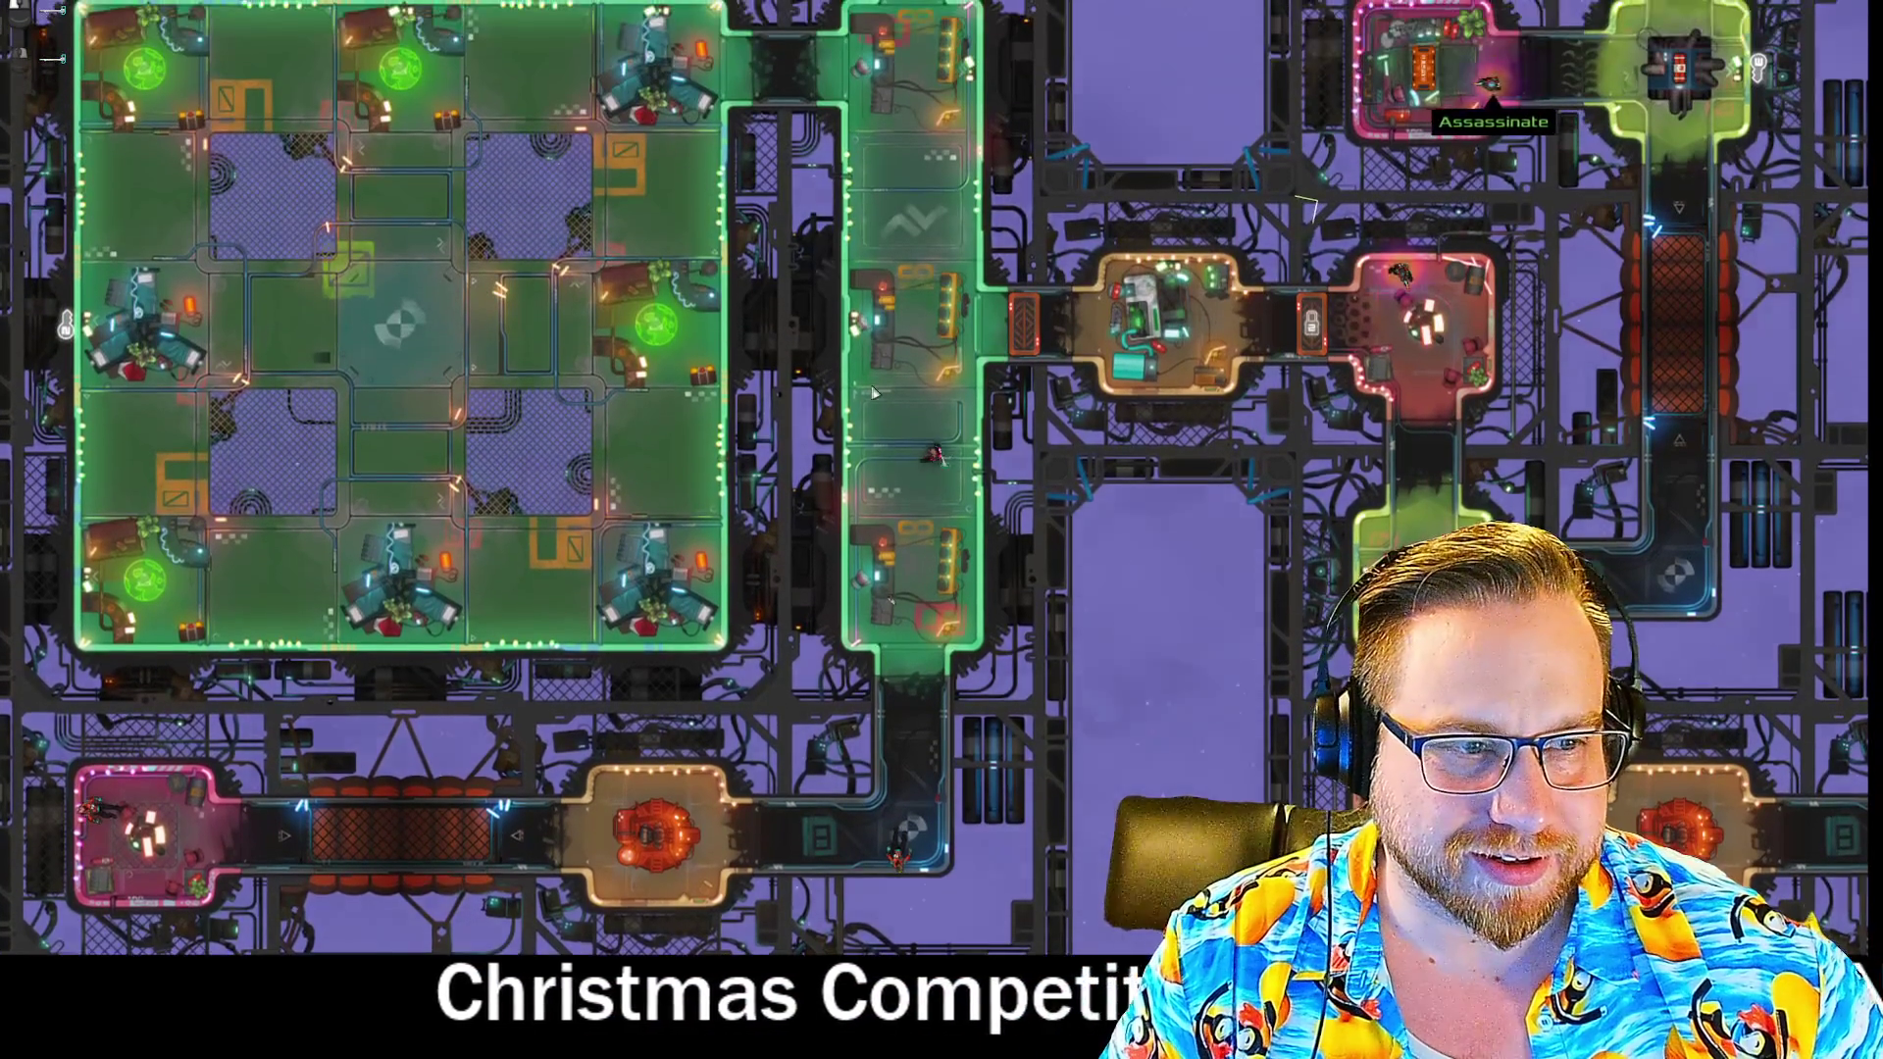
pyautogui.press('w')
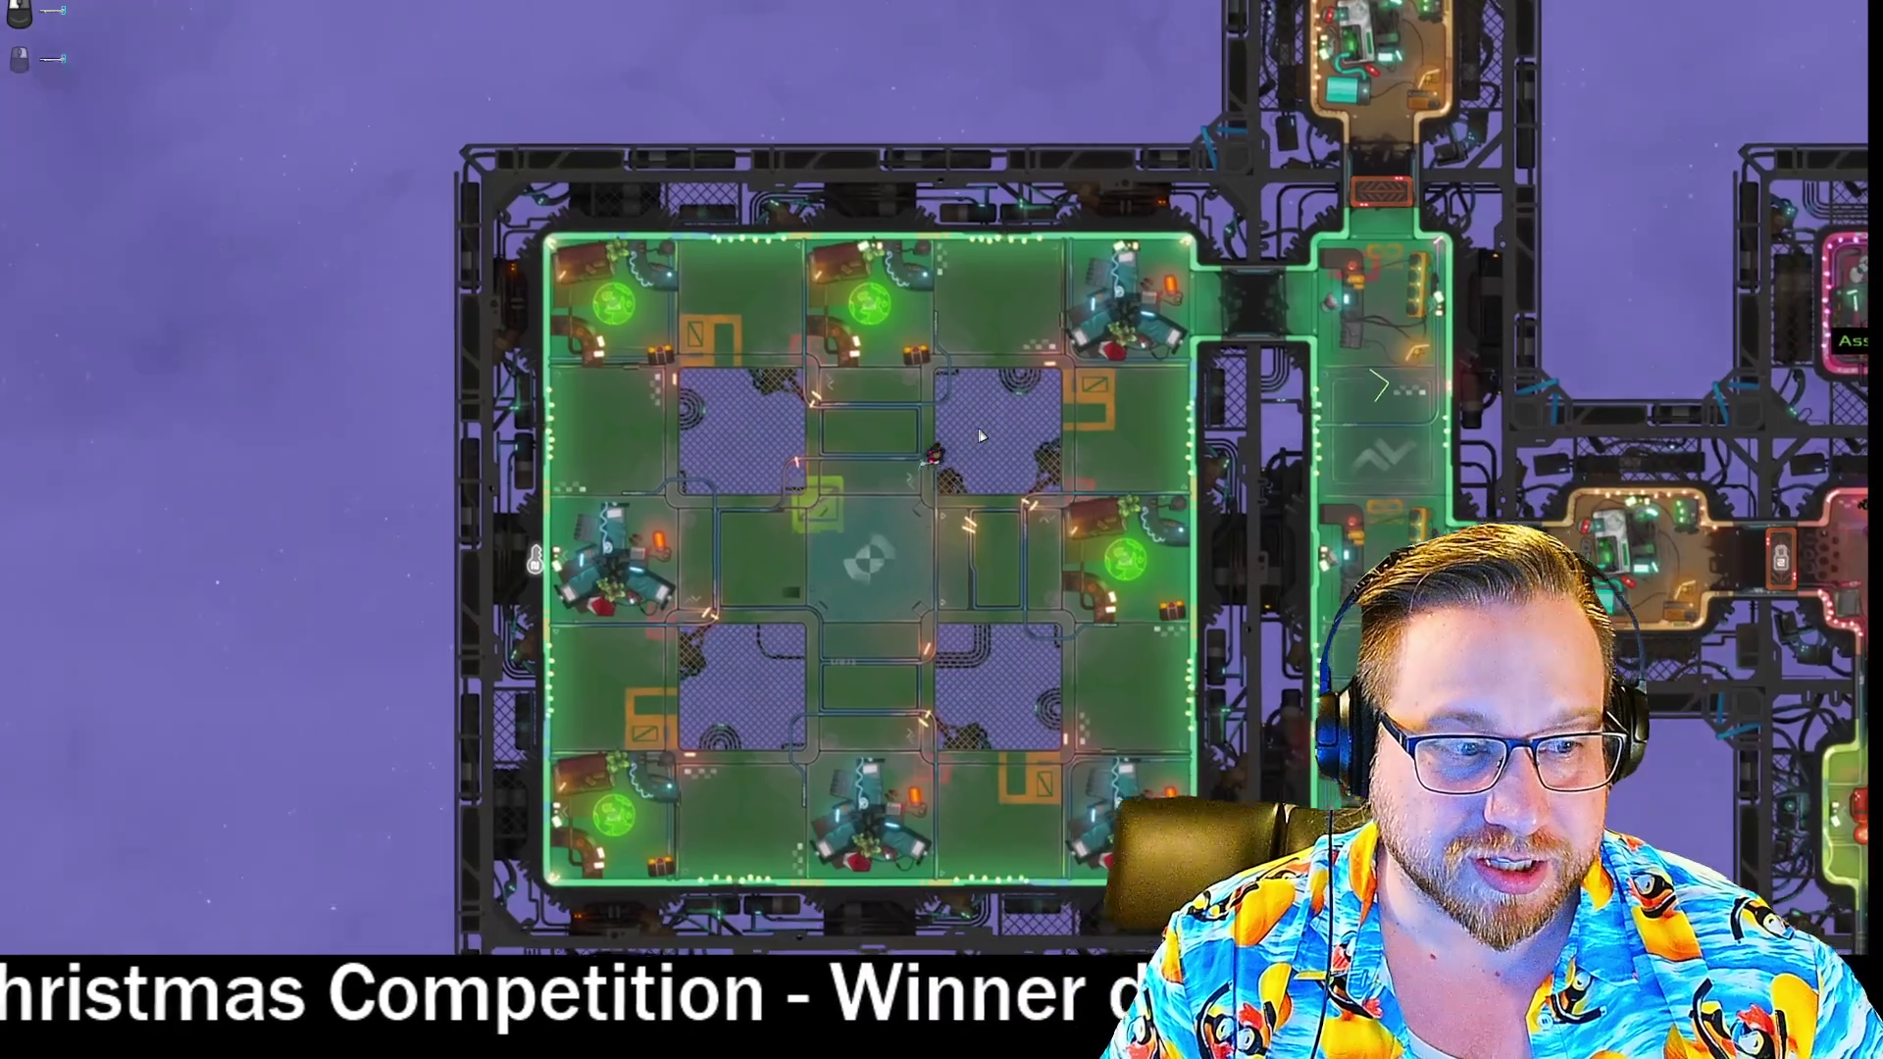
# - Walk through the green and orange rooms into the ship's pilot room
pyautogui.press('a')
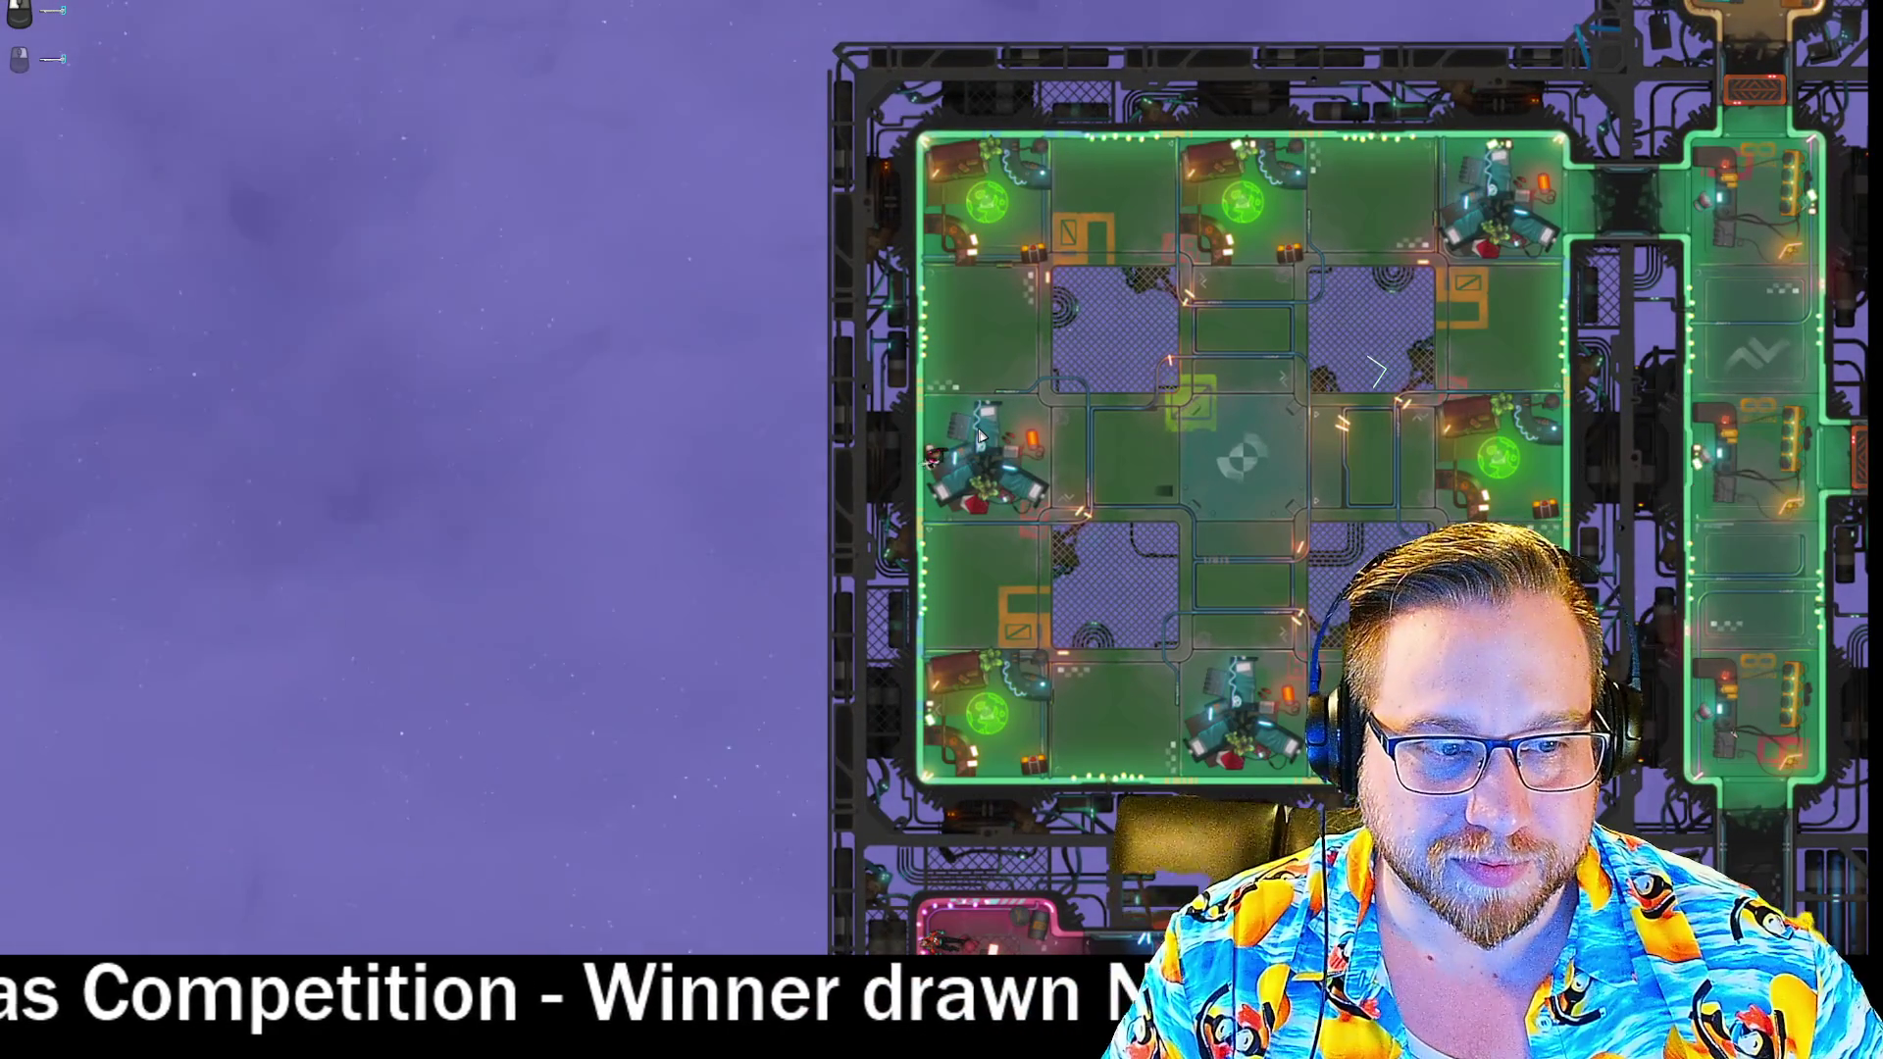
pyautogui.press('d')
pyautogui.press('w')
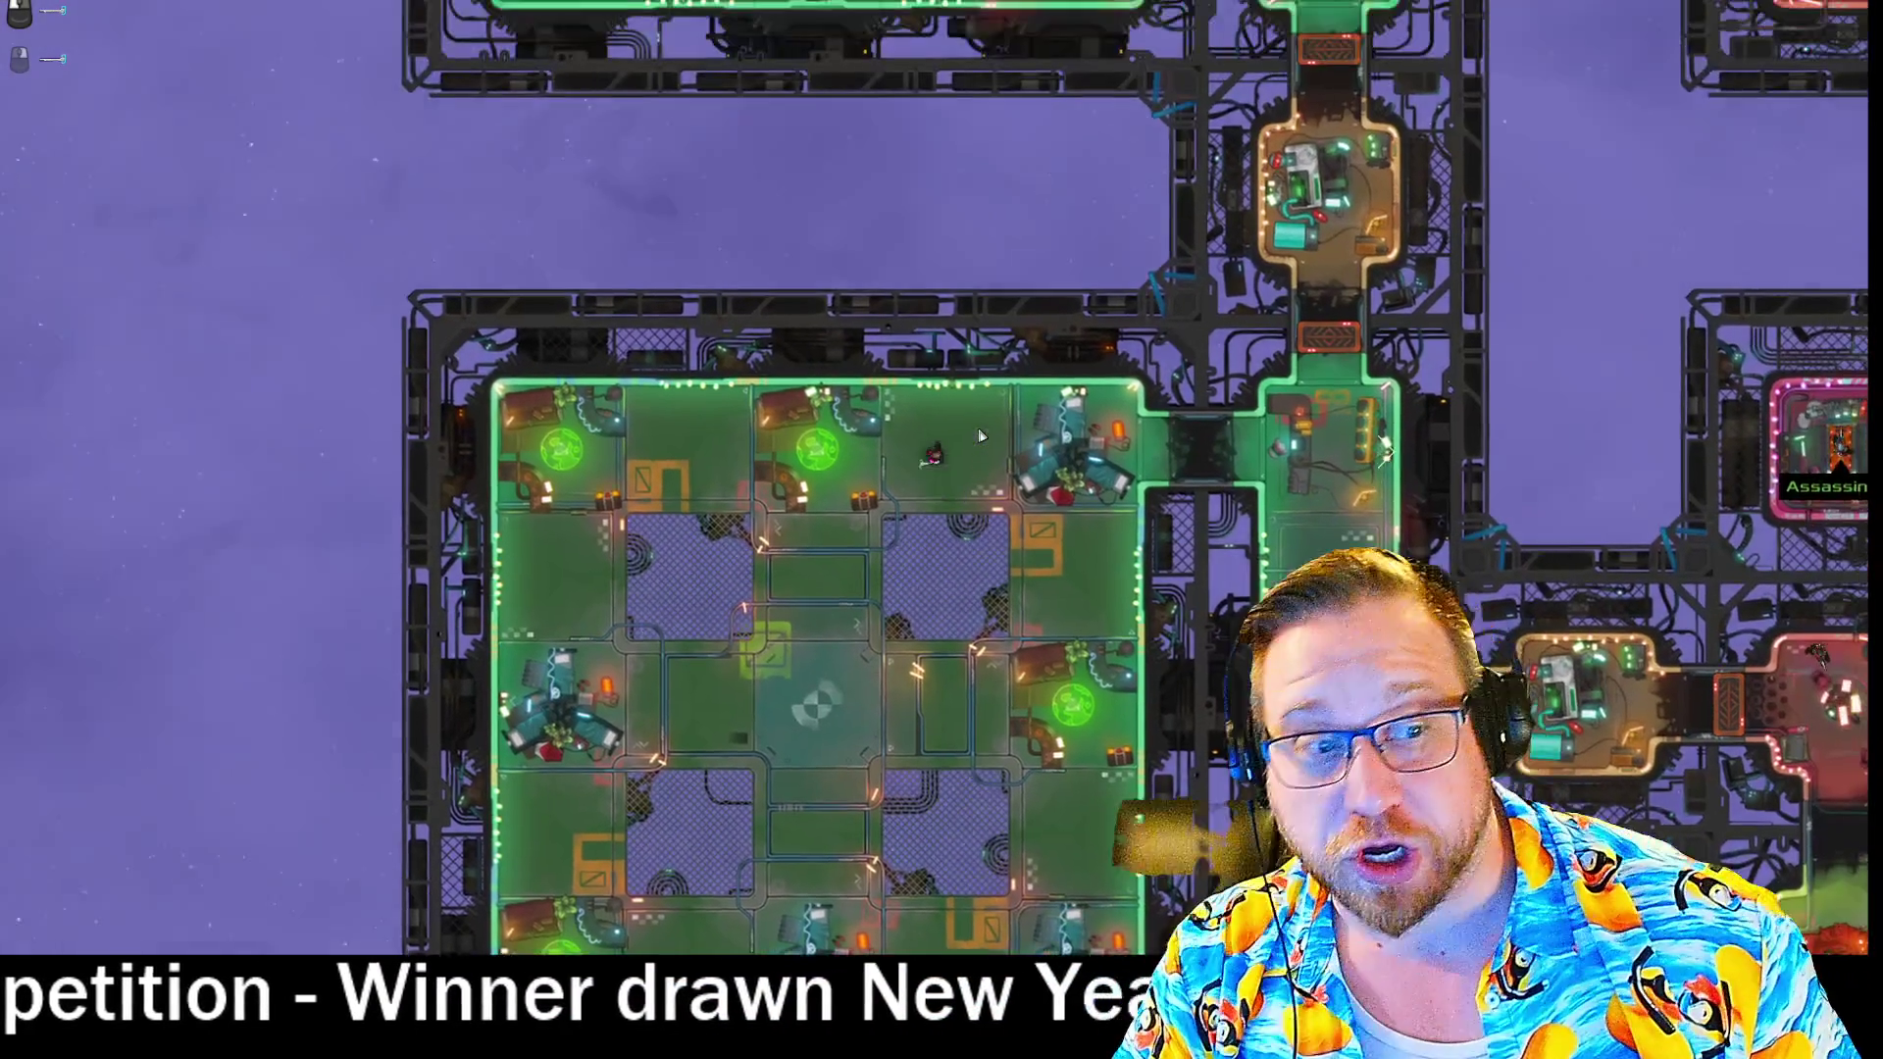
pyautogui.press('d')
pyautogui.press('s')
pyautogui.press('d')
pyautogui.press('d')
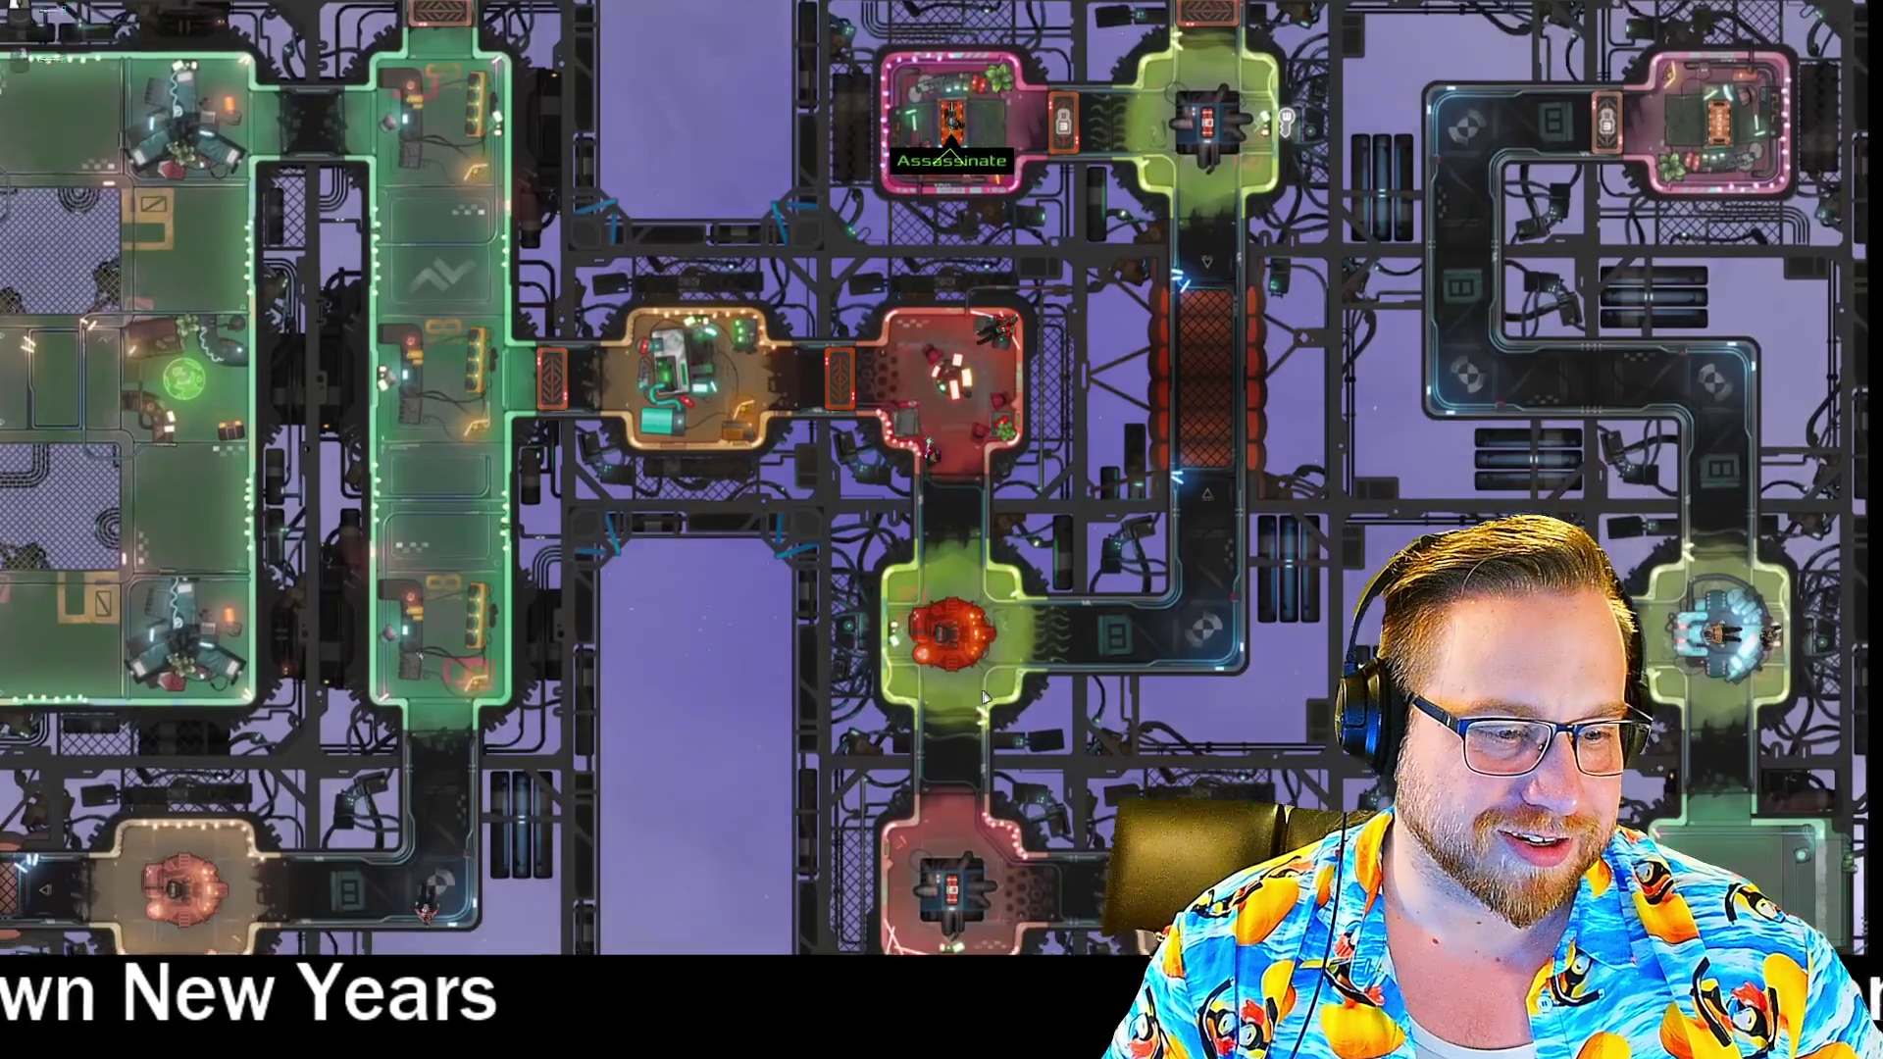
pyautogui.press('s')
pyautogui.press('d')
pyautogui.press('d')
pyautogui.press('w')
pyautogui.press('d')
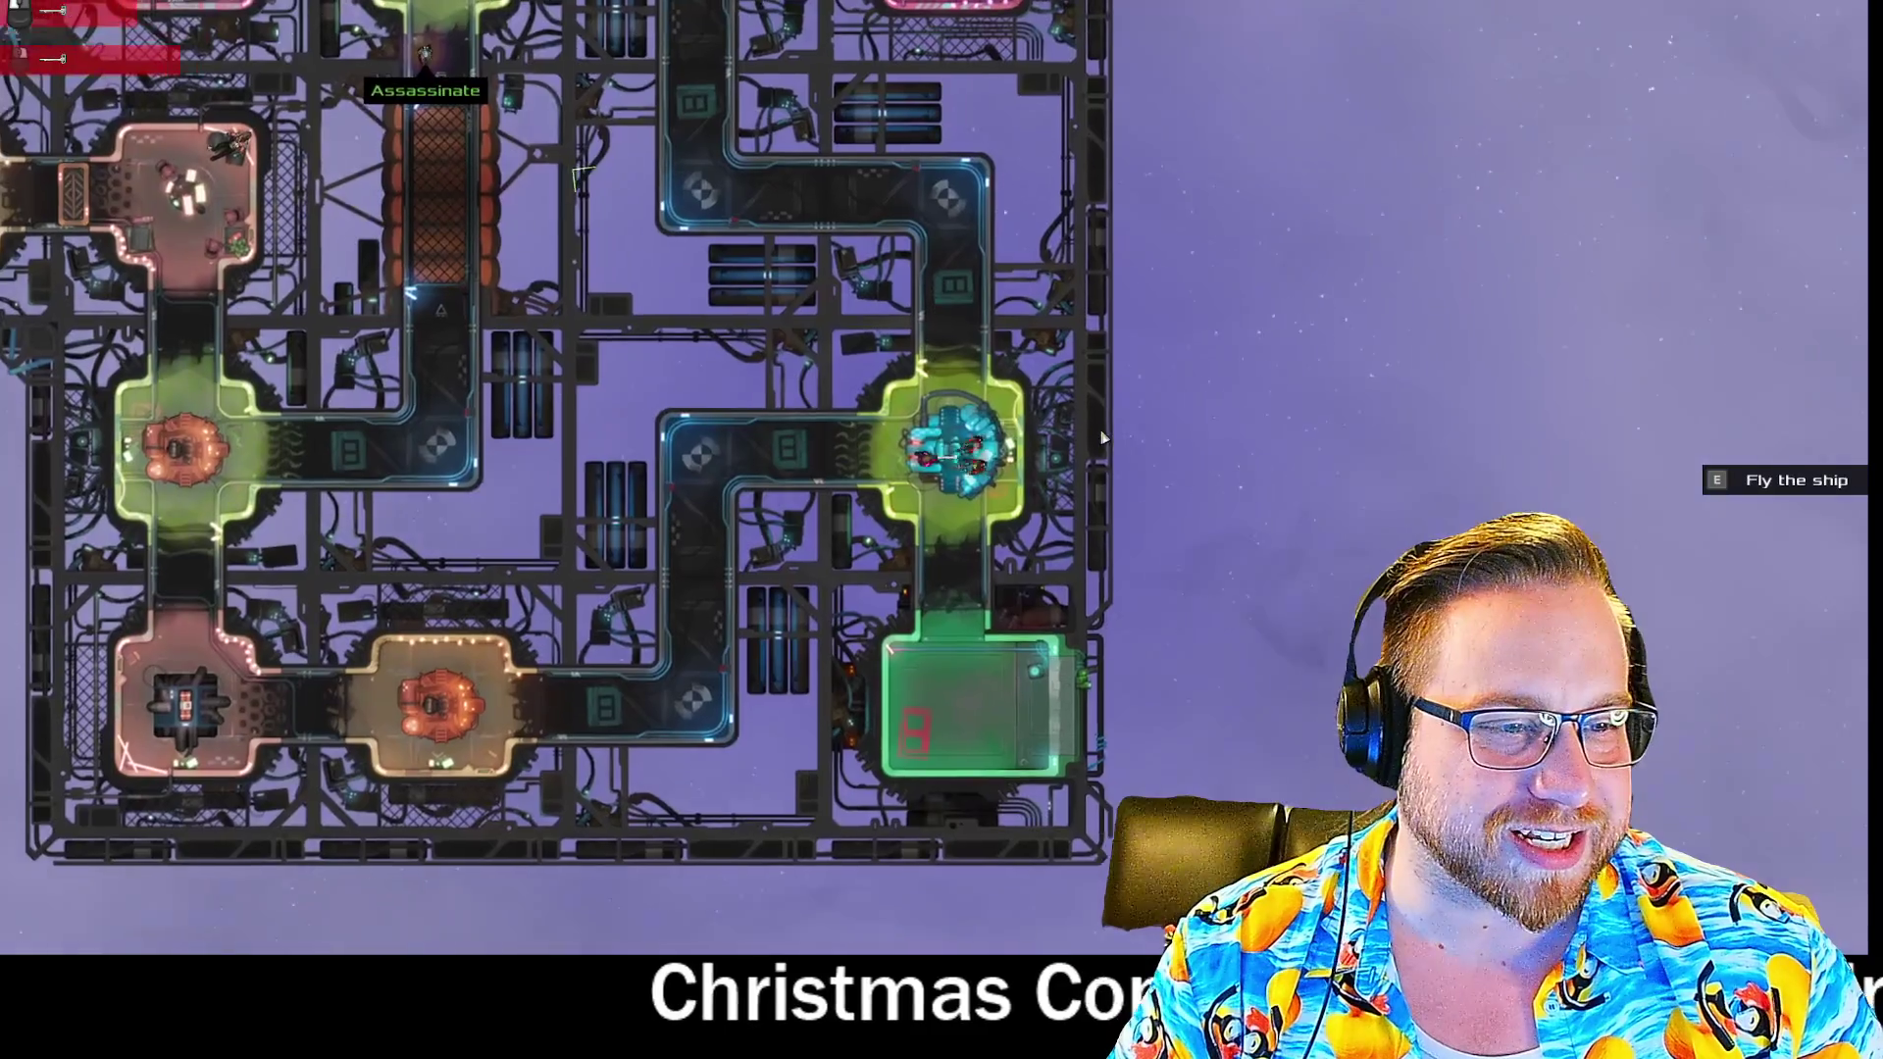
pyautogui.press('w')
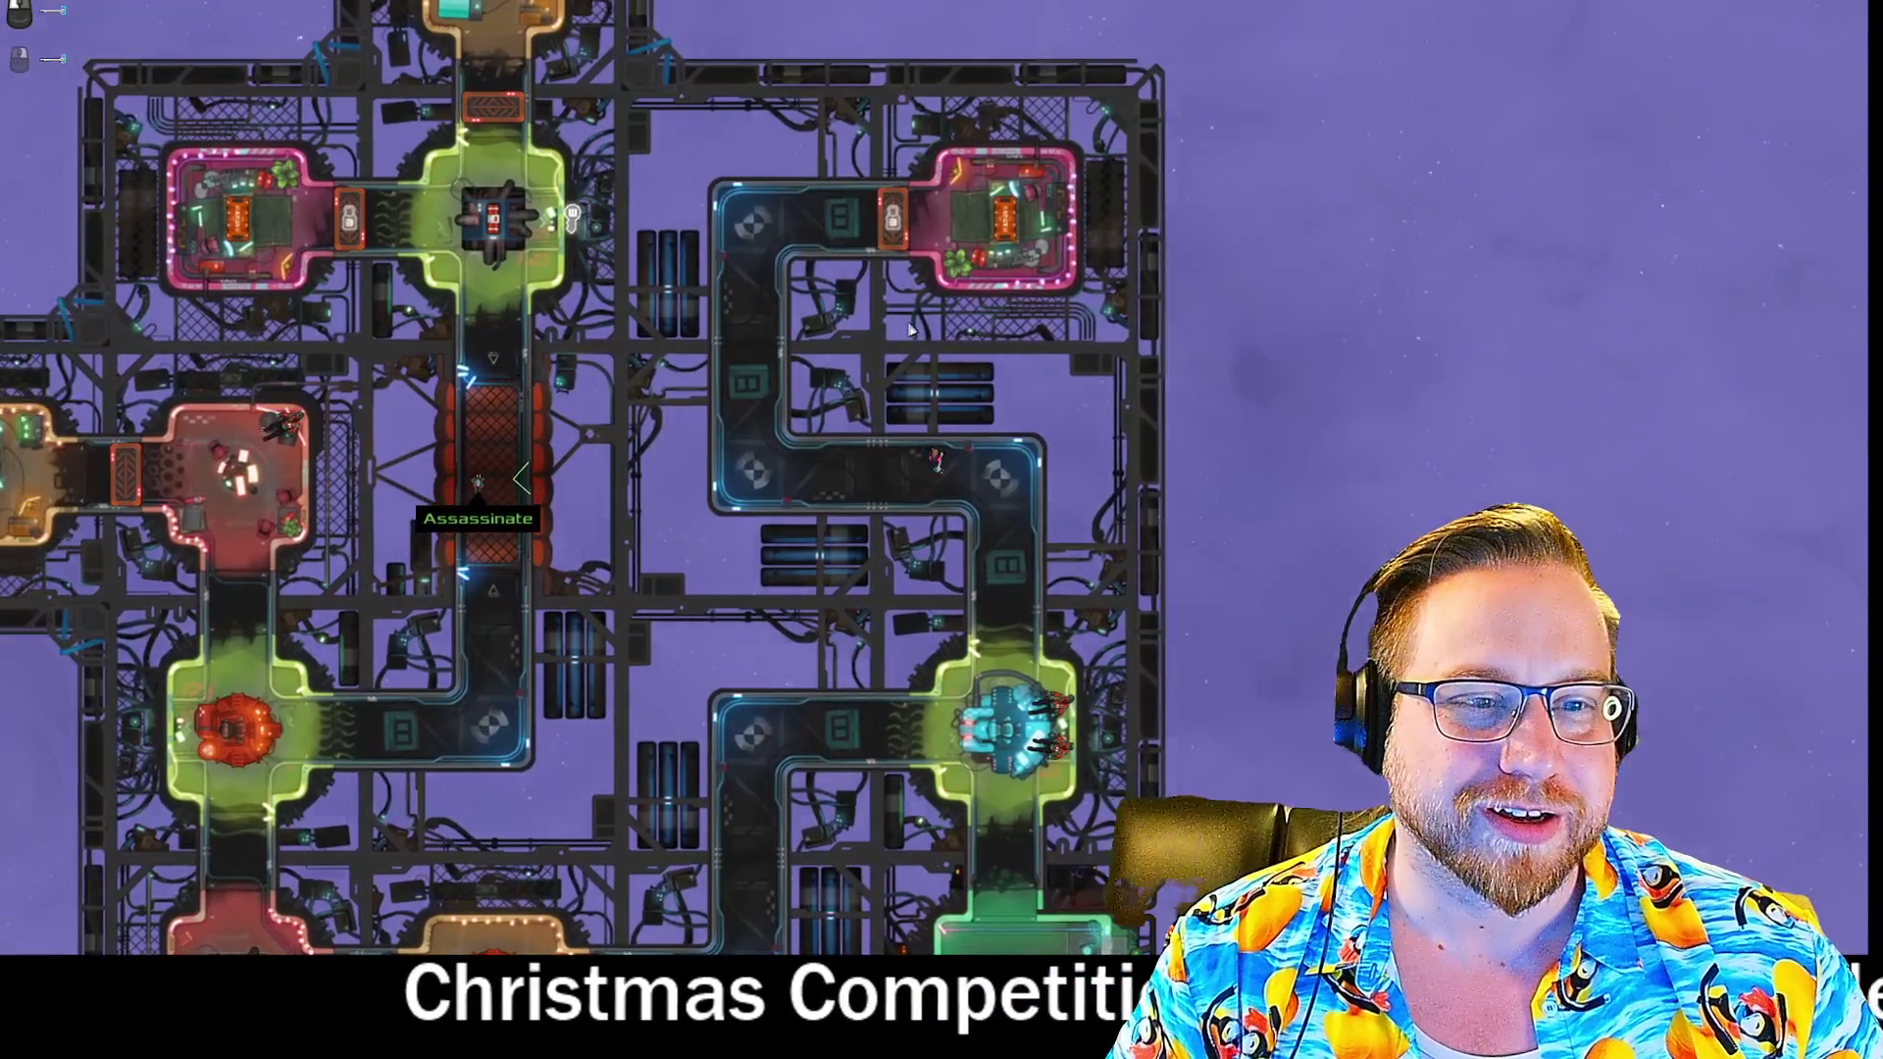
pyautogui.press('d')
pyautogui.press('s')
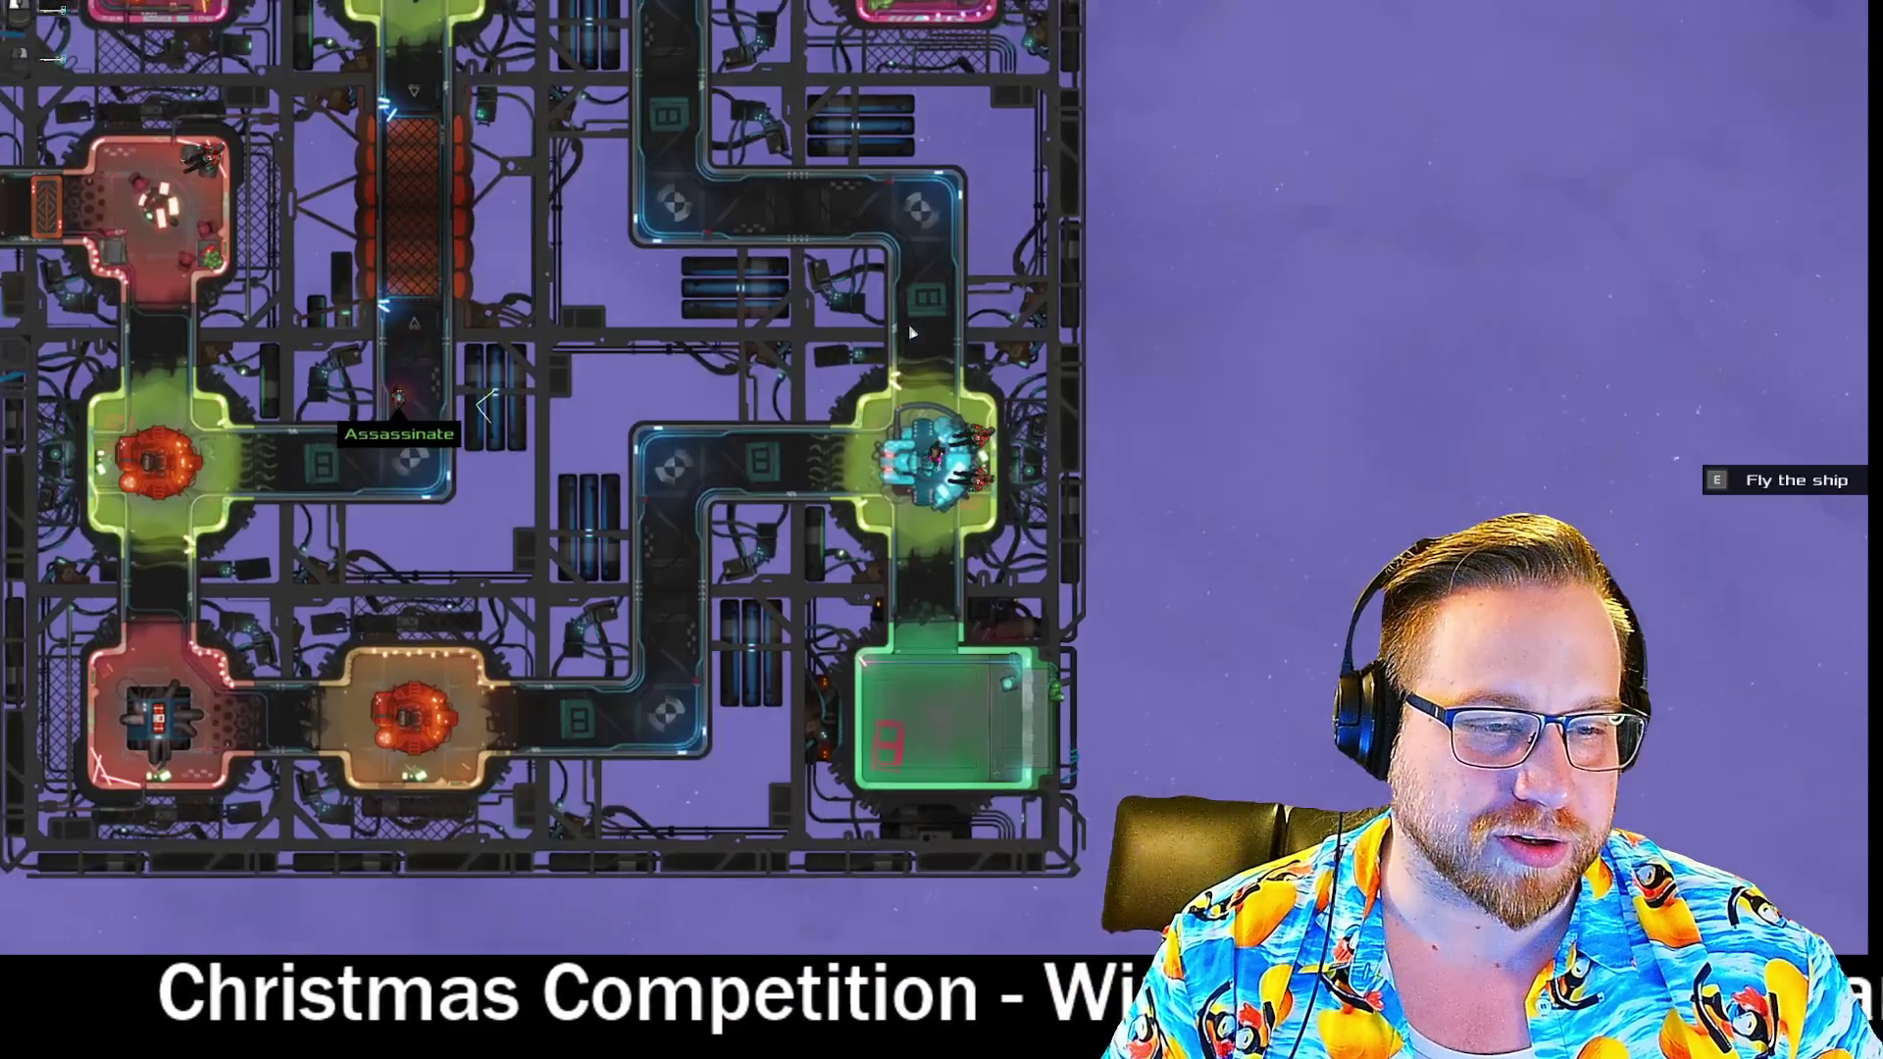
# - Walk past the unconscious target, collecting ammo, up into the pink room
pyautogui.press('a')
pyautogui.press('s')
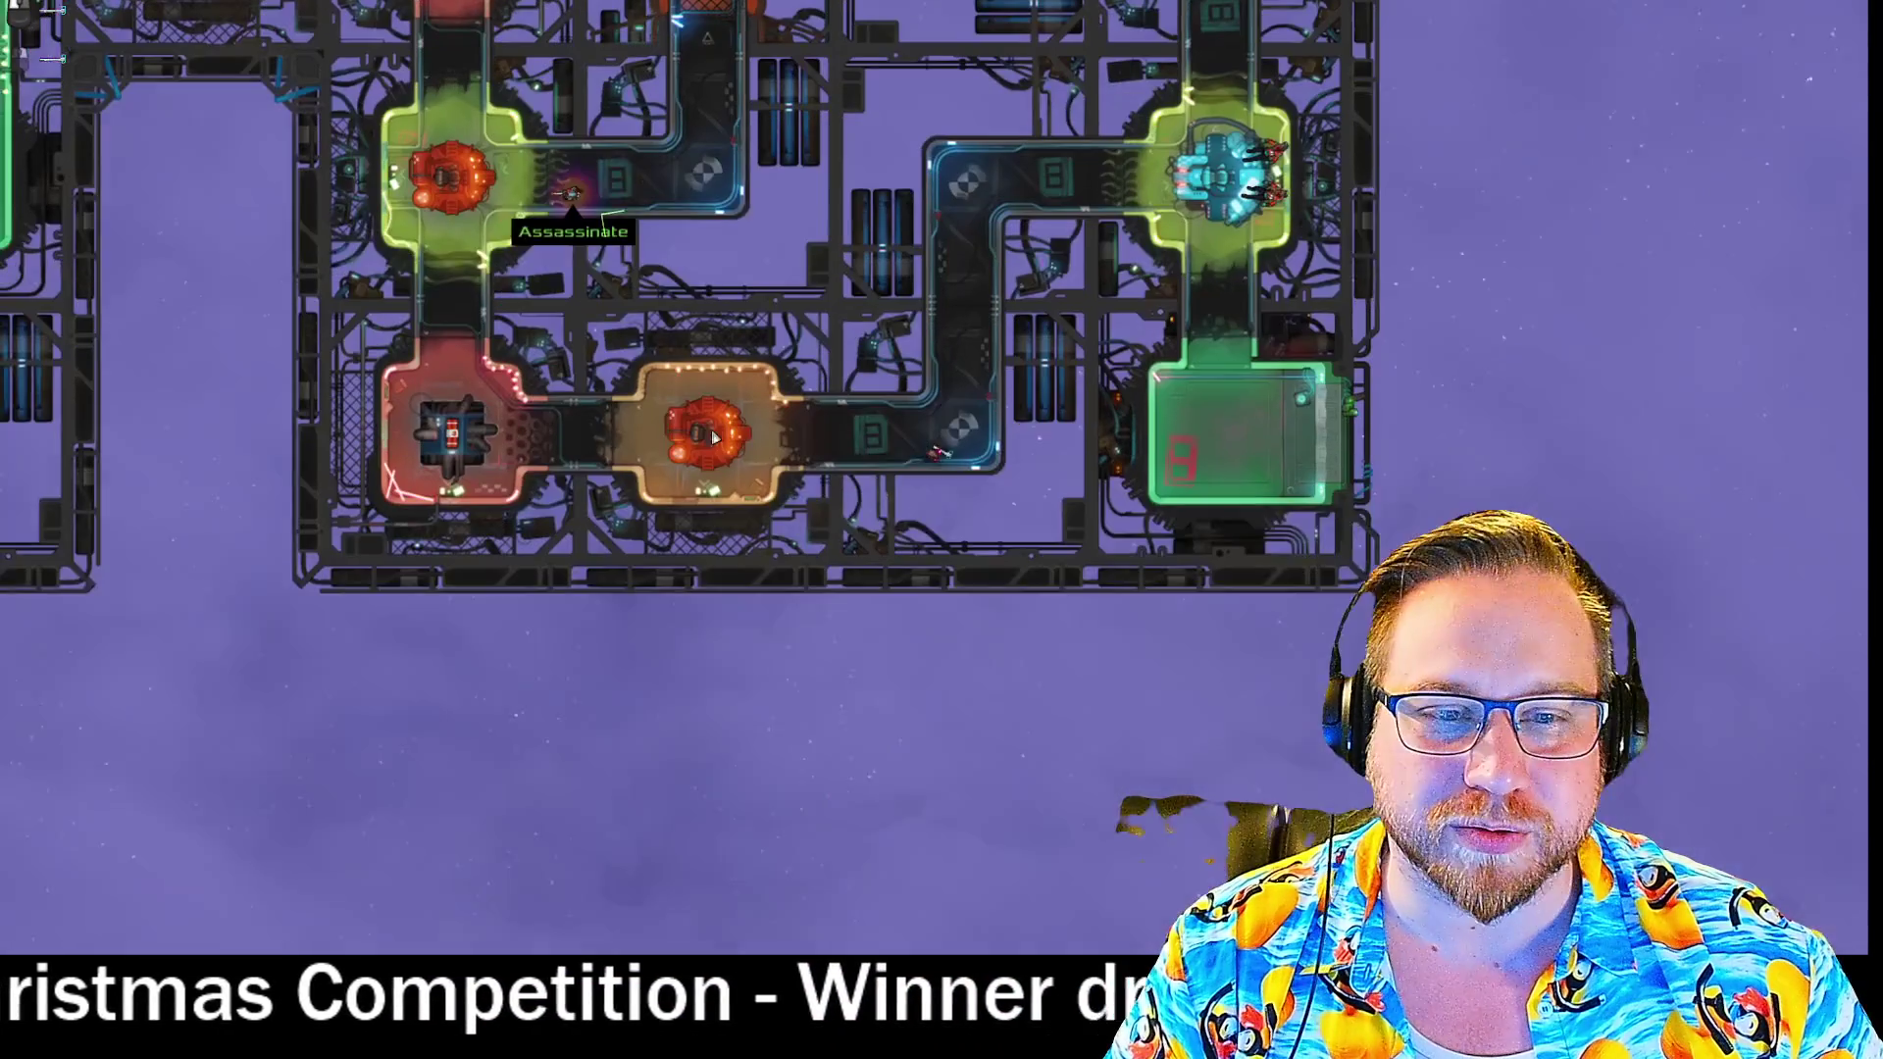
pyautogui.press('a')
pyautogui.press('s')
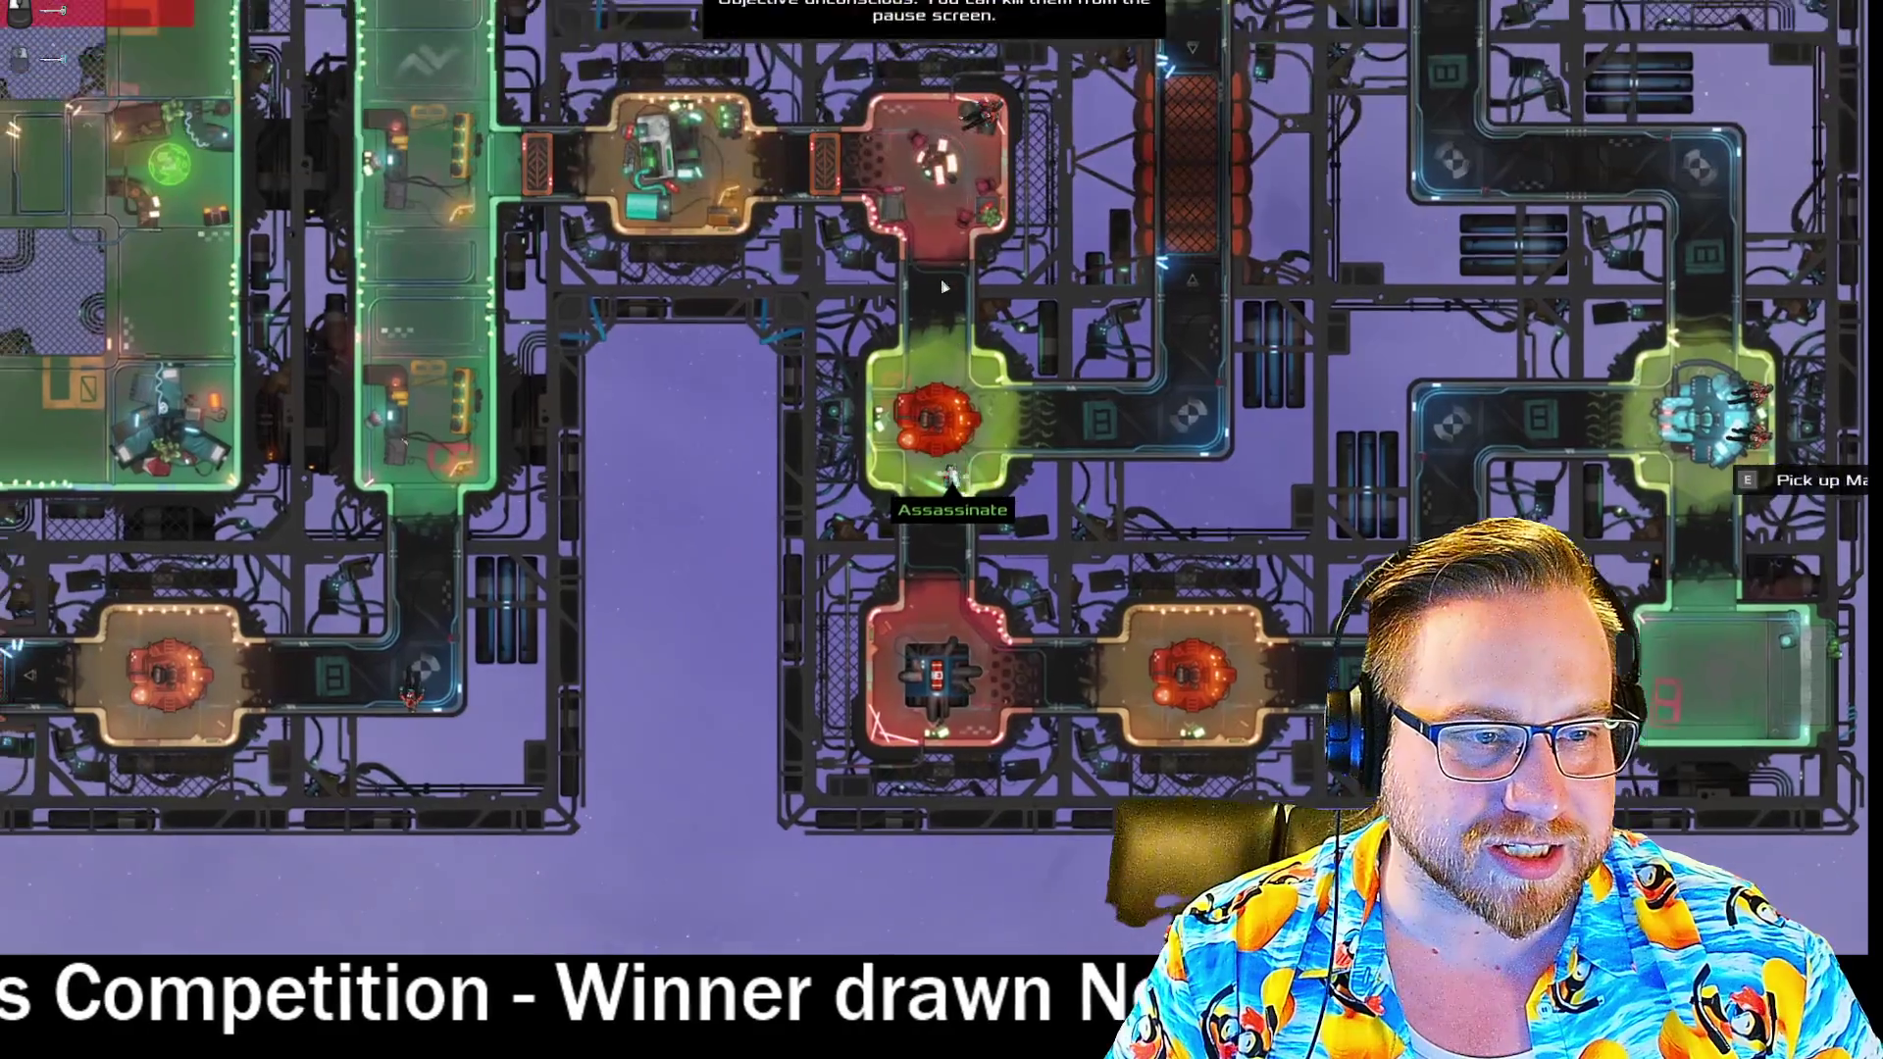
pyautogui.press('w')
pyautogui.press('d')
pyautogui.press('d')
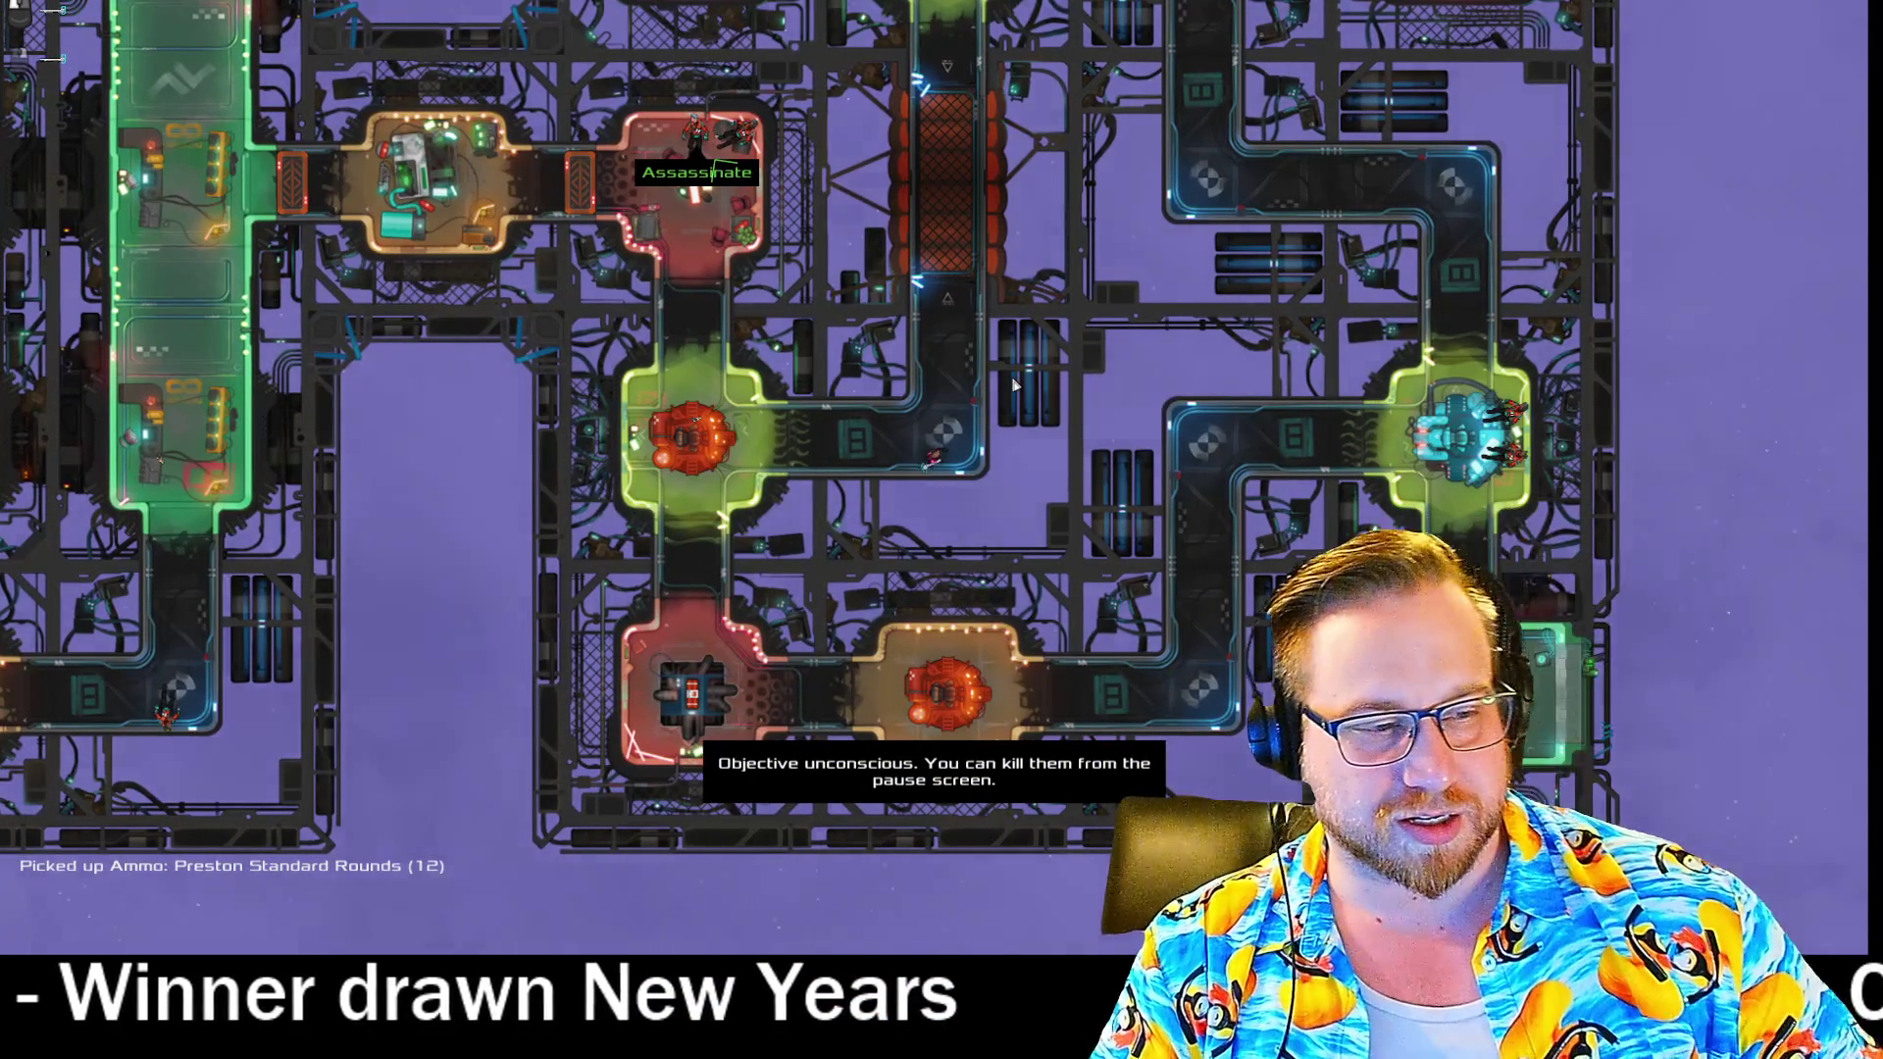
pyautogui.press('w')
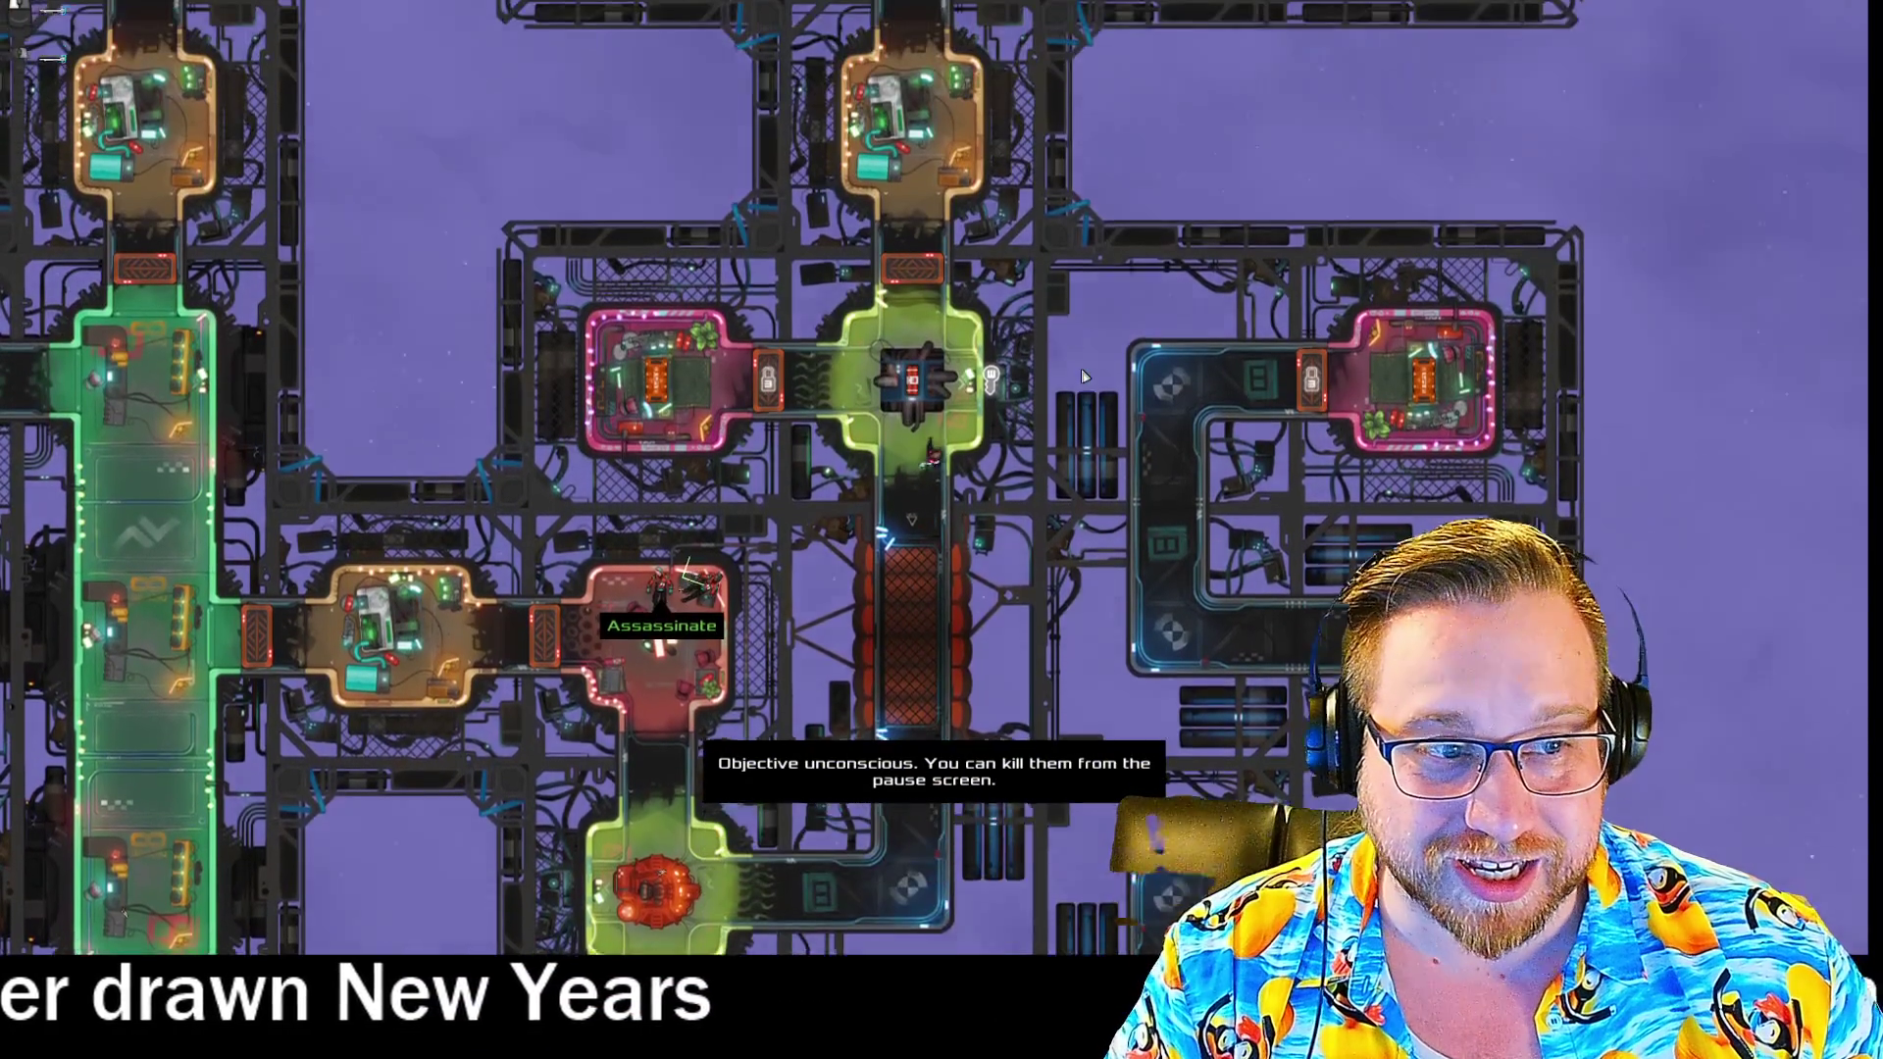
pyautogui.press('a')
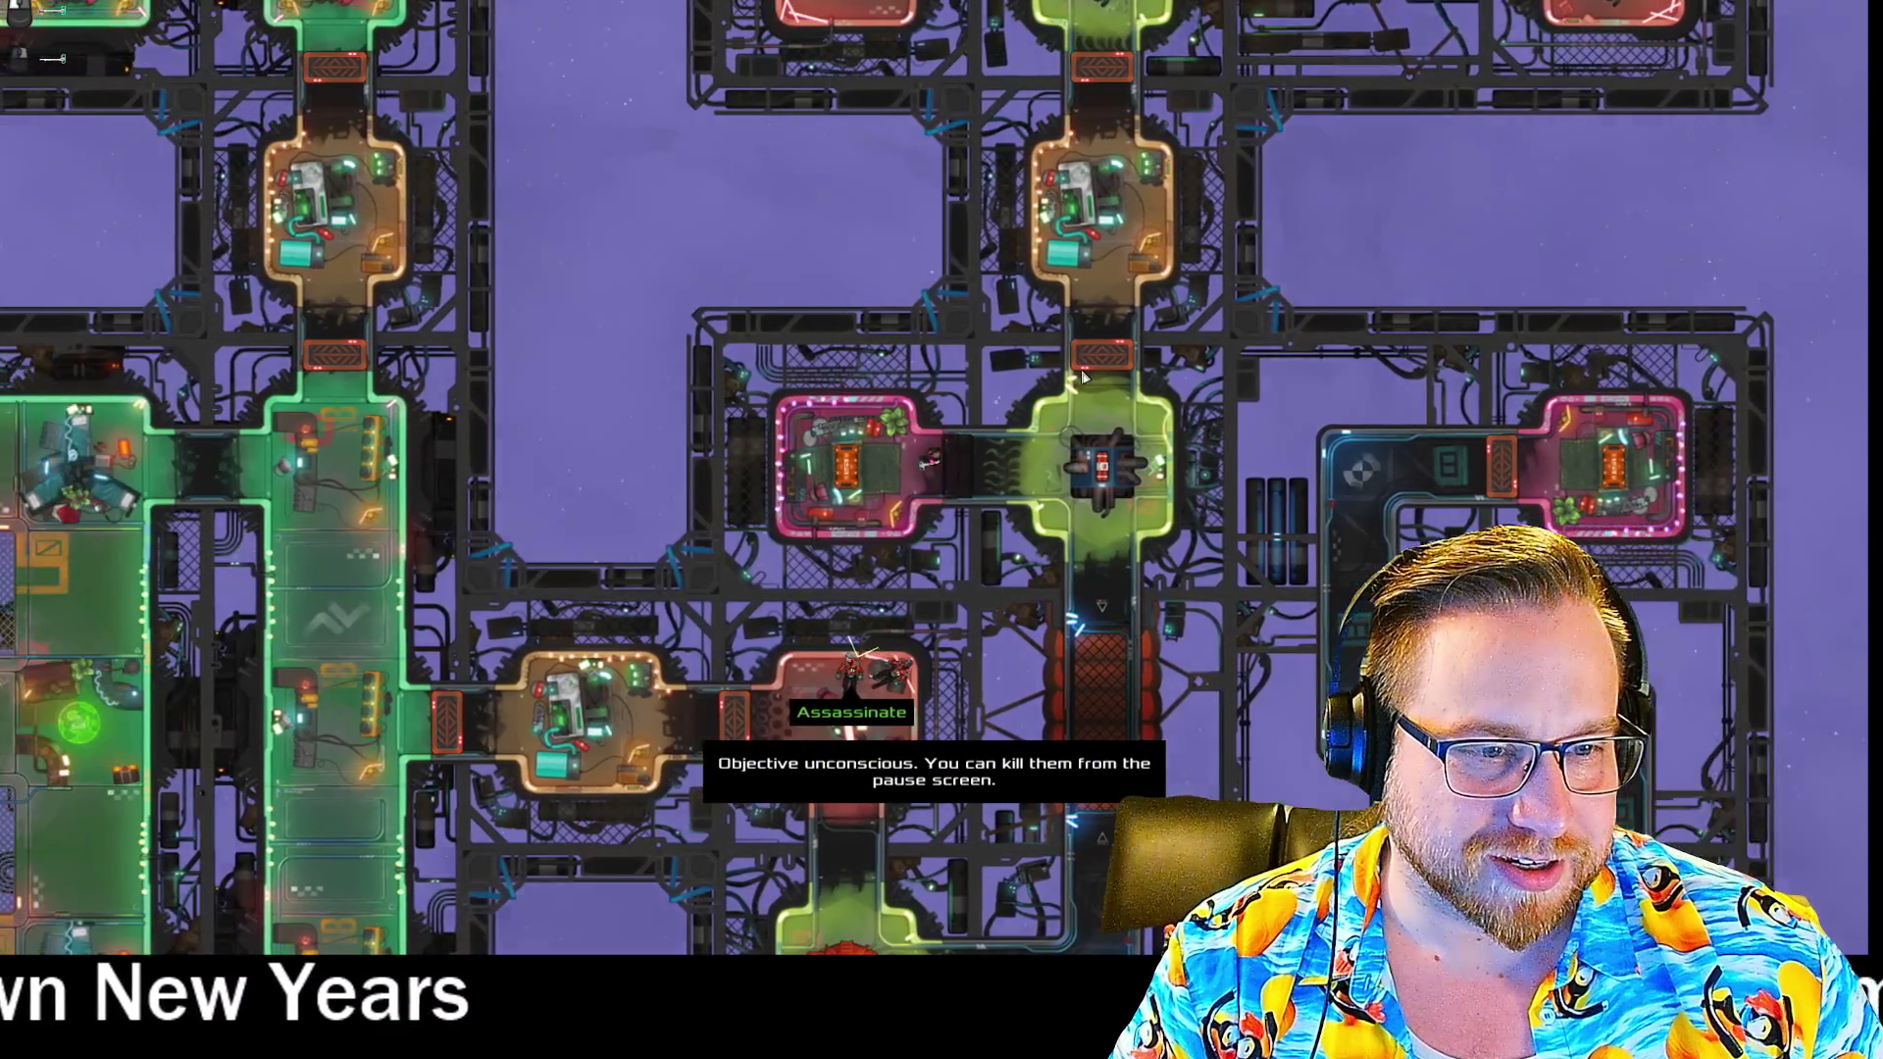
# - Take the Rechargeable Long Range Glitch Trap into the inventory
pyautogui.press('space')
pyautogui.click(467, 395)
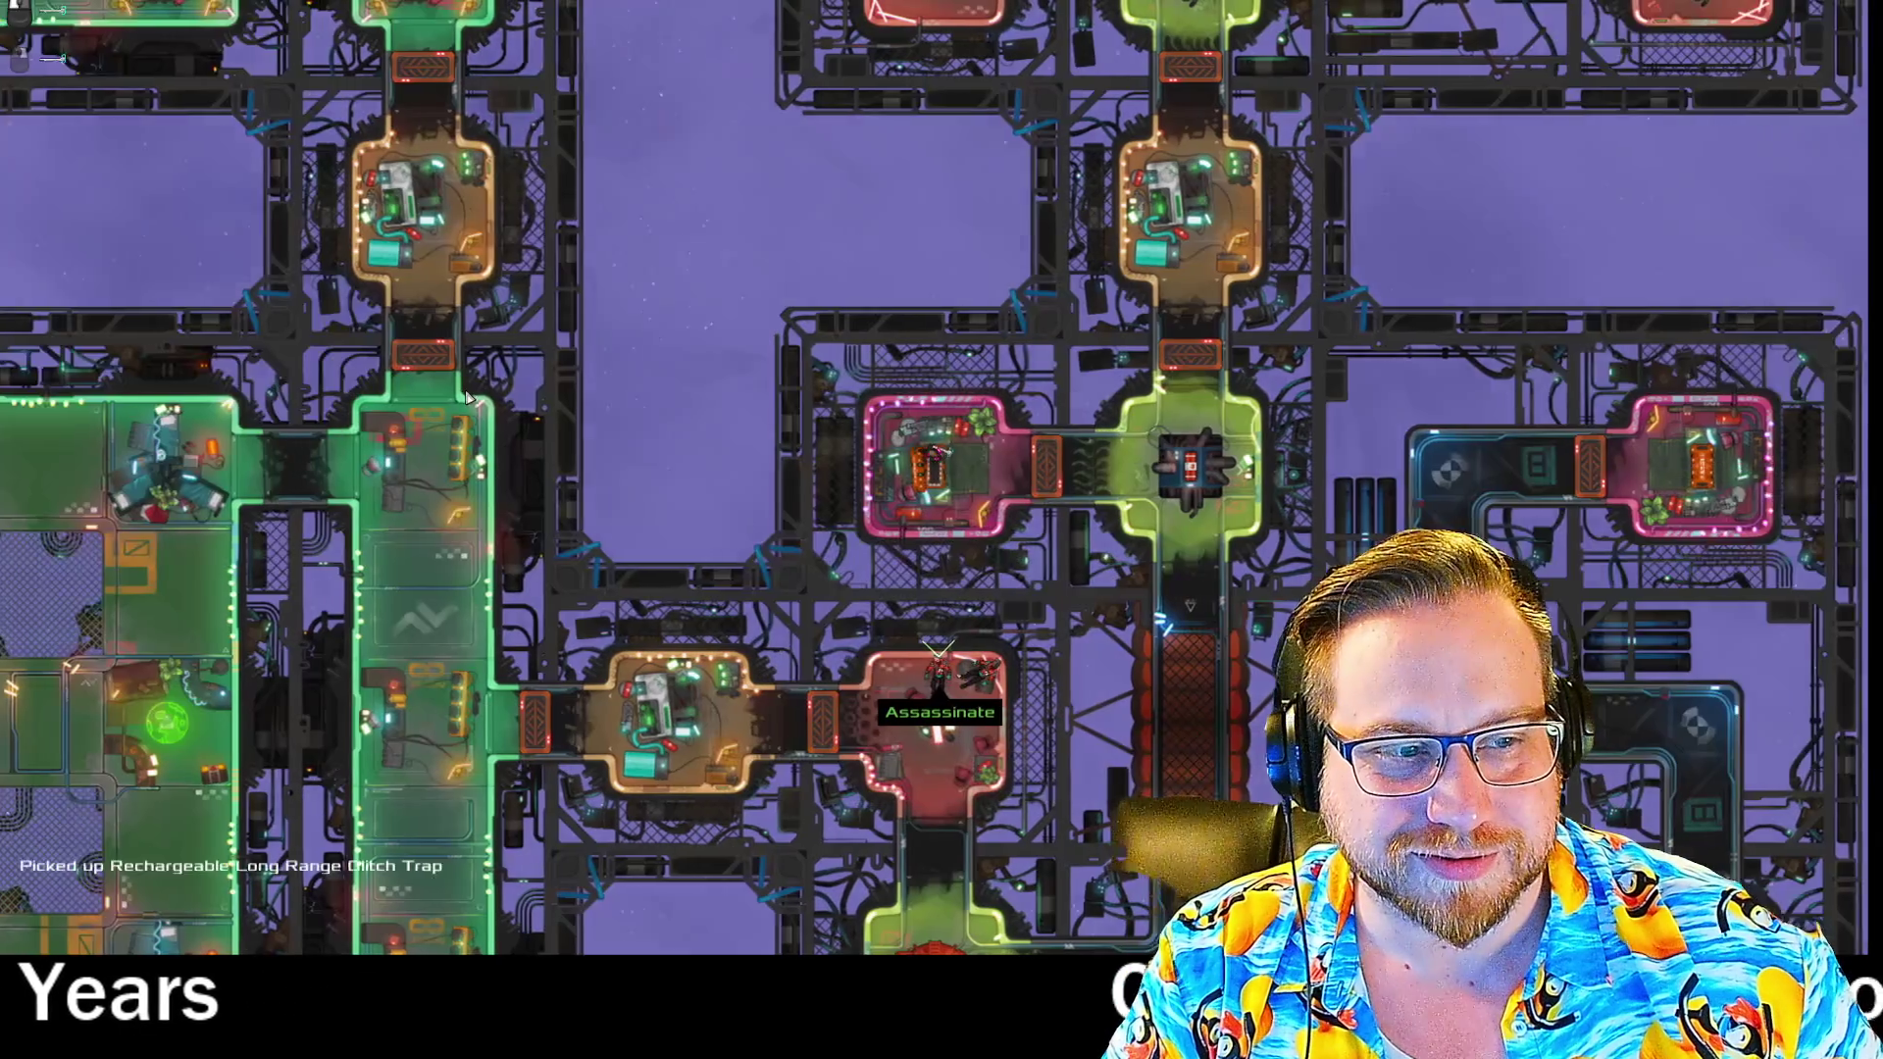
pyautogui.press('s')
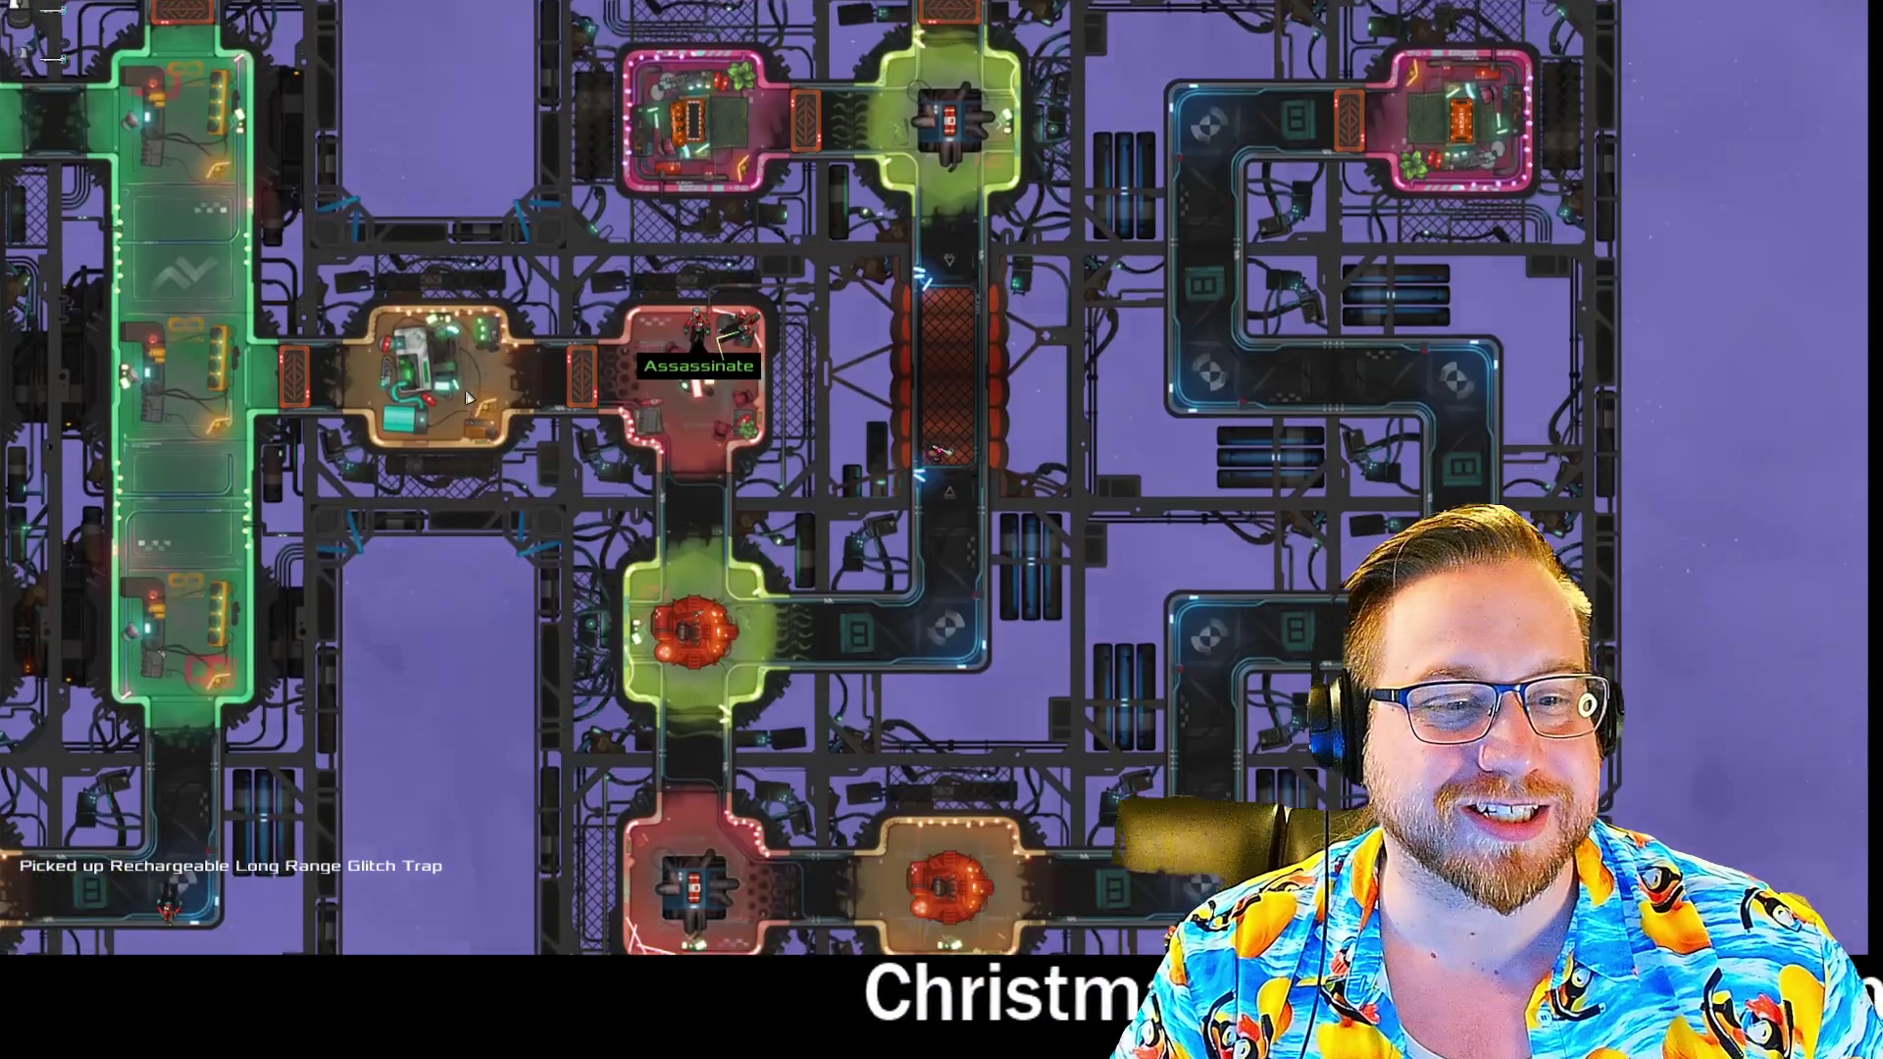
# - In the lower green room, kill the unconscious target and bring up the pause menu
pyautogui.press('a')
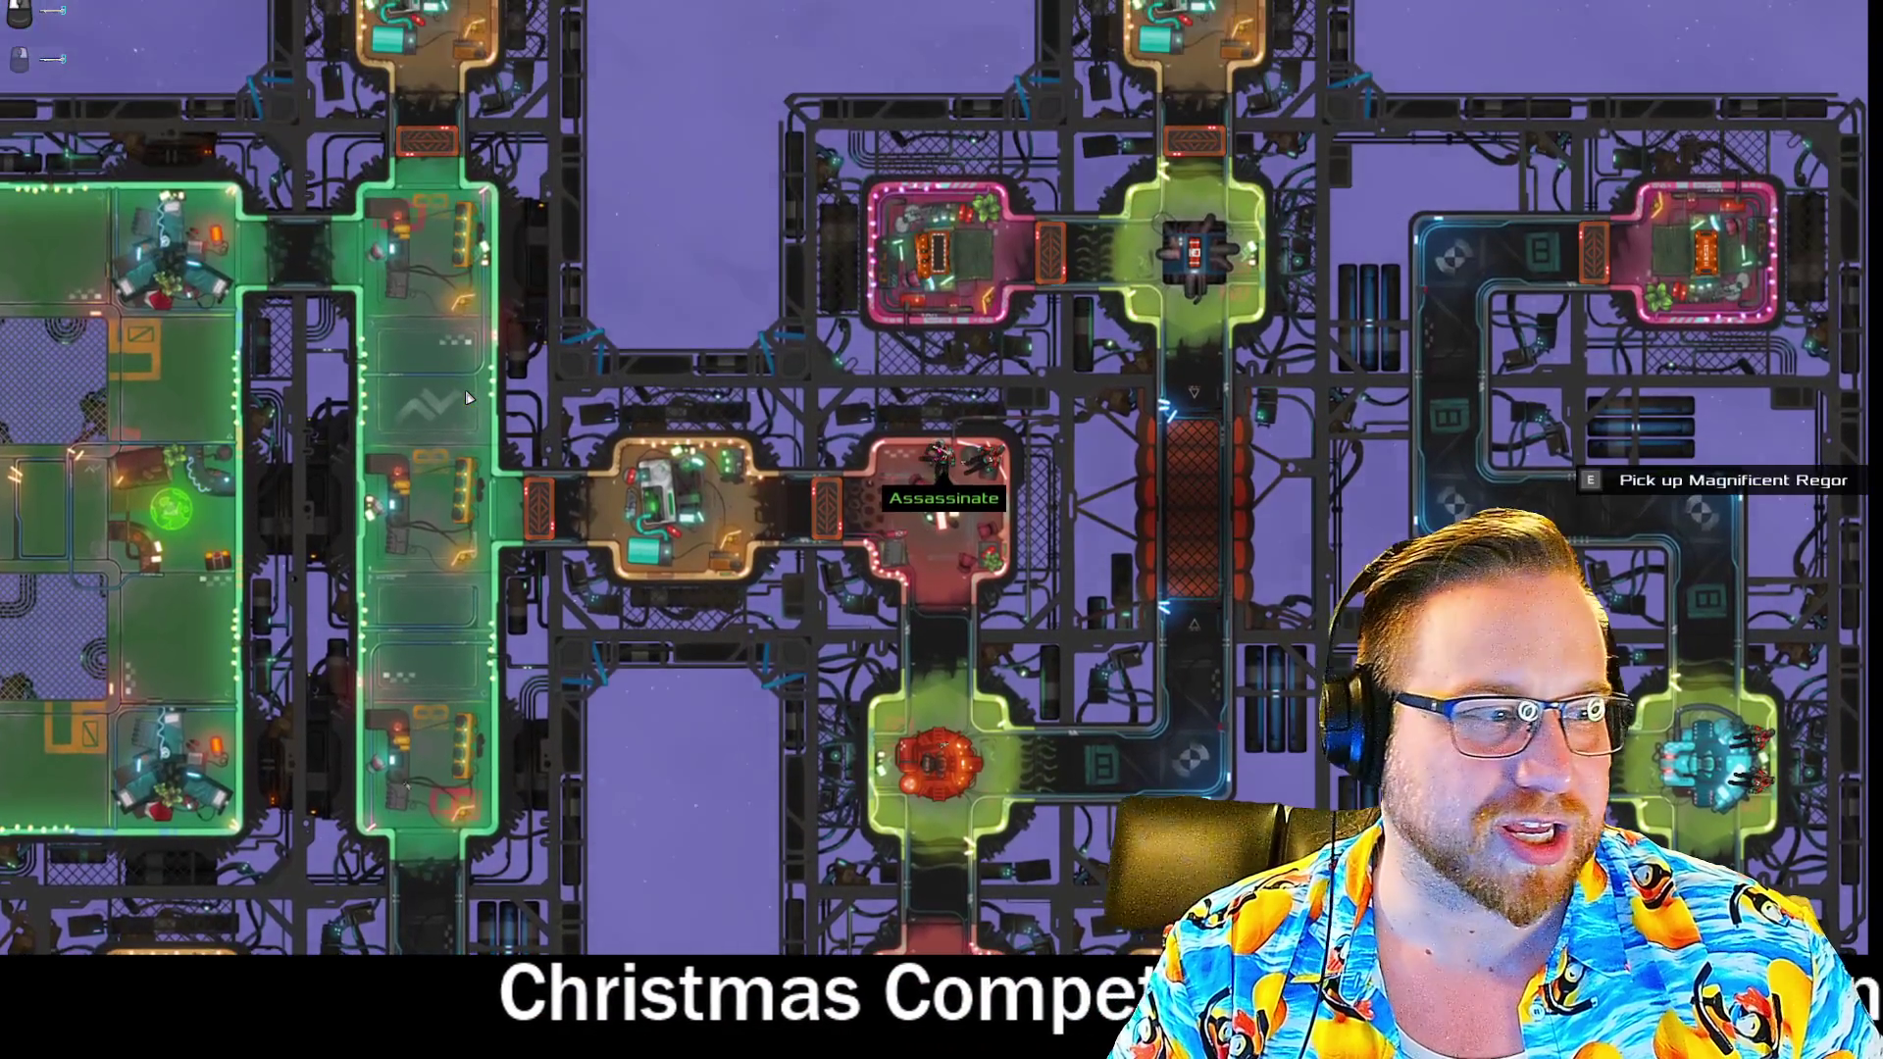
pyautogui.press('space')
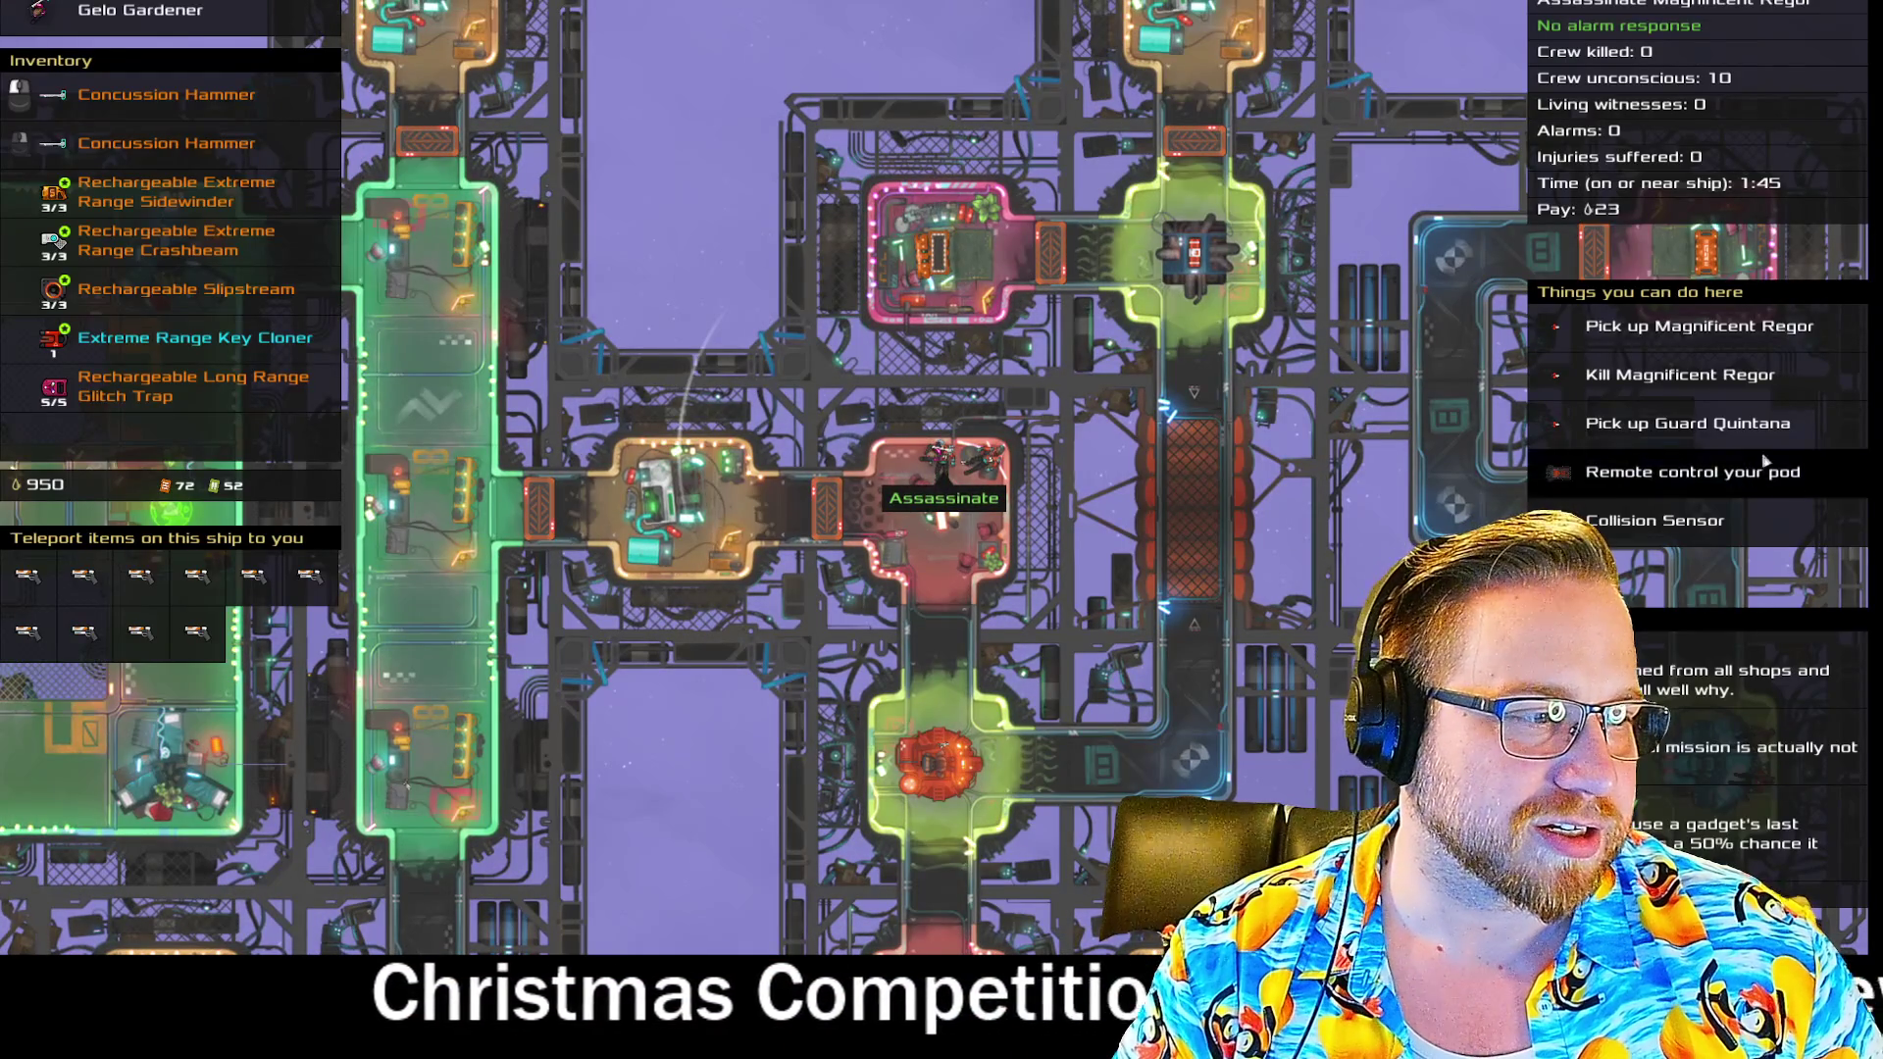
pyautogui.click(1682, 378)
pyautogui.press('Escape')
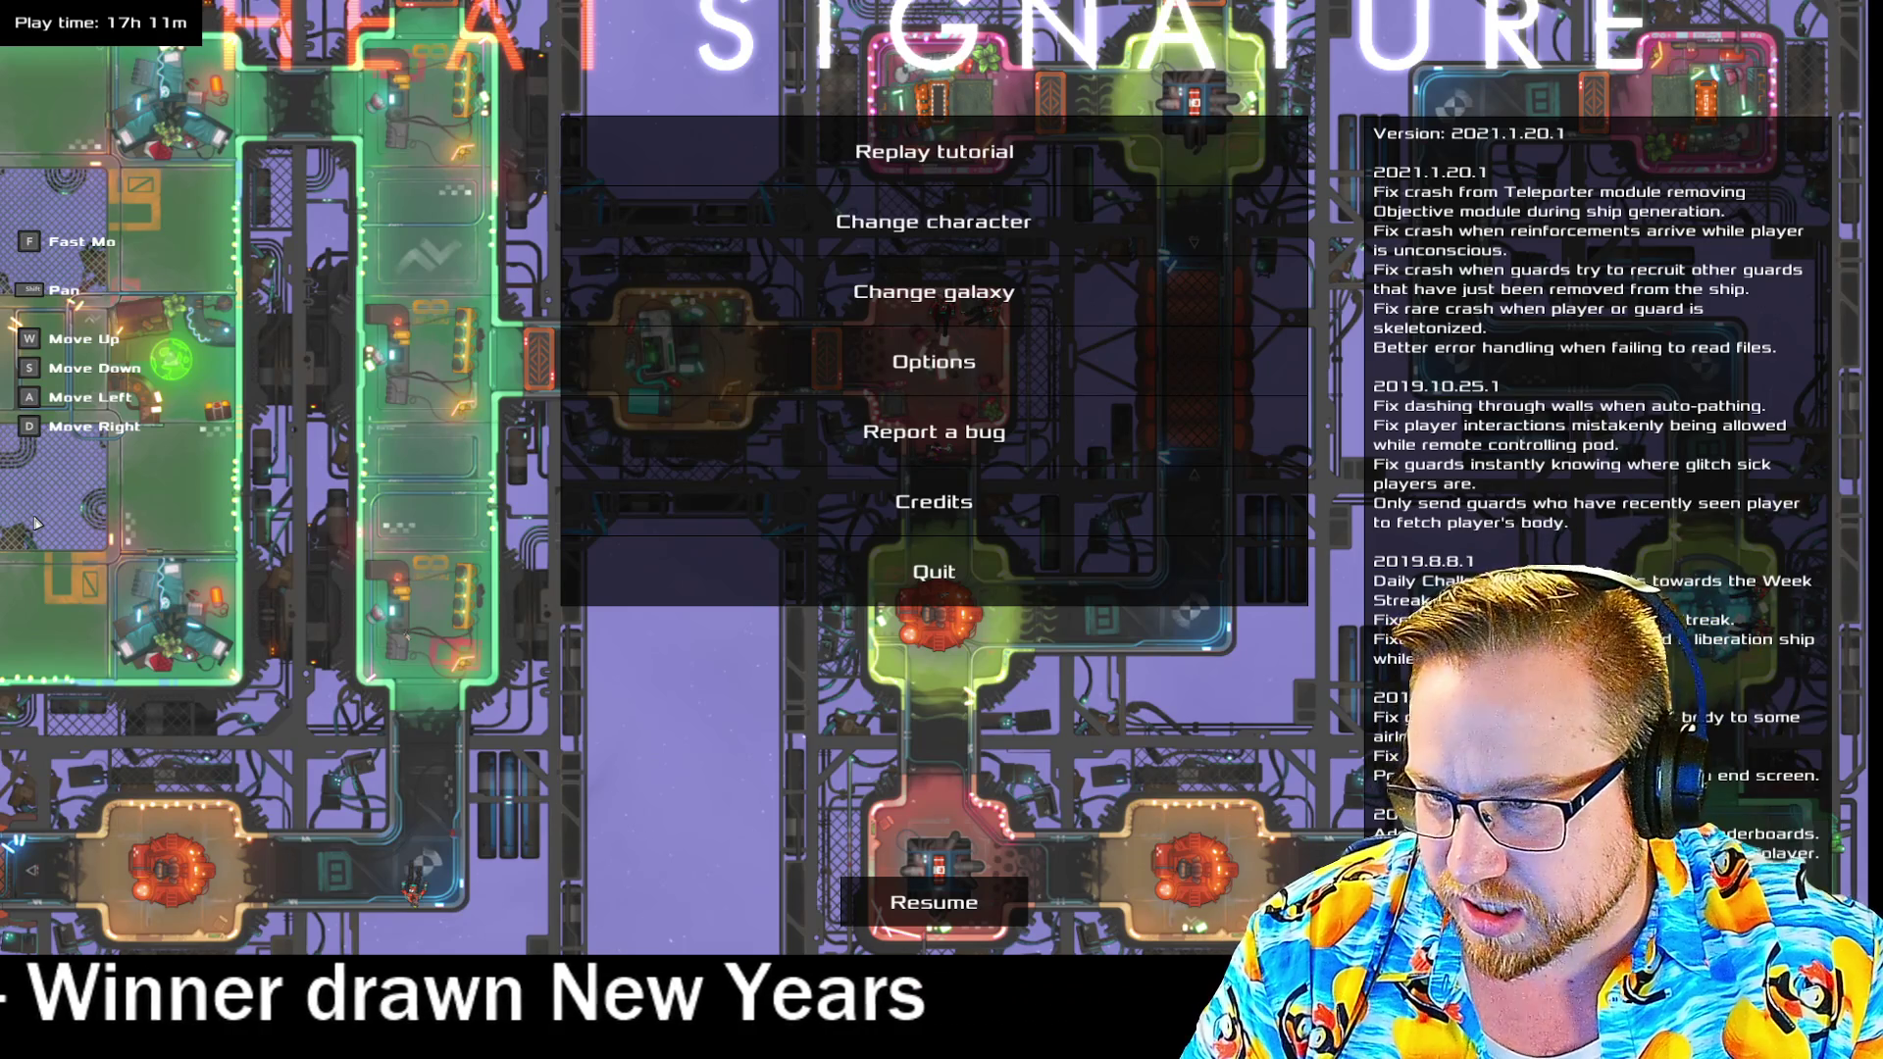
pyautogui.hotkey('alt', 'Tab')
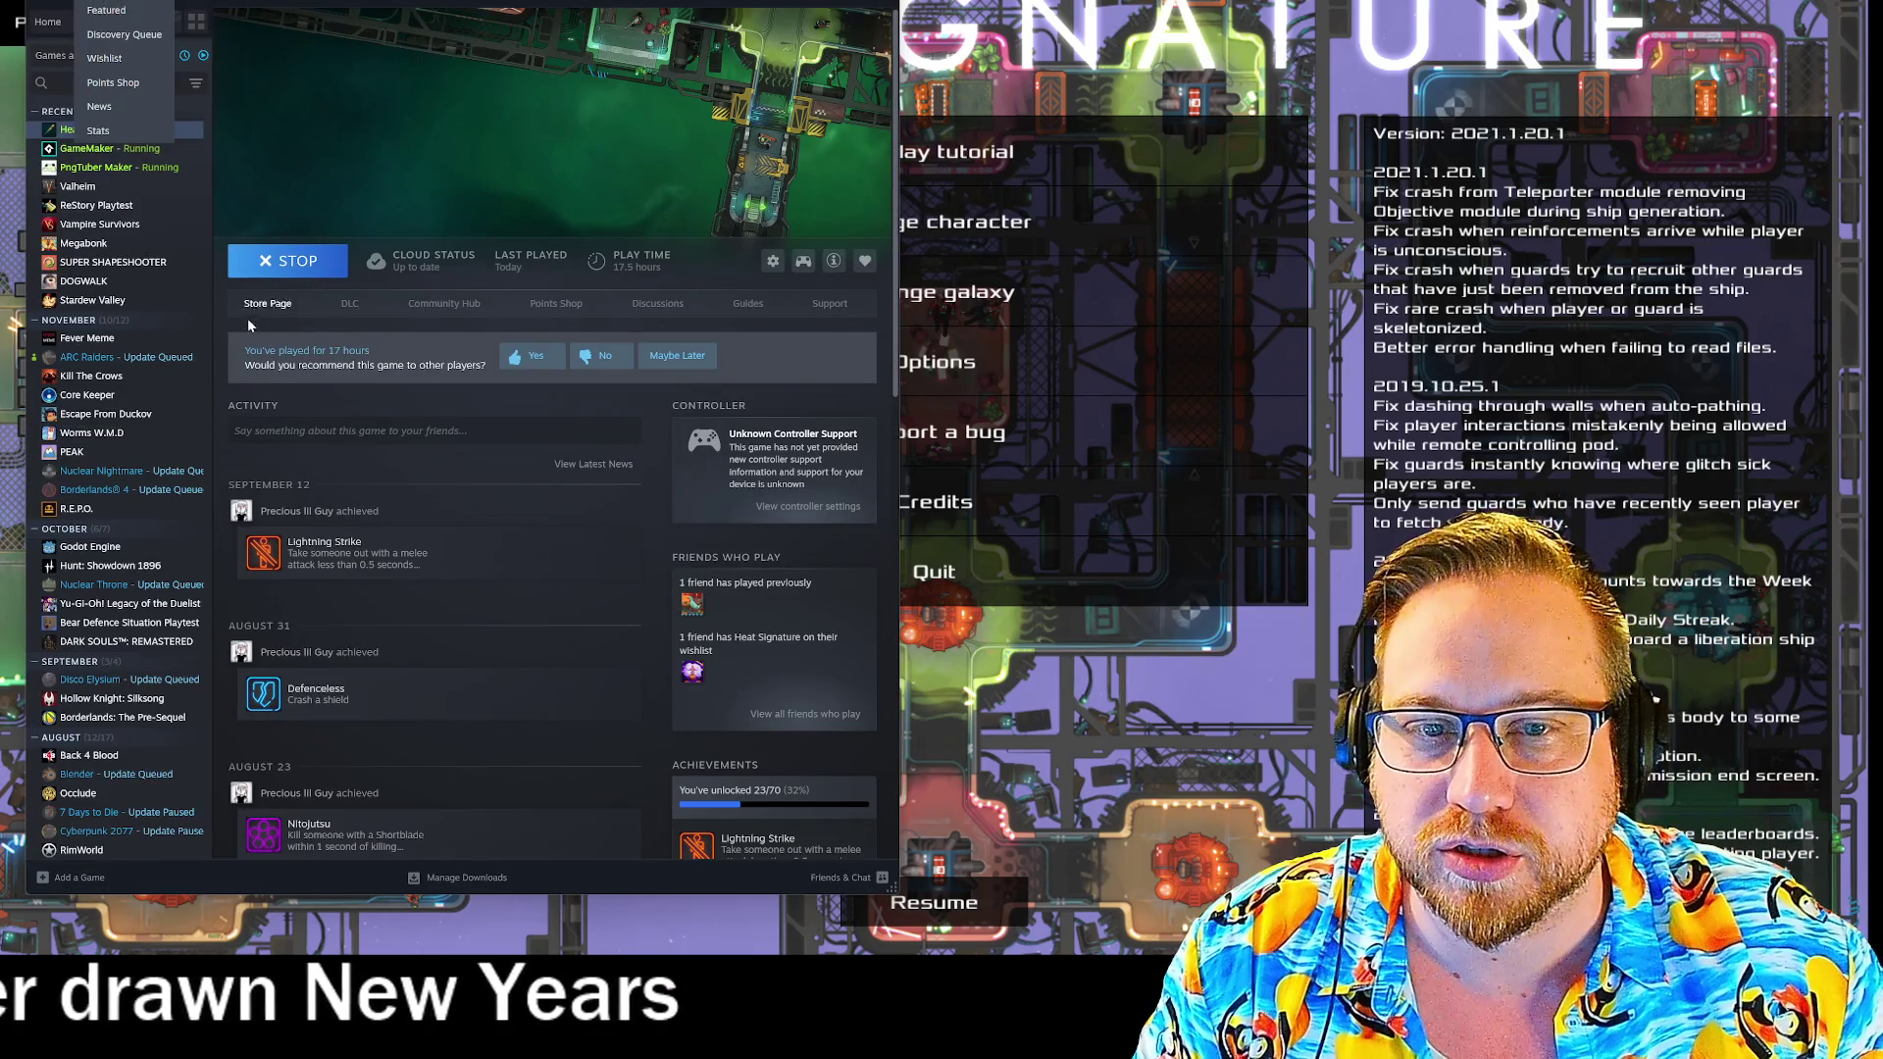
pyautogui.click(263, 304)
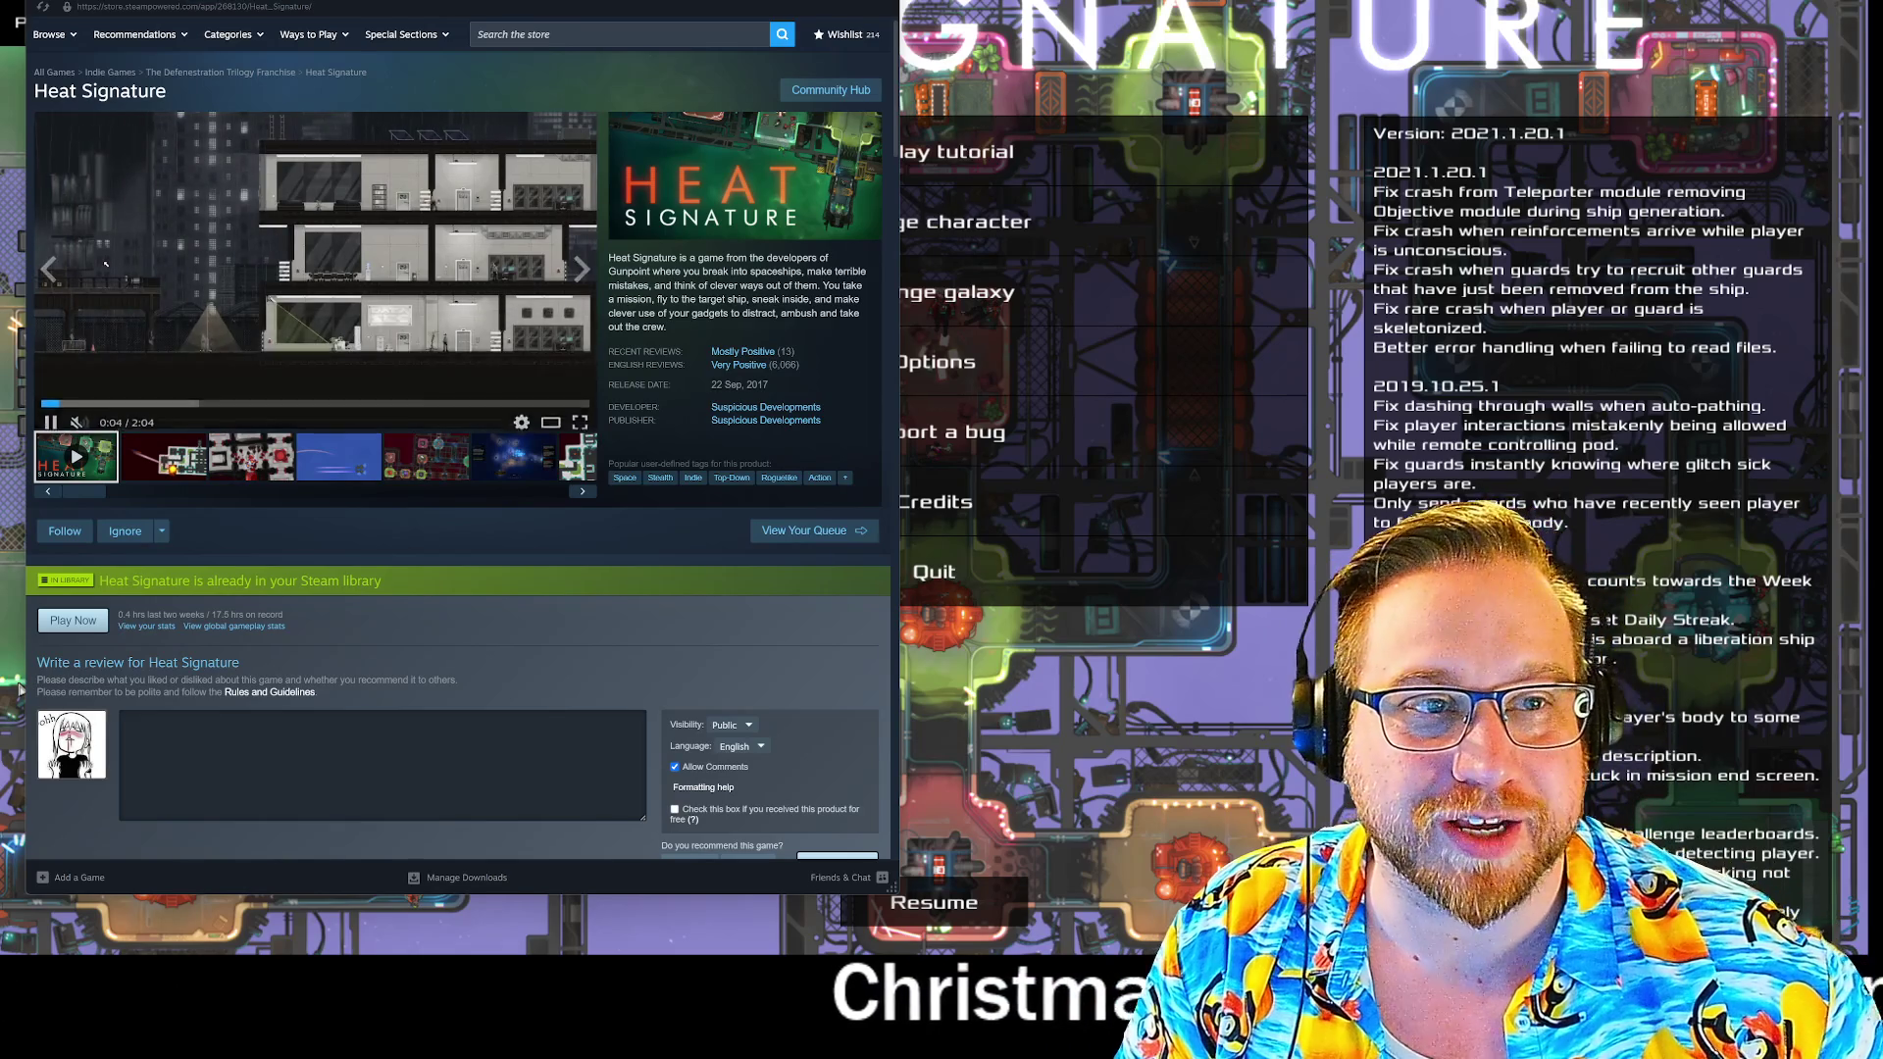
pyautogui.hotkey('shift', 'Tab')
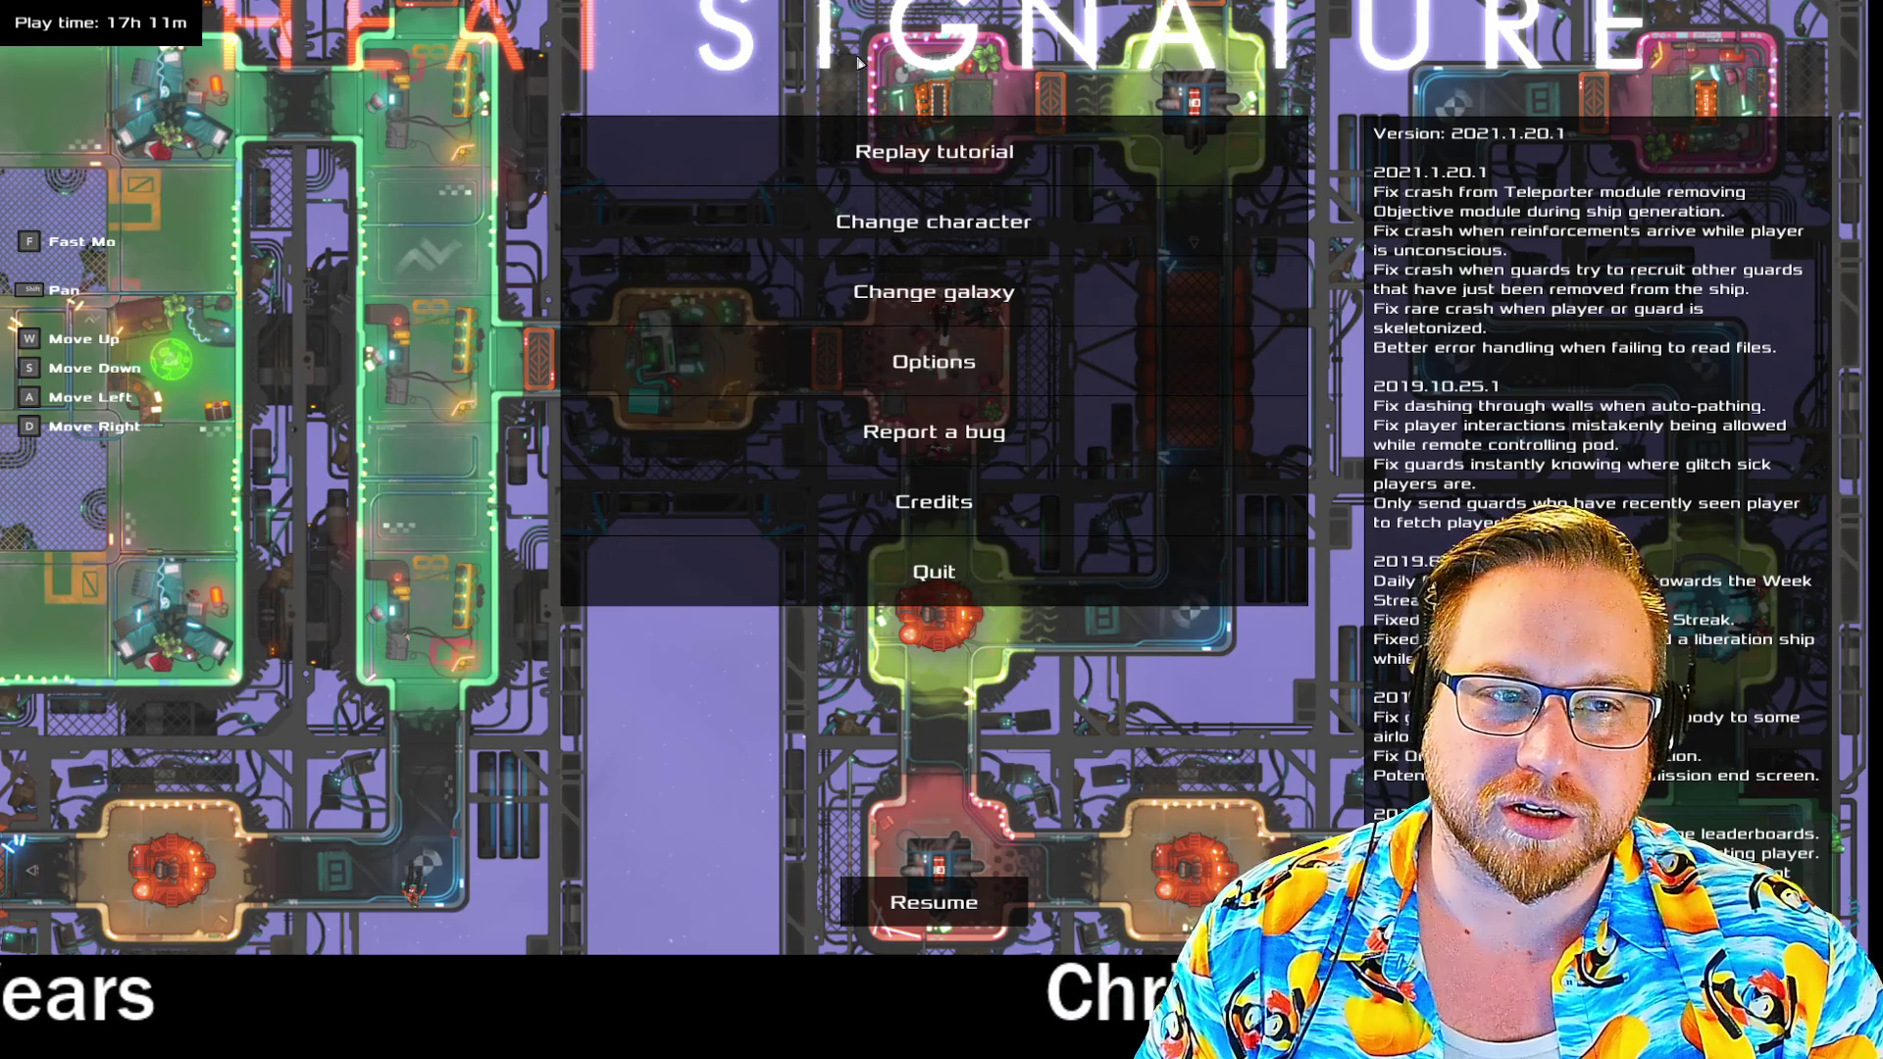
# - Resume play, walk up through the ship and keep the Crash Trap
pyautogui.press('Escape')
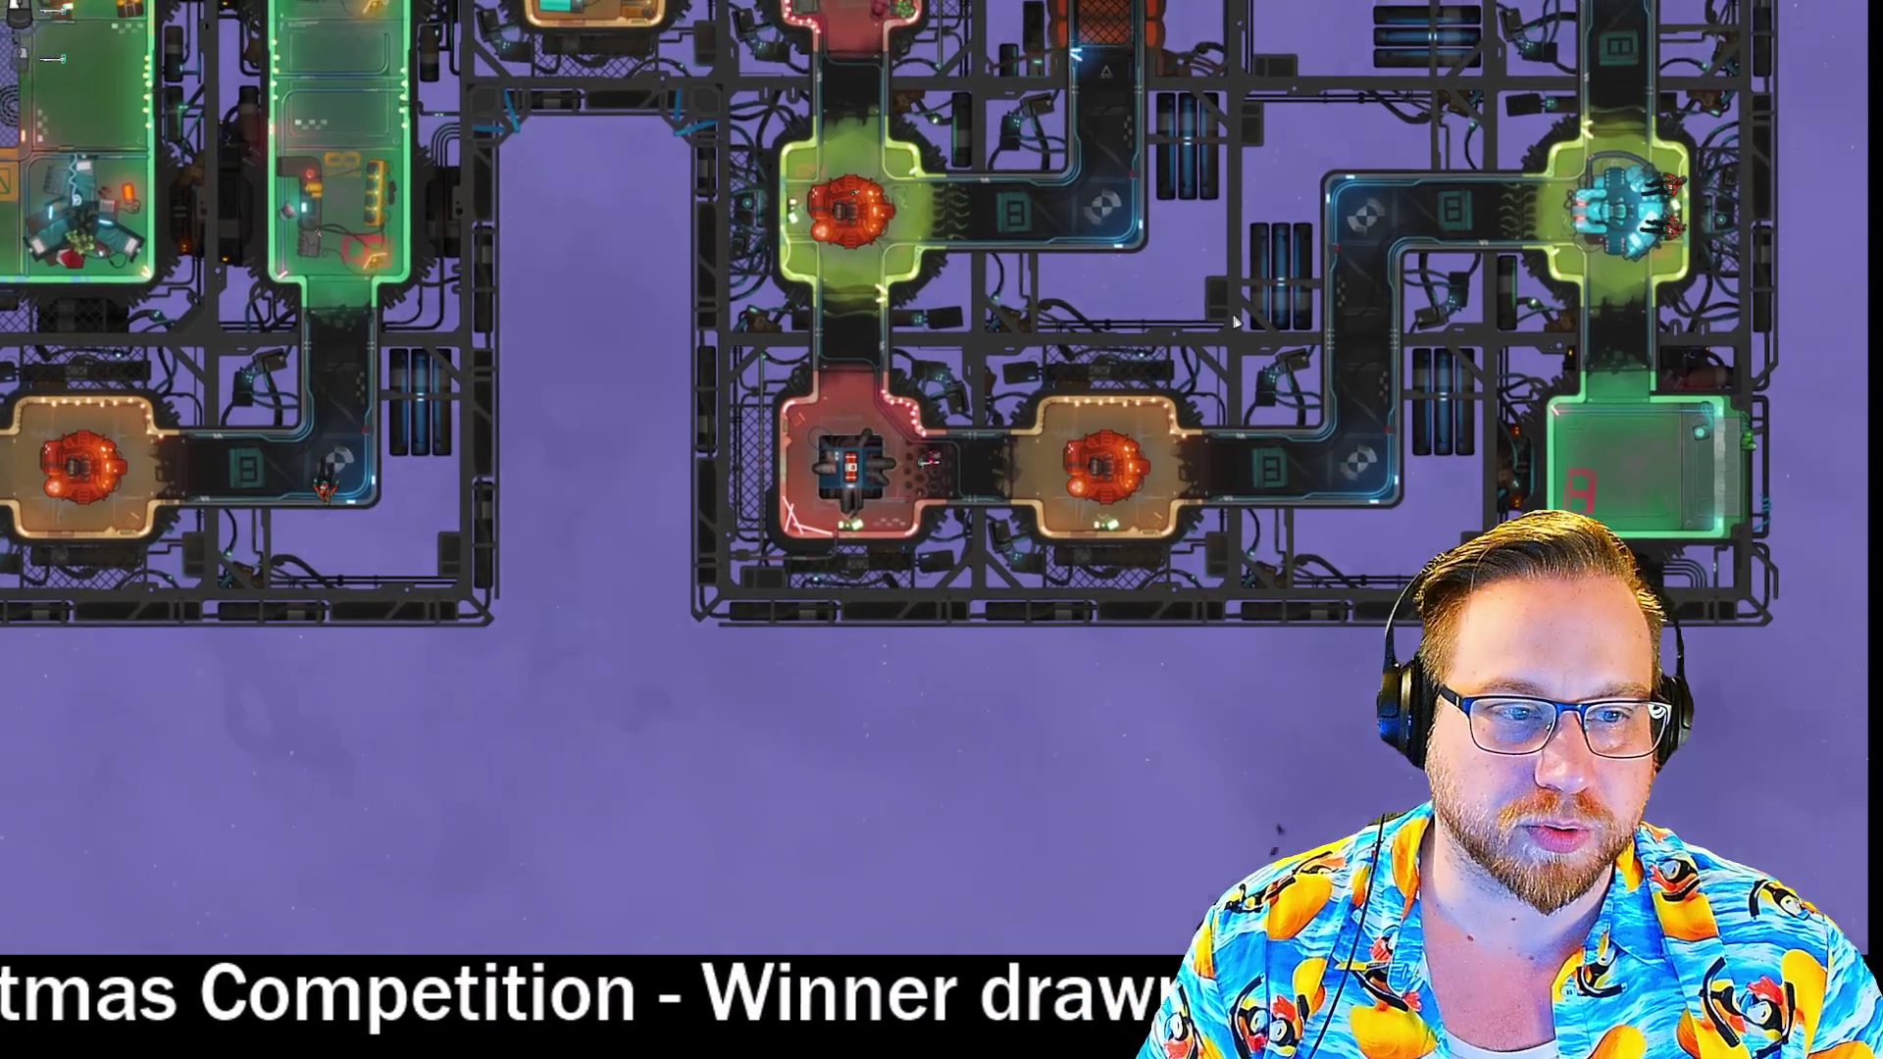
pyautogui.press('Escape')
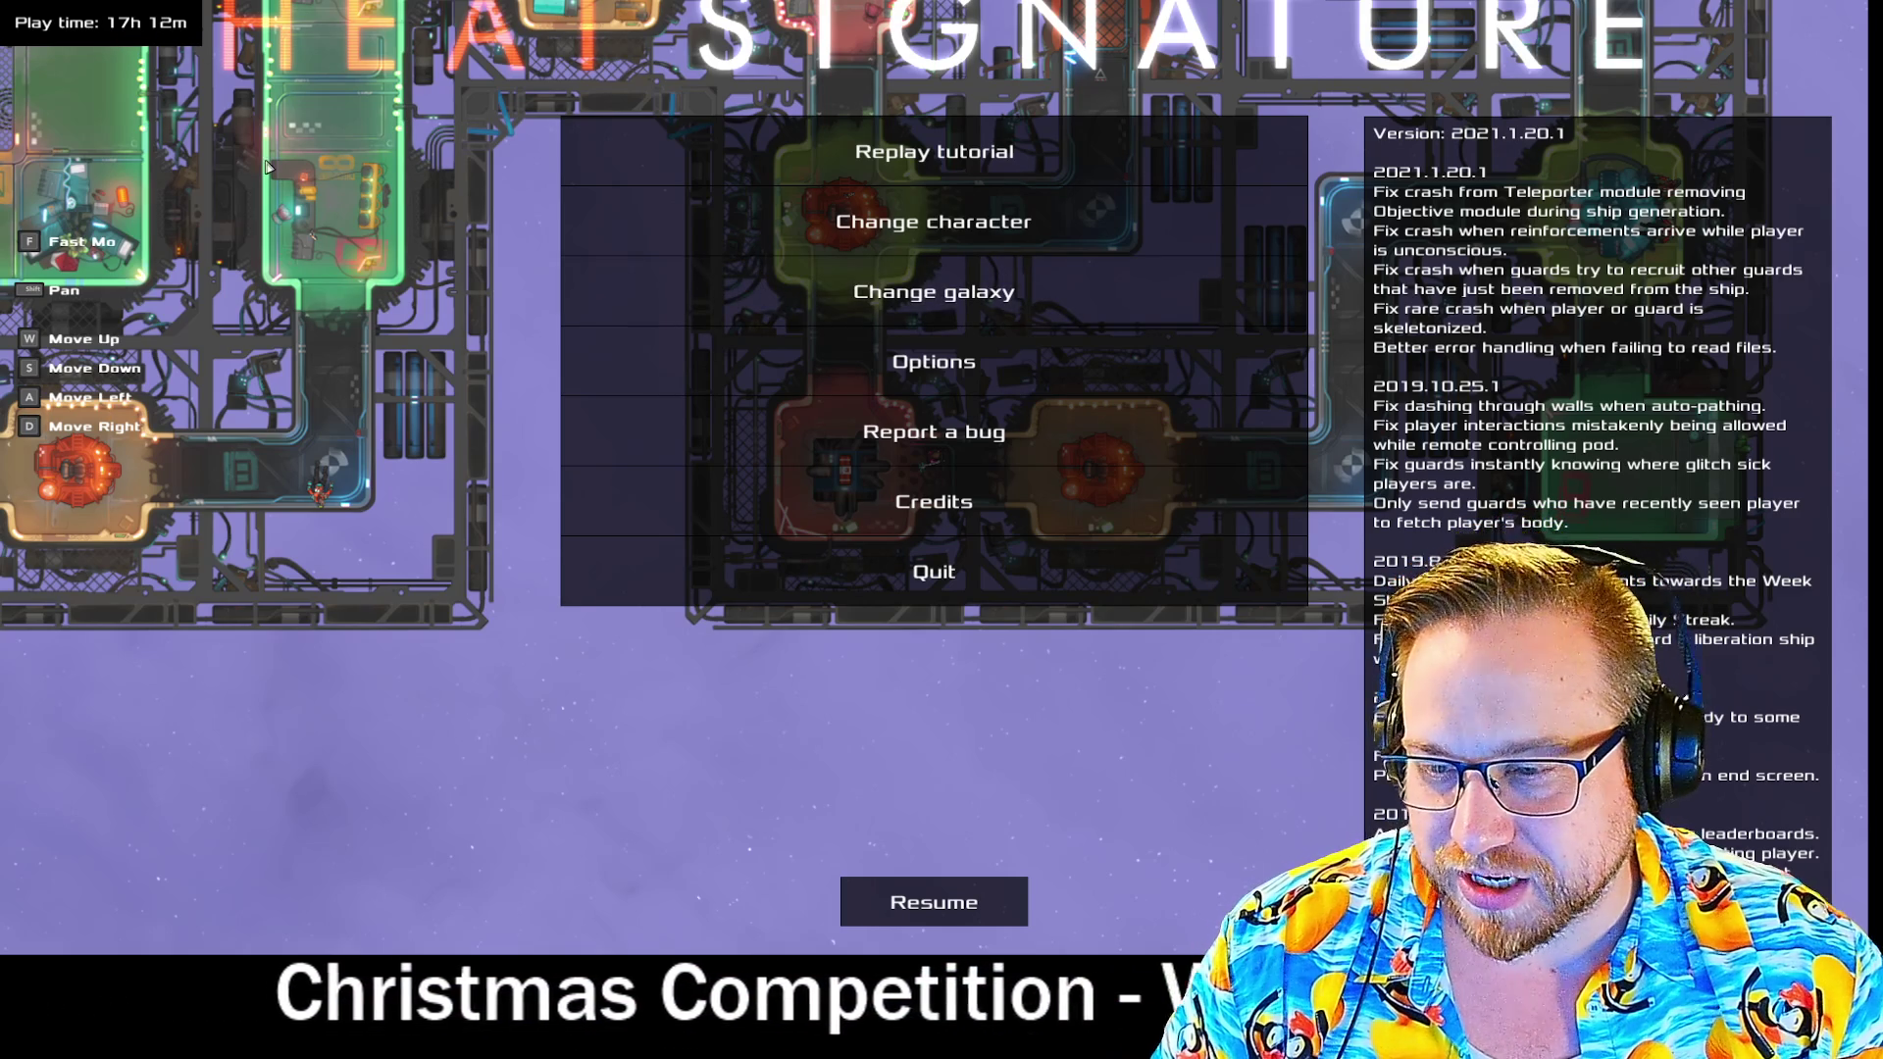
pyautogui.press('Escape')
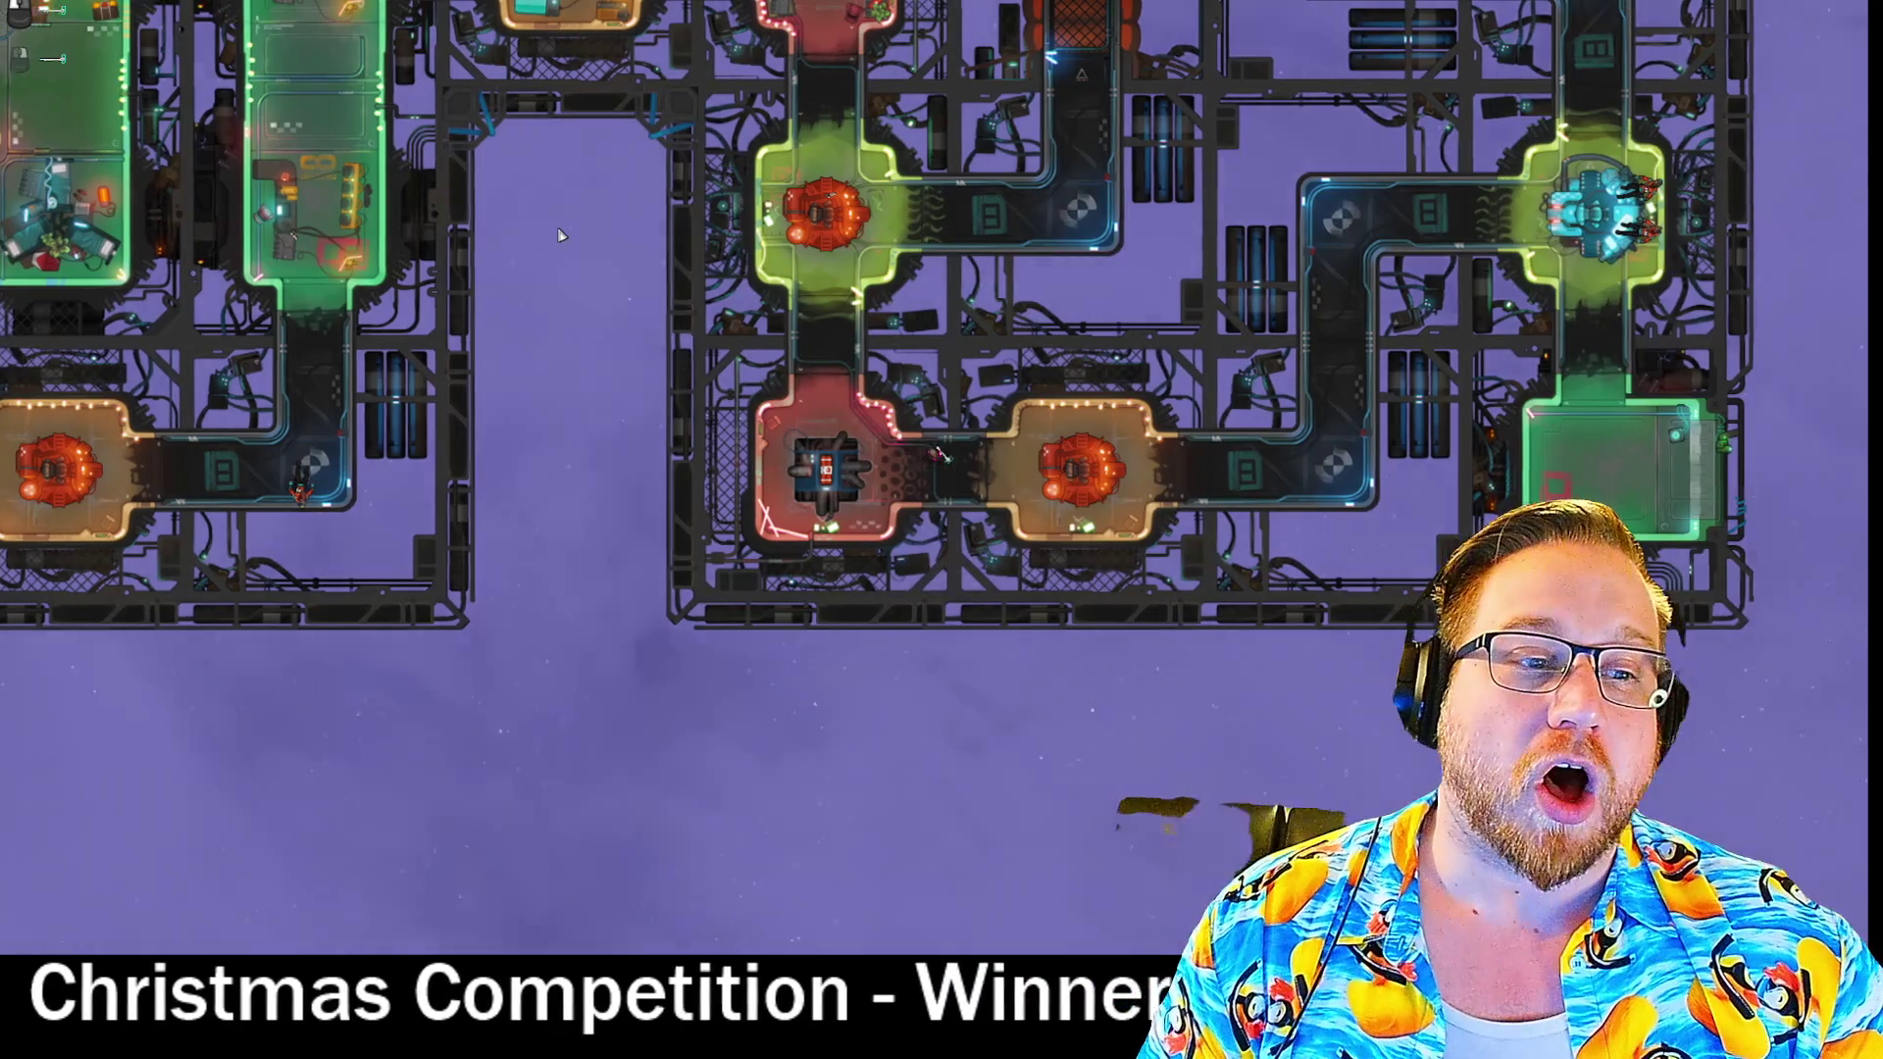
pyautogui.press('w')
pyautogui.press('d')
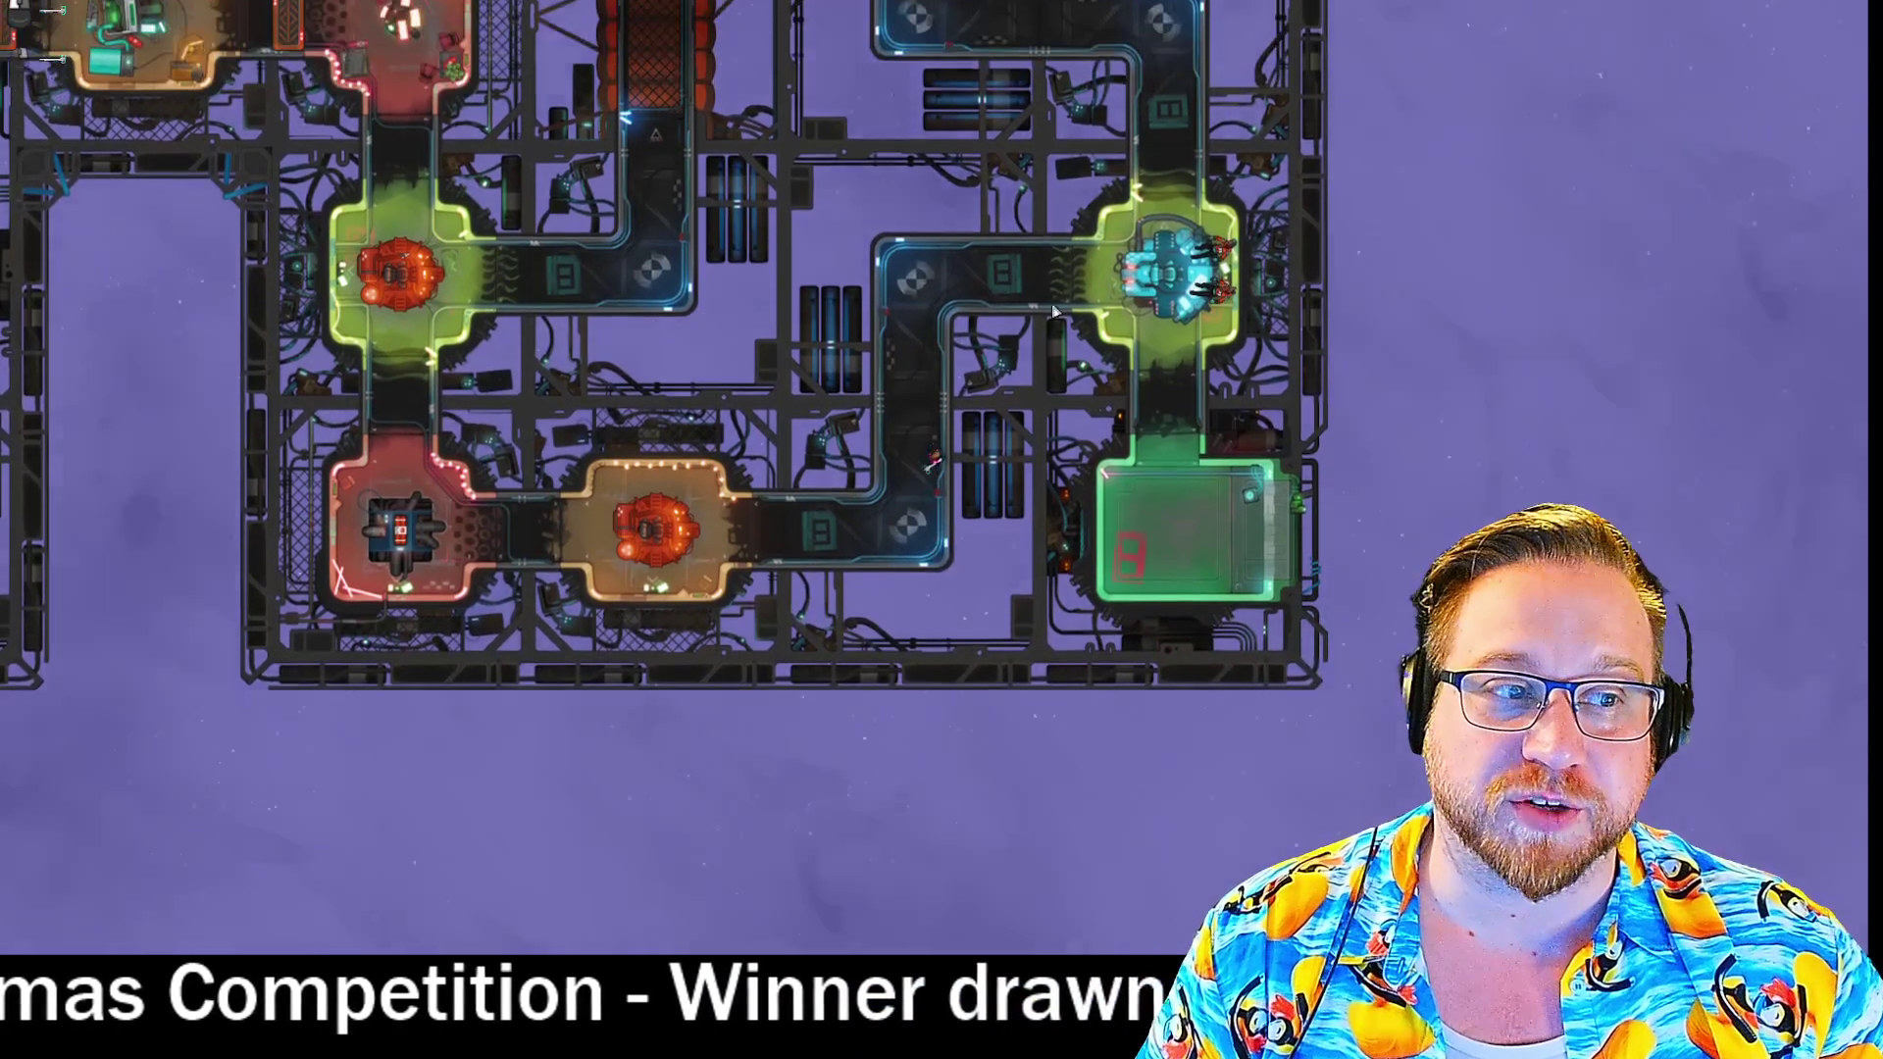
pyautogui.press('w')
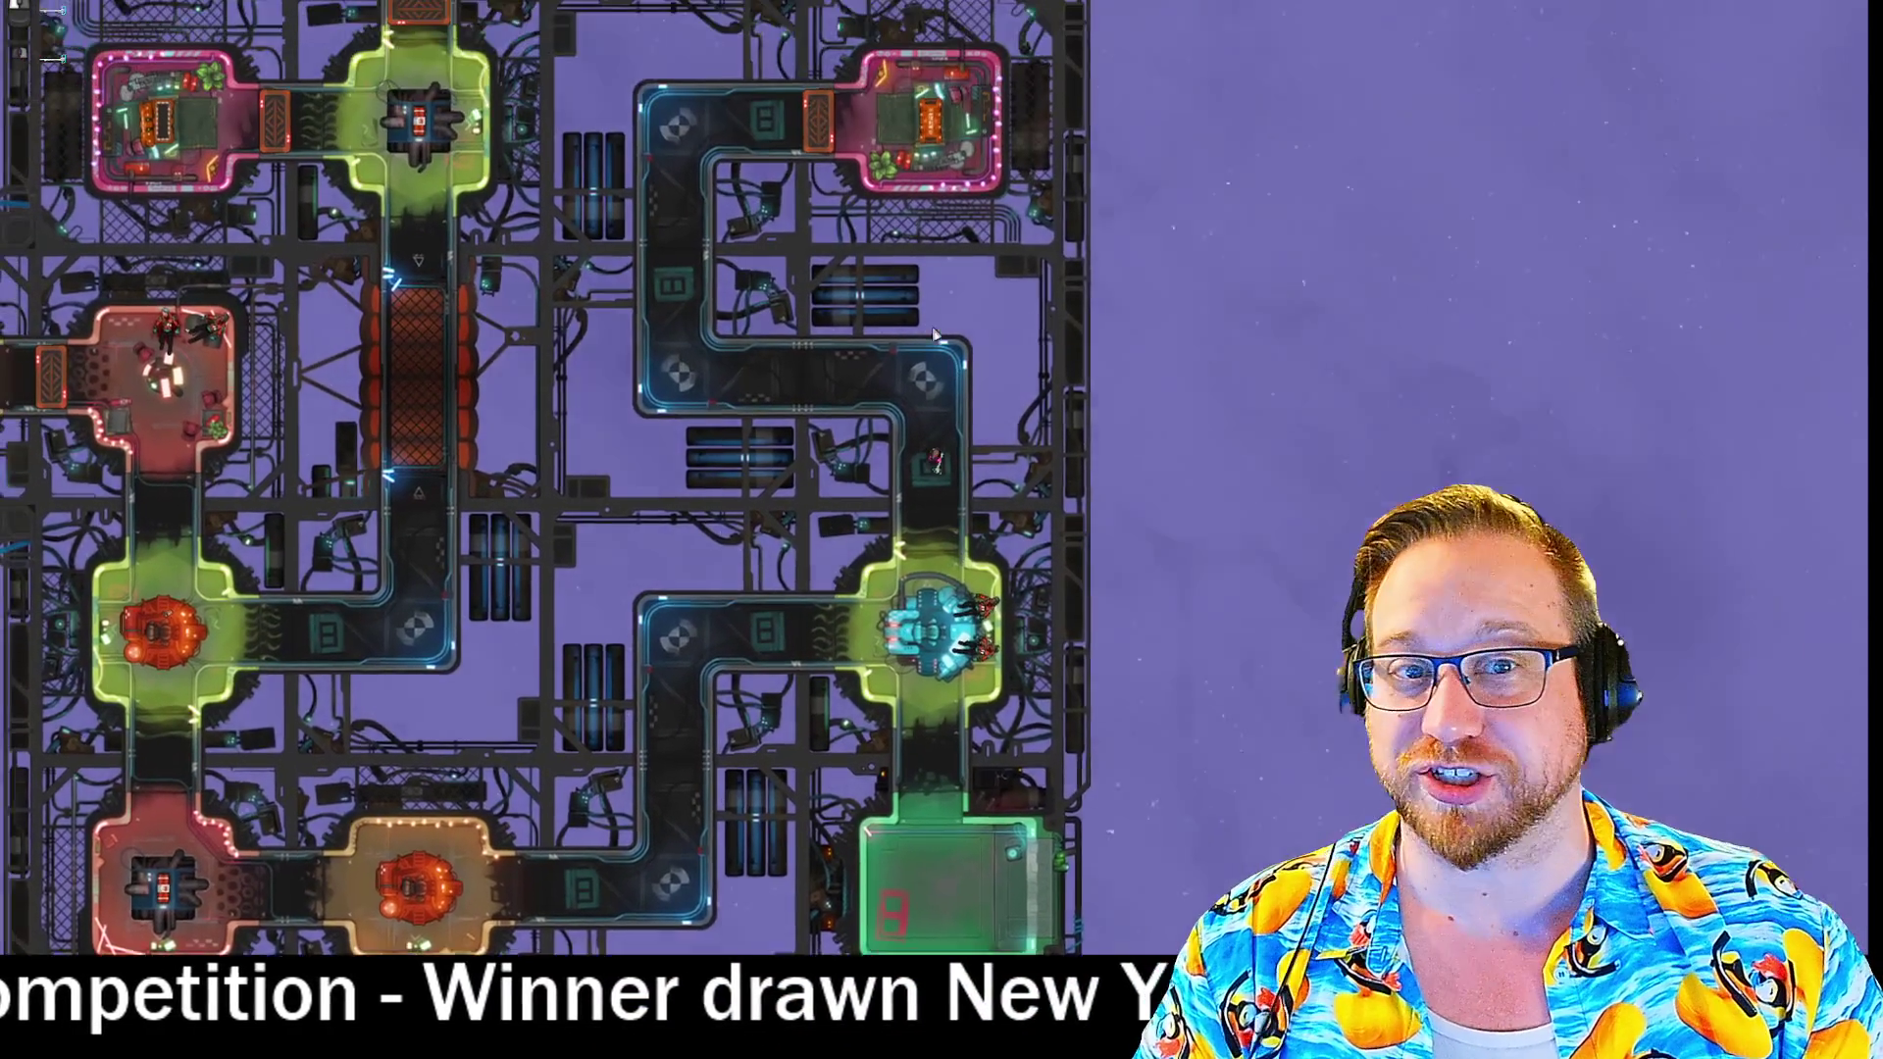
pyautogui.press('w')
pyautogui.press('d')
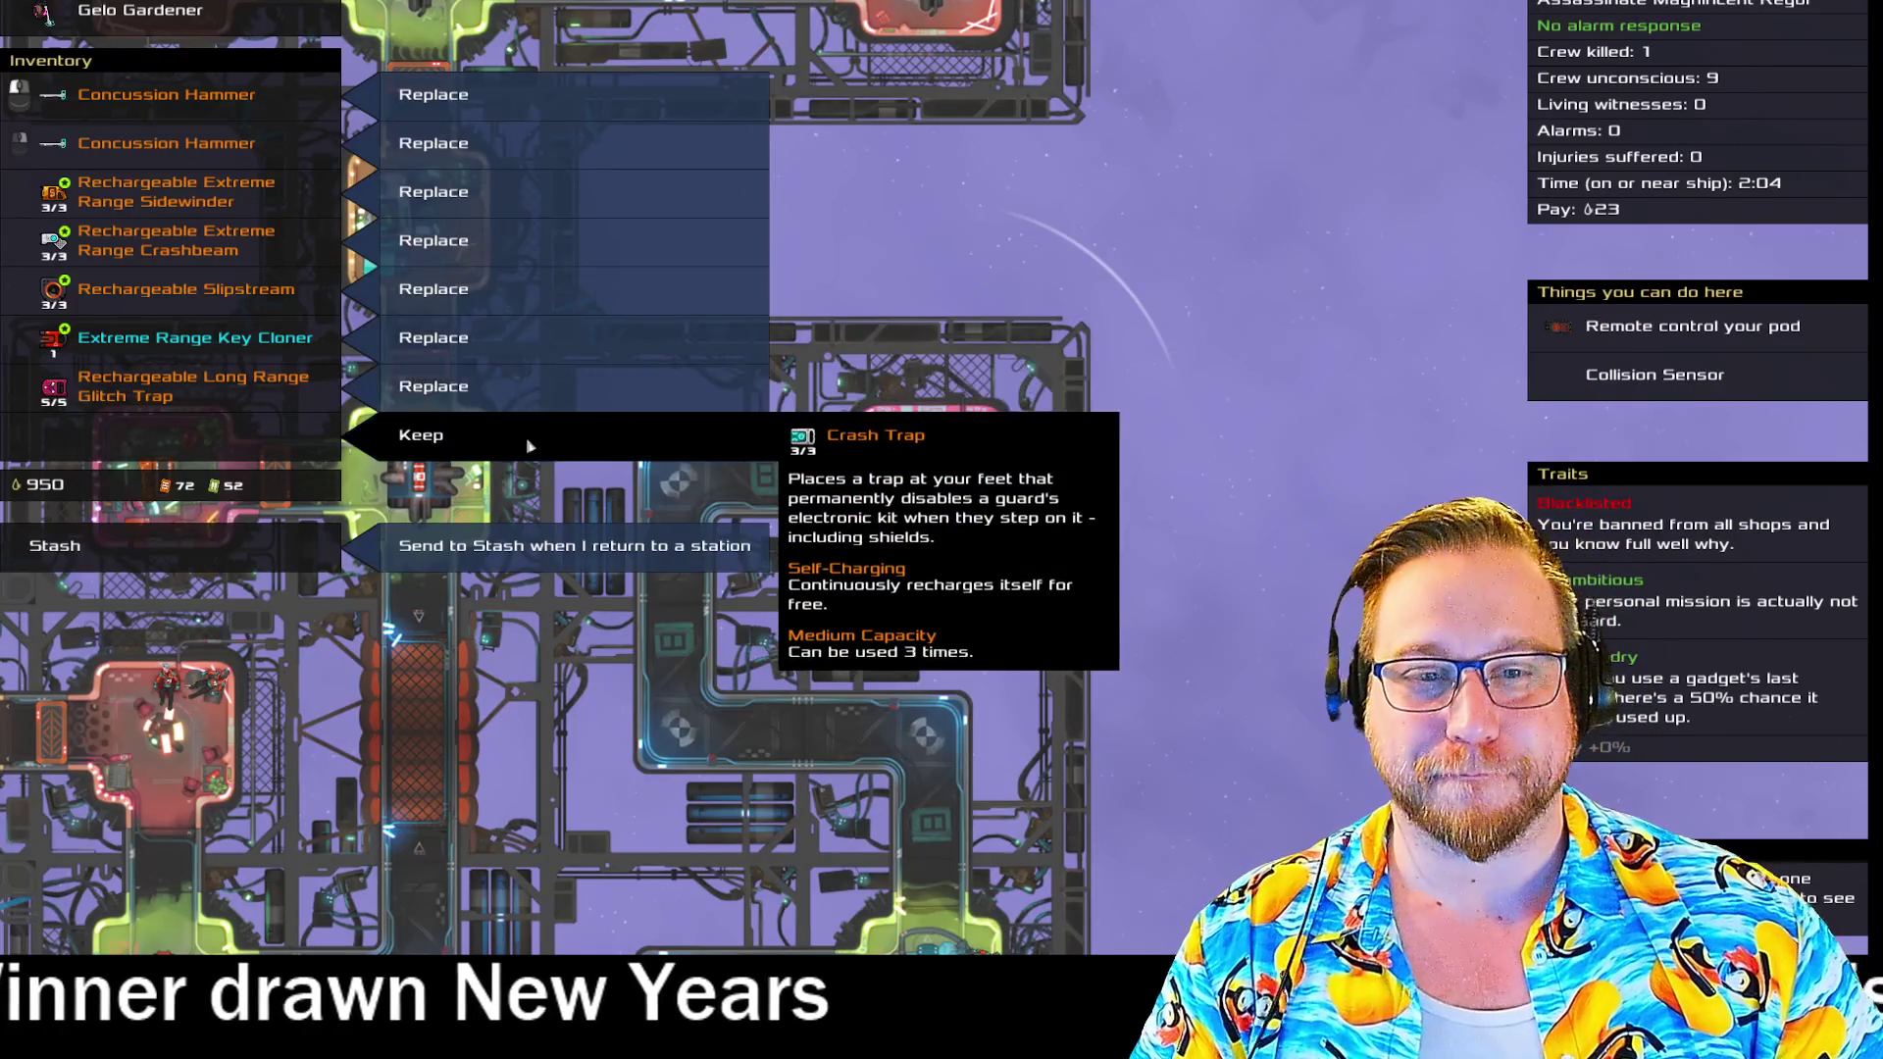
pyautogui.click(547, 433)
# - Walk down past the flight controls and back up through the corridors
pyautogui.press('a')
pyautogui.press('s')
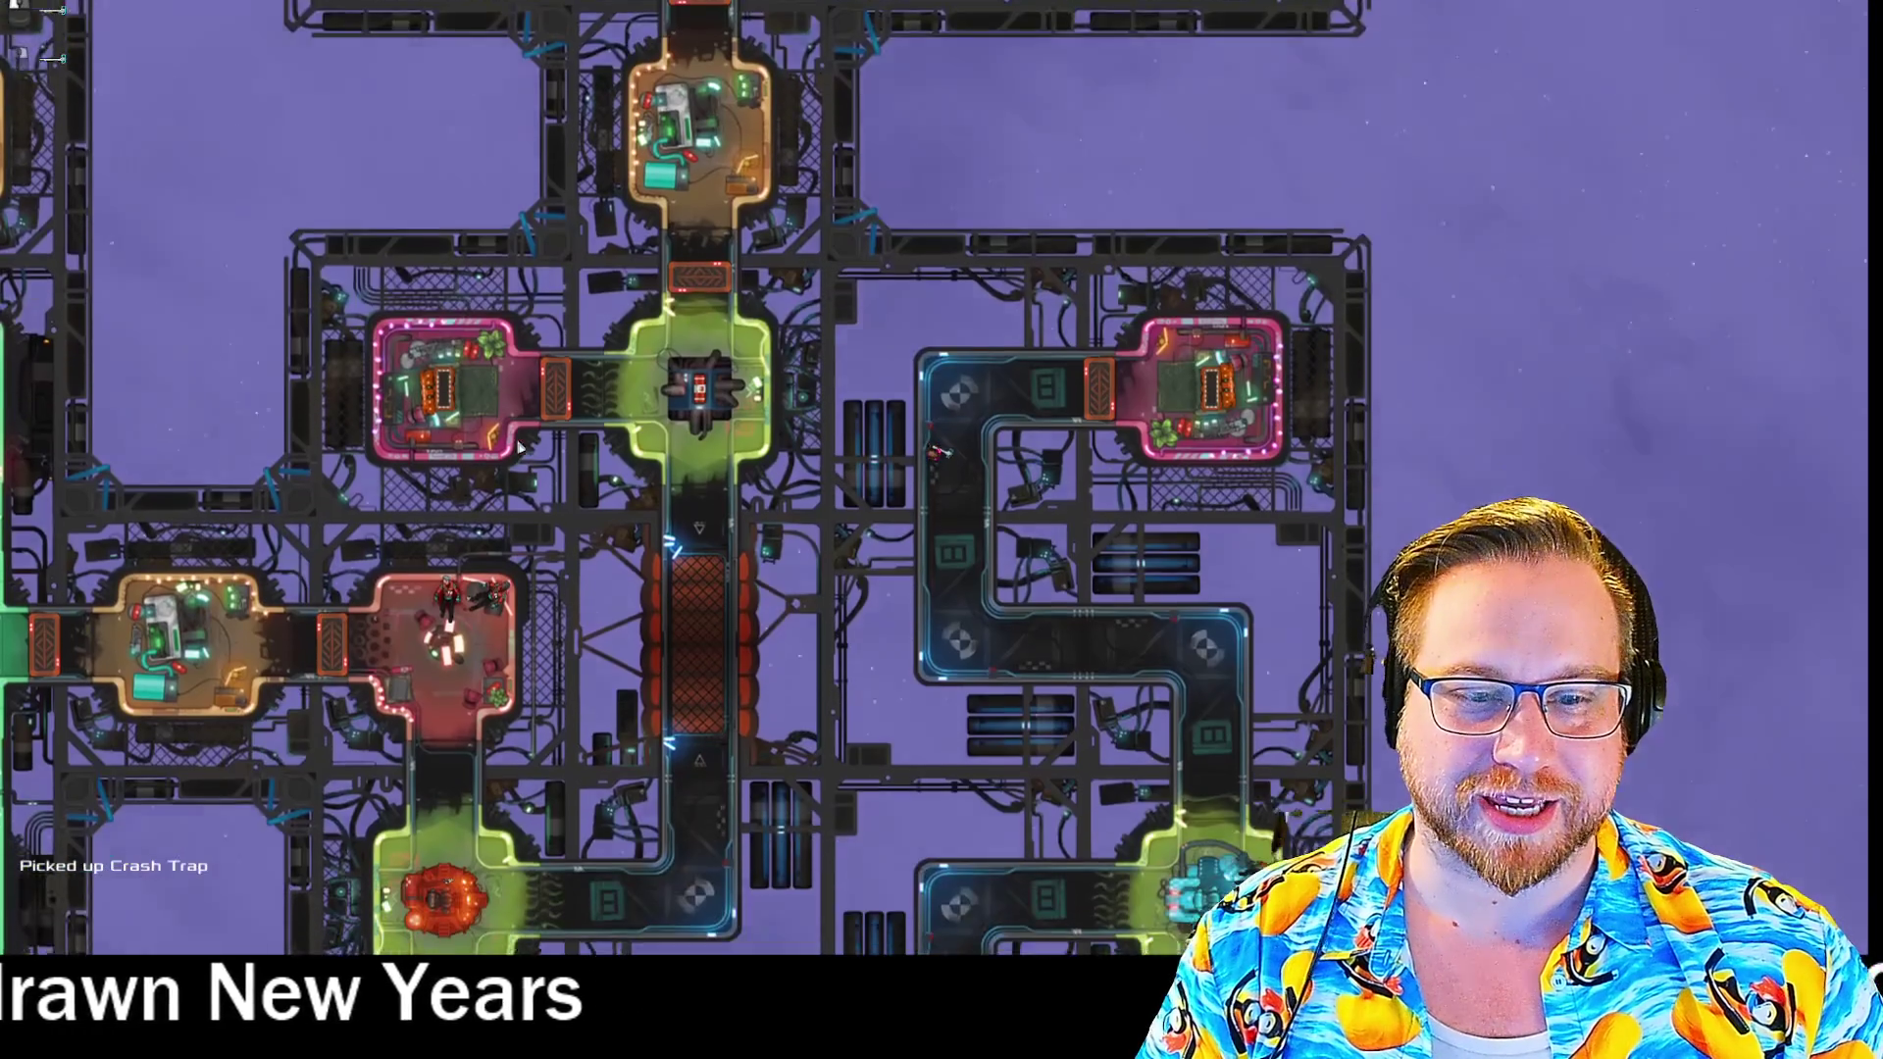
pyautogui.press('s')
pyautogui.press('d')
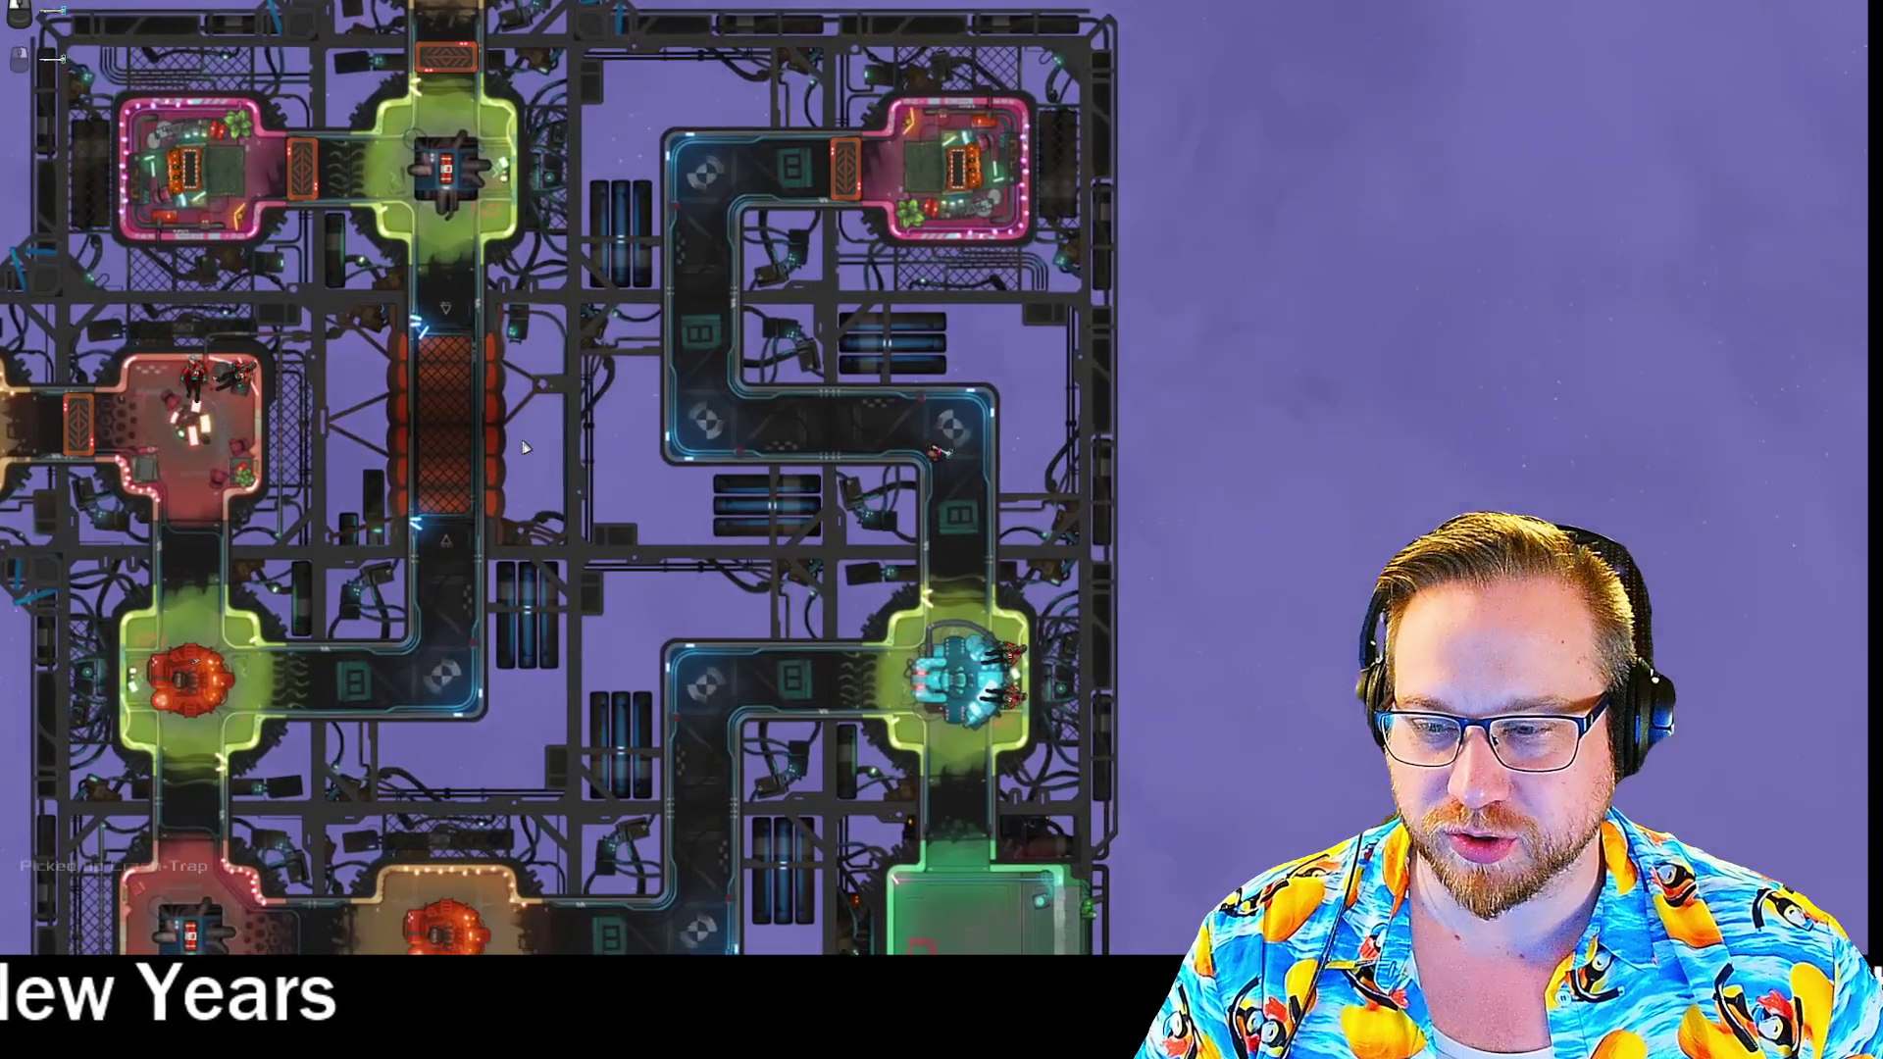
pyautogui.press('a')
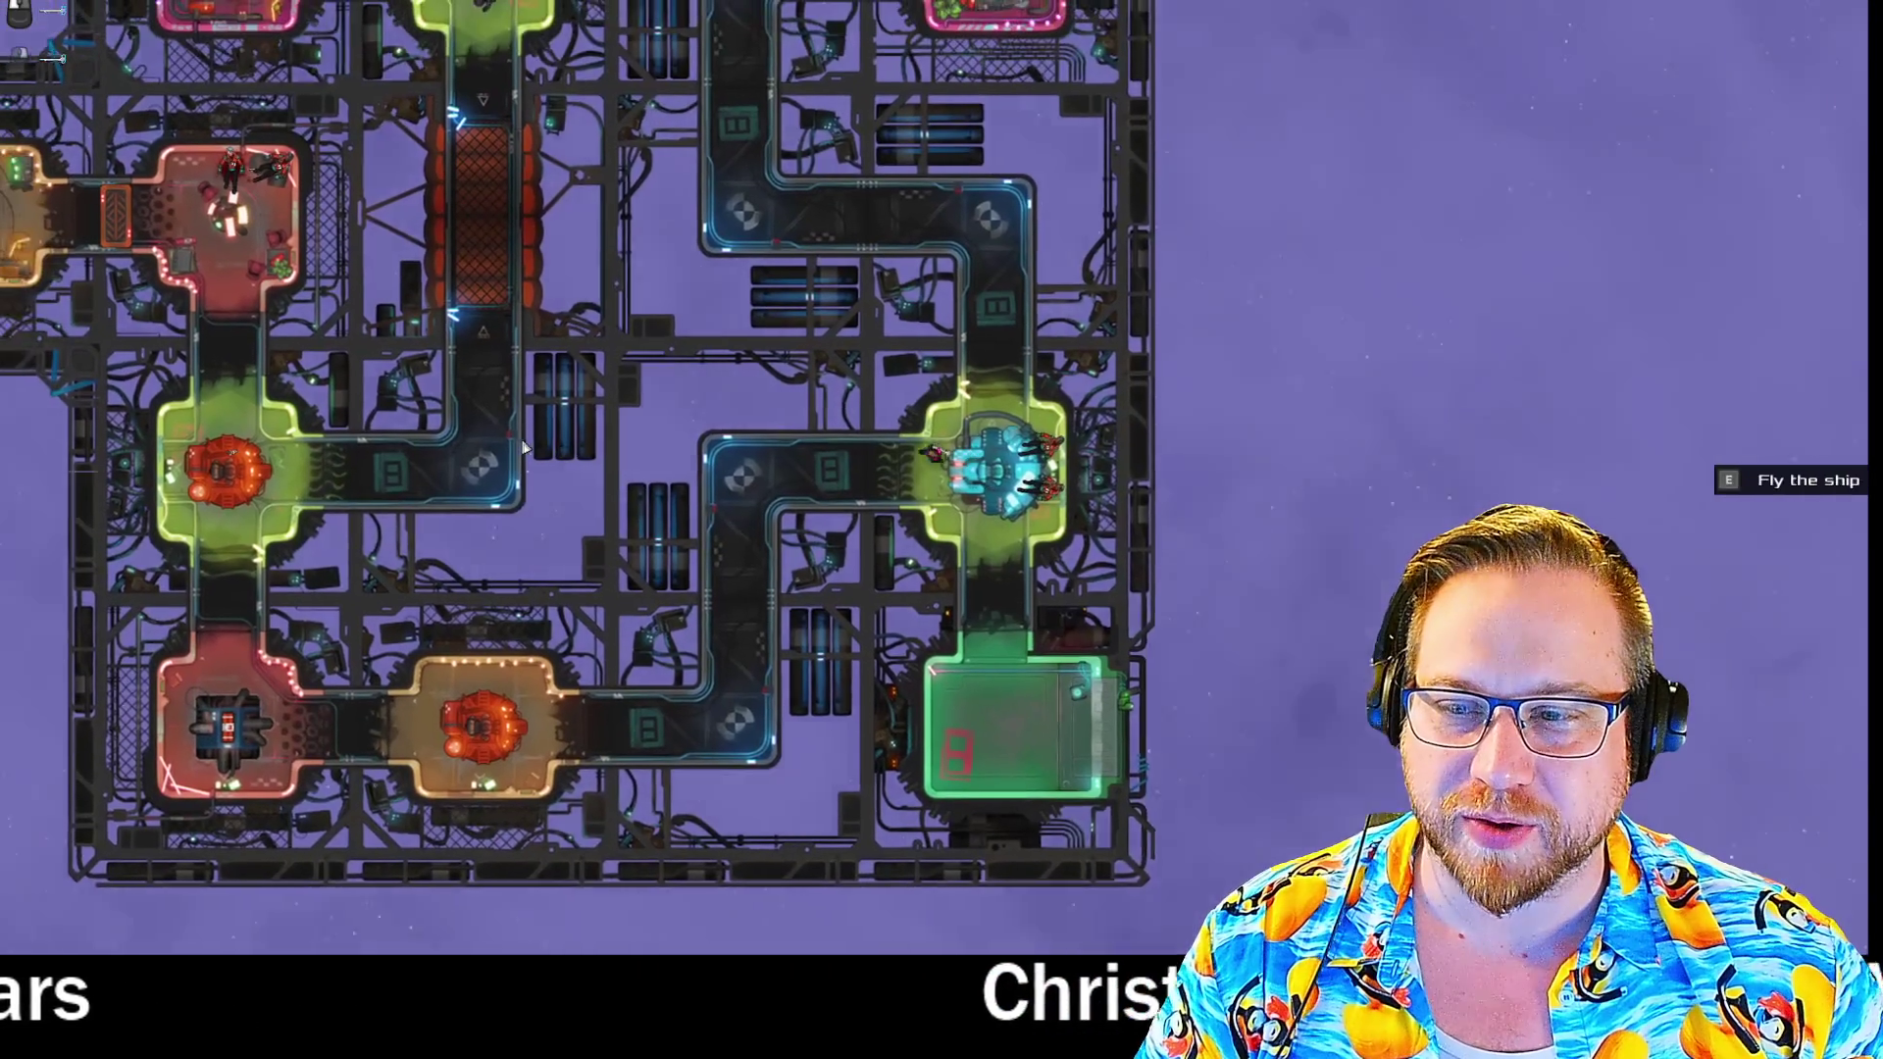
pyautogui.press('s')
pyautogui.press('a')
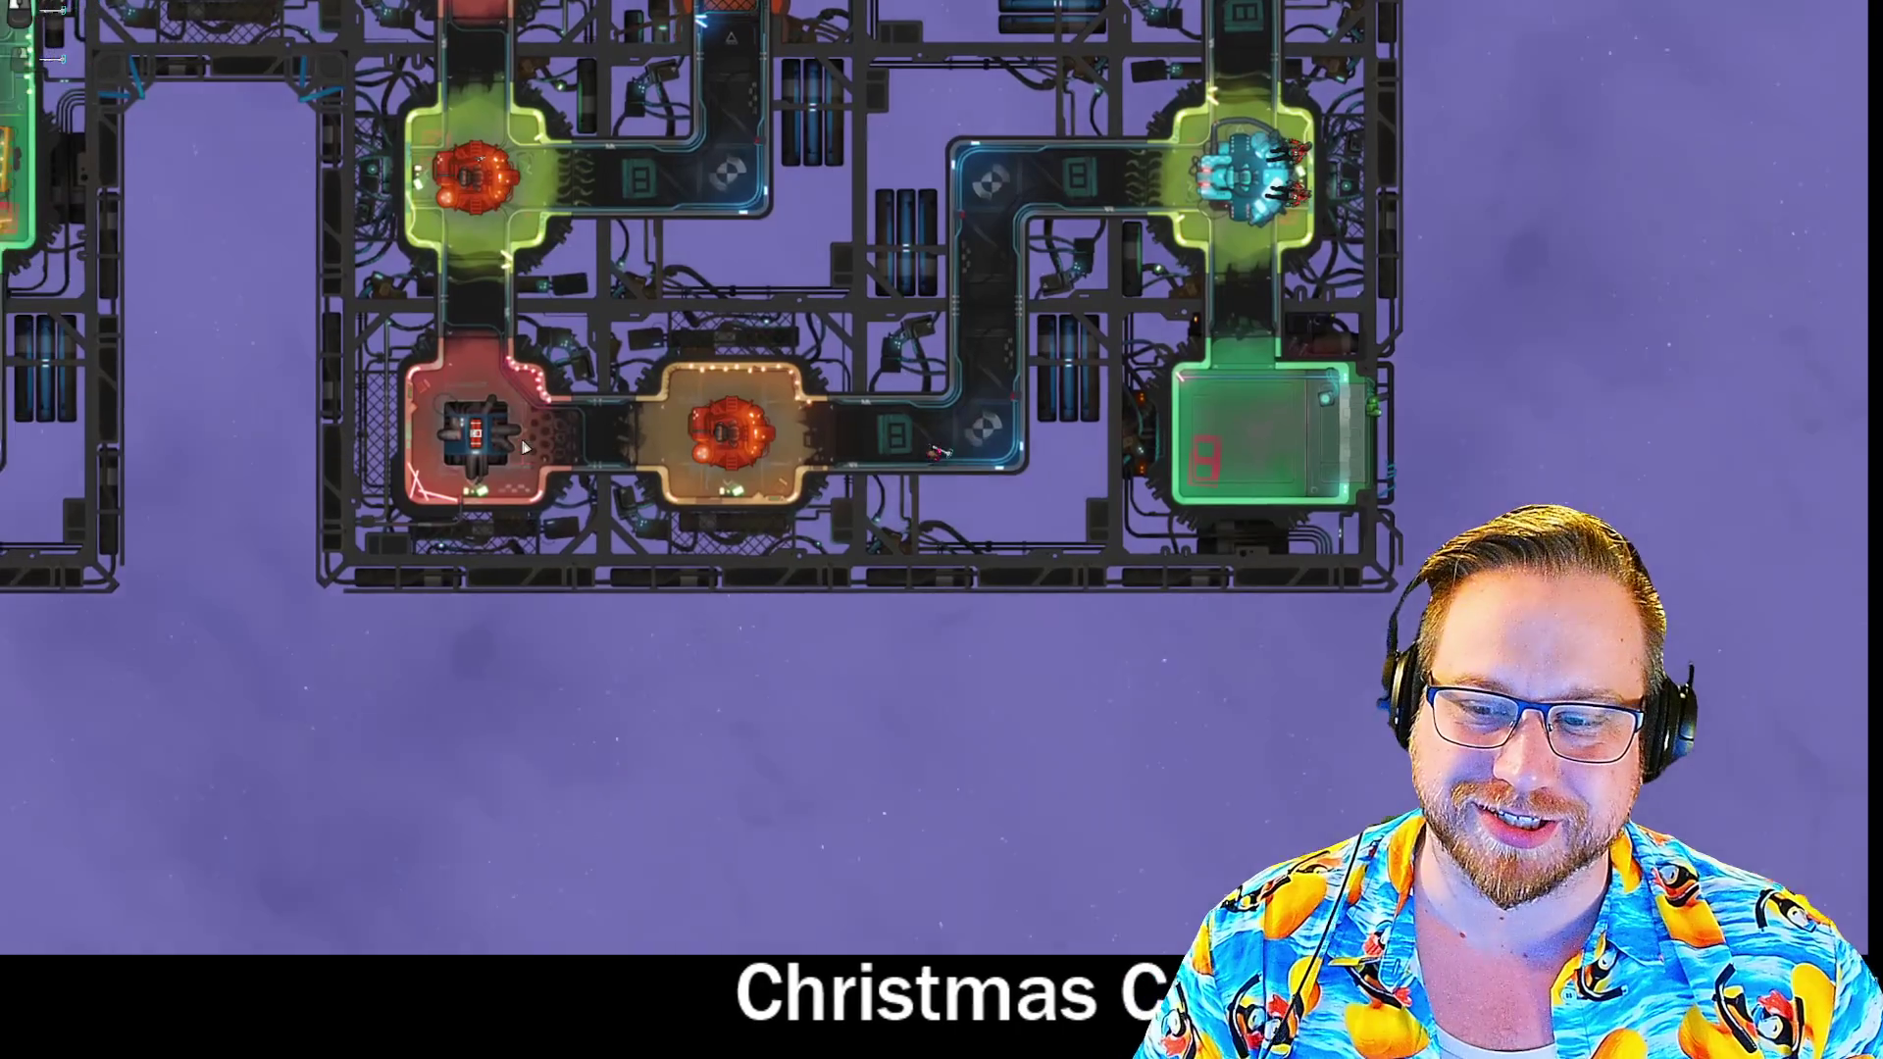
pyautogui.press('a')
pyautogui.press('w')
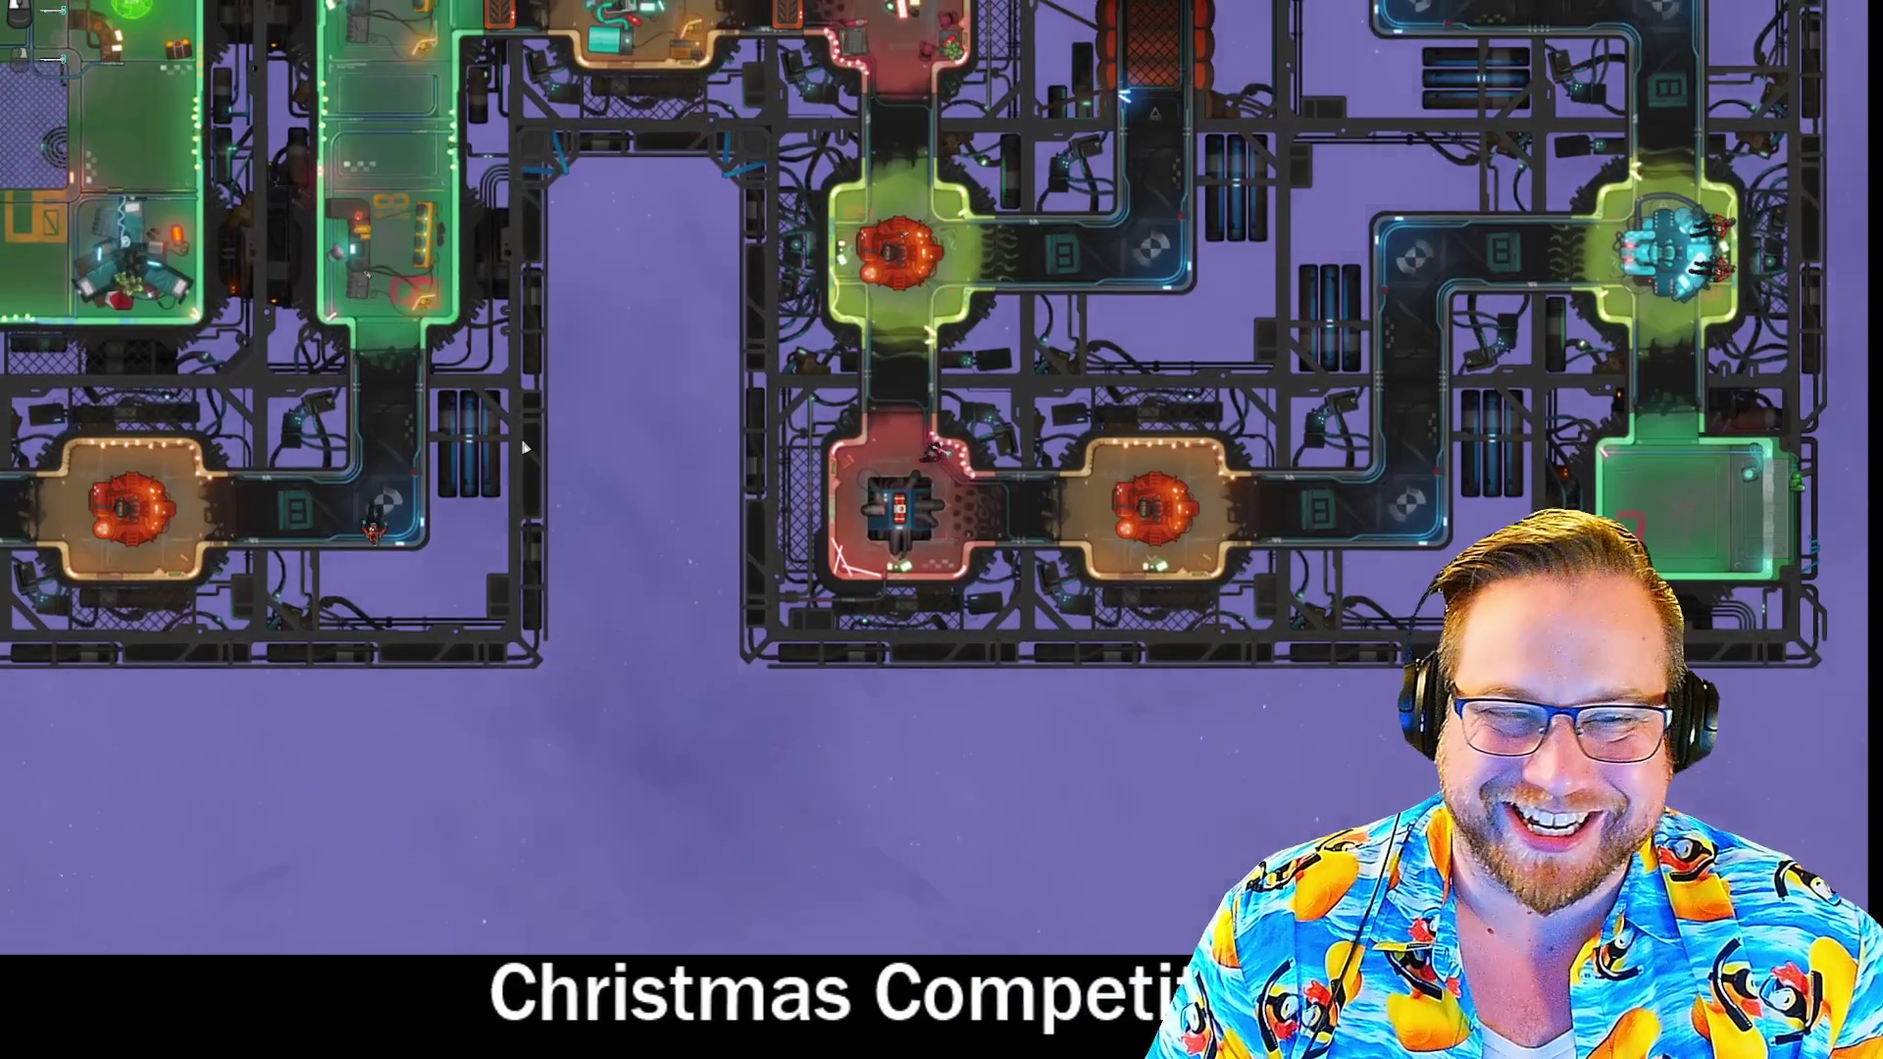
pyautogui.press('d')
pyautogui.press('w')
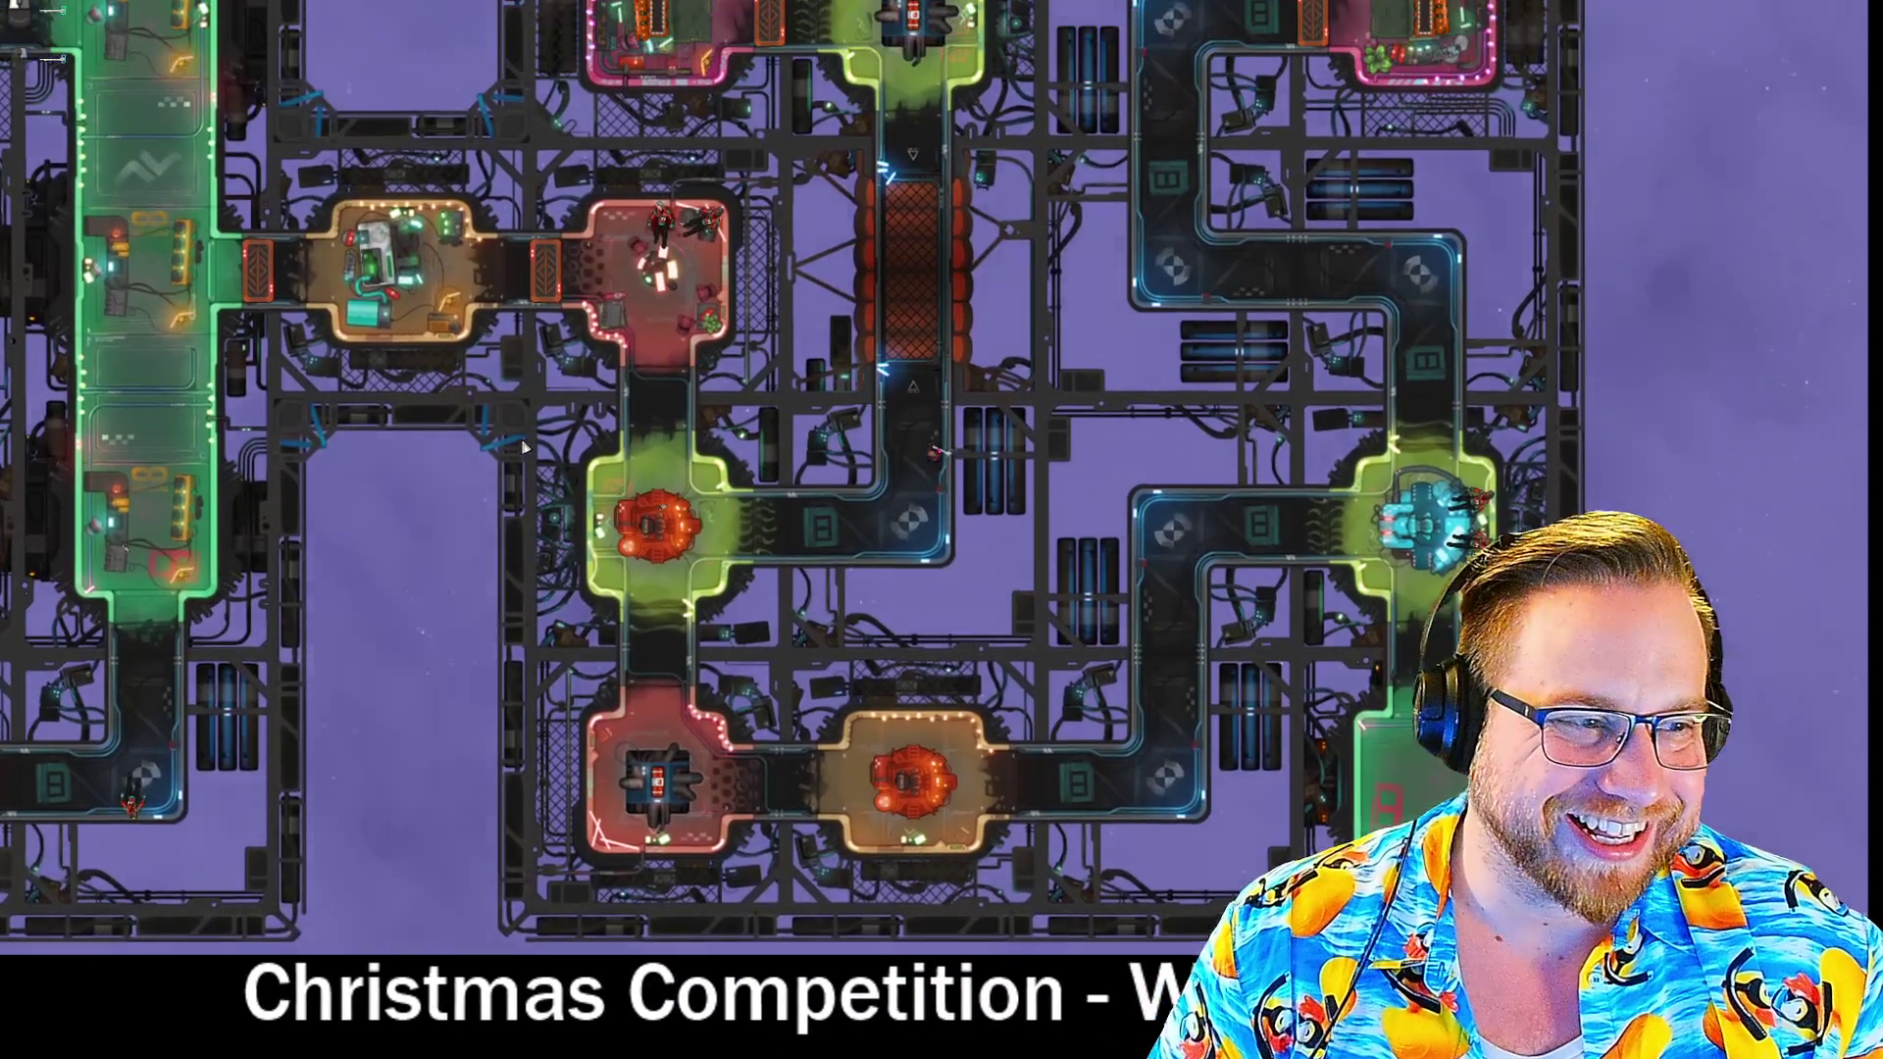
pyautogui.press('w')
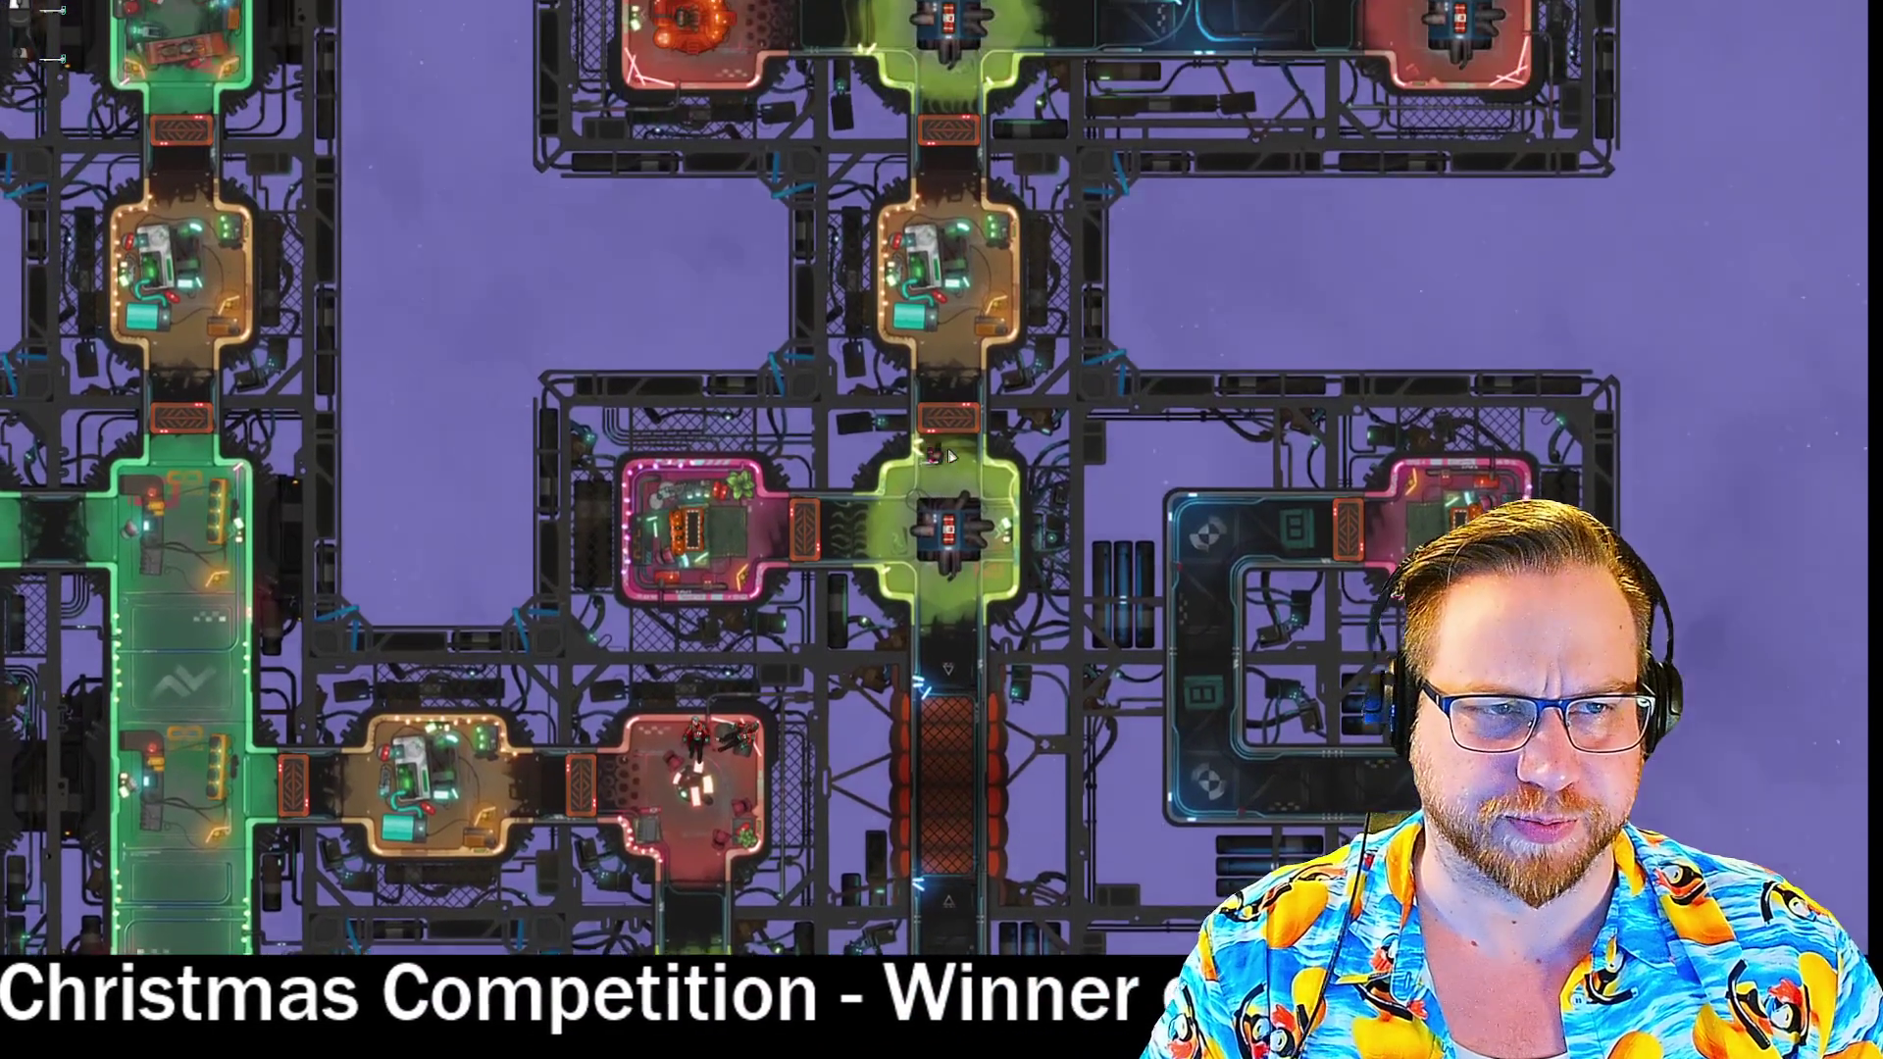
# - Collect ammo in the big green room and reach the pink room's cargo crate
pyautogui.press('a')
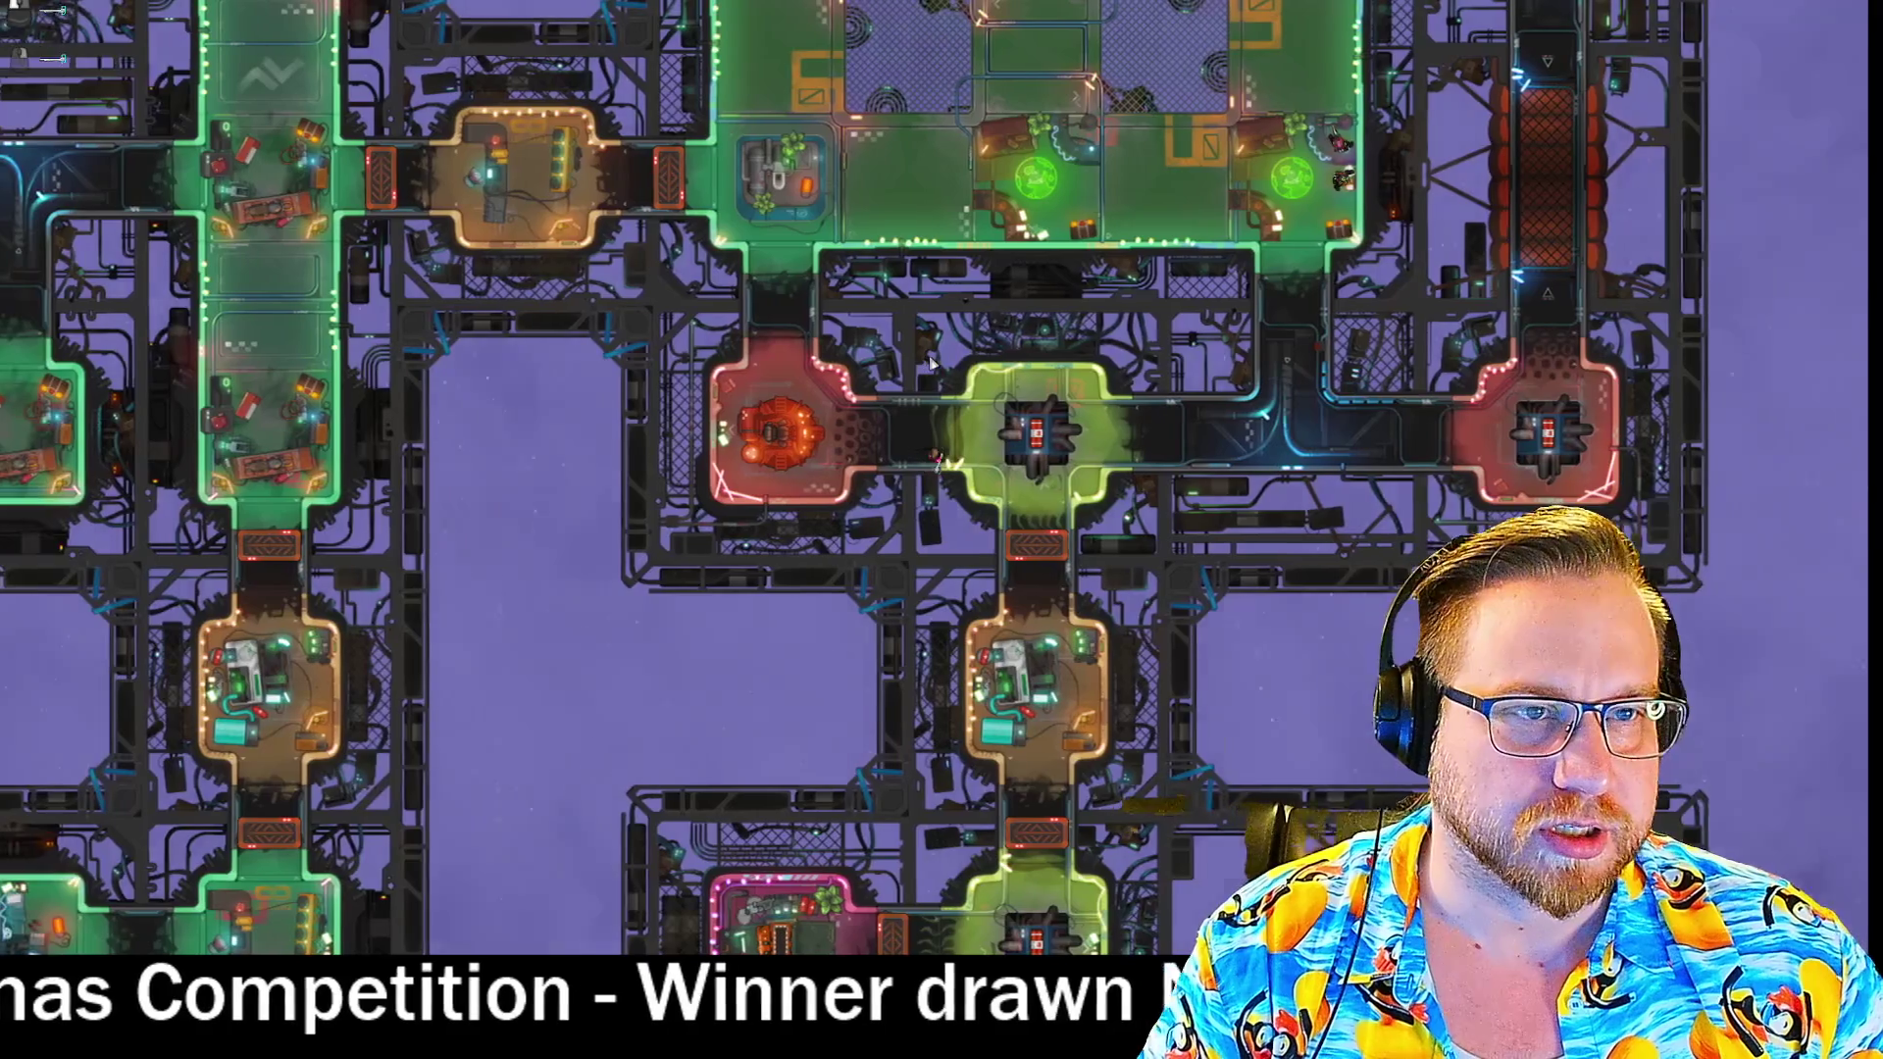
pyautogui.press('d')
pyautogui.press('w')
pyautogui.press('d')
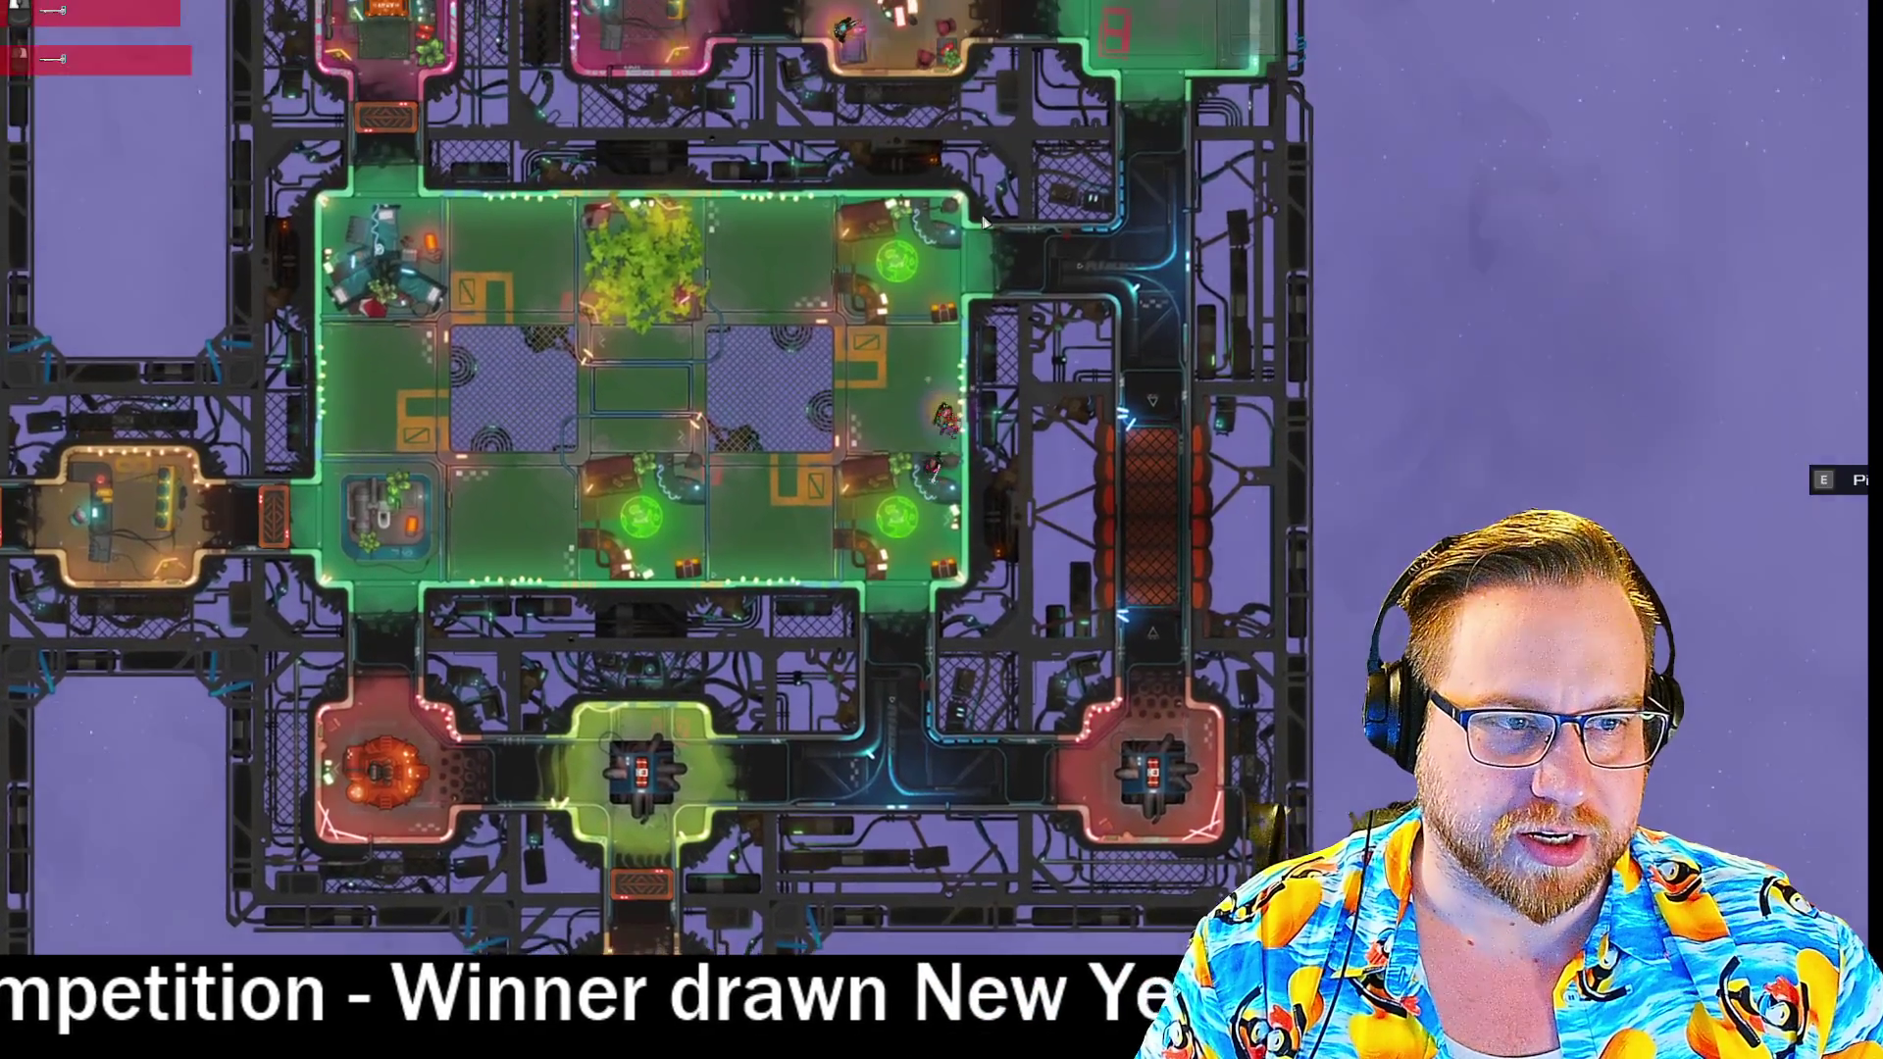
pyautogui.press('w')
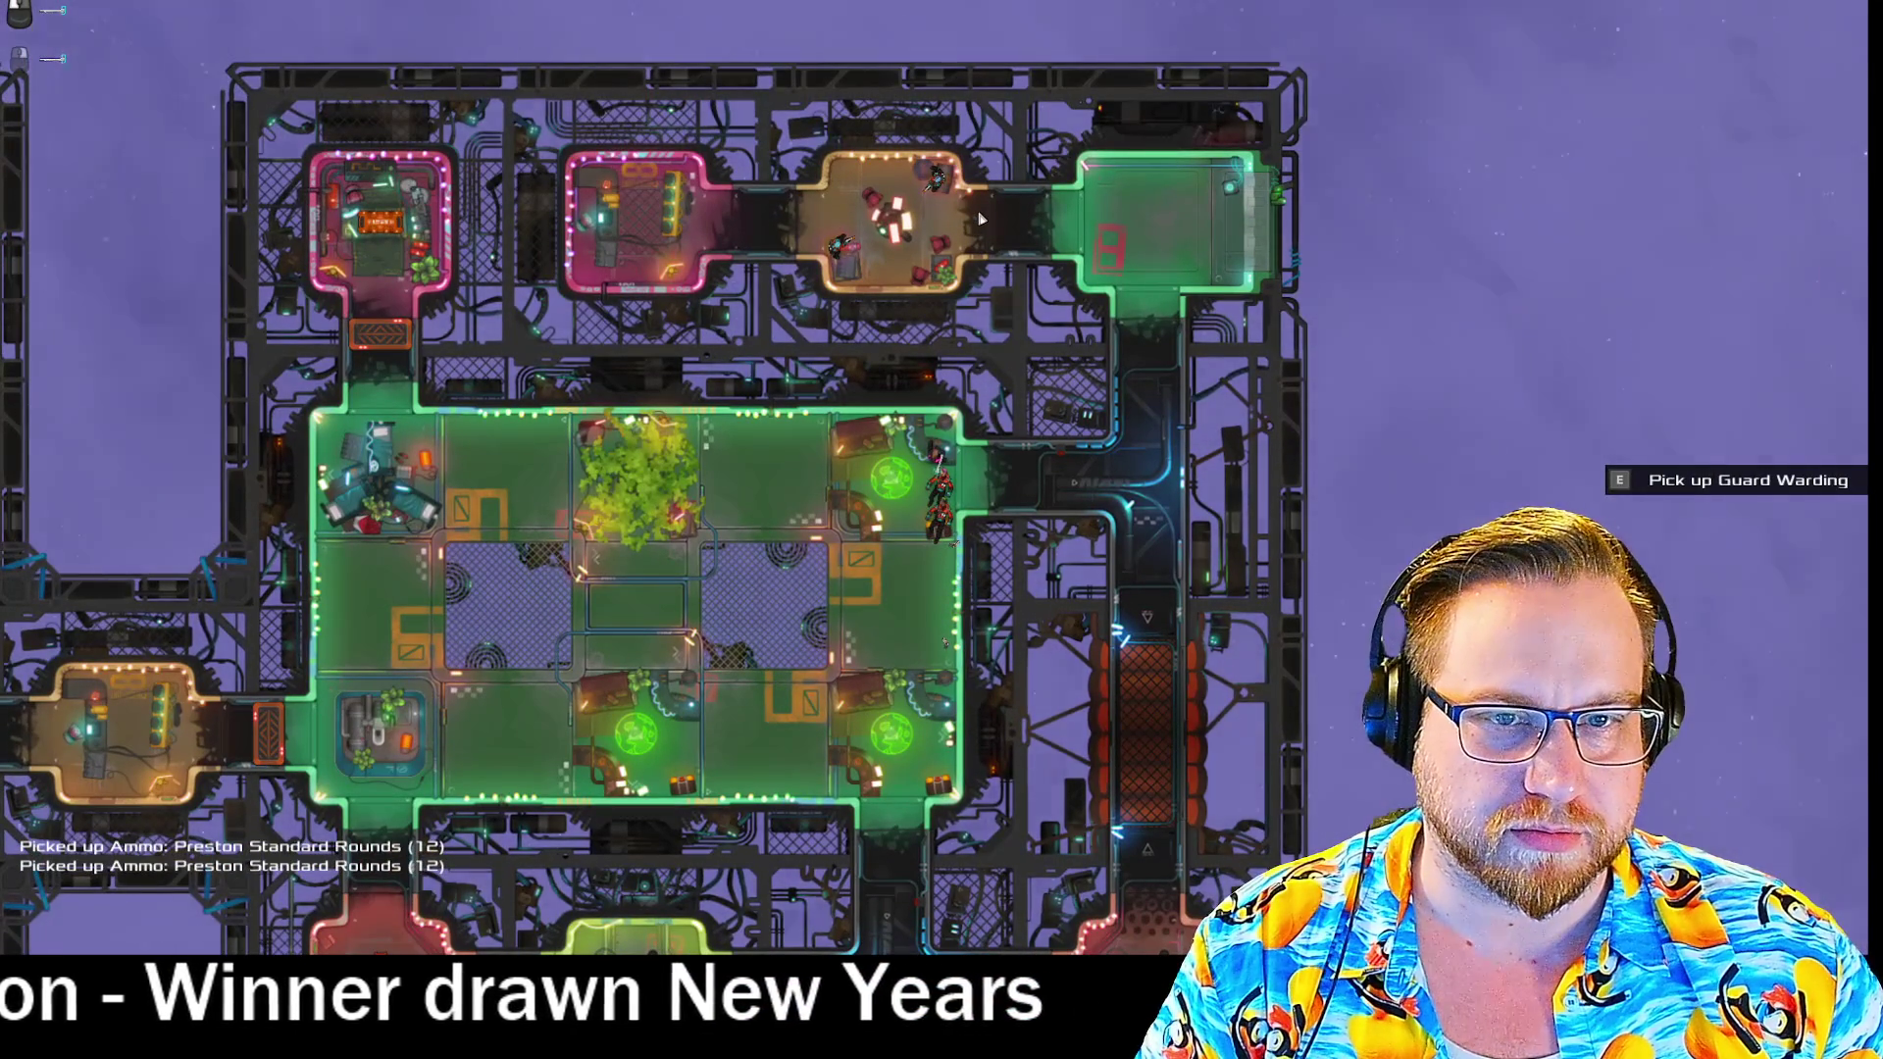
pyautogui.press('a')
pyautogui.press('w')
pyautogui.press('a')
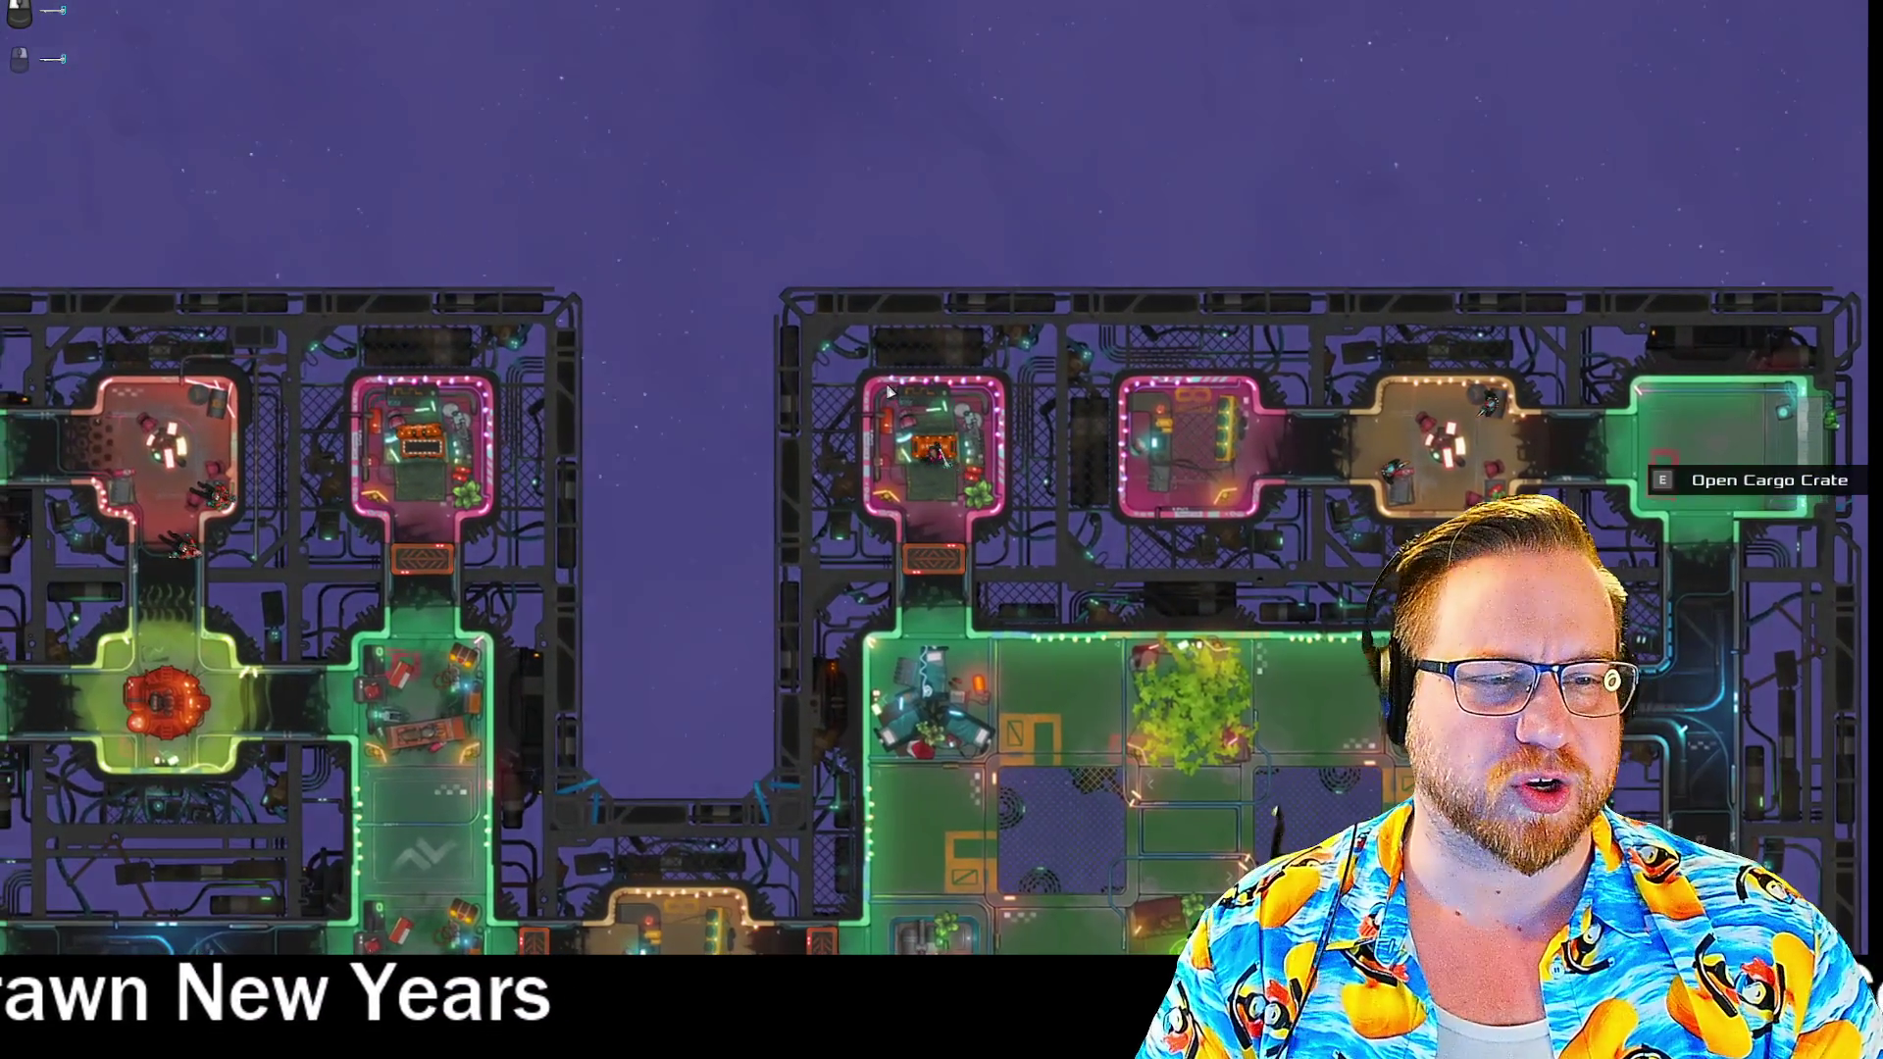
# - Inspect the cargo crate's item, then walk out into the corridor
pyautogui.press('e')
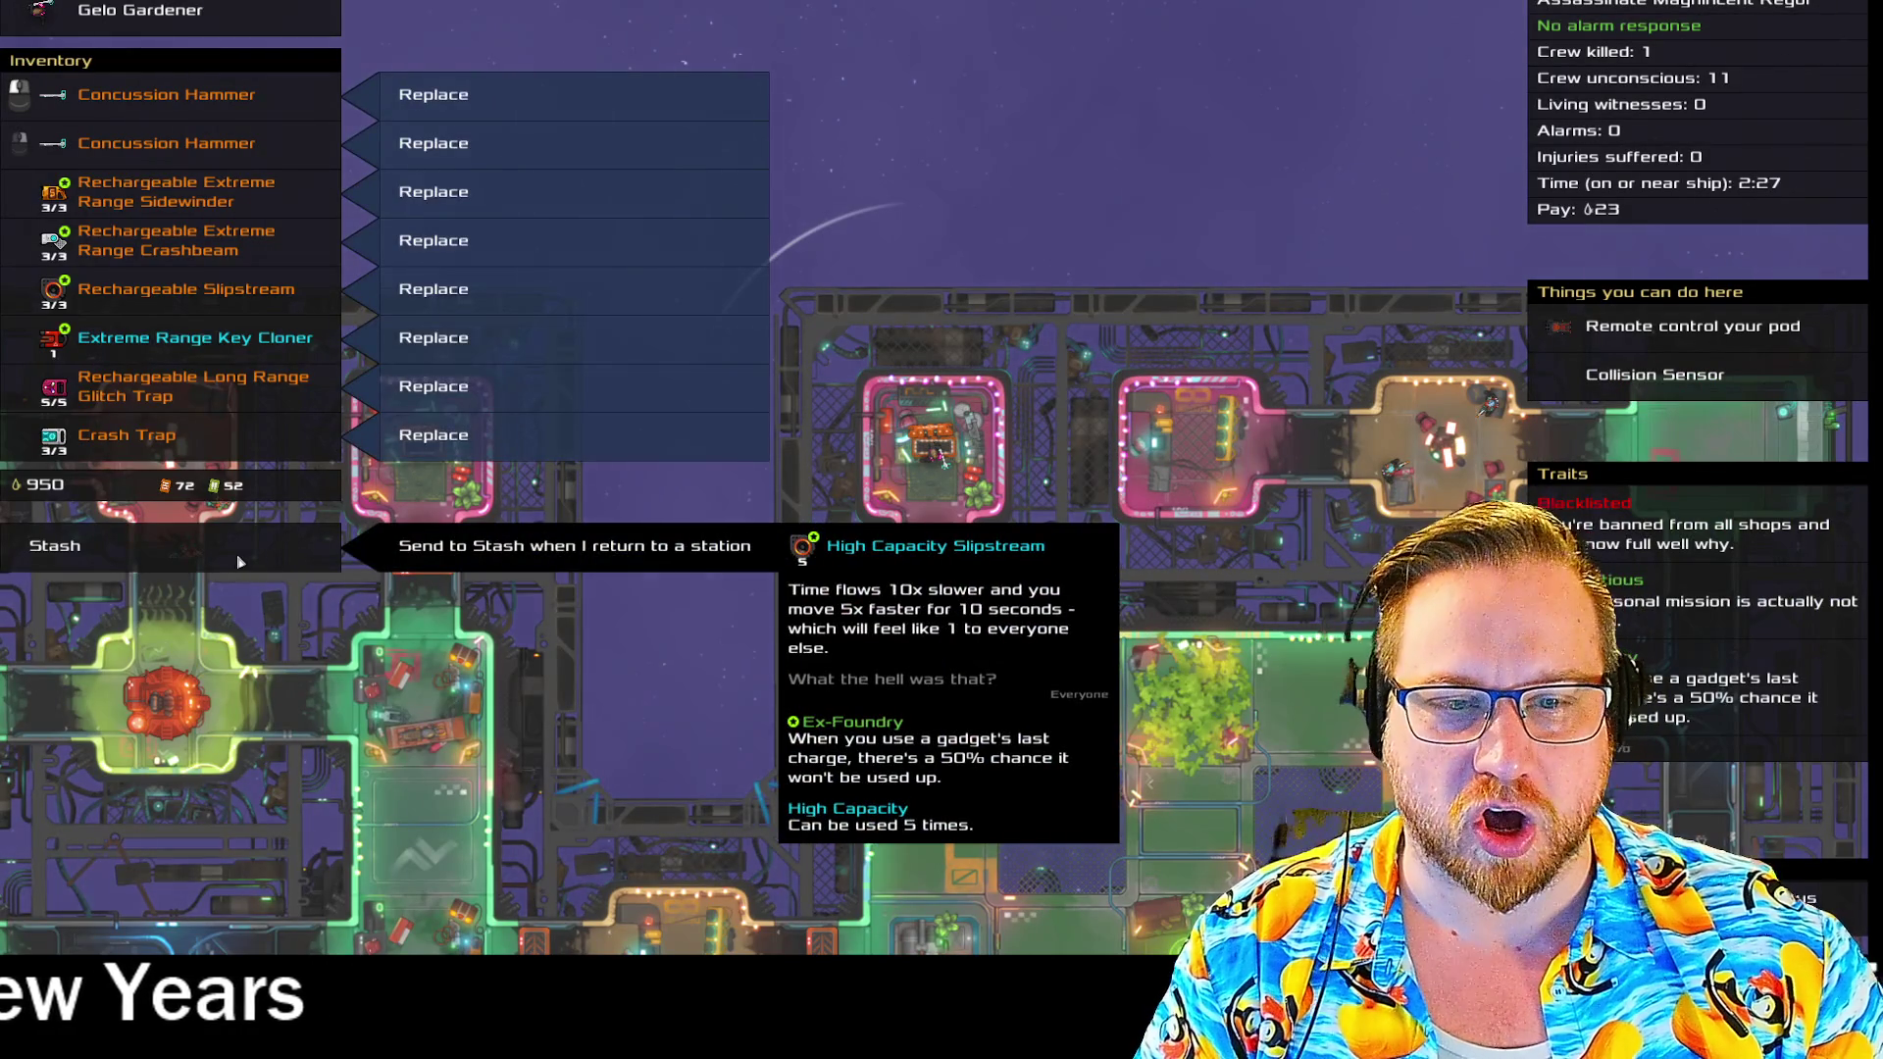
pyautogui.press('space')
pyautogui.press('s')
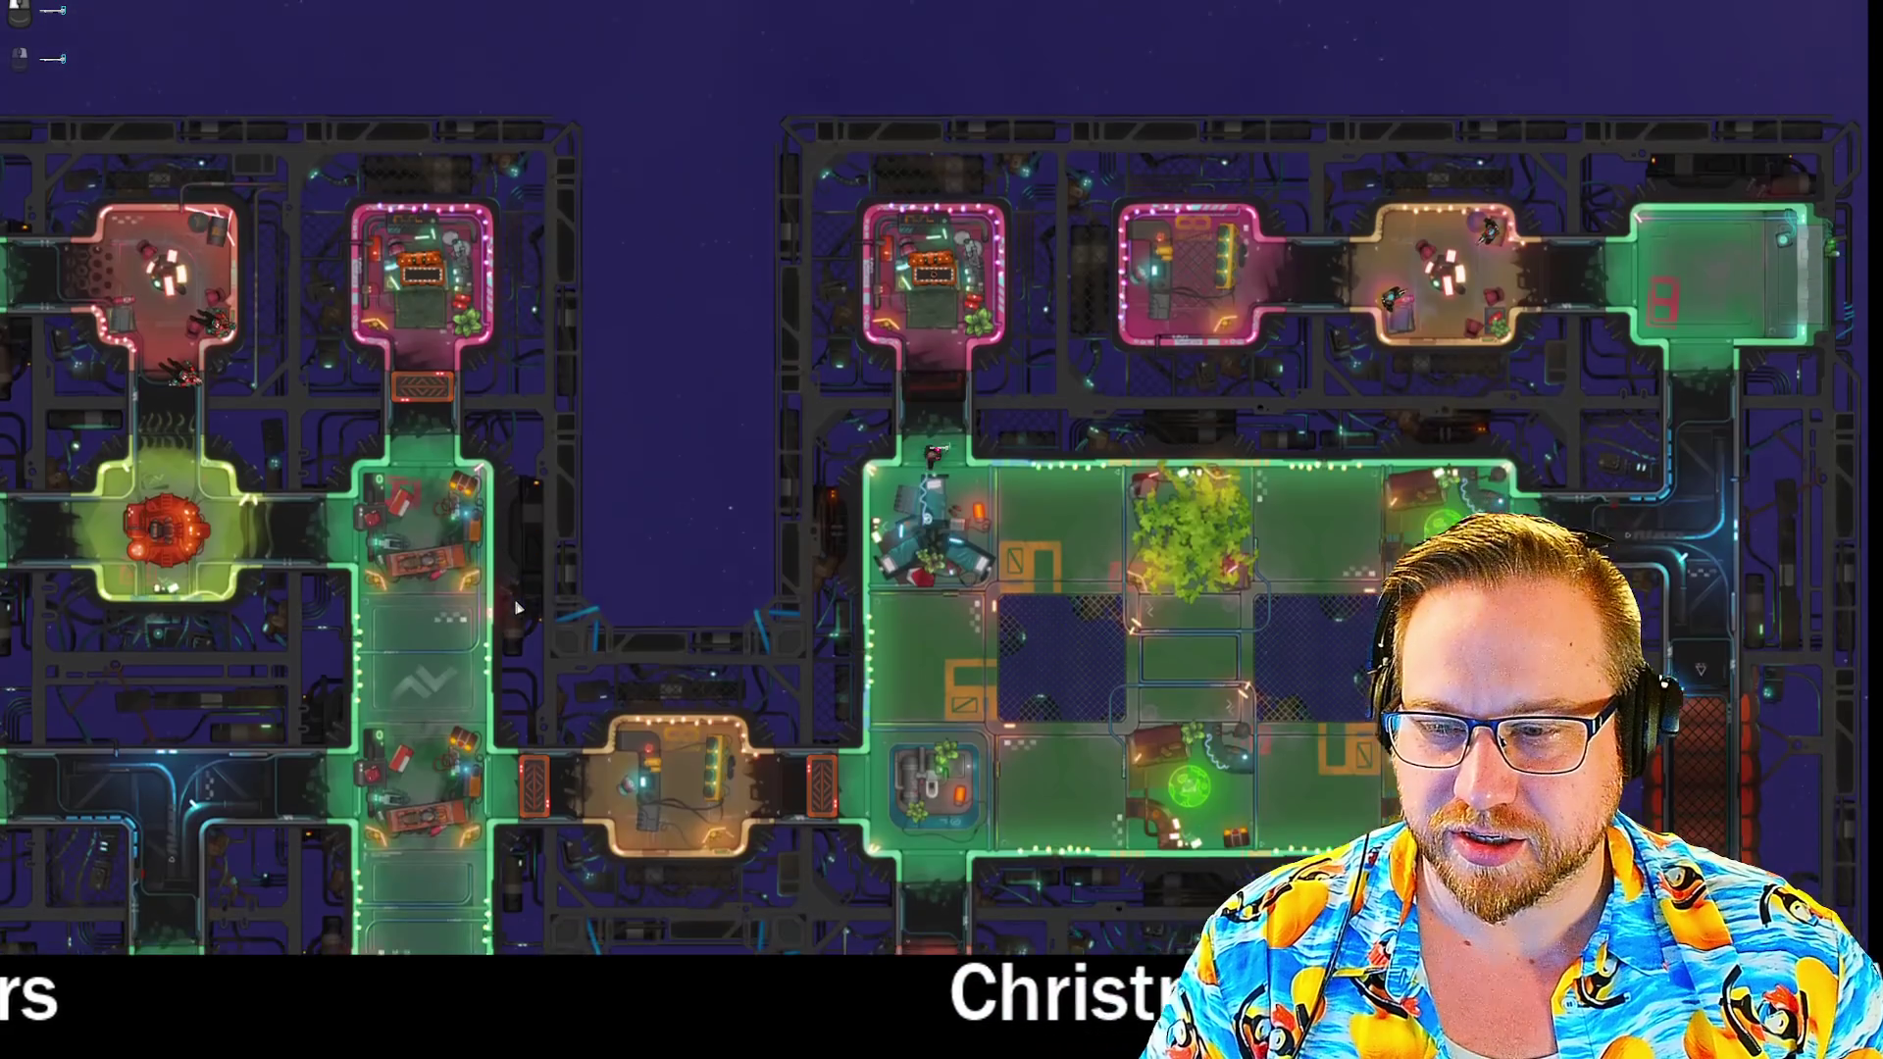
pyautogui.press('d')
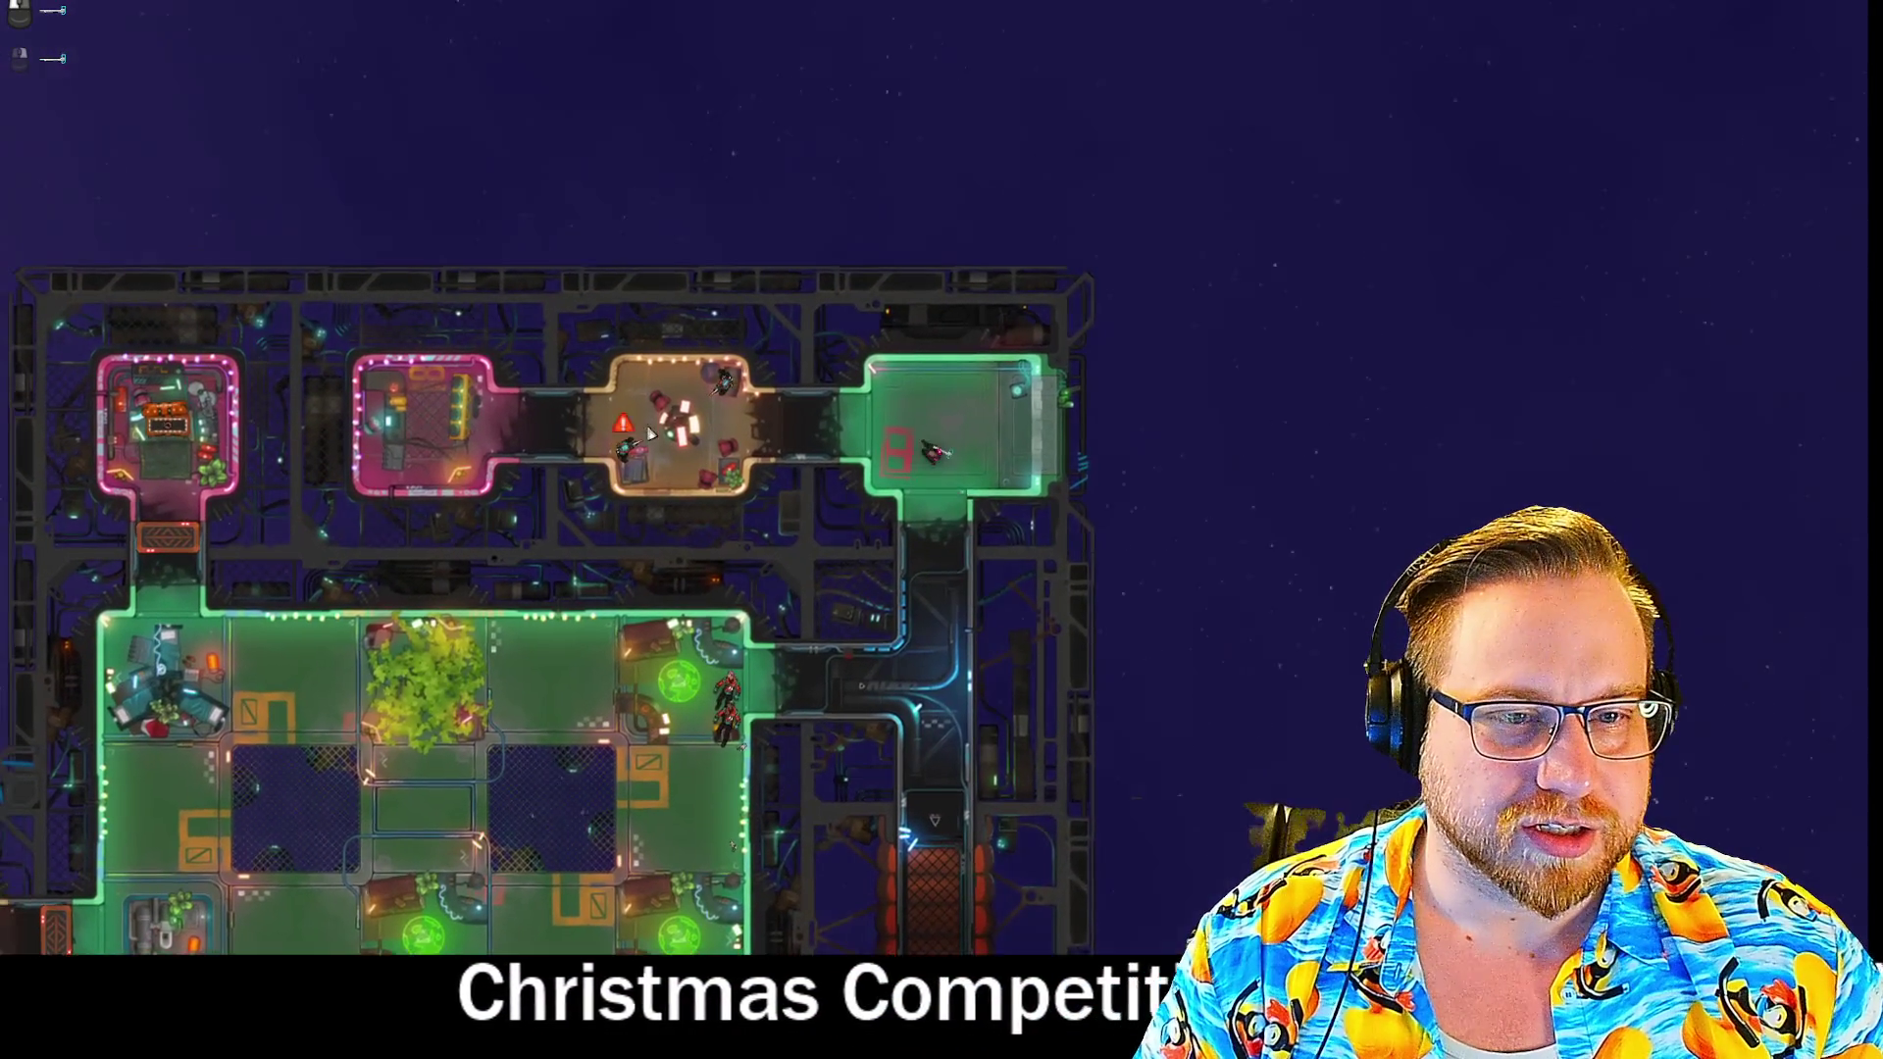
# - Aim, switch to squad slot 2, and move on through the ship until the mission completes
pyautogui.rightClick(657, 482)
pyautogui.press('2')
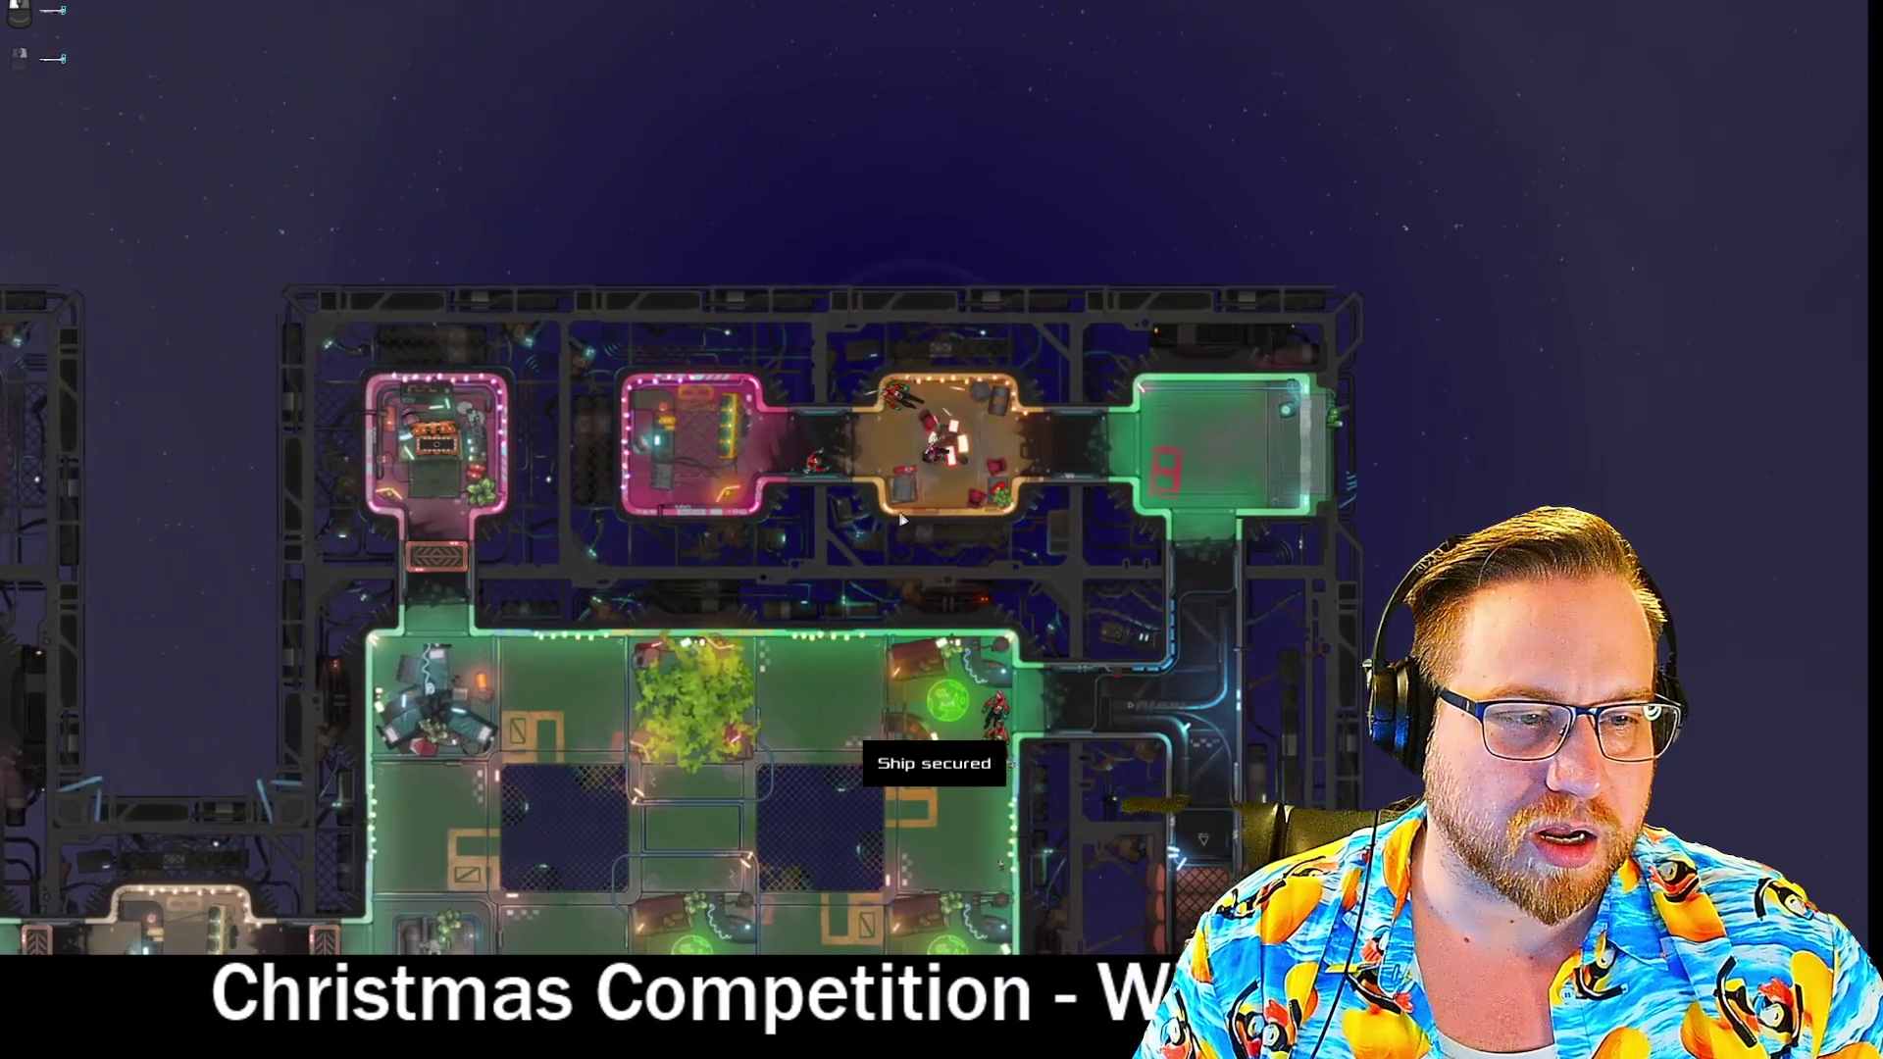
pyautogui.press('d')
pyautogui.press('s')
pyautogui.press('s')
pyautogui.press('a')
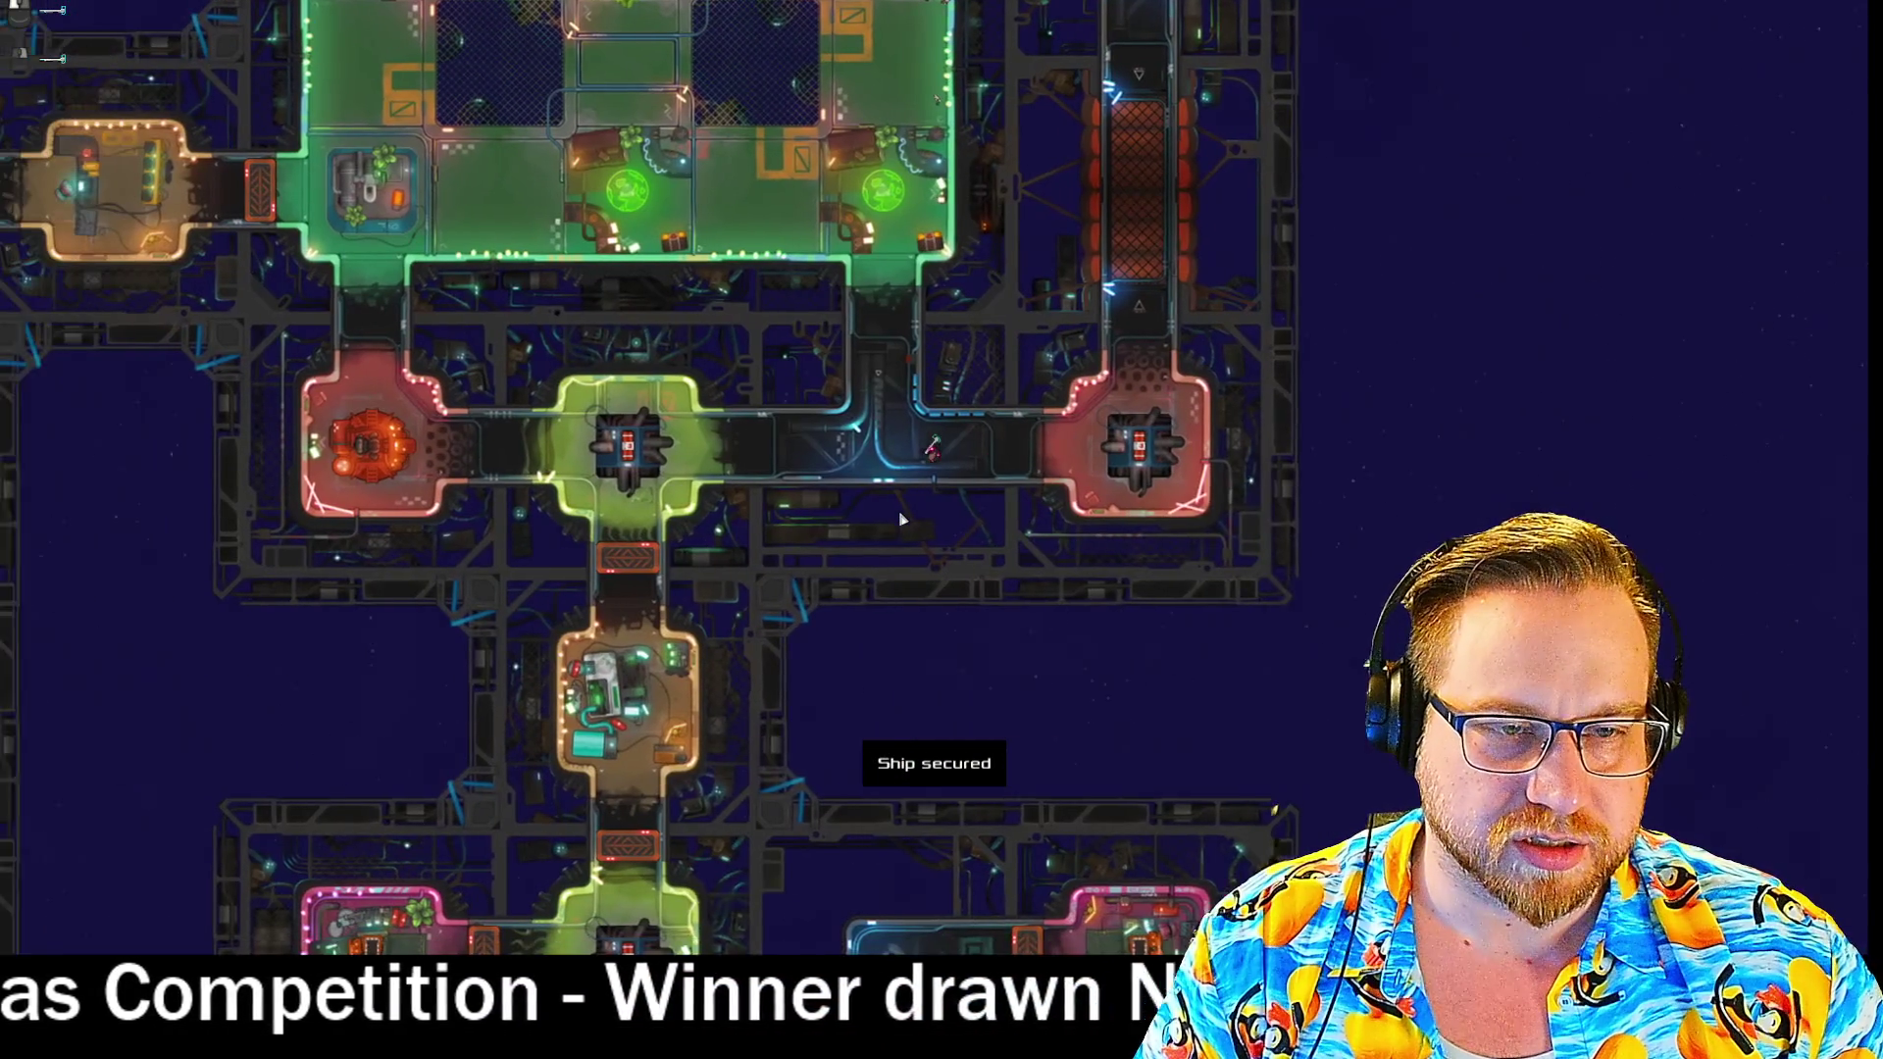
pyautogui.press('s')
pyautogui.press('a')
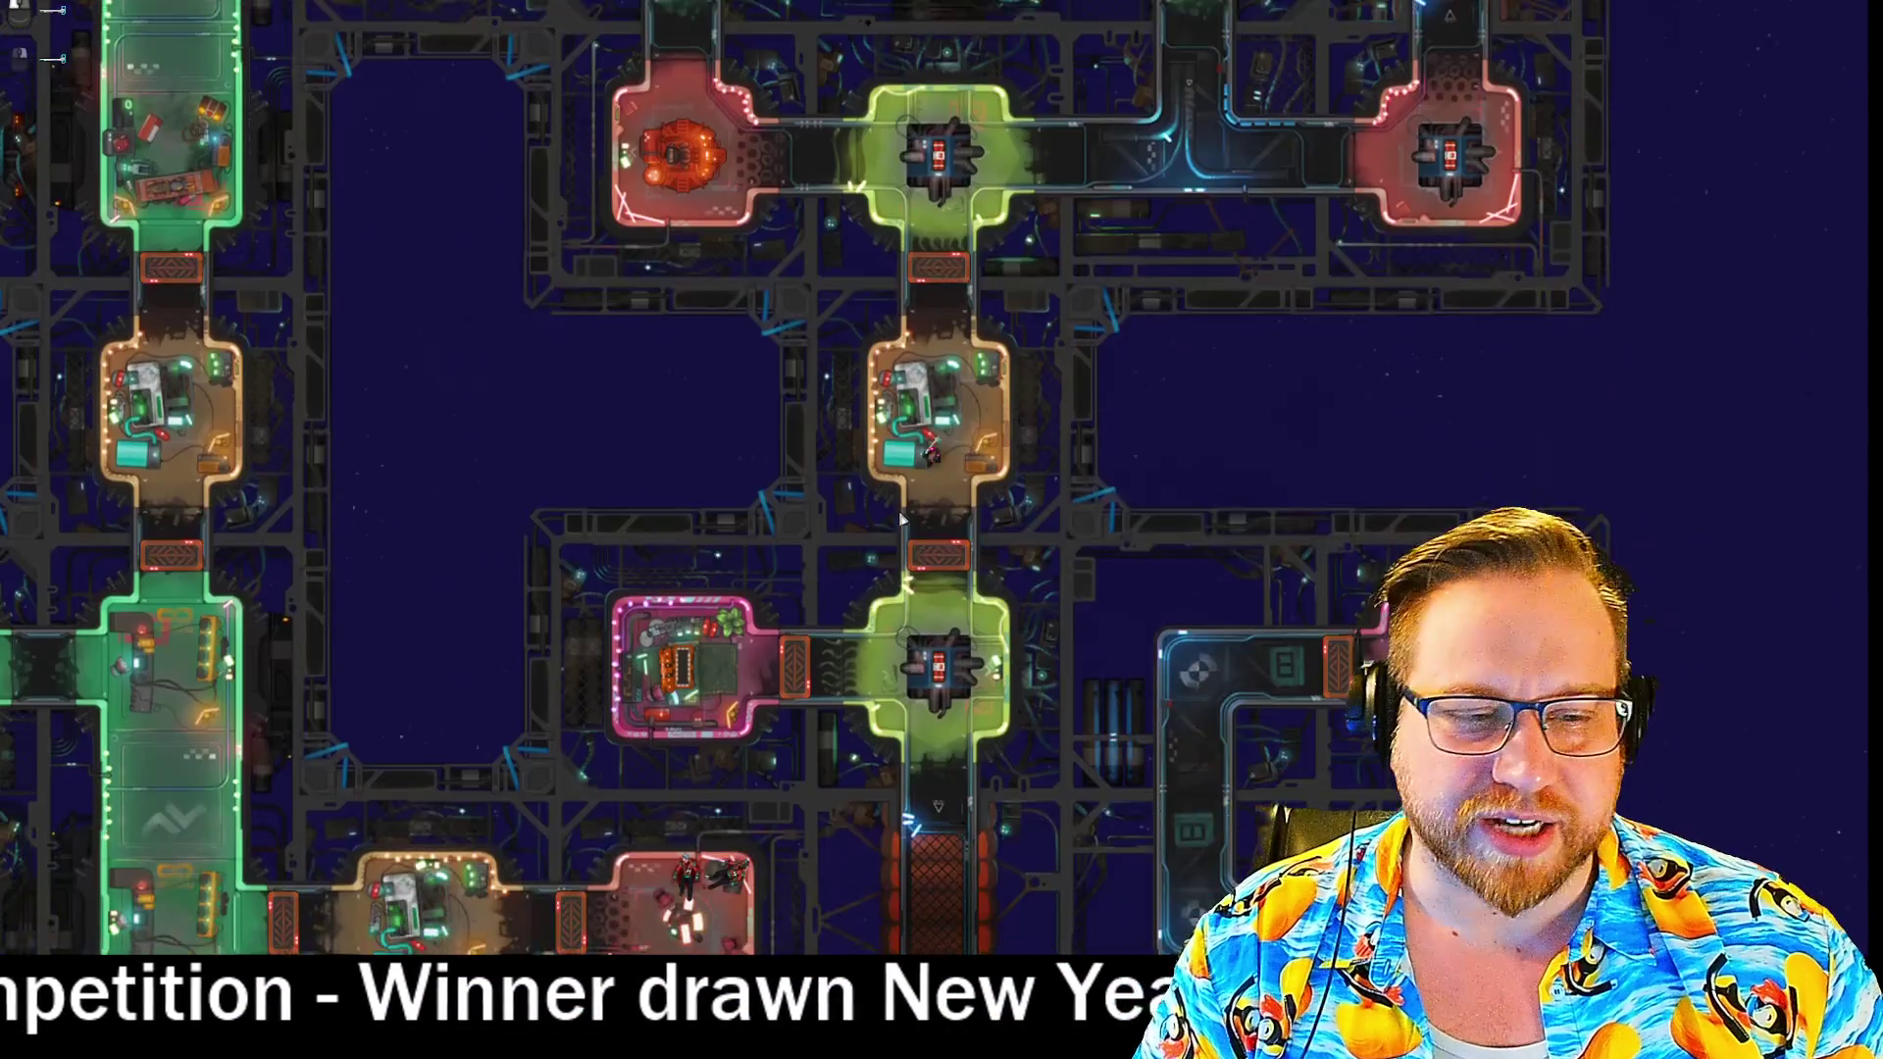
pyautogui.press('s')
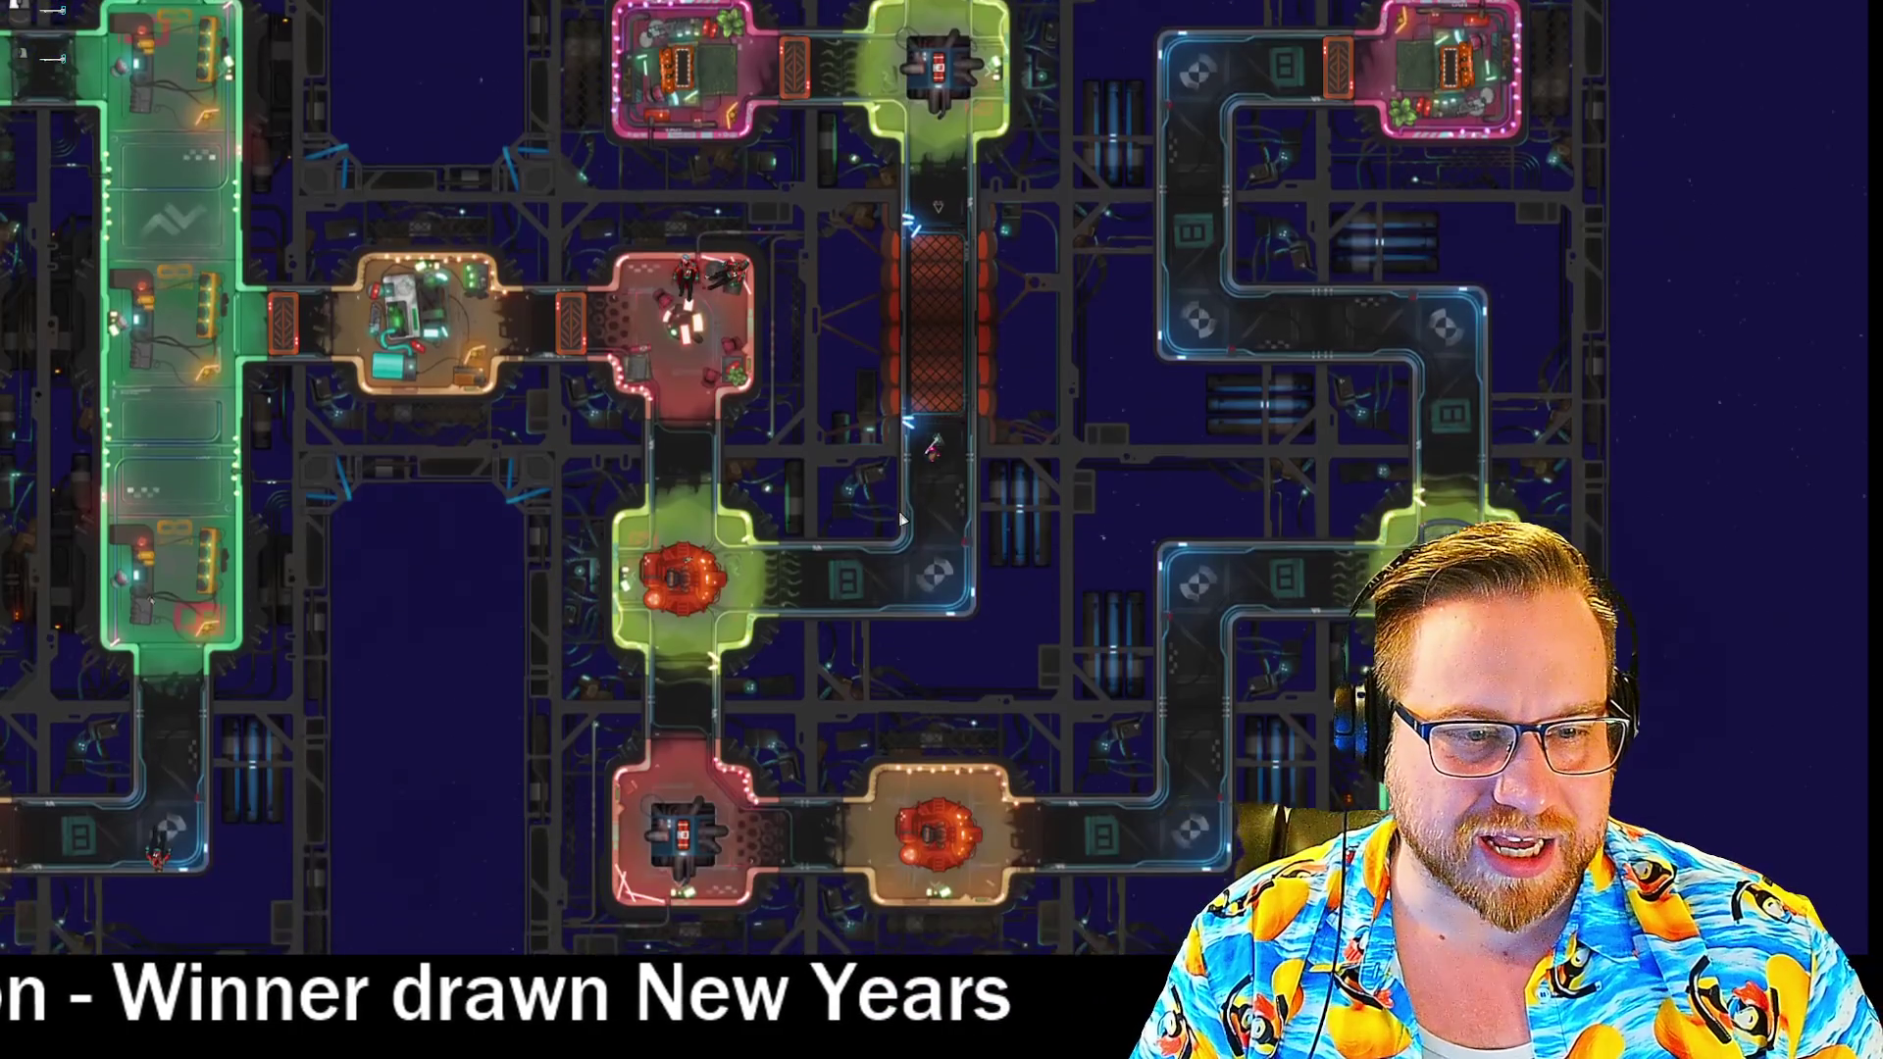
pyautogui.press('s')
pyautogui.press('a')
pyautogui.press('s')
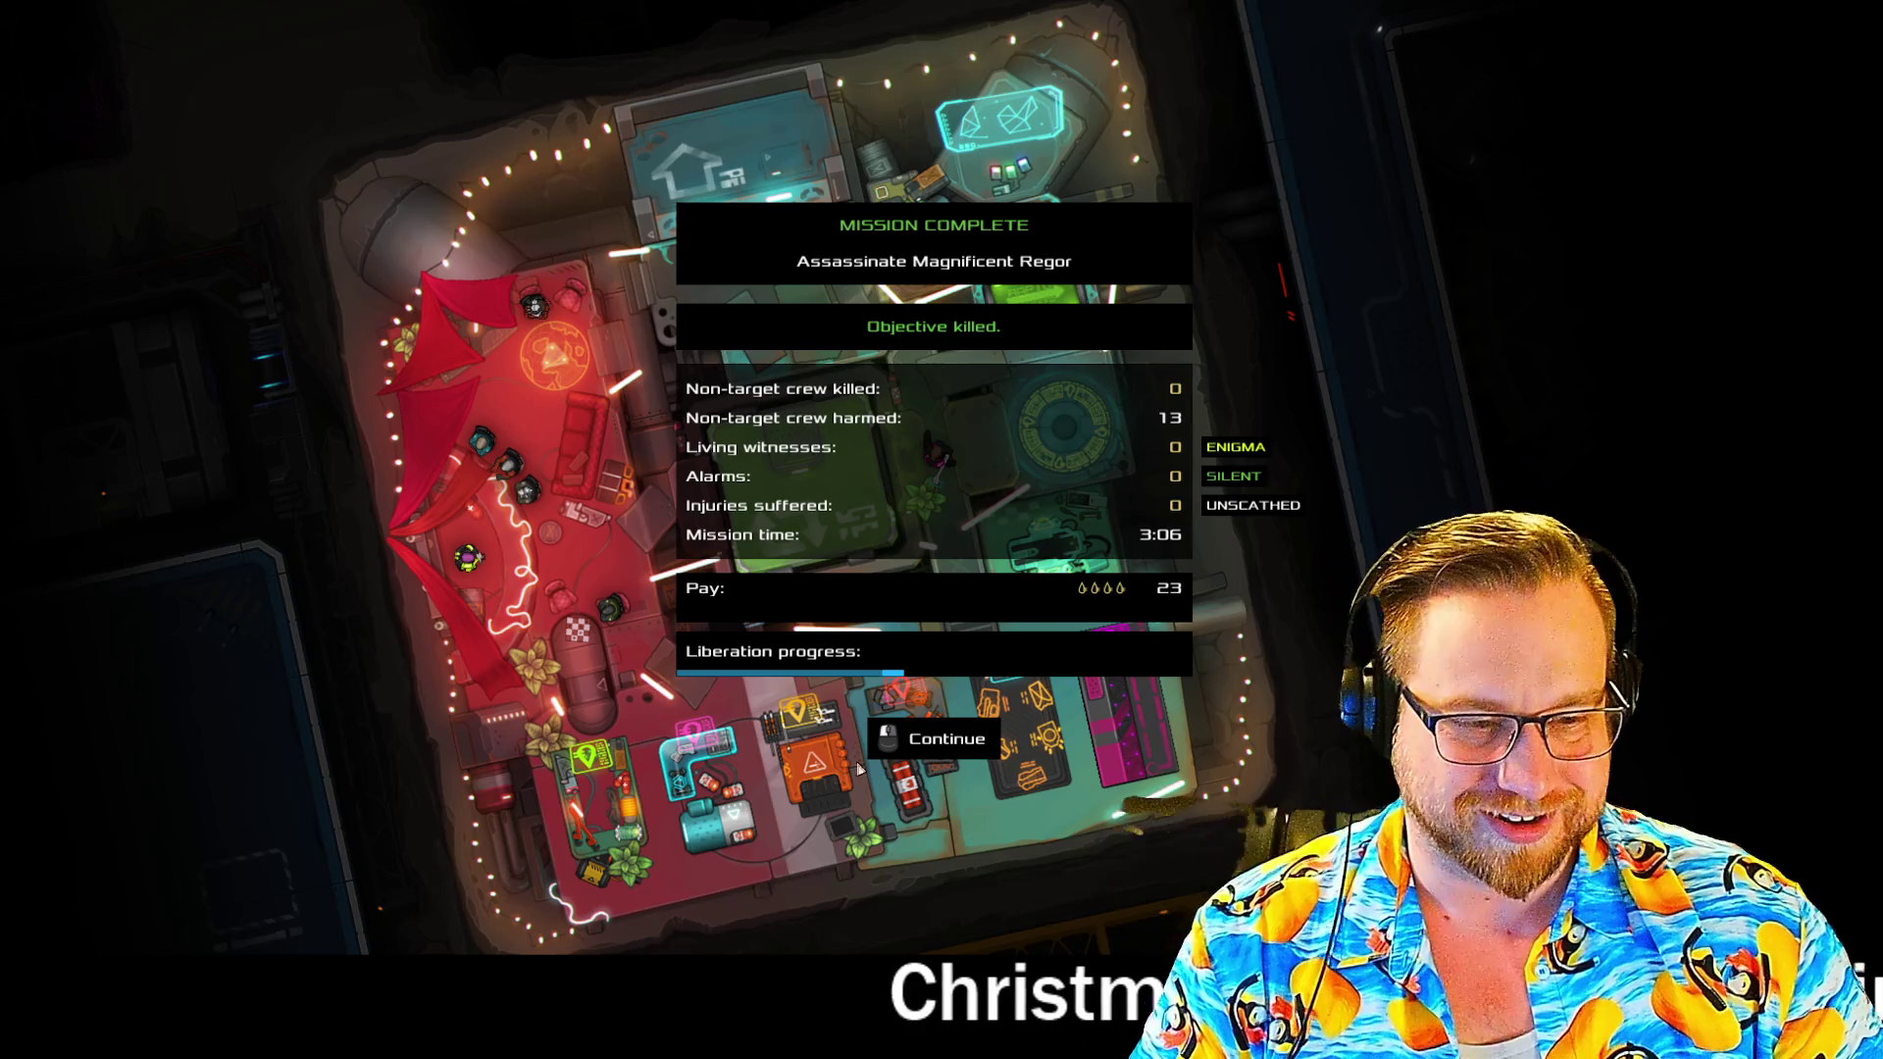
# - Dismiss the Mission Complete summary and bring up the game's pause menu
pyautogui.click(914, 735)
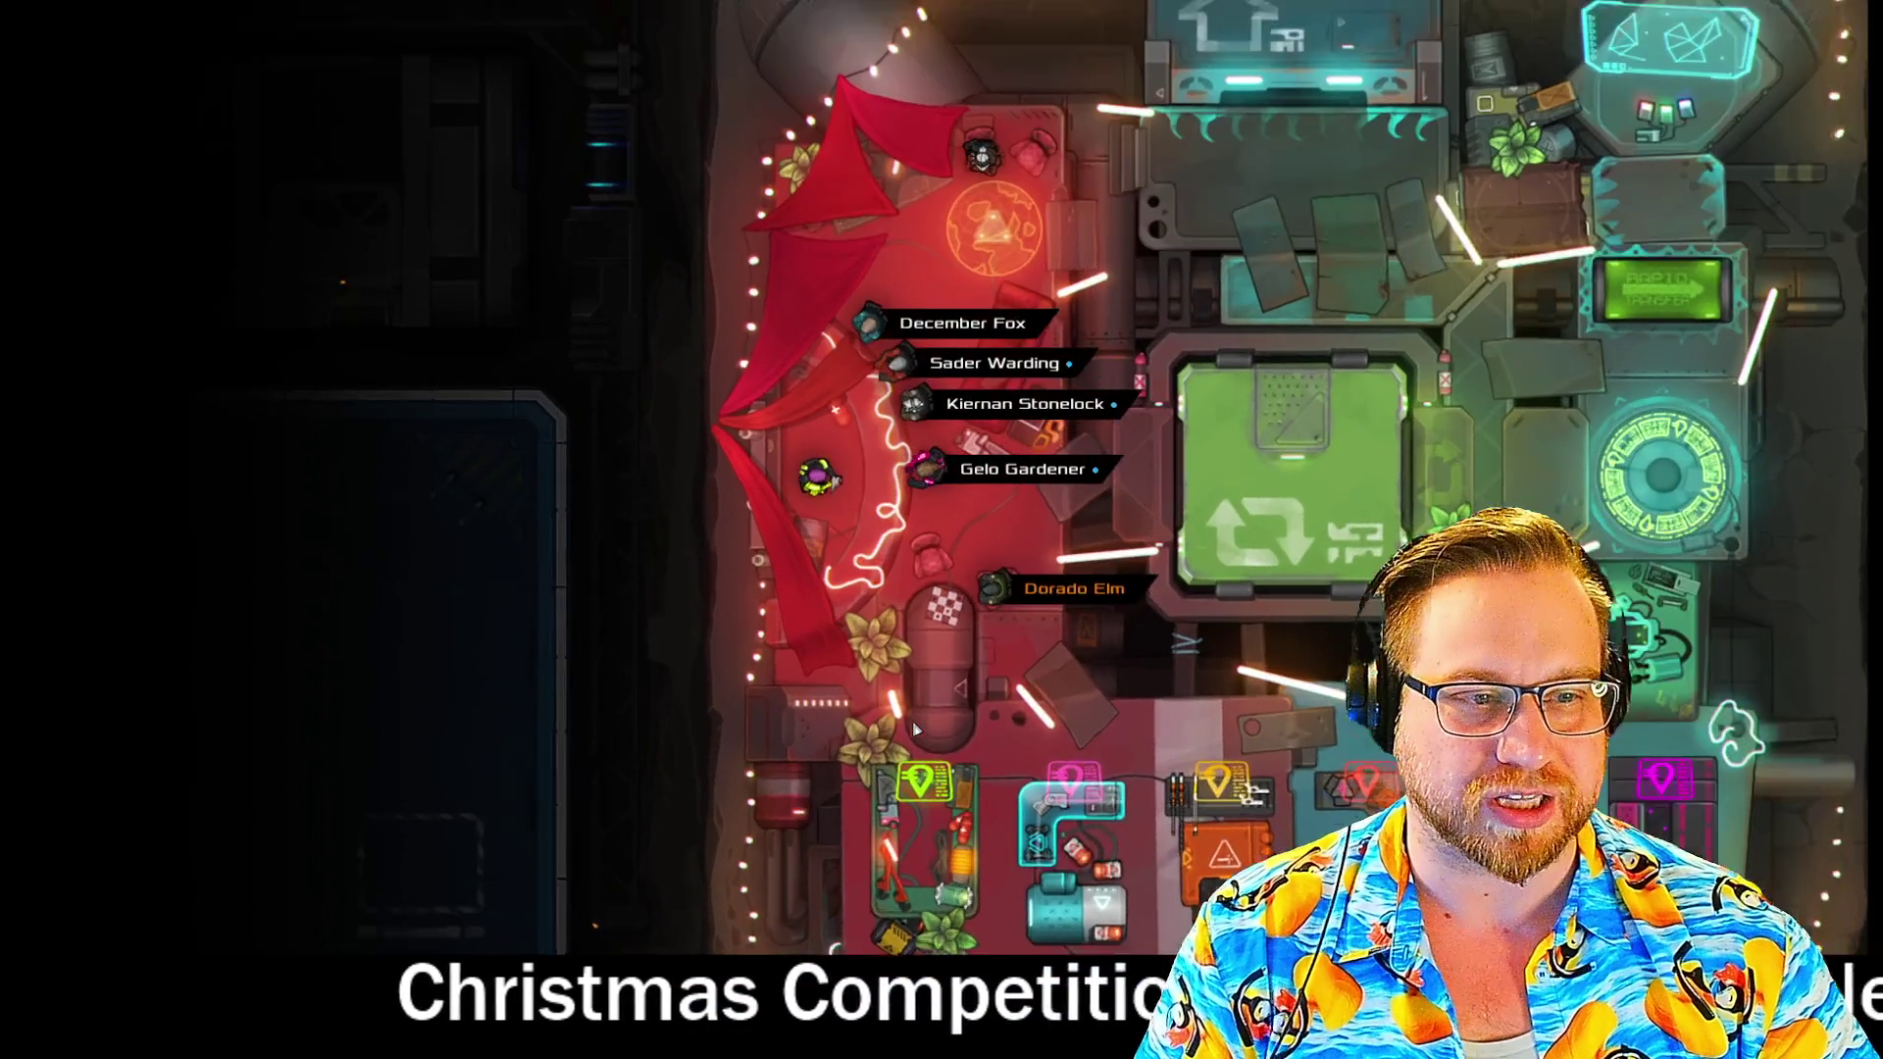
pyautogui.press('Escape')
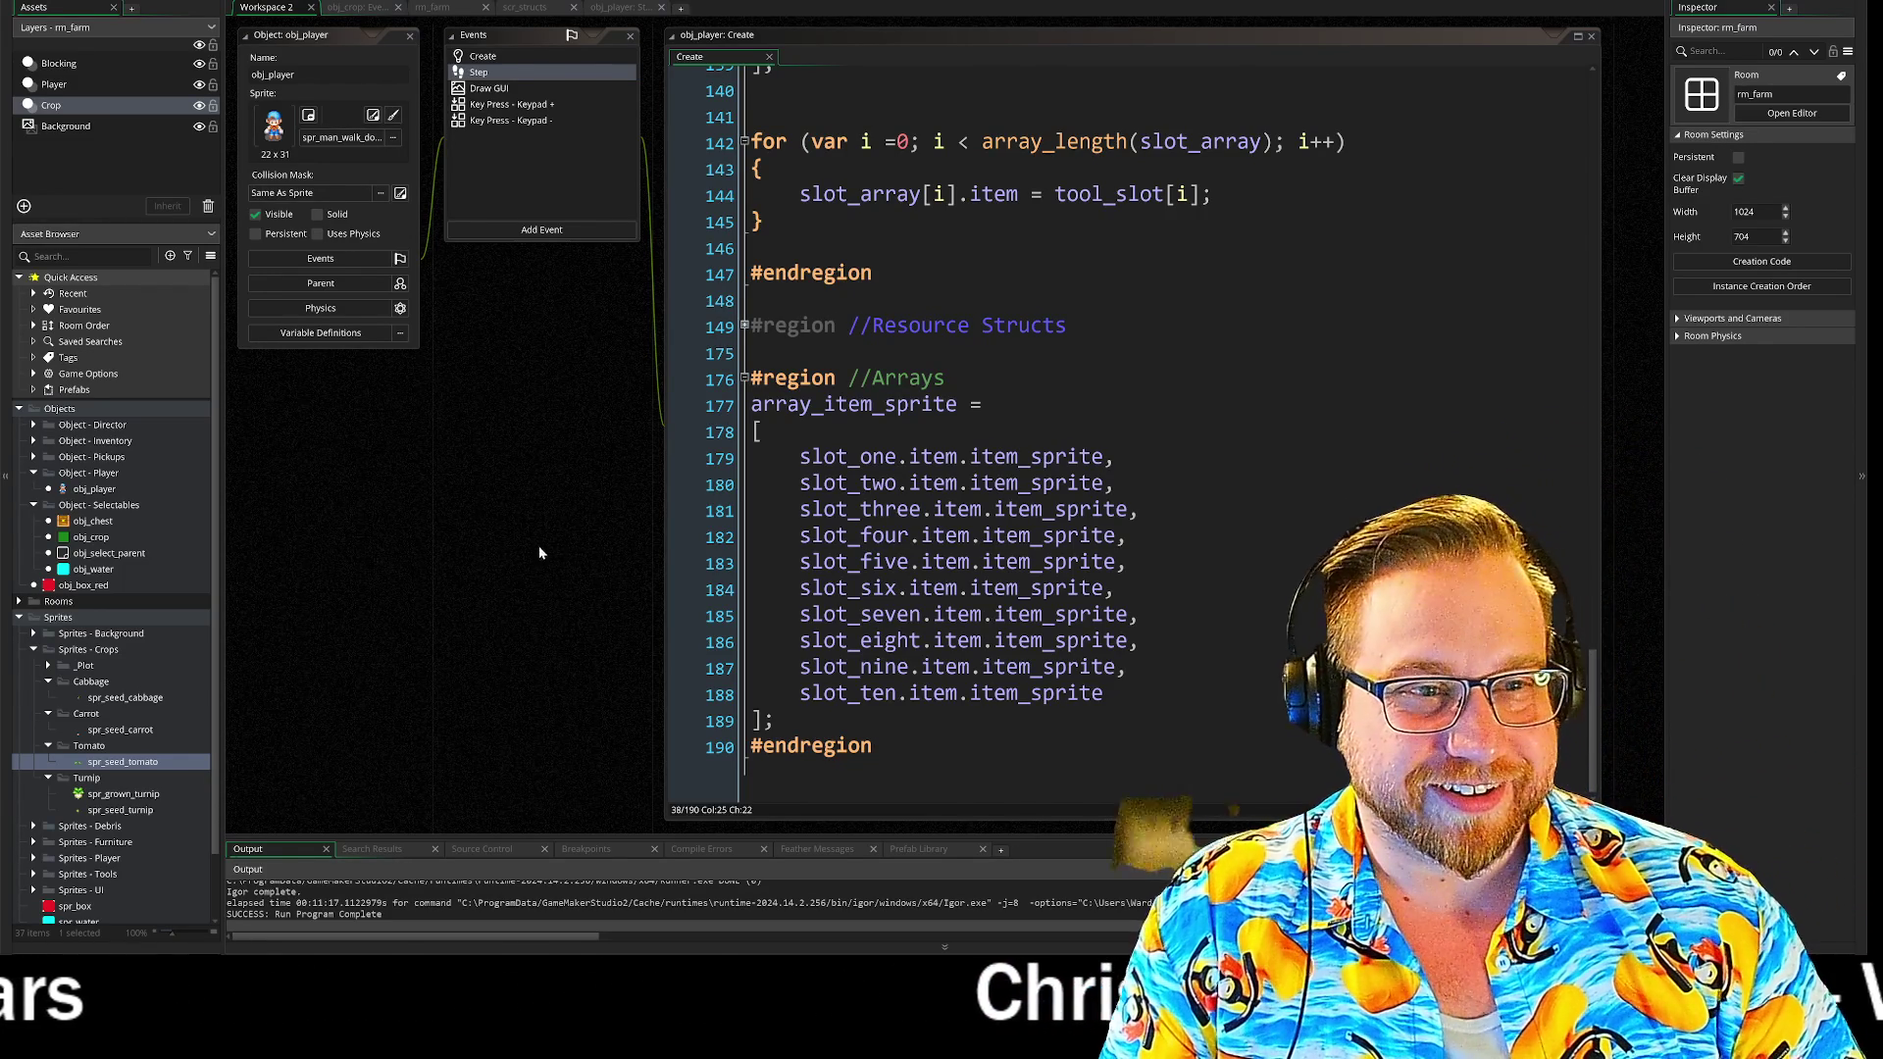
pyautogui.scroll(-5, 537, 542)
pyautogui.scroll(-3, 582, 410)
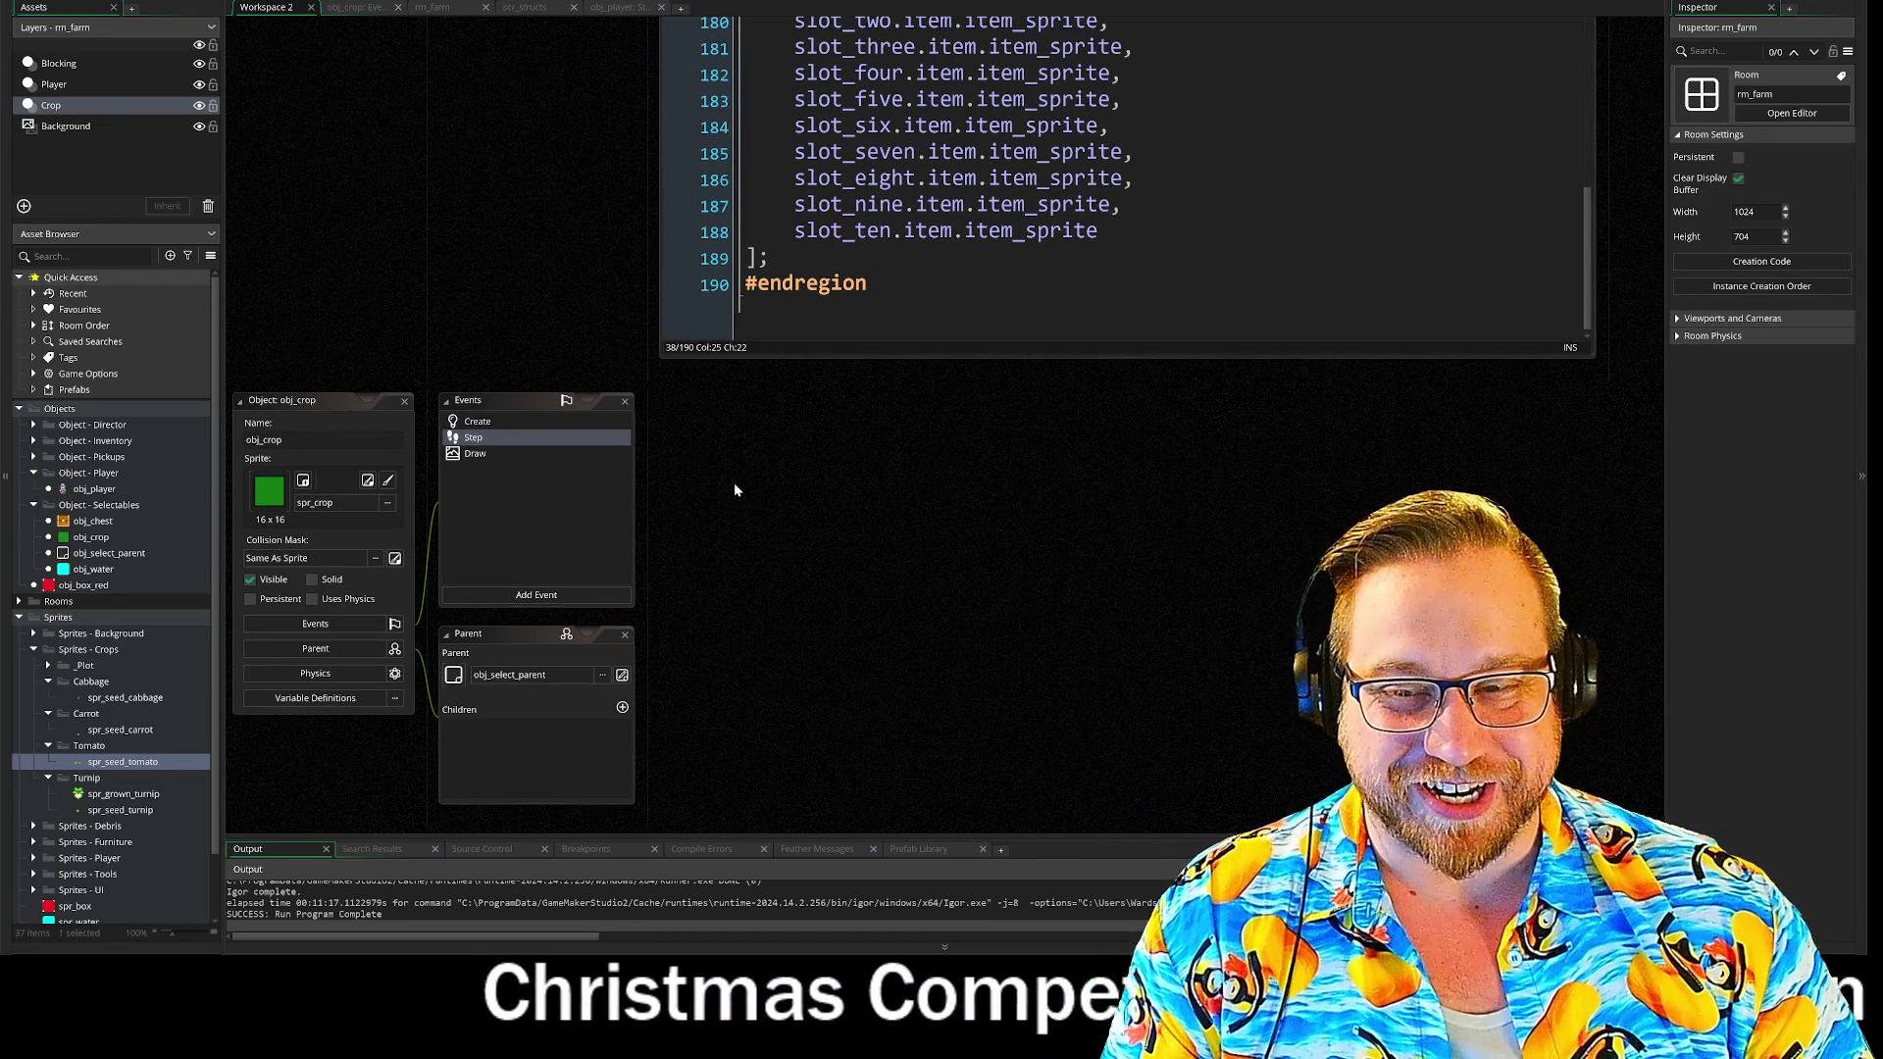
pyautogui.scroll(-5, 698, 442)
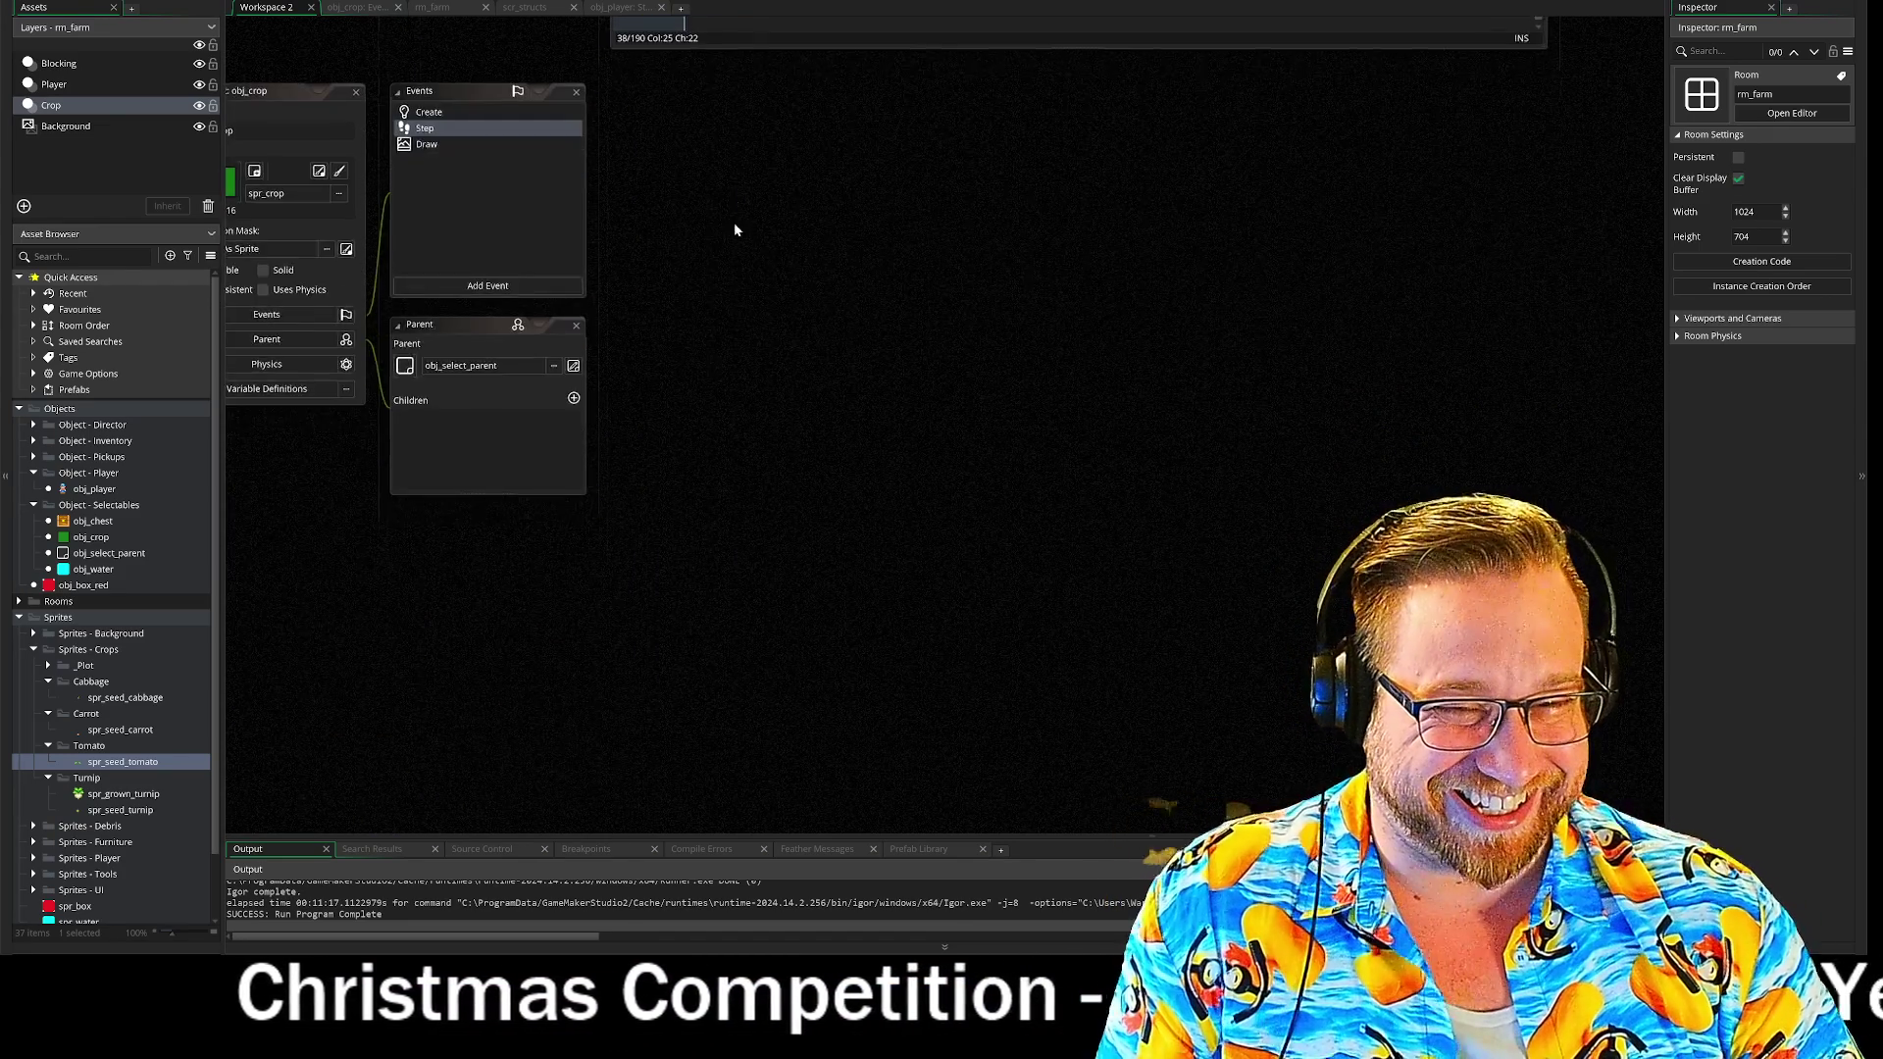
pyautogui.scroll(5, 730, 200)
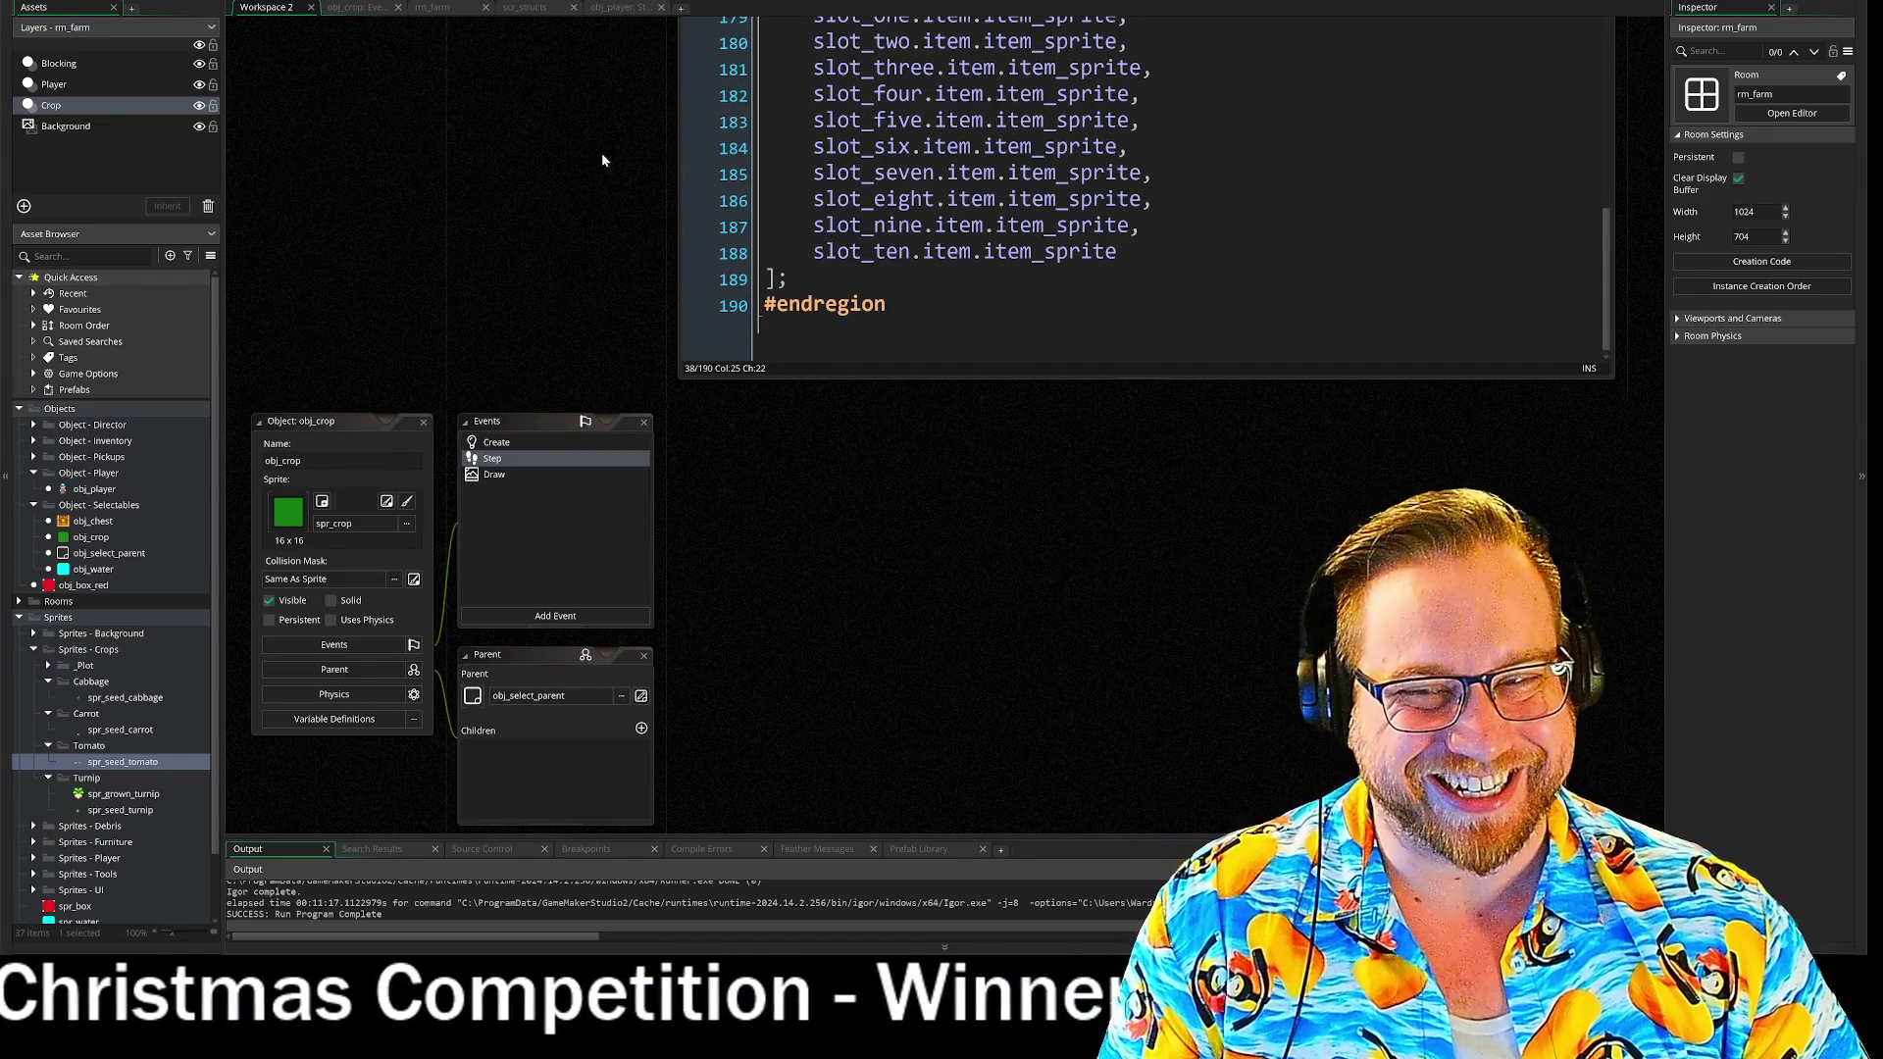
pyautogui.scroll(5, 622, 337)
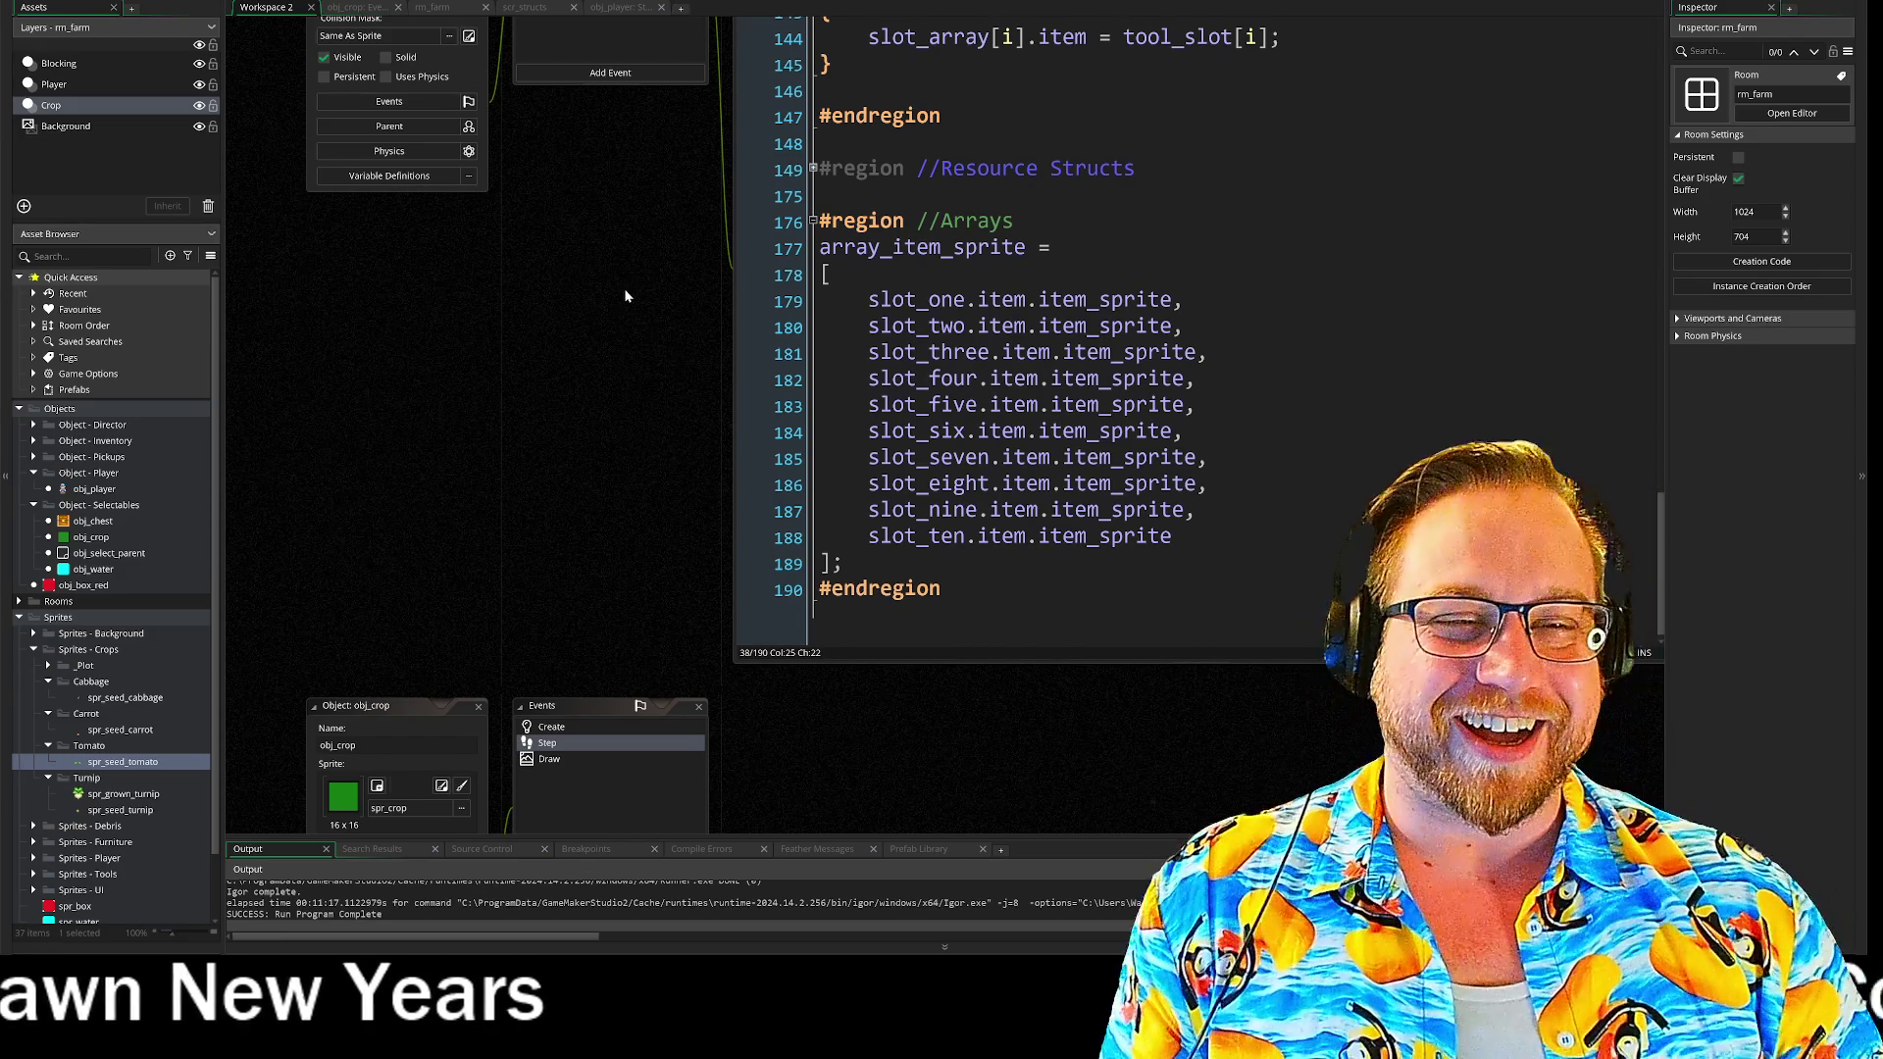
pyautogui.moveTo(656, 330)
pyautogui.mouseDown()
pyautogui.moveTo(692, 567)
pyautogui.moveTo(637, 565)
pyautogui.mouseUp()
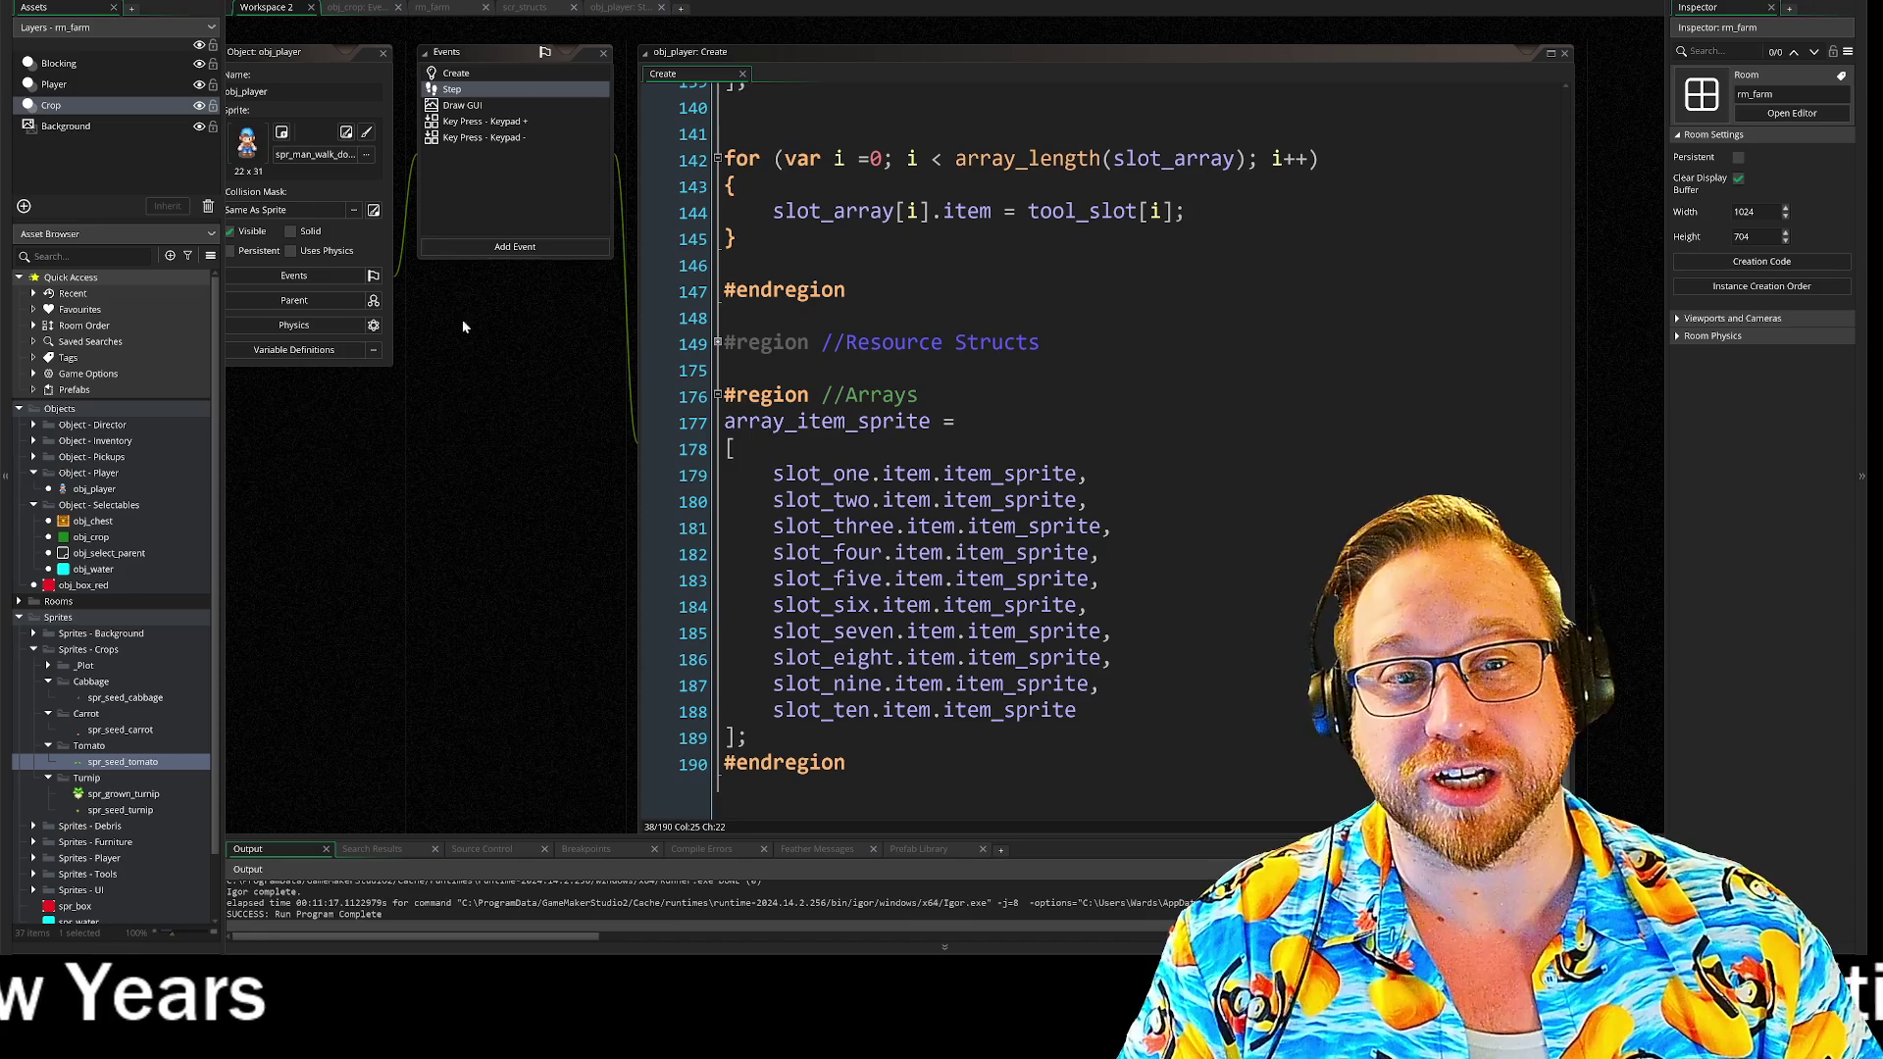
# - Add empty lines after the final #endregion on line 190, then switch to the Step event
pyautogui.scroll(7, 981, 451)
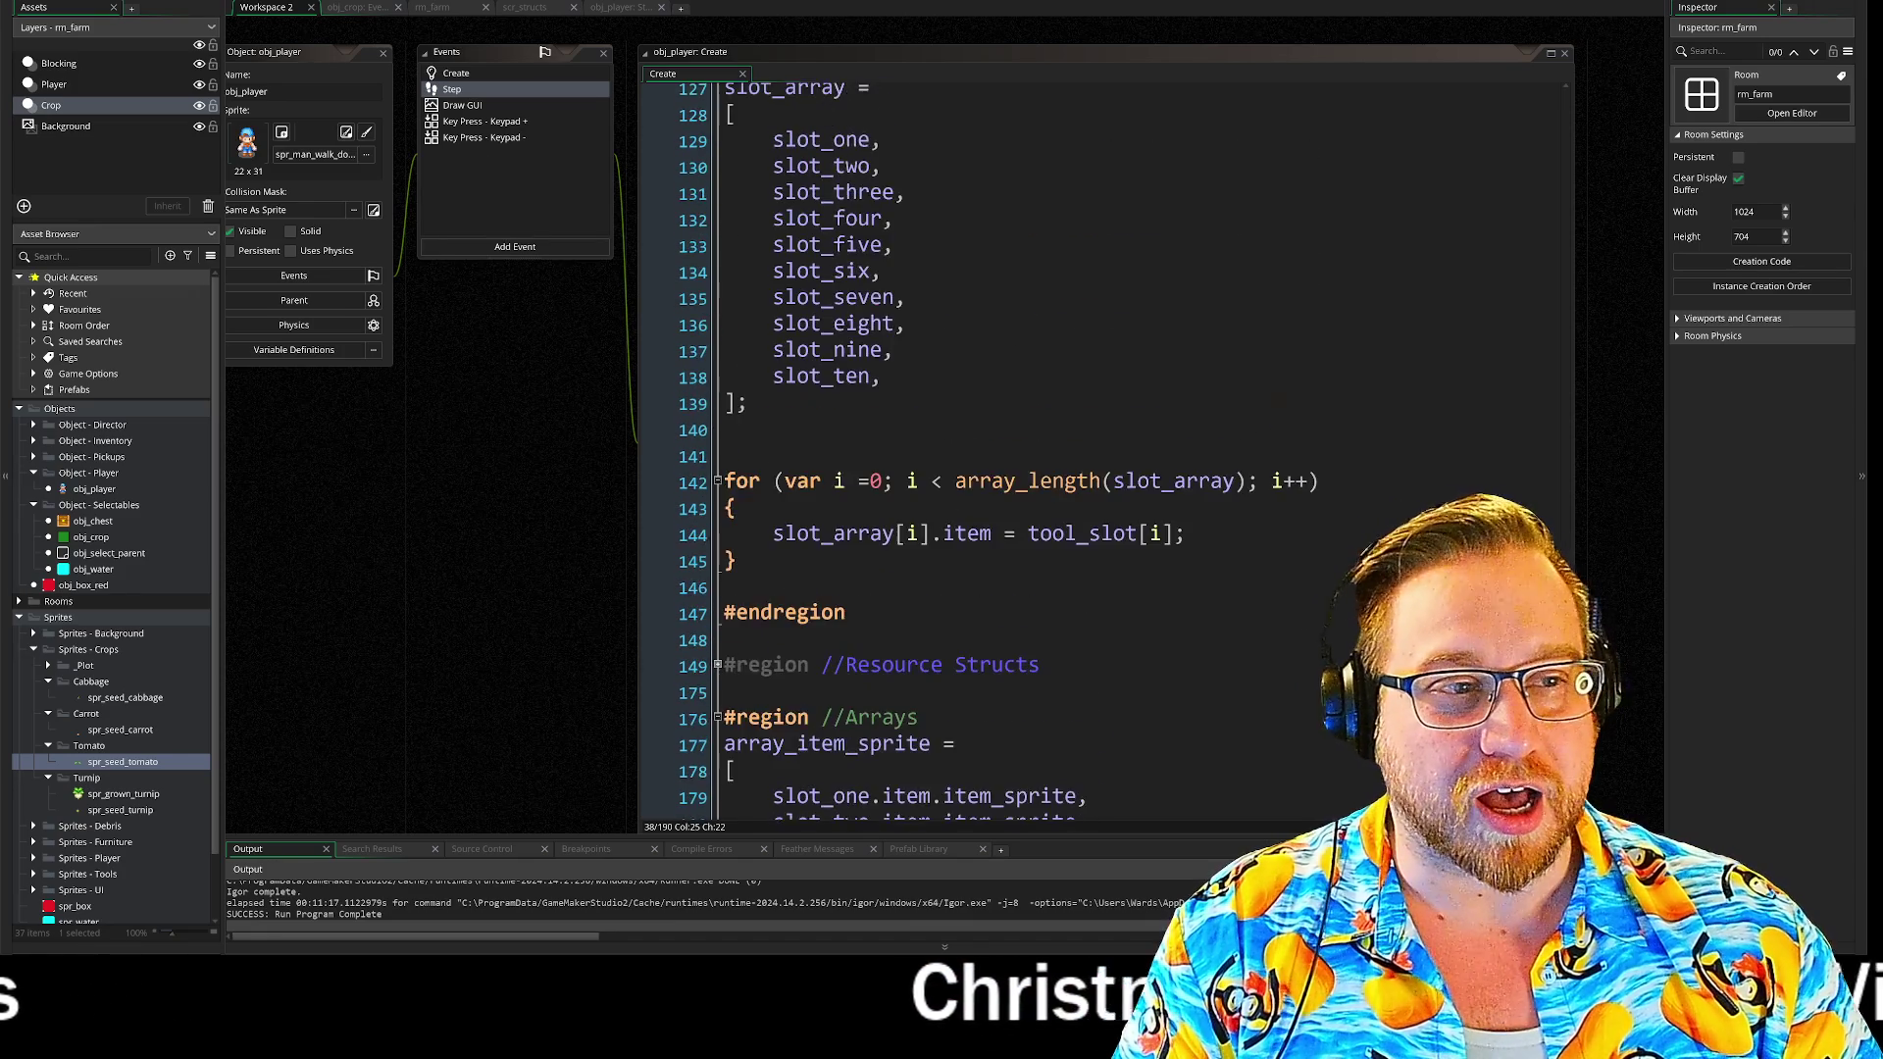
pyautogui.scroll(2, 981, 451)
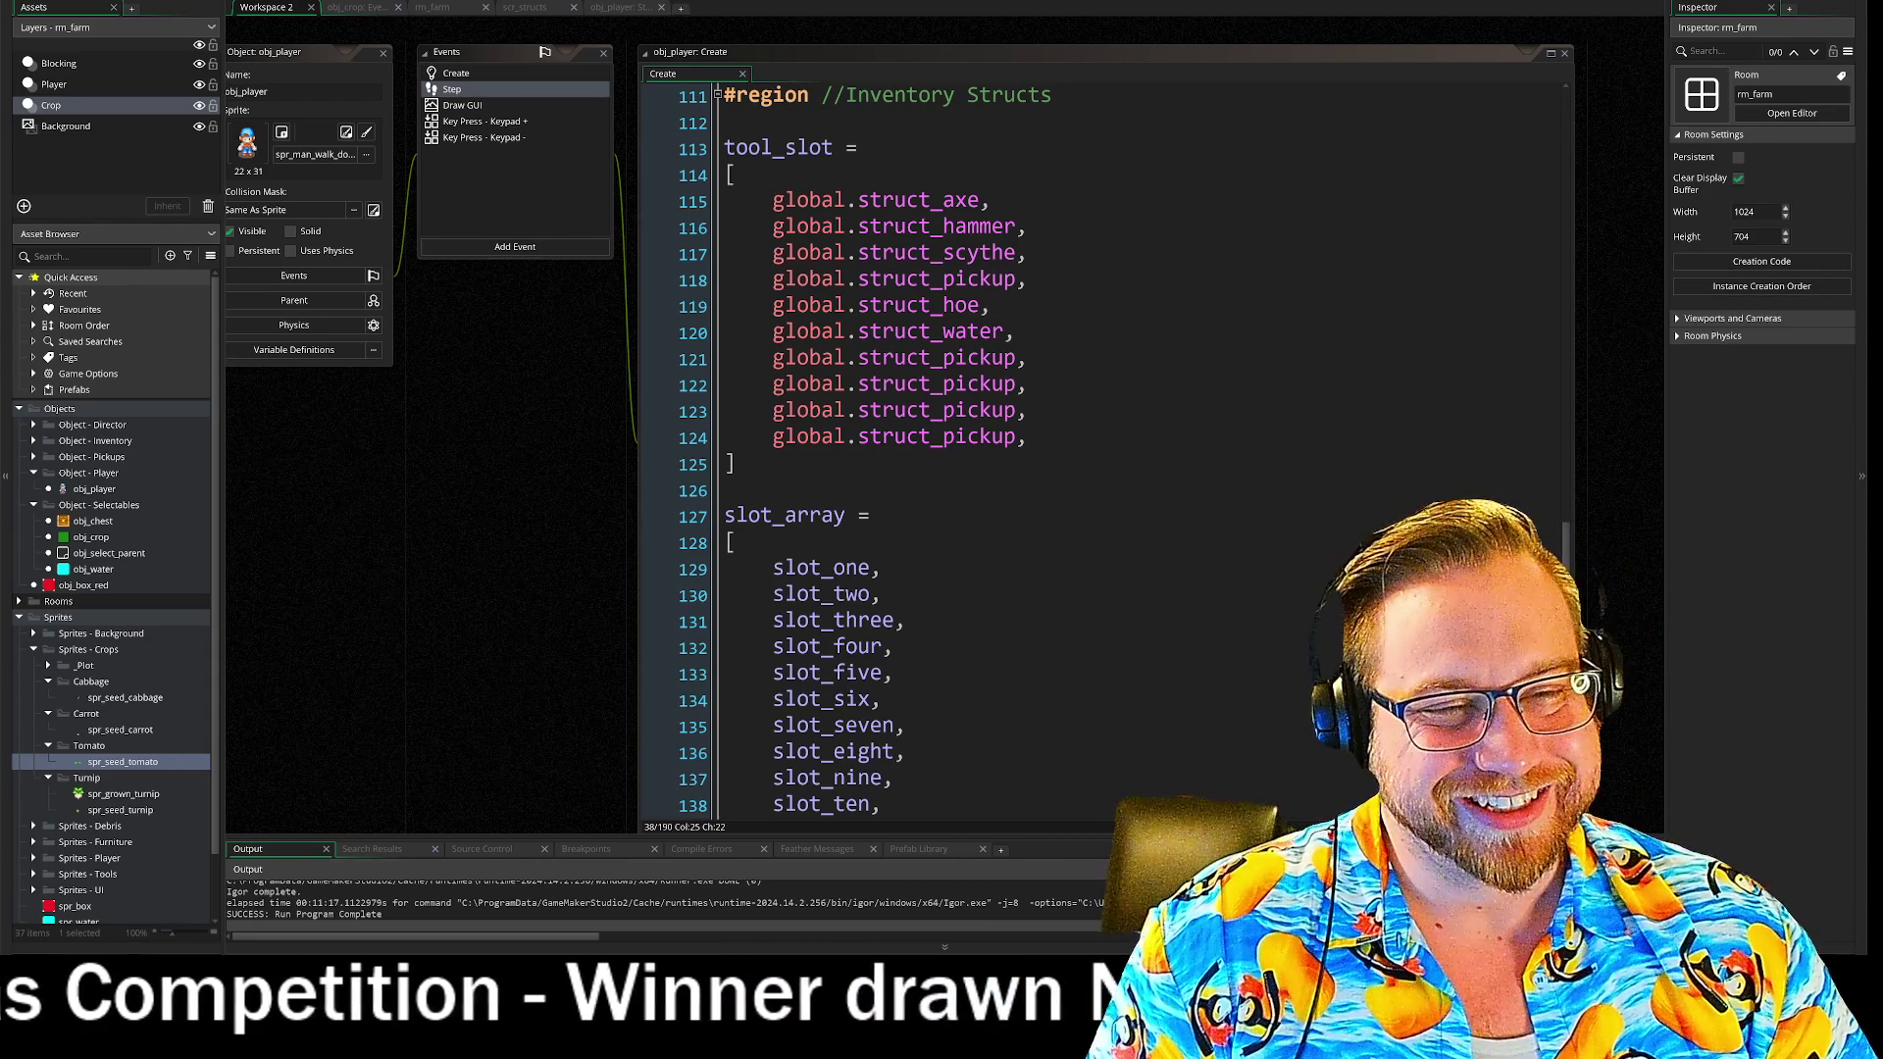
pyautogui.scroll(2, 981, 452)
pyautogui.scroll(-11, 981, 452)
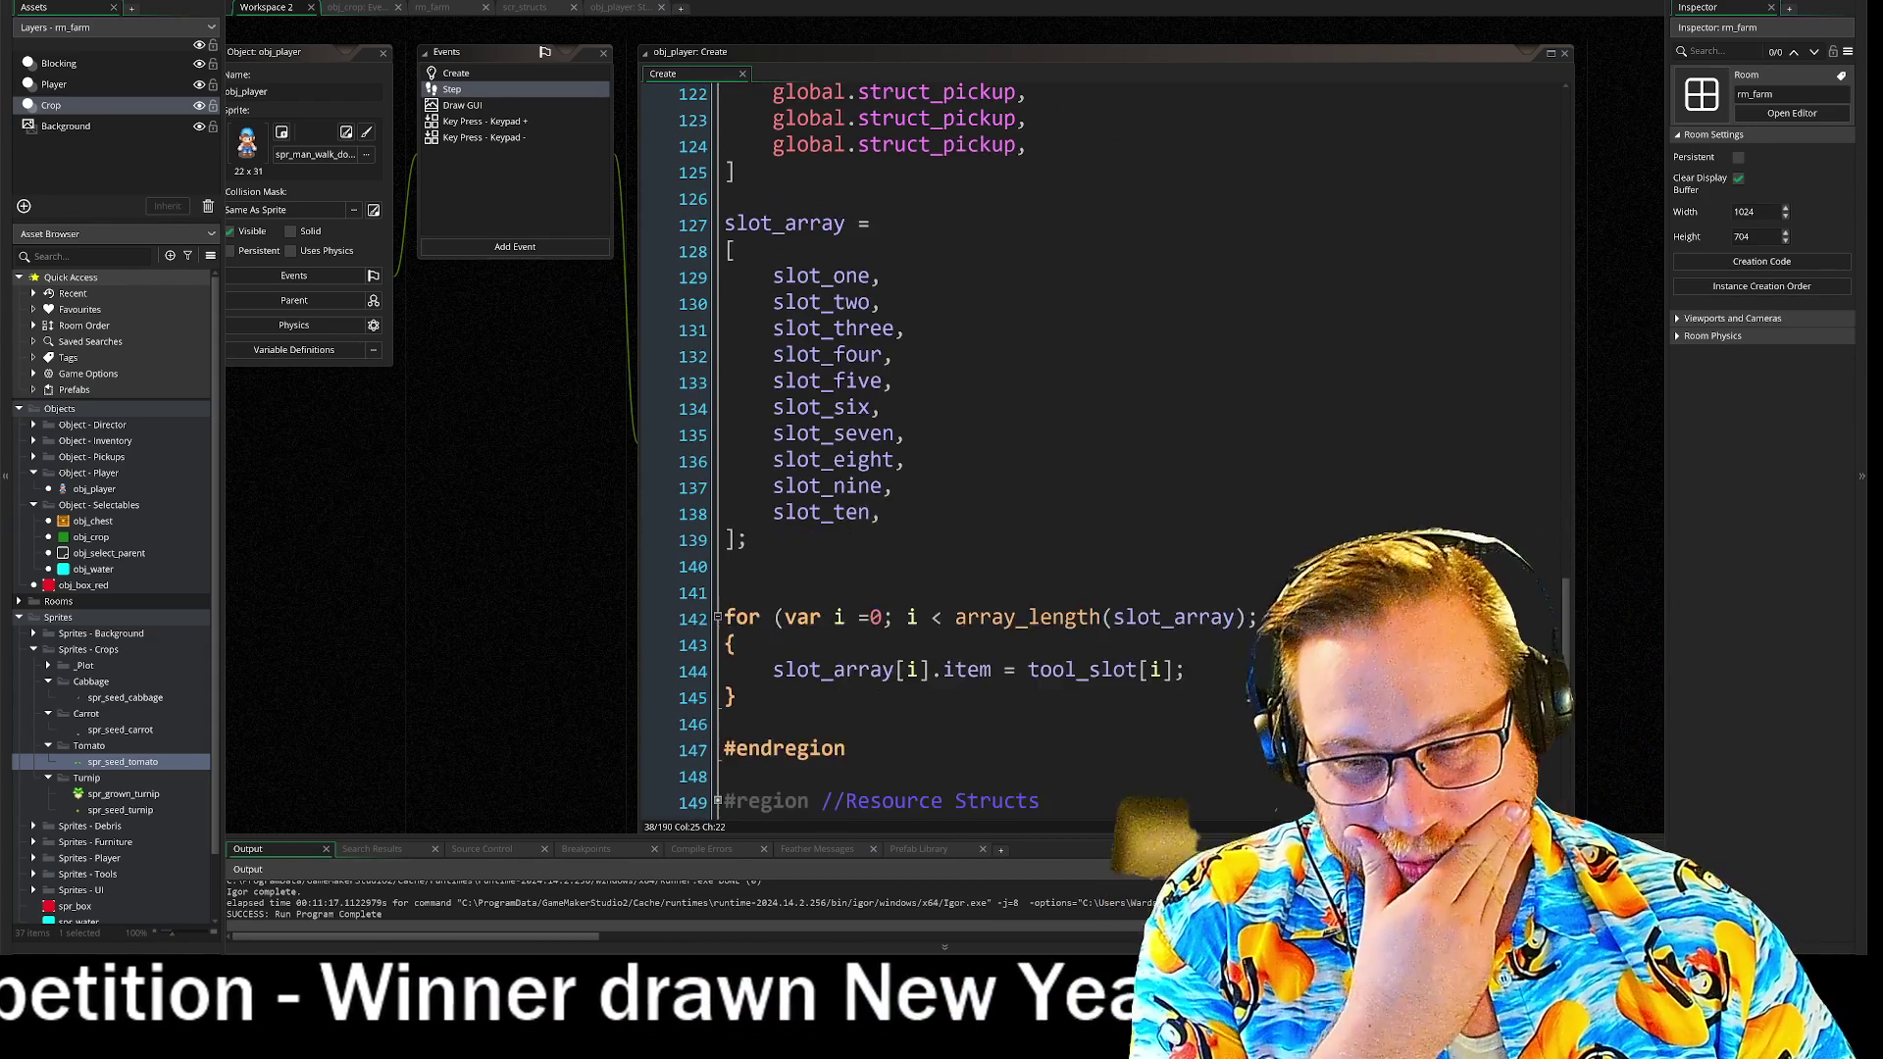
pyautogui.scroll(-4, 550, 633)
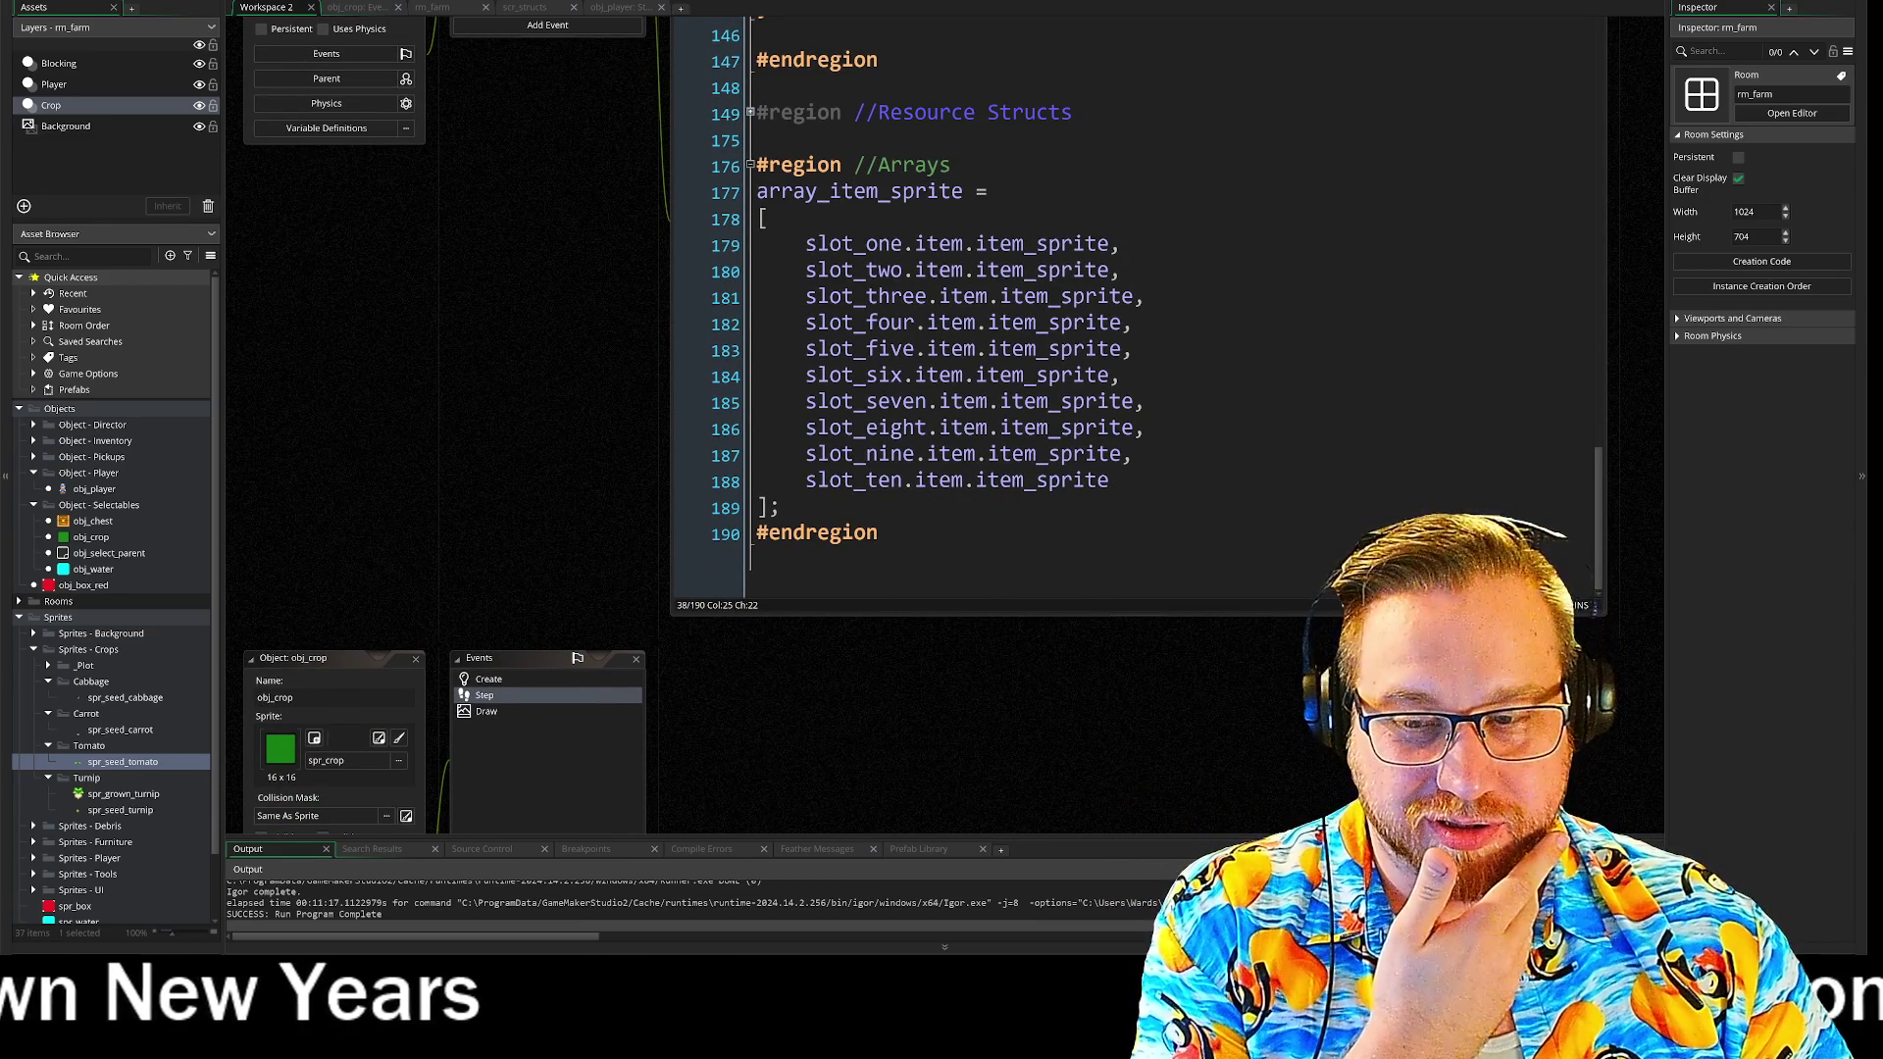
pyautogui.click(879, 533)
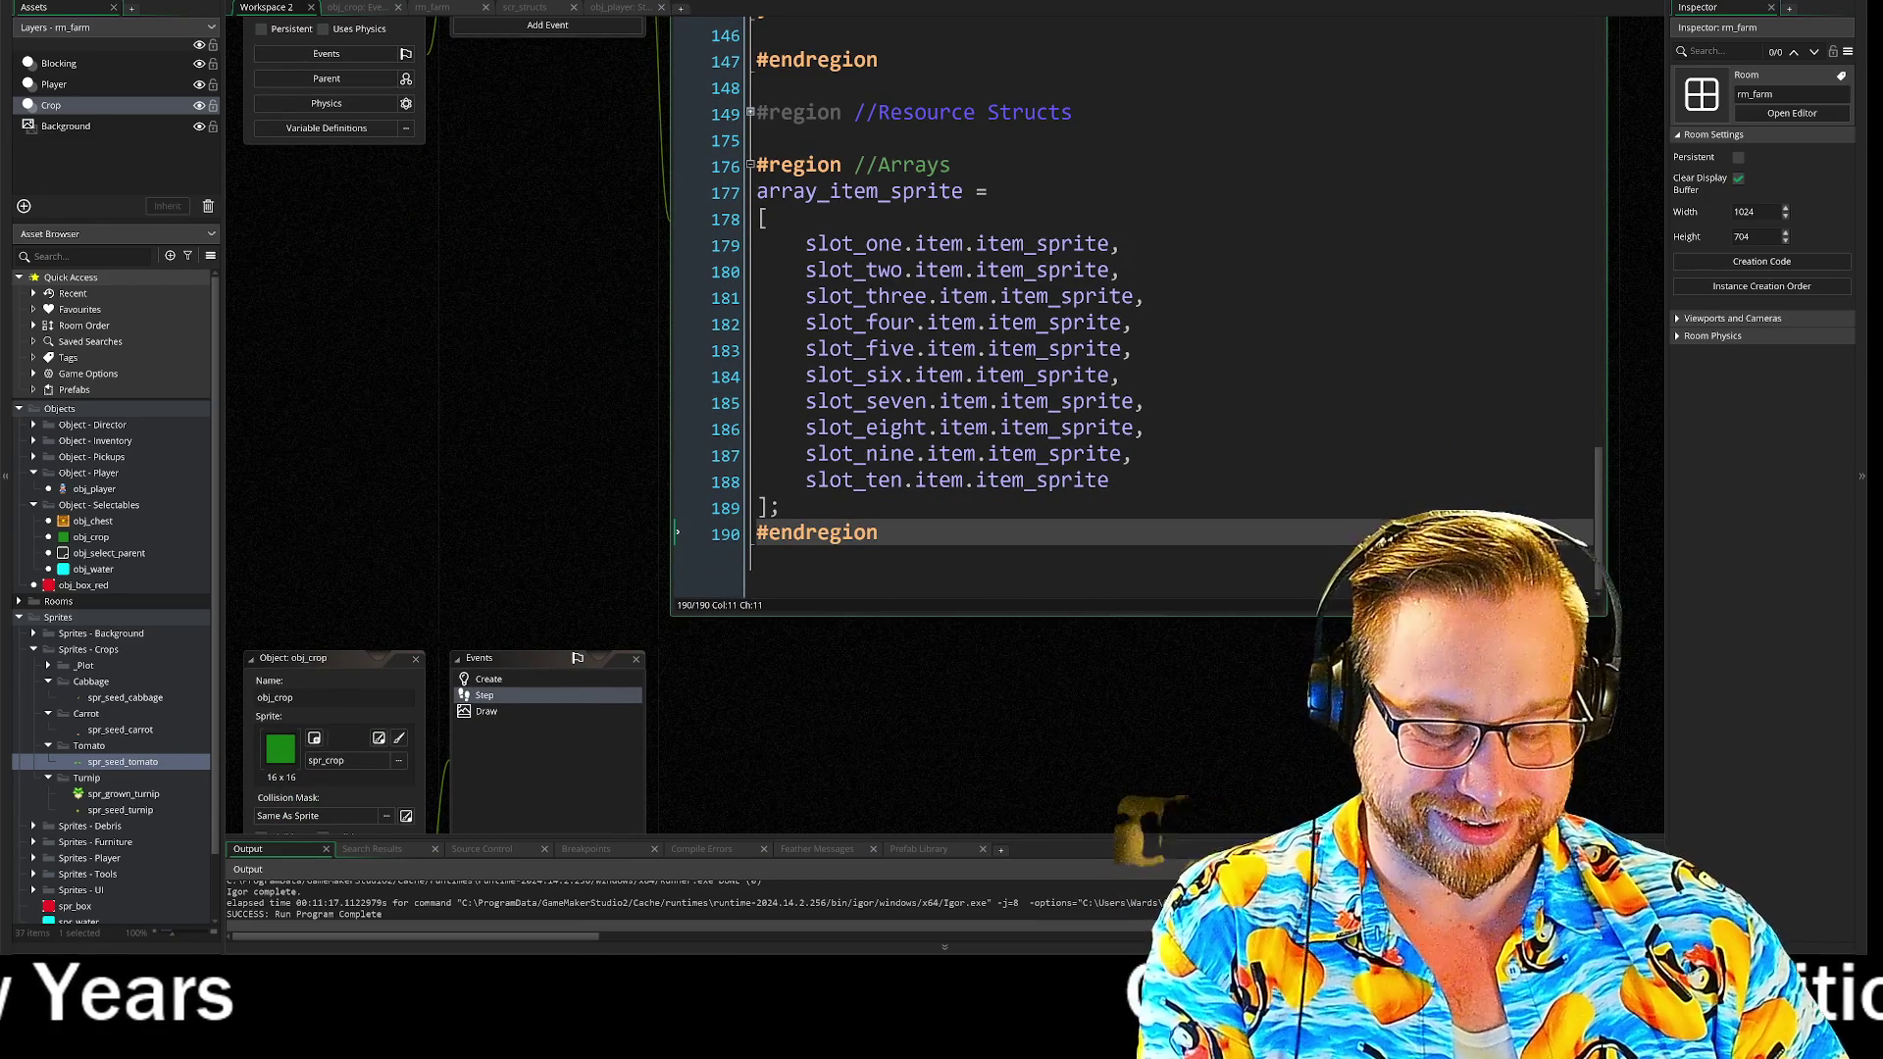
pyautogui.press('Return')
pyautogui.press('Return')
pyautogui.scroll(-7, 510, 490)
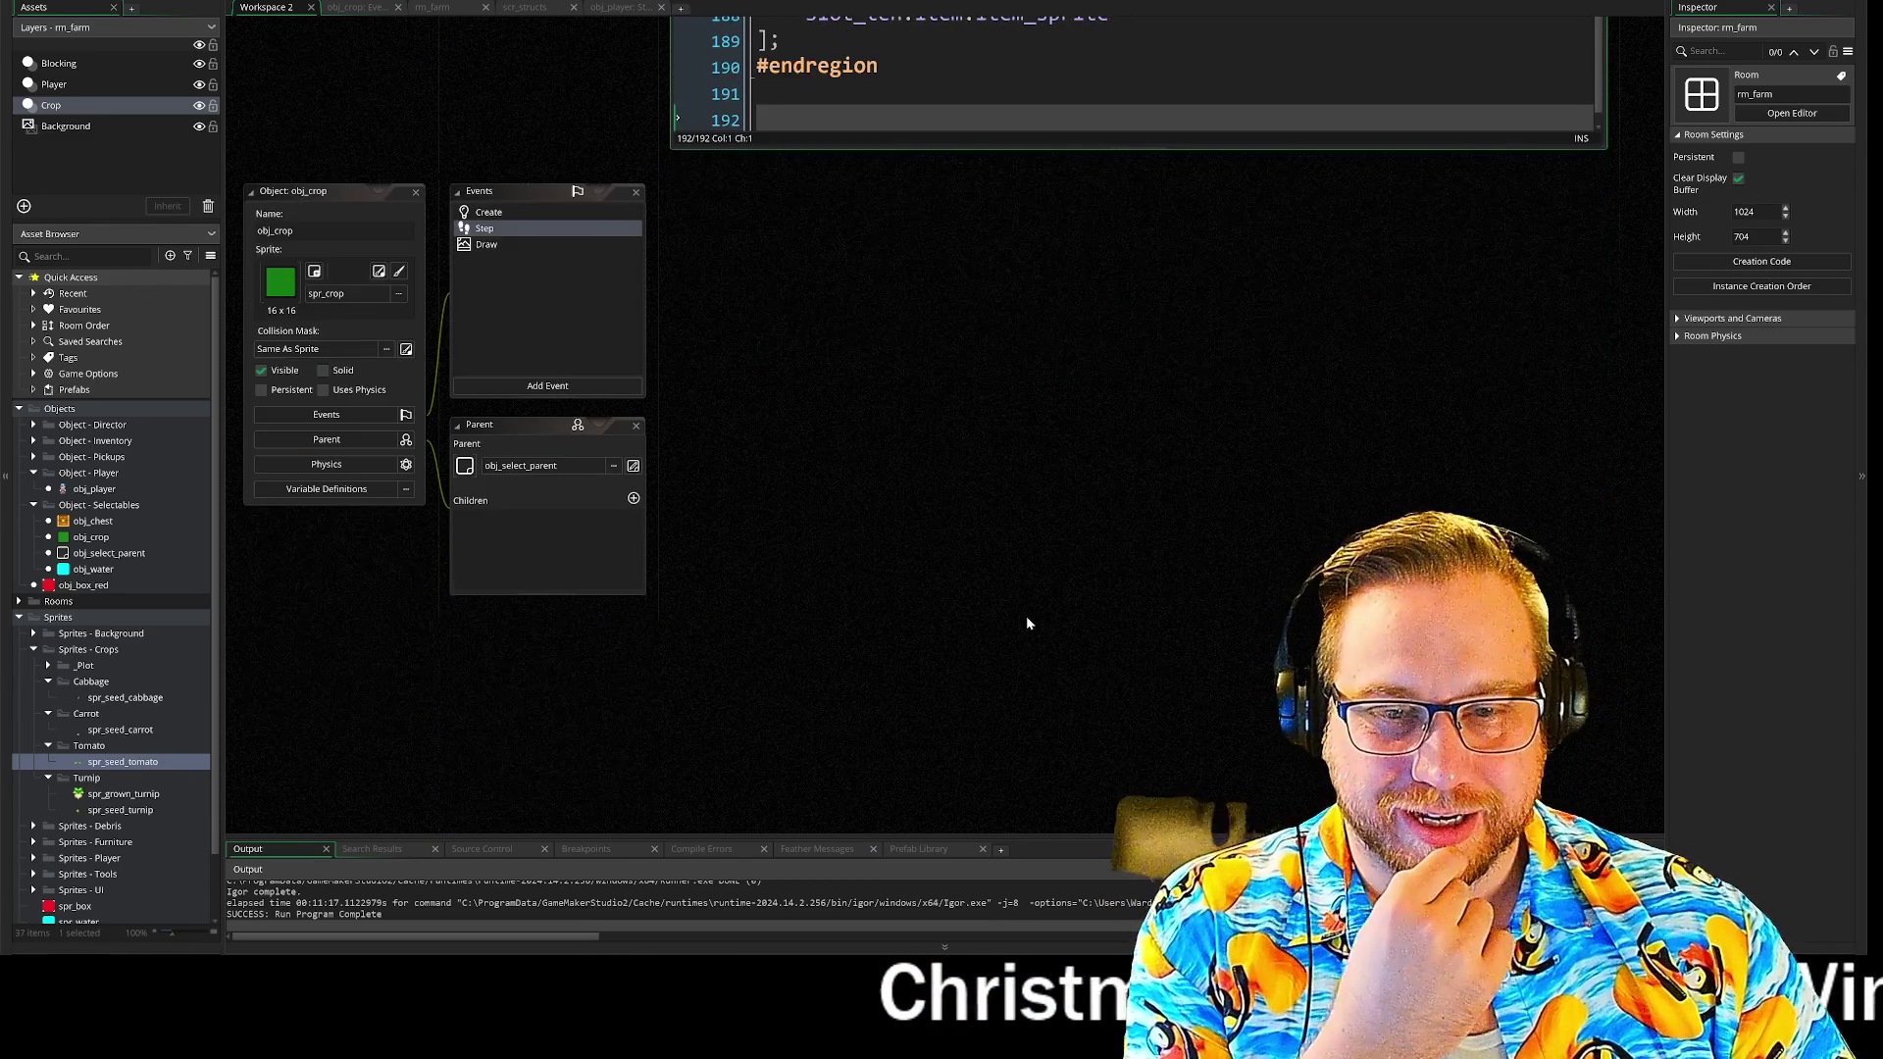
pyautogui.click(625, 8)
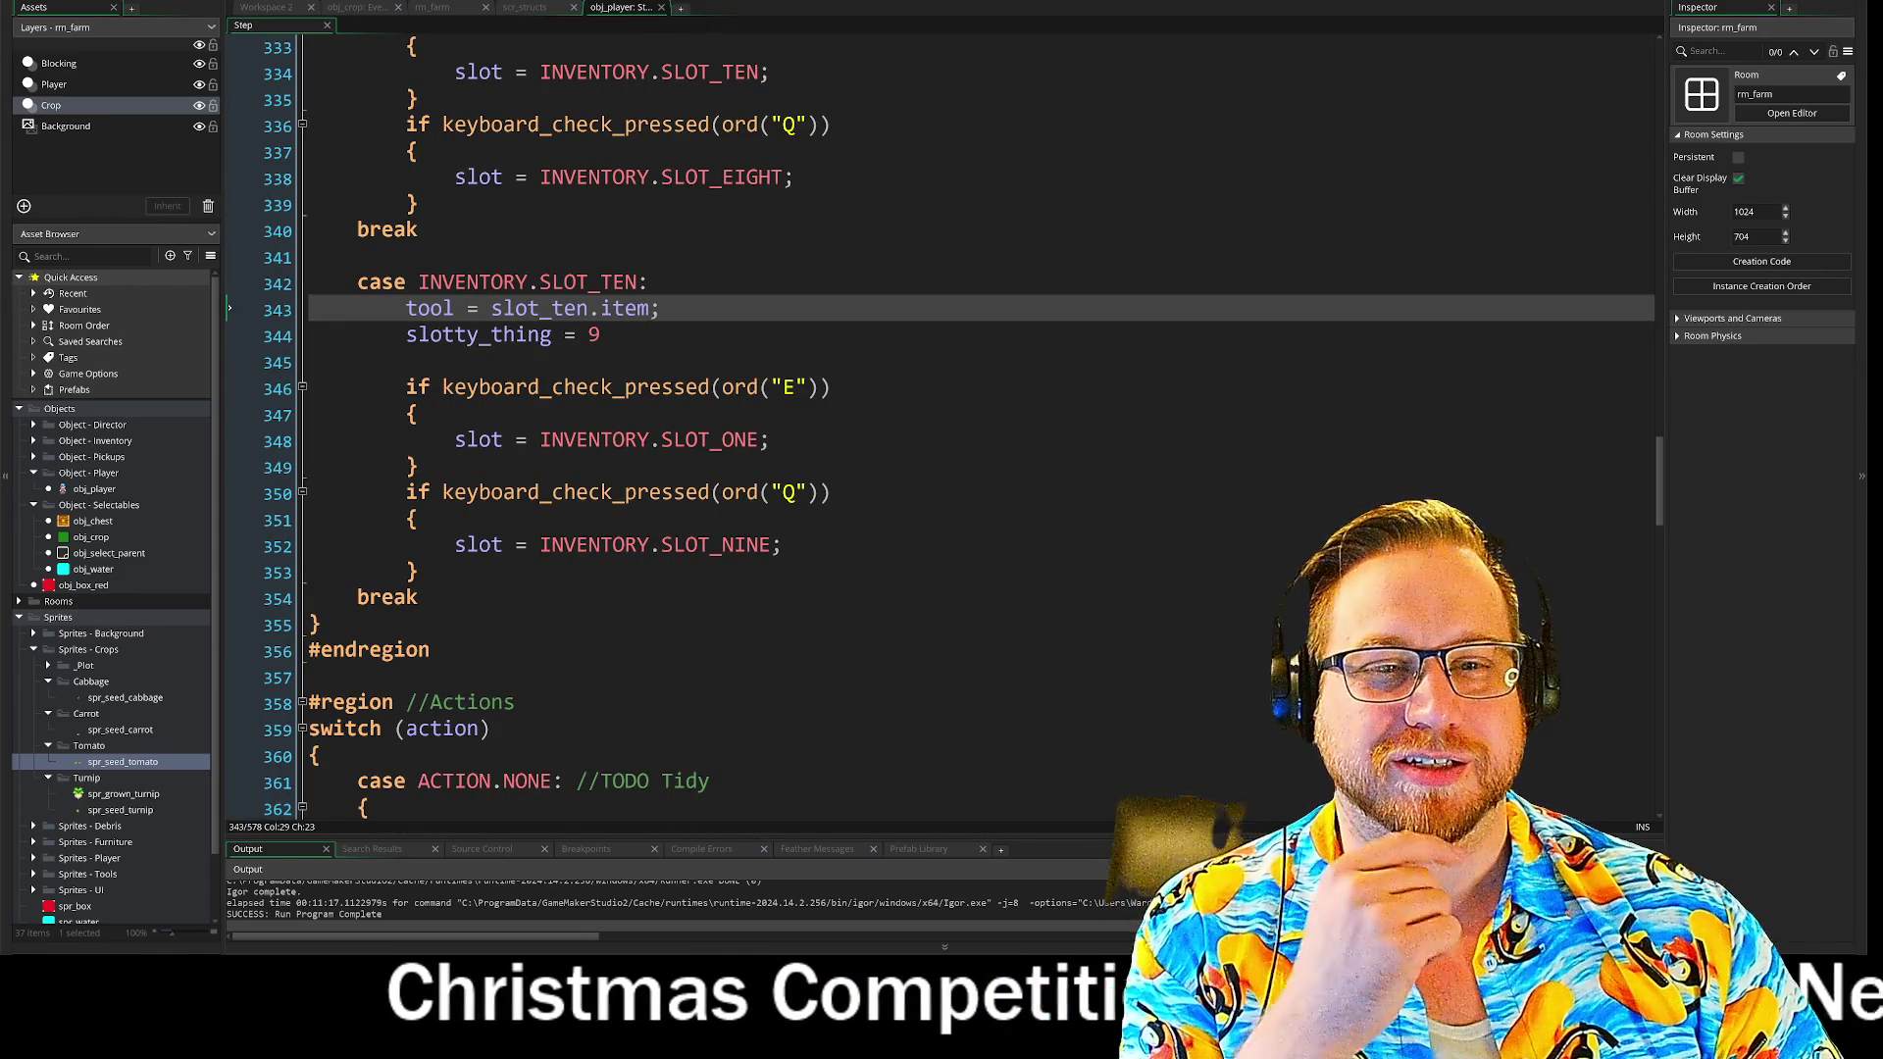
# - Move down to the slotty_thing line in the SLOT_TEN case
pyautogui.press('Down')
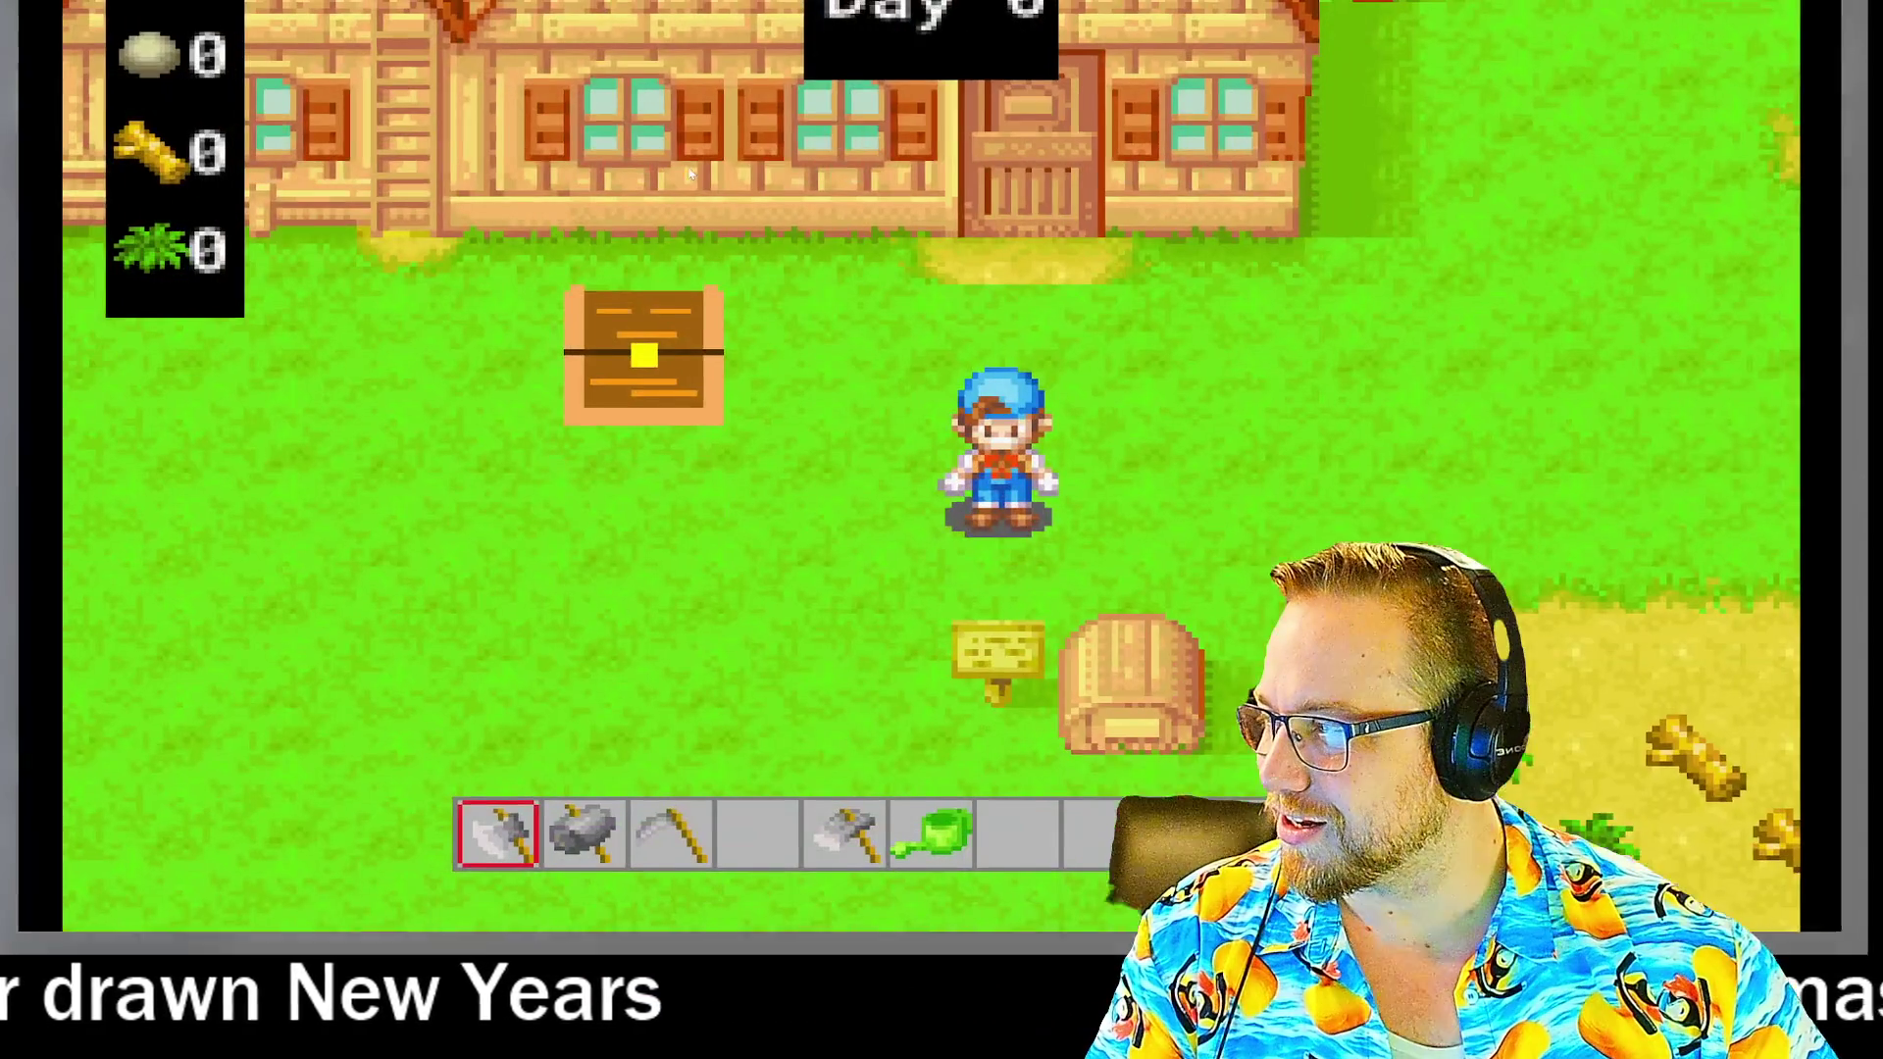
# - Equip the sickle from the hotbar and cut four patches of grass
pyautogui.press('d')
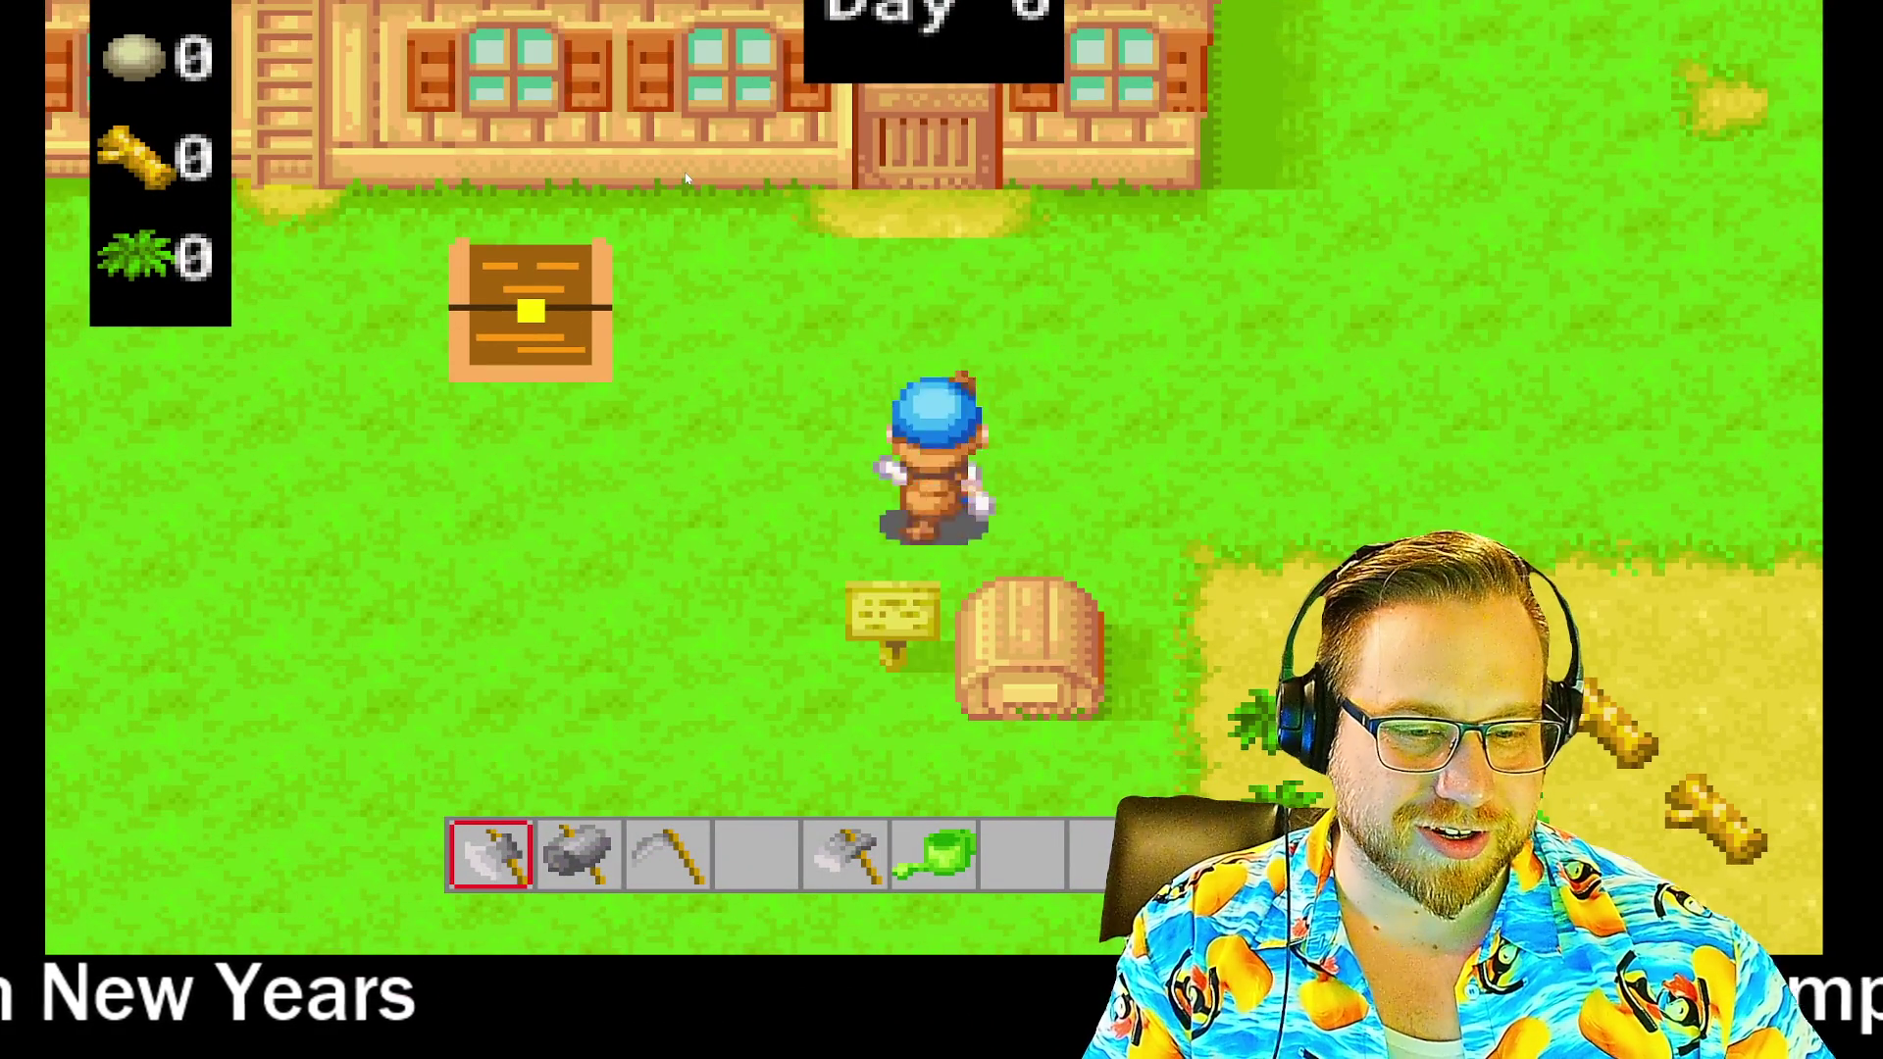
pyautogui.press('2')
pyautogui.press('3')
pyautogui.press('s')
pyautogui.press('space')
pyautogui.press('d')
pyautogui.press('space')
pyautogui.press('s')
pyautogui.press('space')
pyautogui.press('d')
pyautogui.press('space')
# - Walk the farmer up along the house to the chest
pyautogui.press('w')
pyautogui.press('a')
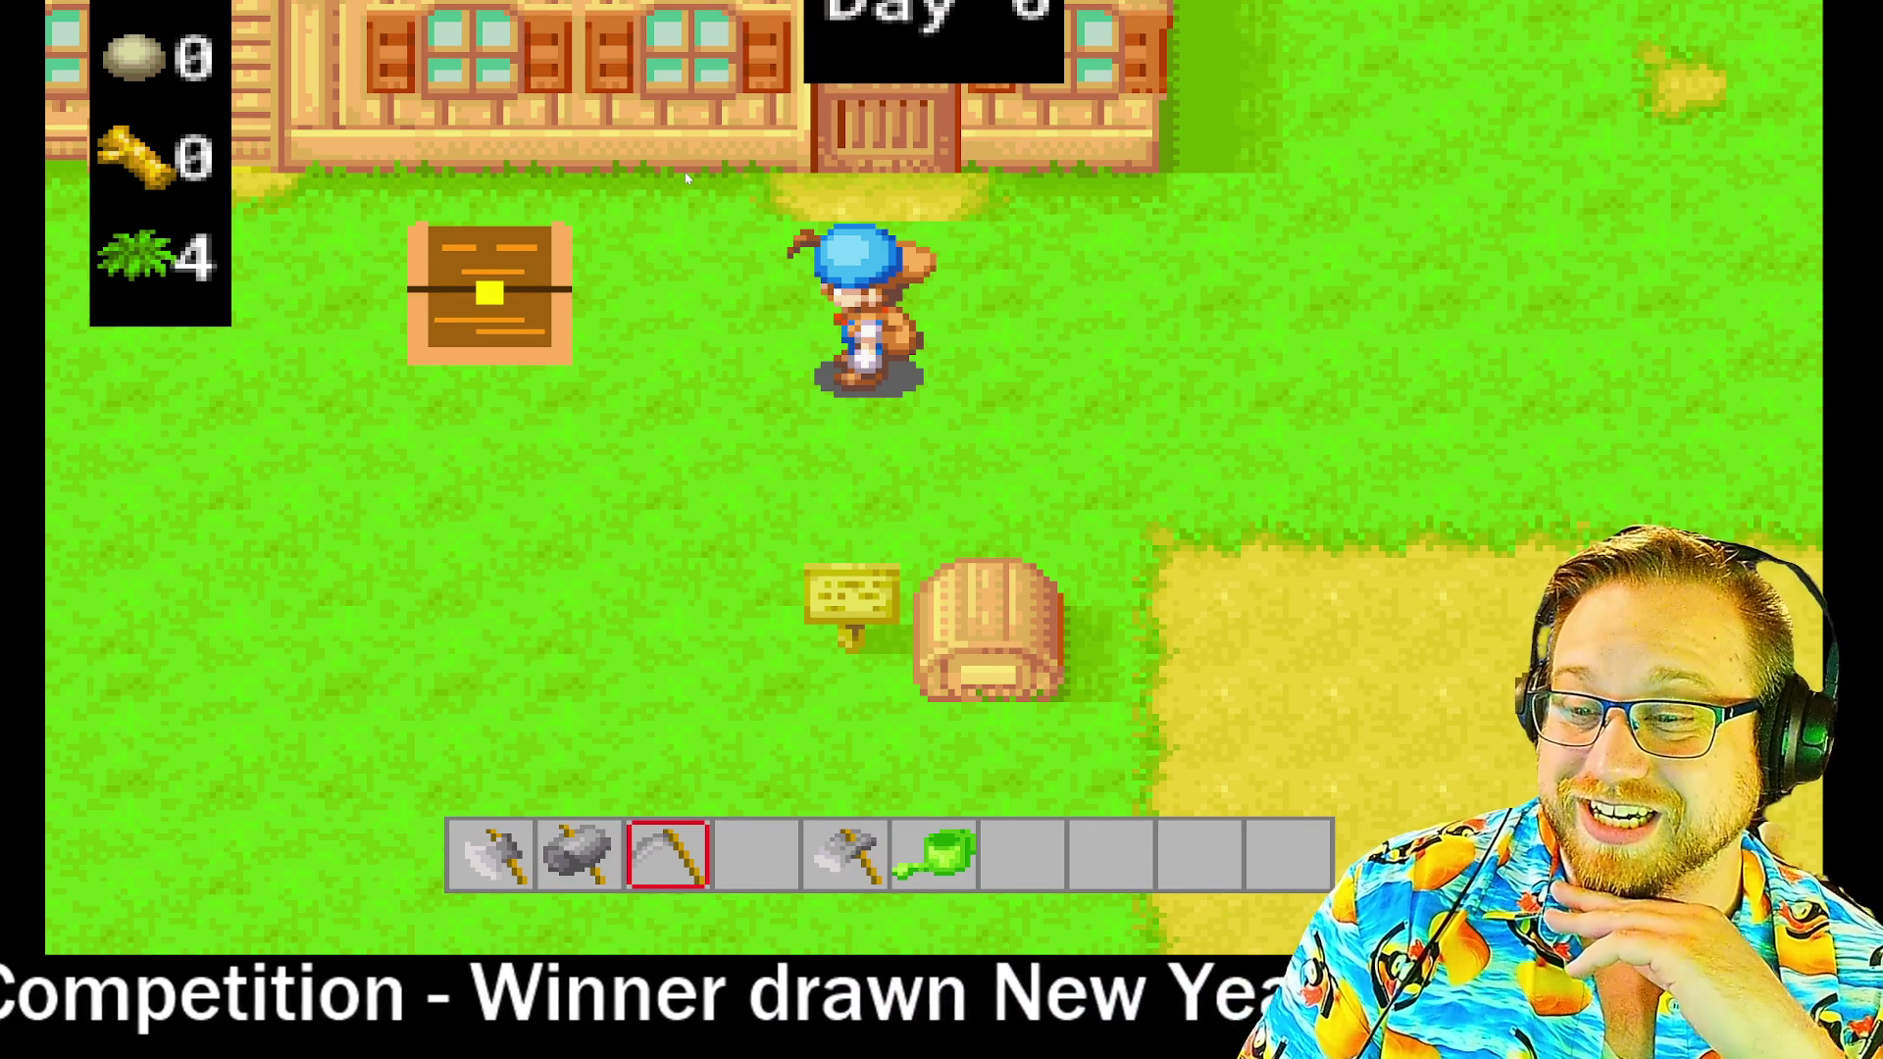
pyautogui.press('a')
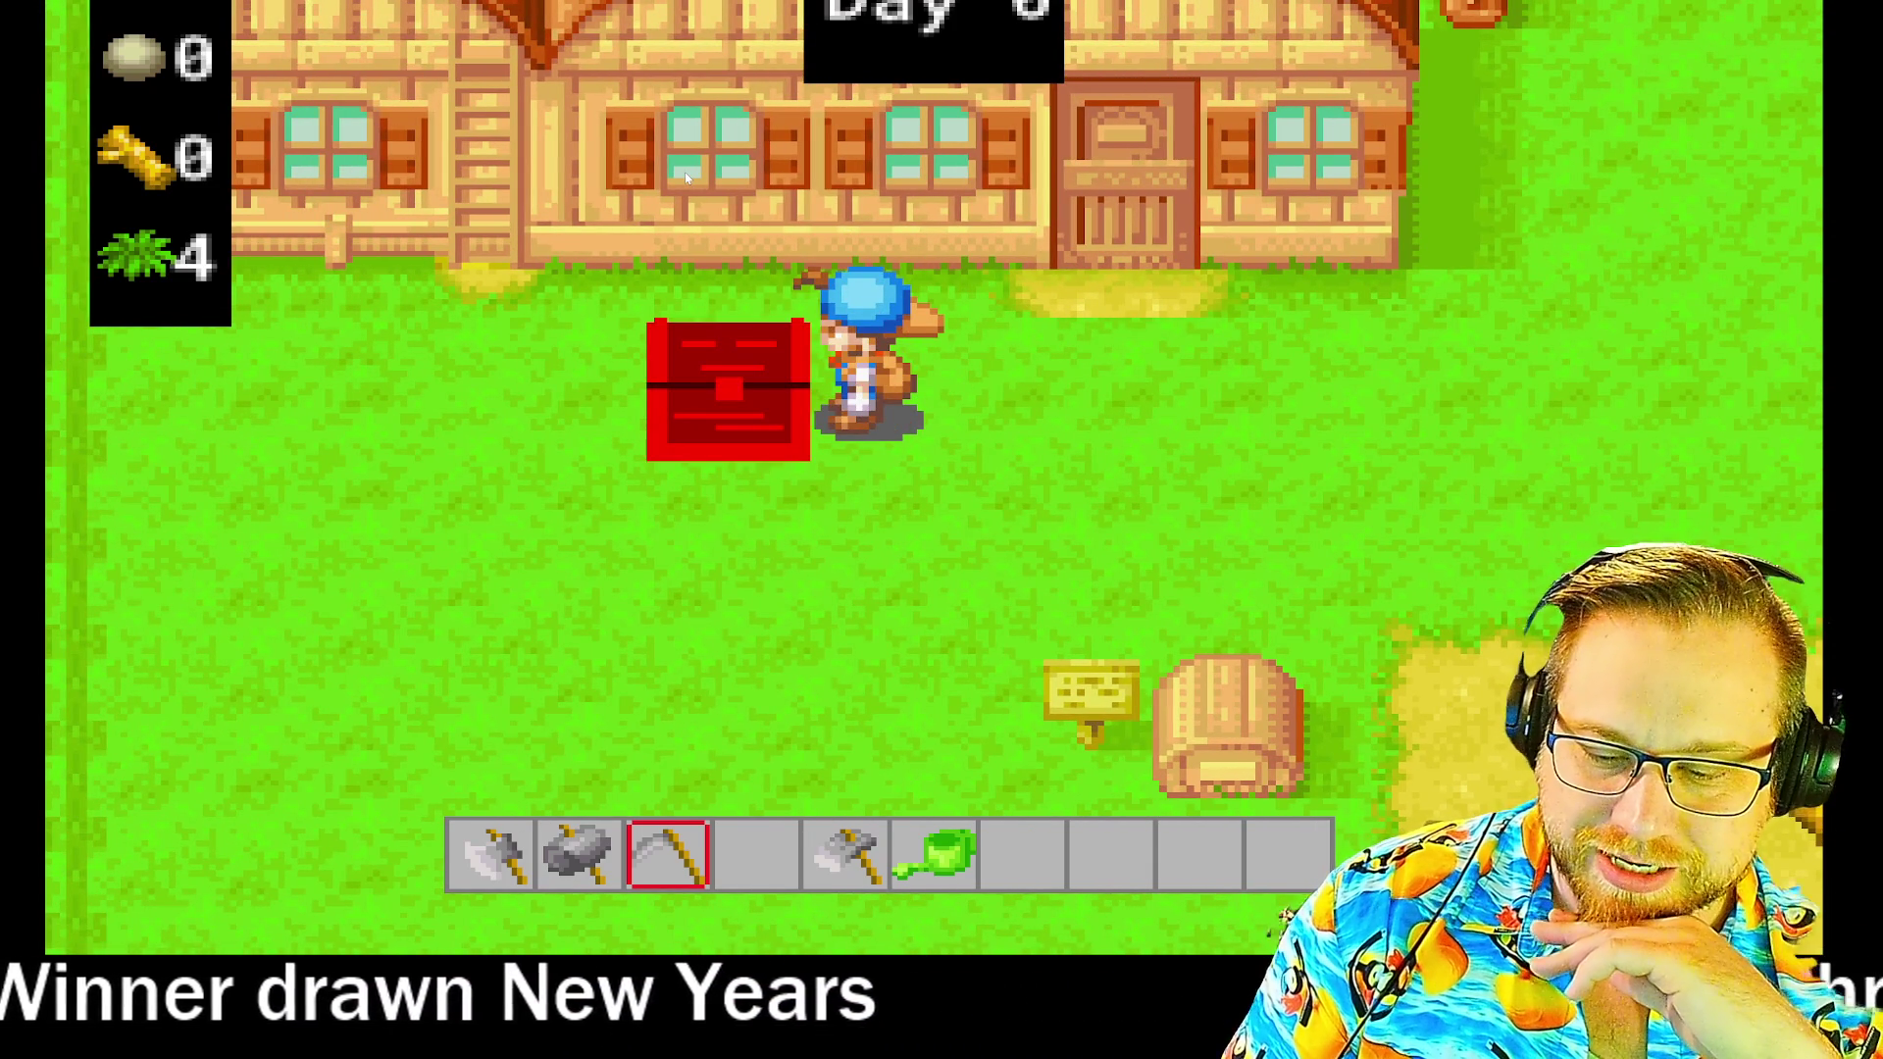
# - Collect seeds from the chest, then till three tiles in a column with the hammer
pyautogui.press('d')
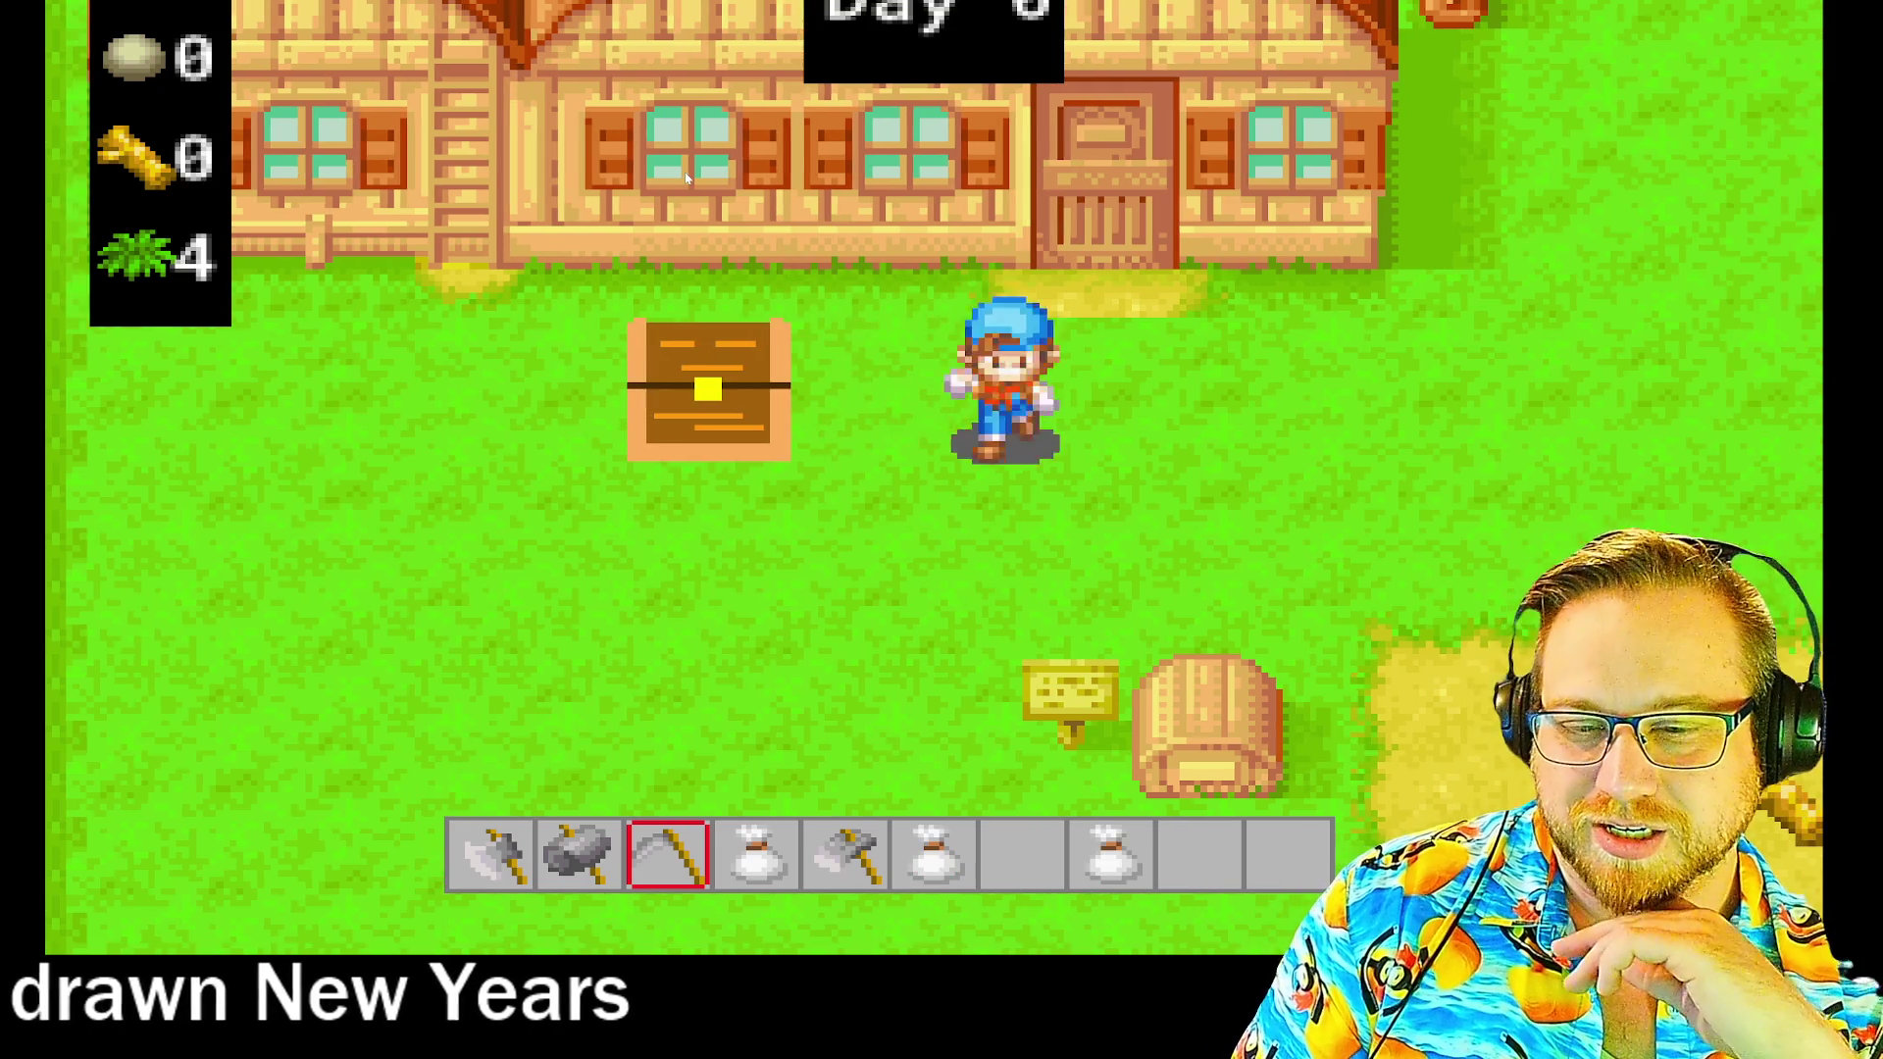
pyautogui.press('s')
pyautogui.press('5')
pyautogui.press('d')
pyautogui.press('s')
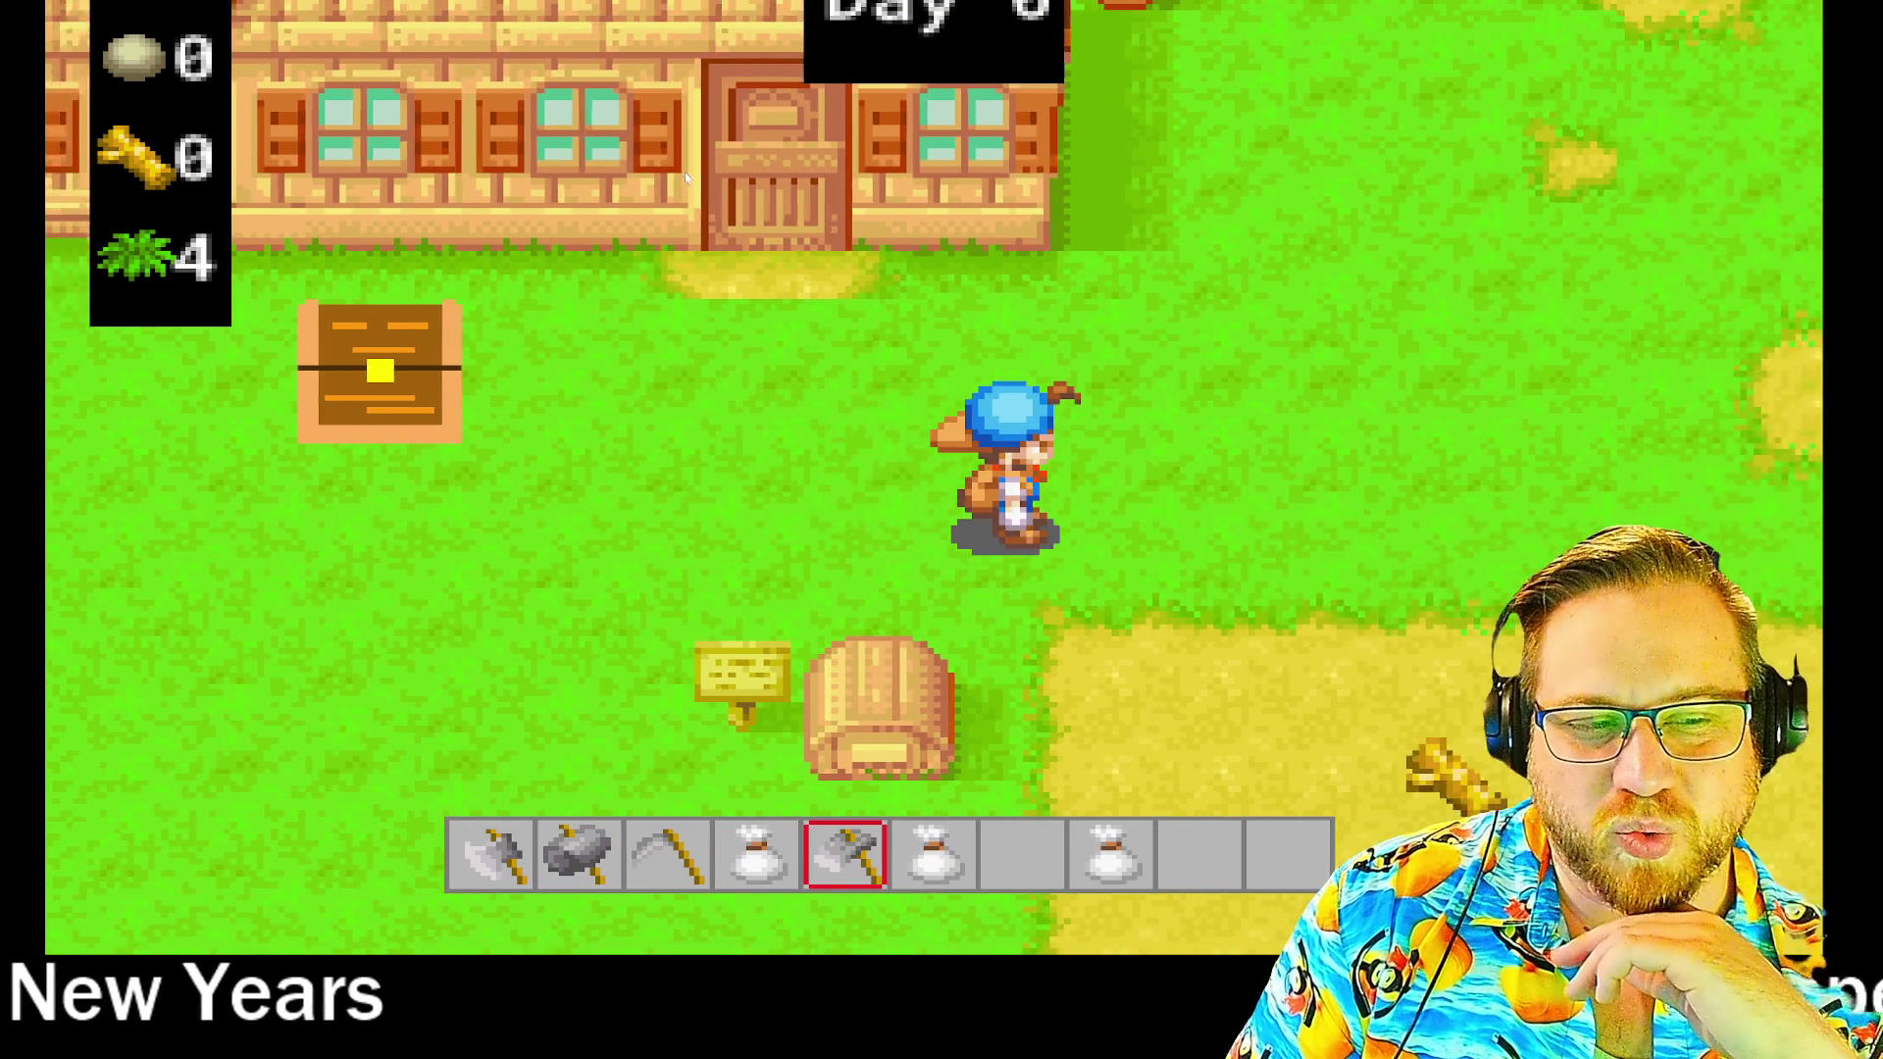
pyautogui.press('space')
pyautogui.press('s')
pyautogui.press('space')
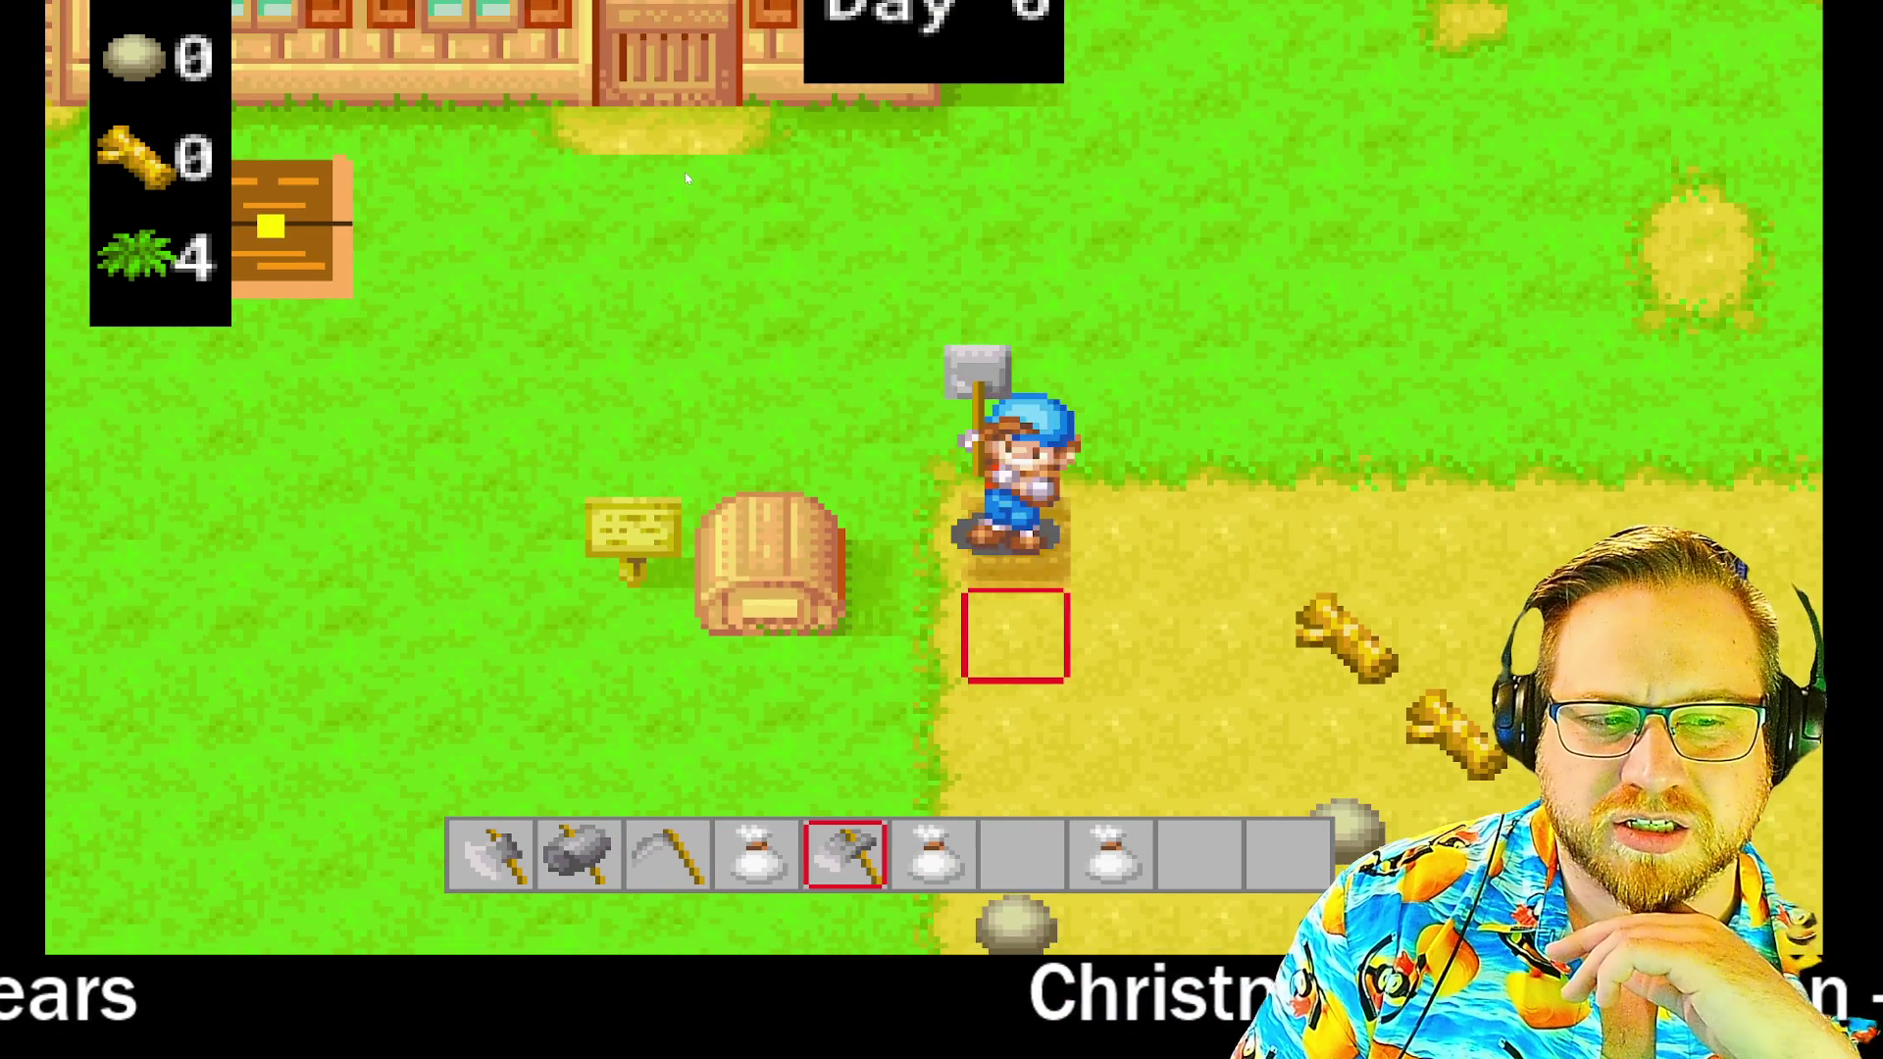
pyautogui.press('s')
pyautogui.press('space')
# - Sow seeds from the hotbar seed bags onto the top, middle and bottom tilled plots
pyautogui.press('4')
pyautogui.press('a')
pyautogui.press('w')
pyautogui.press('space')
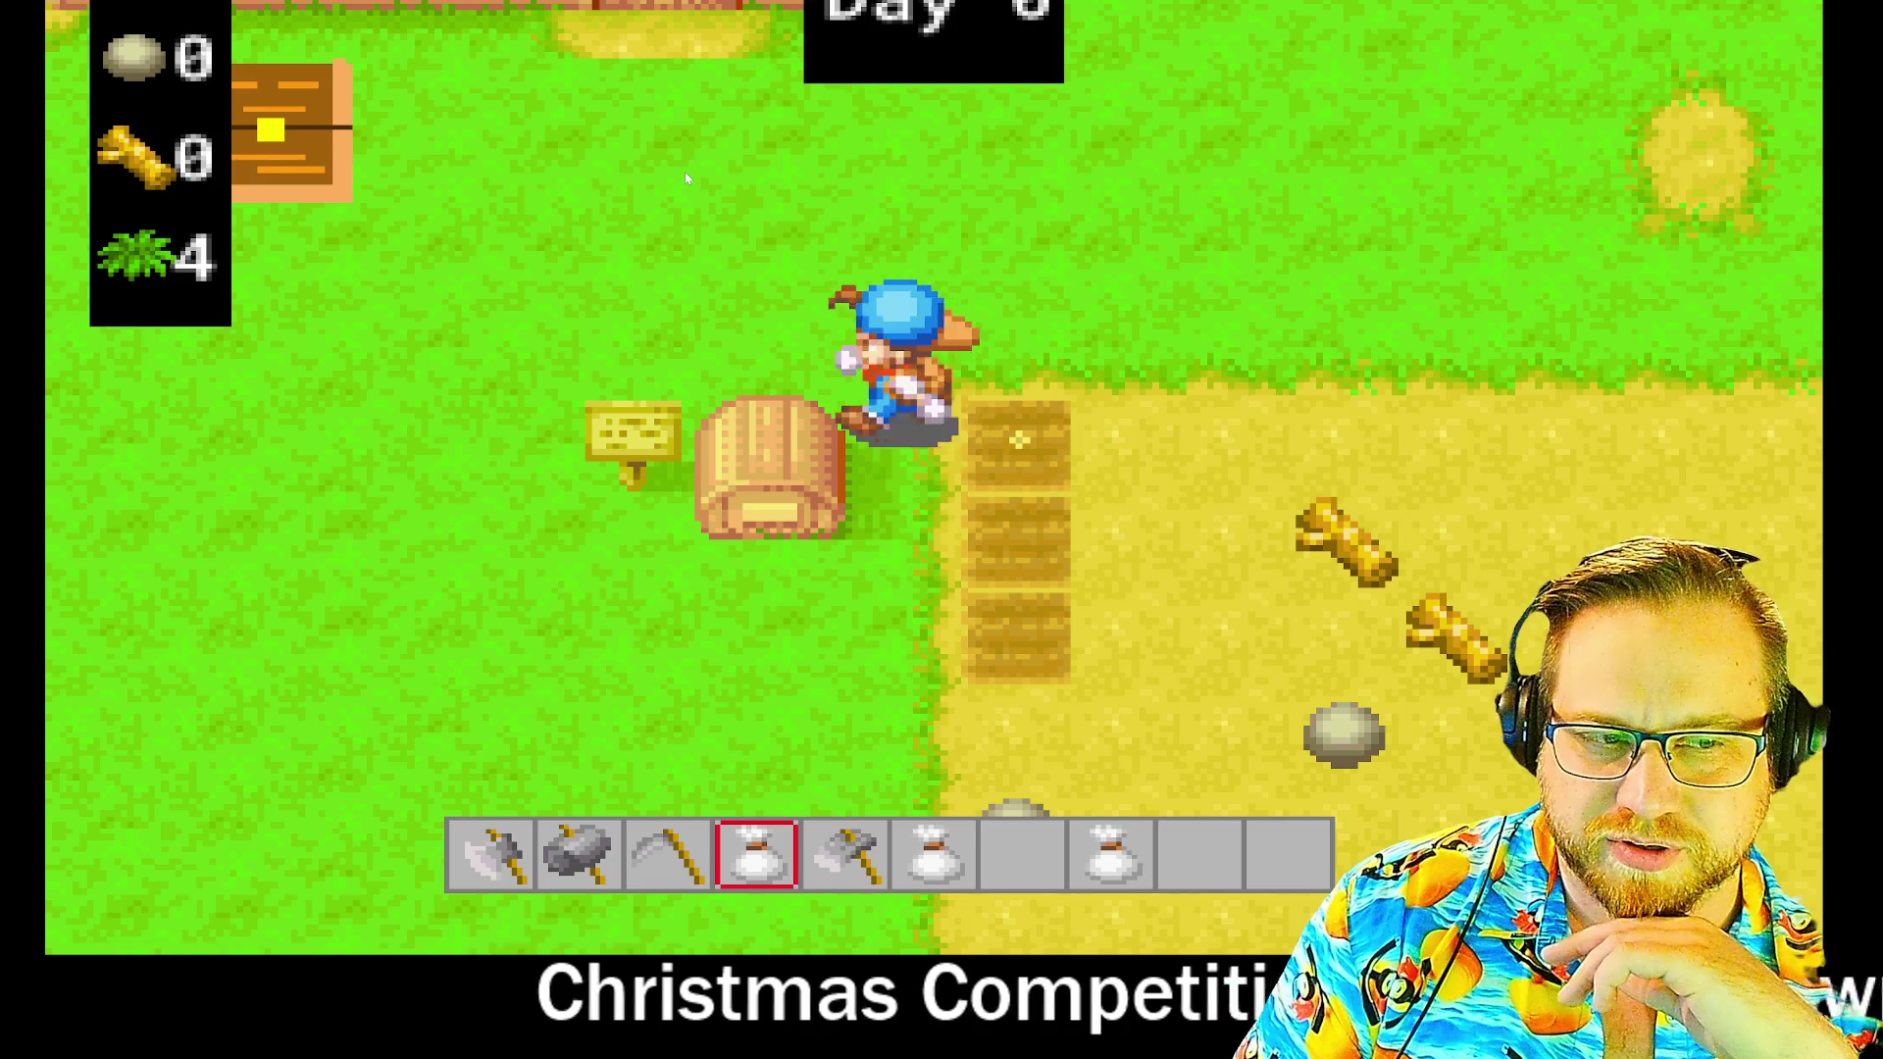
pyautogui.press('s')
pyautogui.press('6')
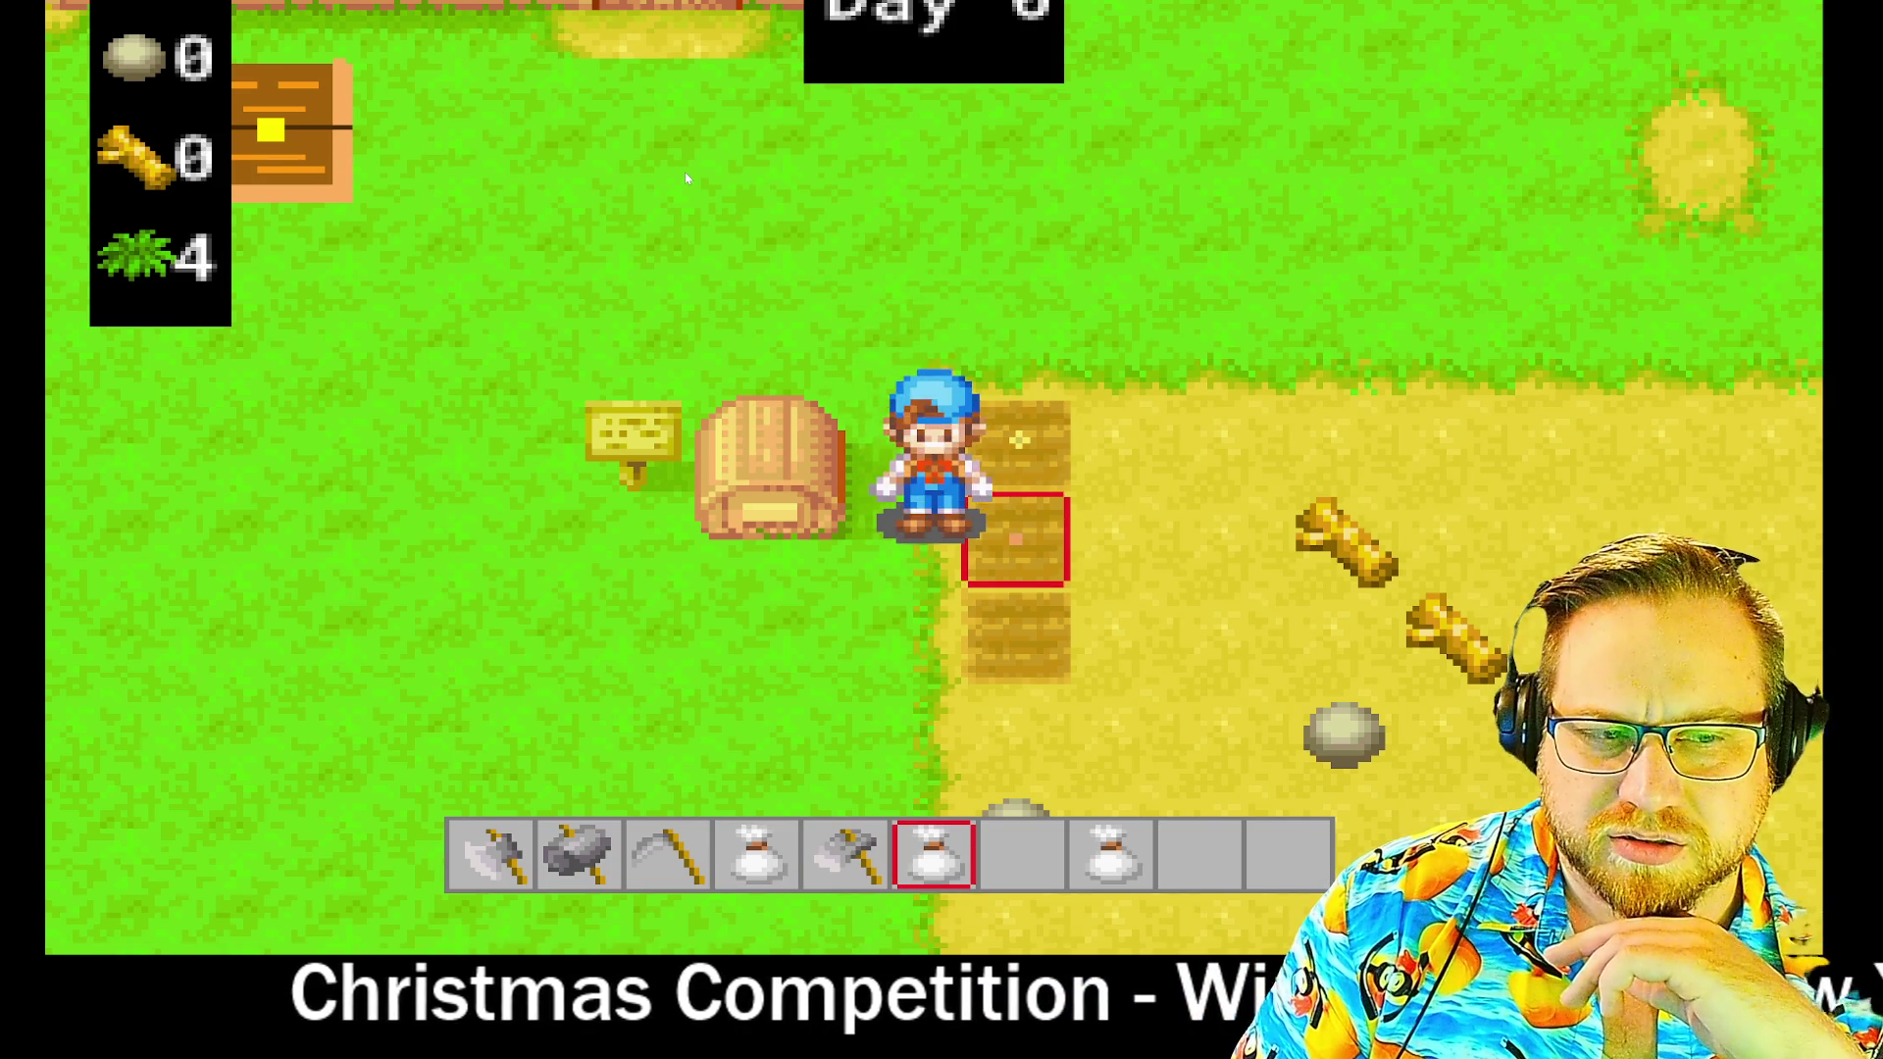
pyautogui.press('s')
pyautogui.scroll(-2, 687, 179)
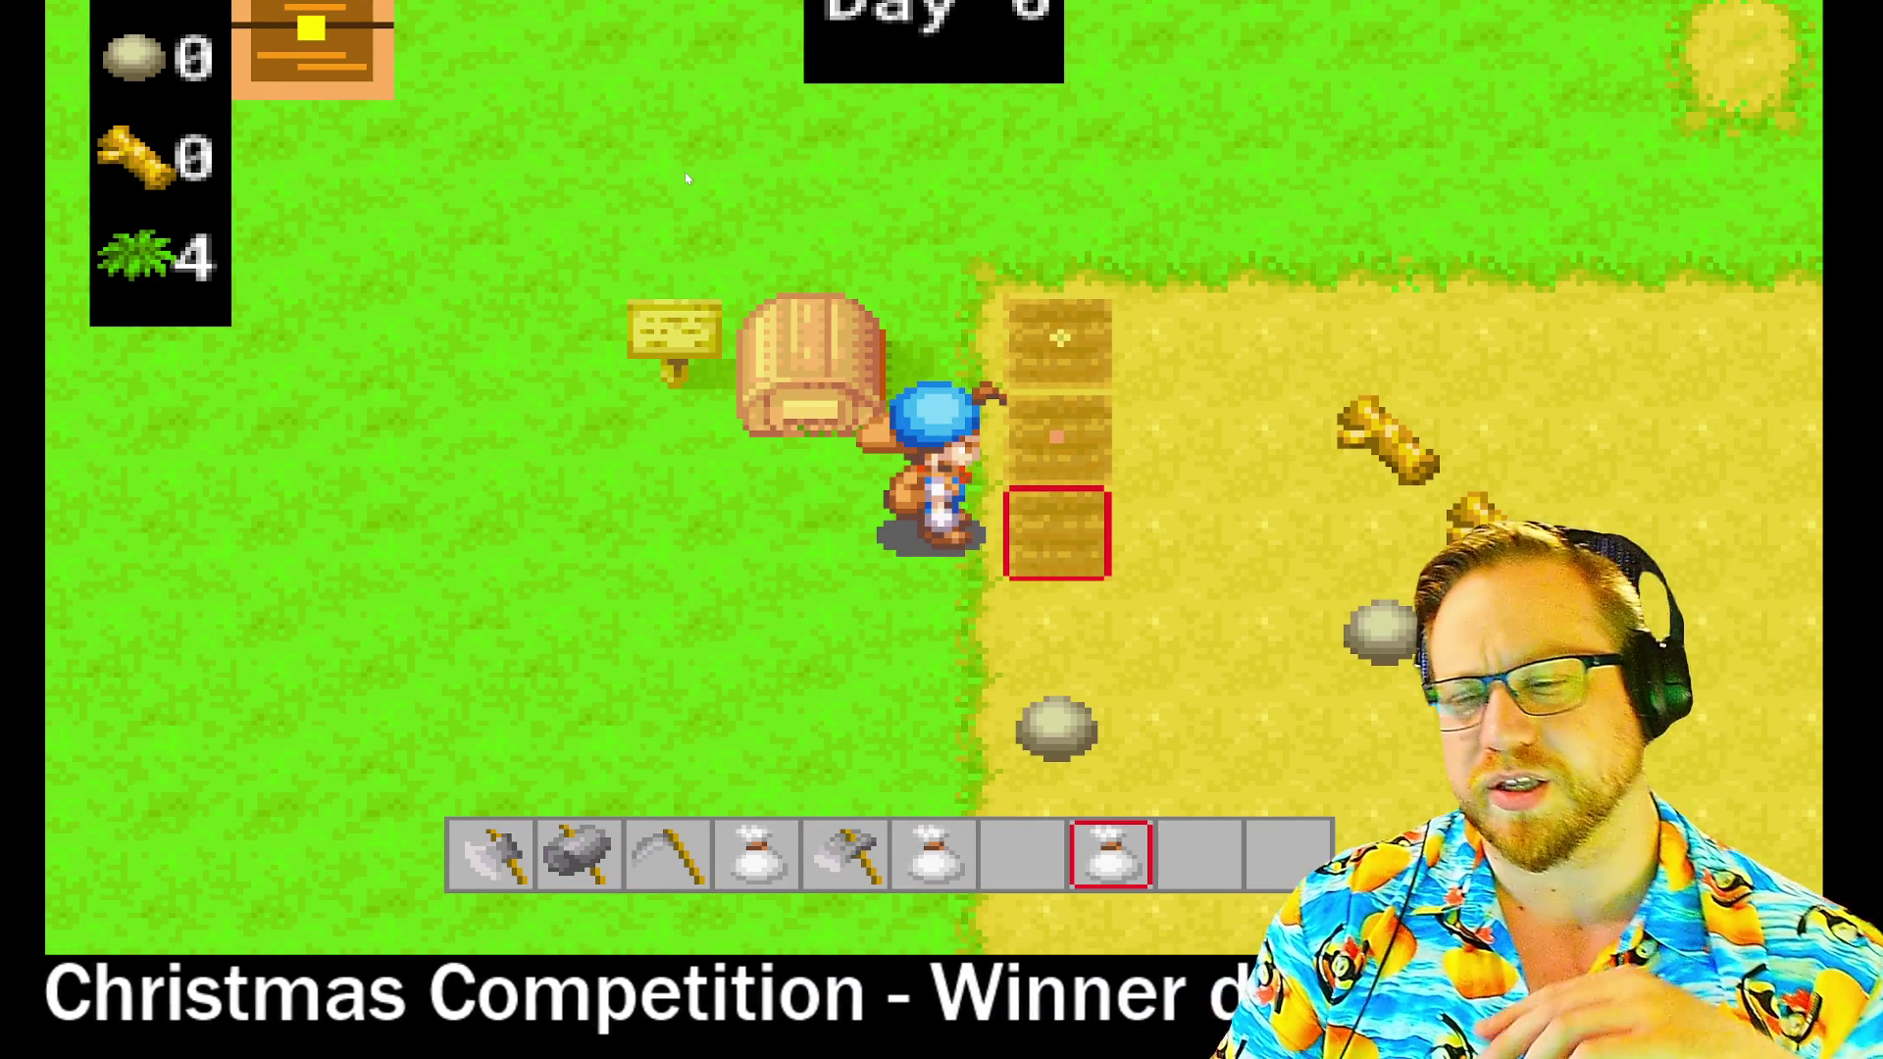
pyautogui.press('space')
pyautogui.press('a')
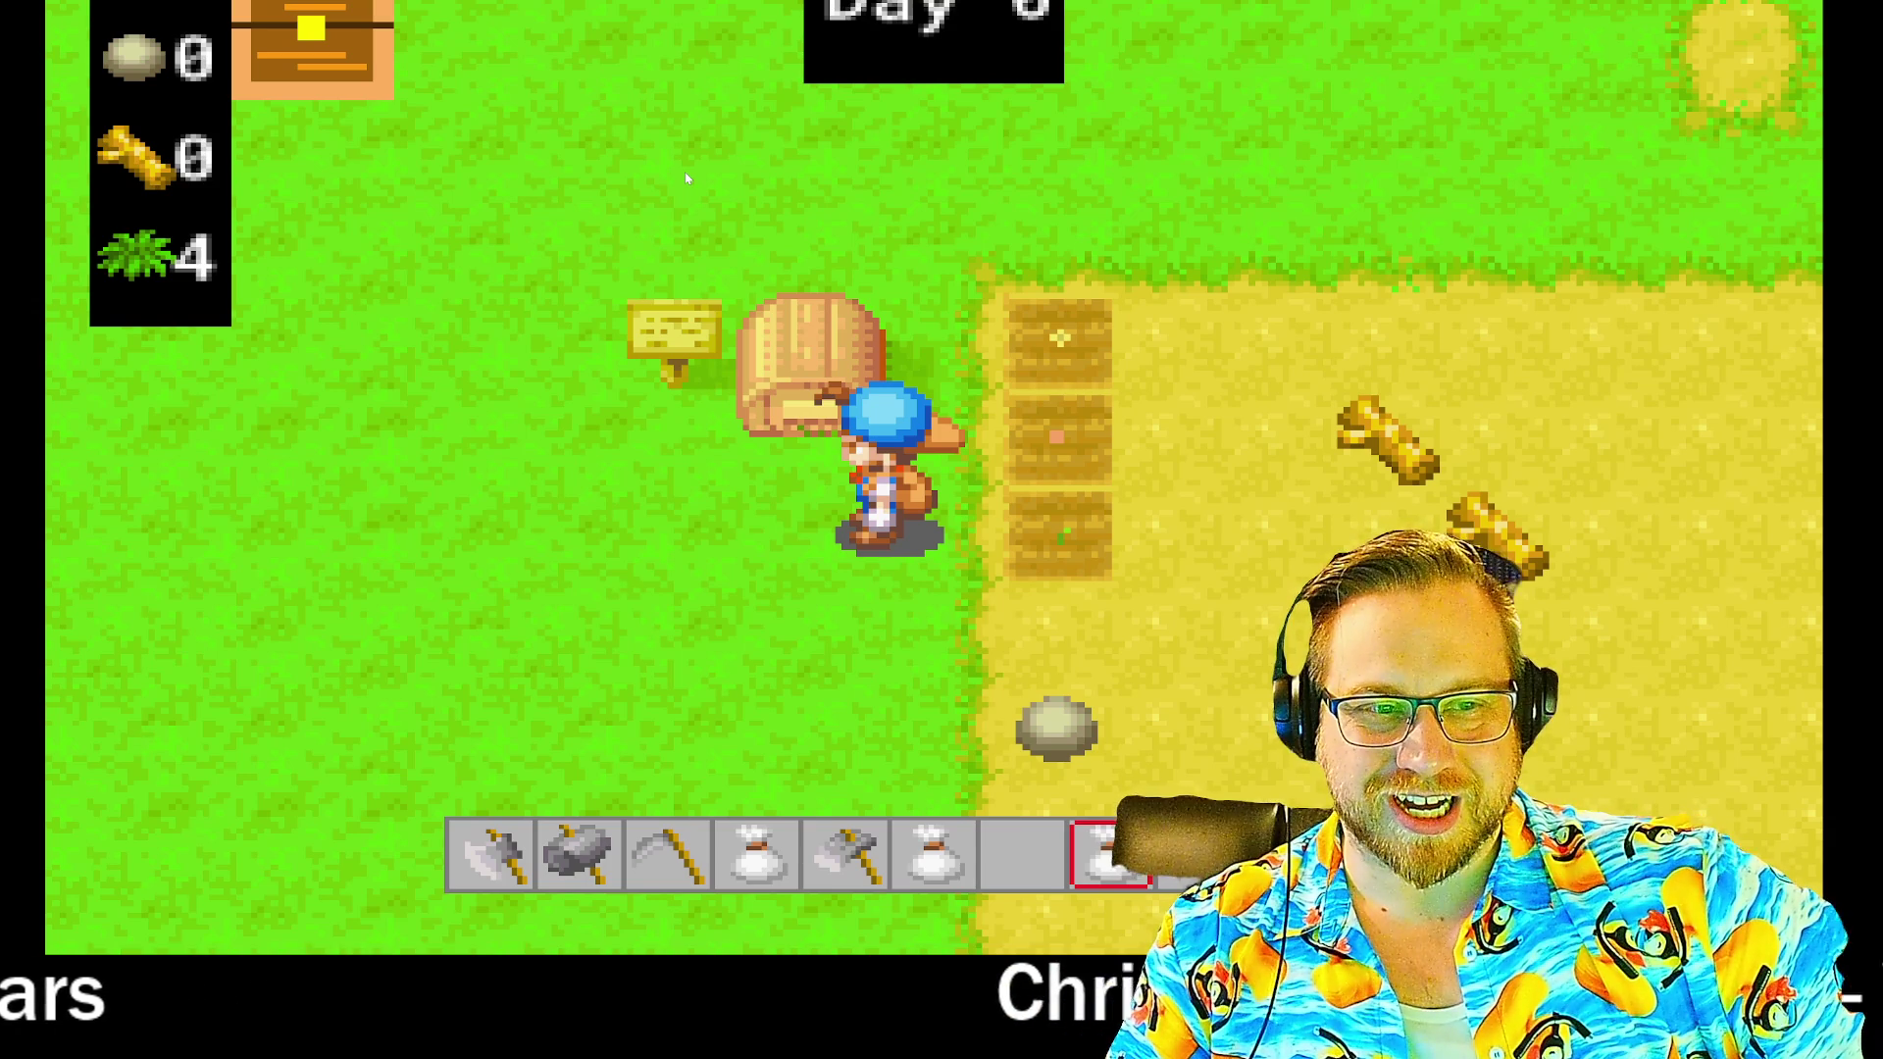
# - Walk up beside the sign to the hay bale and lift it
pyautogui.press('Left')
pyautogui.press('Up')
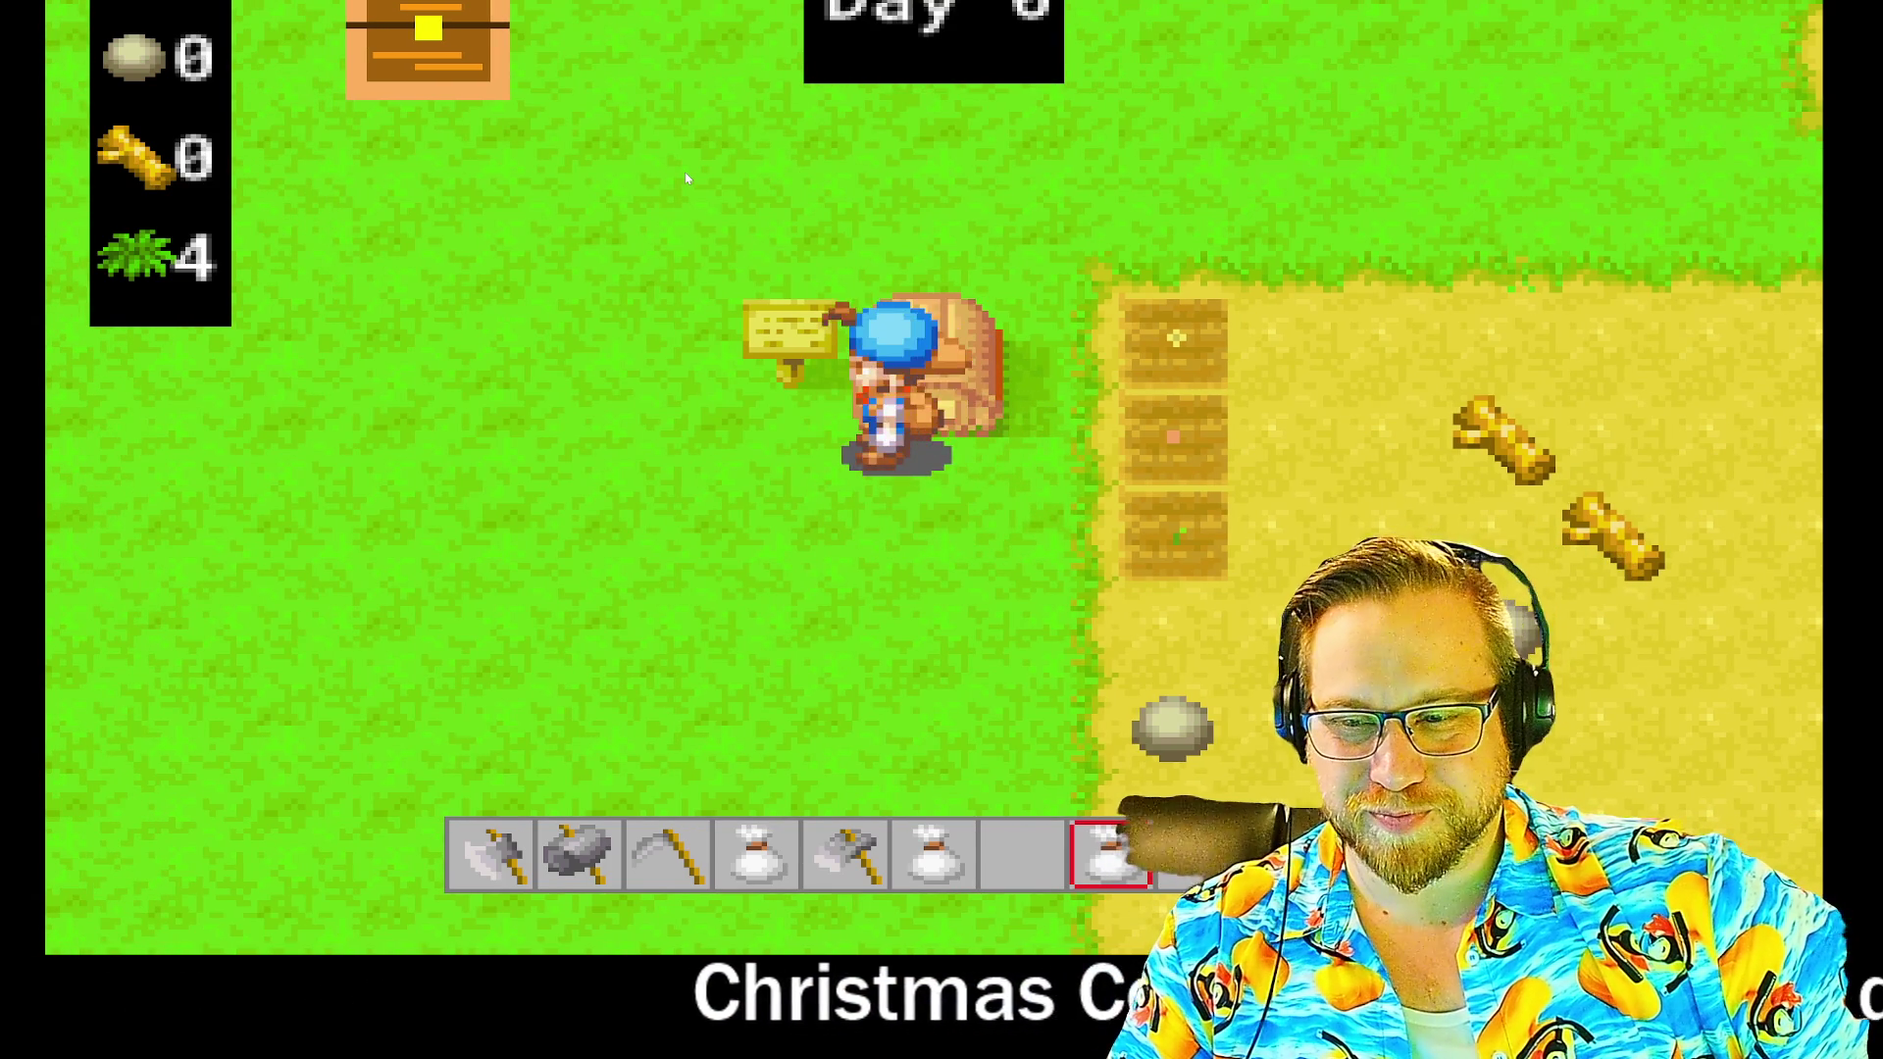
pyautogui.press('Right')
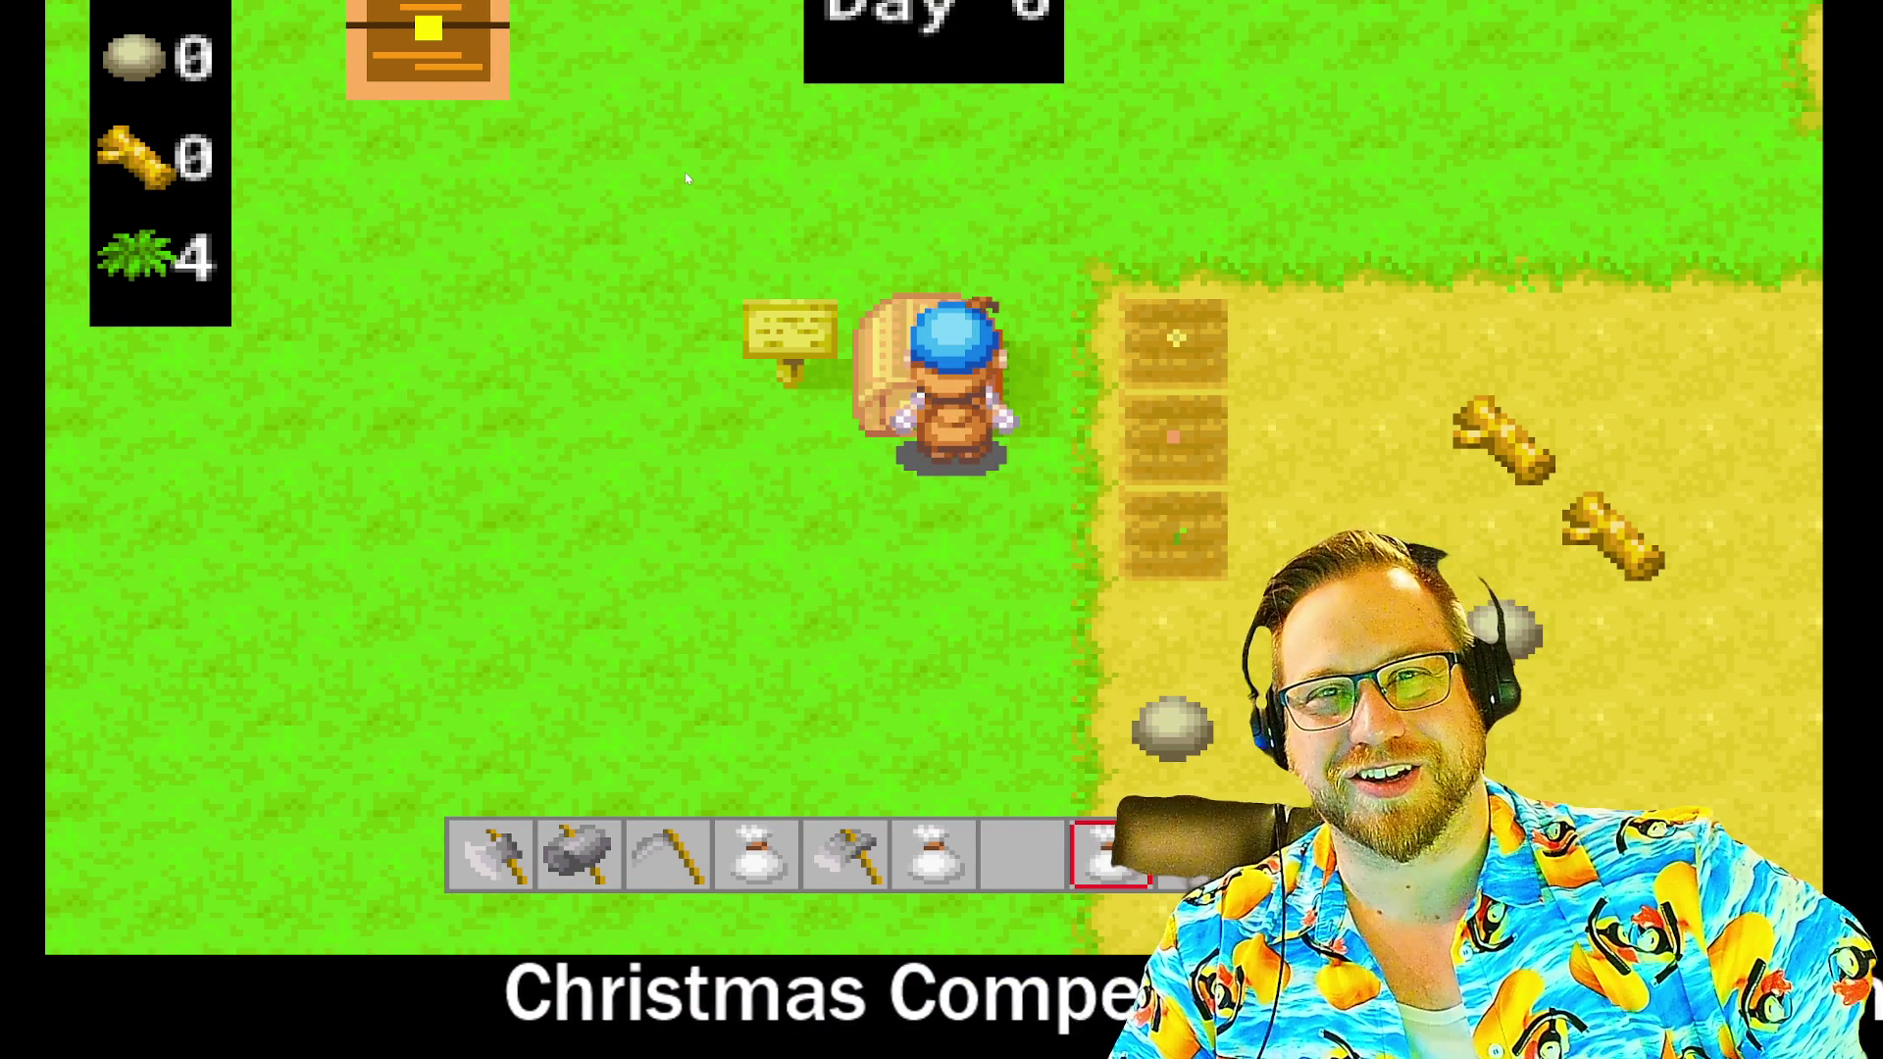
pyautogui.press('Down')
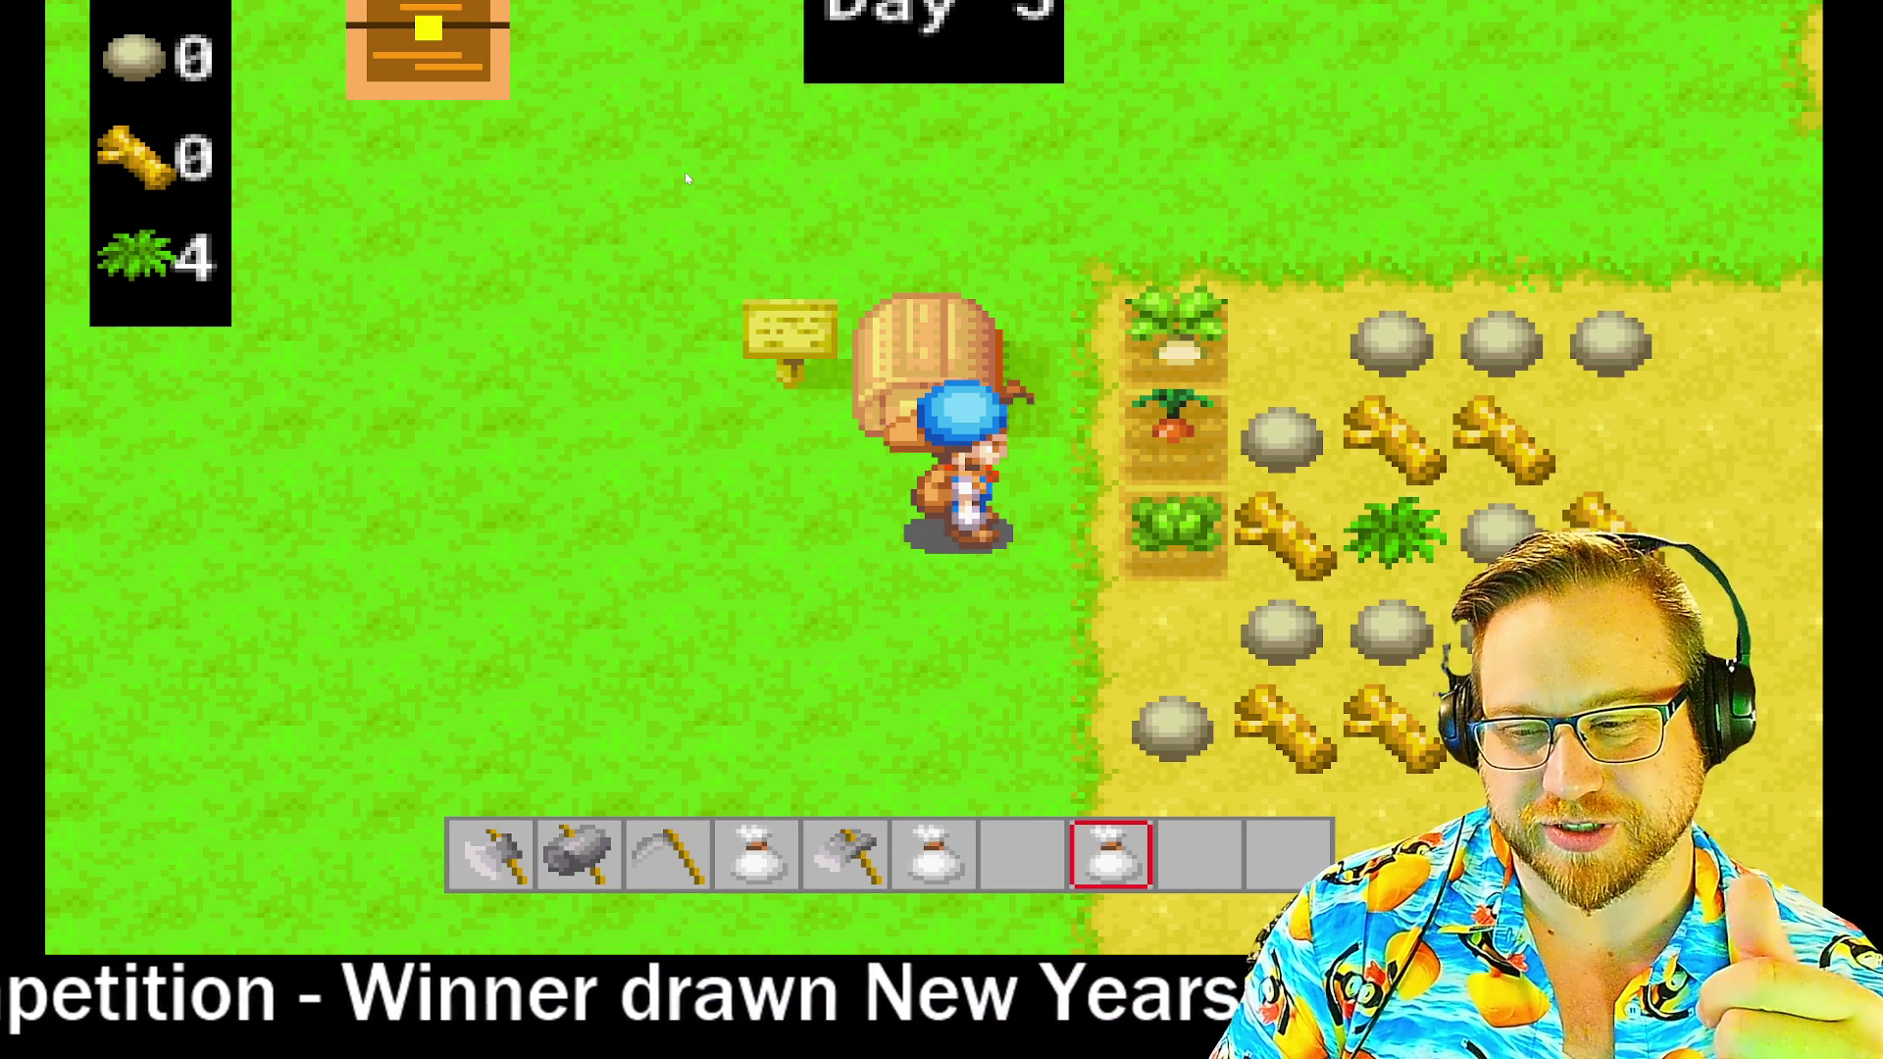
# - Walk over to the chest, equip the hammer and head back toward the crop field
pyautogui.press('Right')
pyautogui.press('Up')
pyautogui.press('Left')
pyautogui.press('Left')
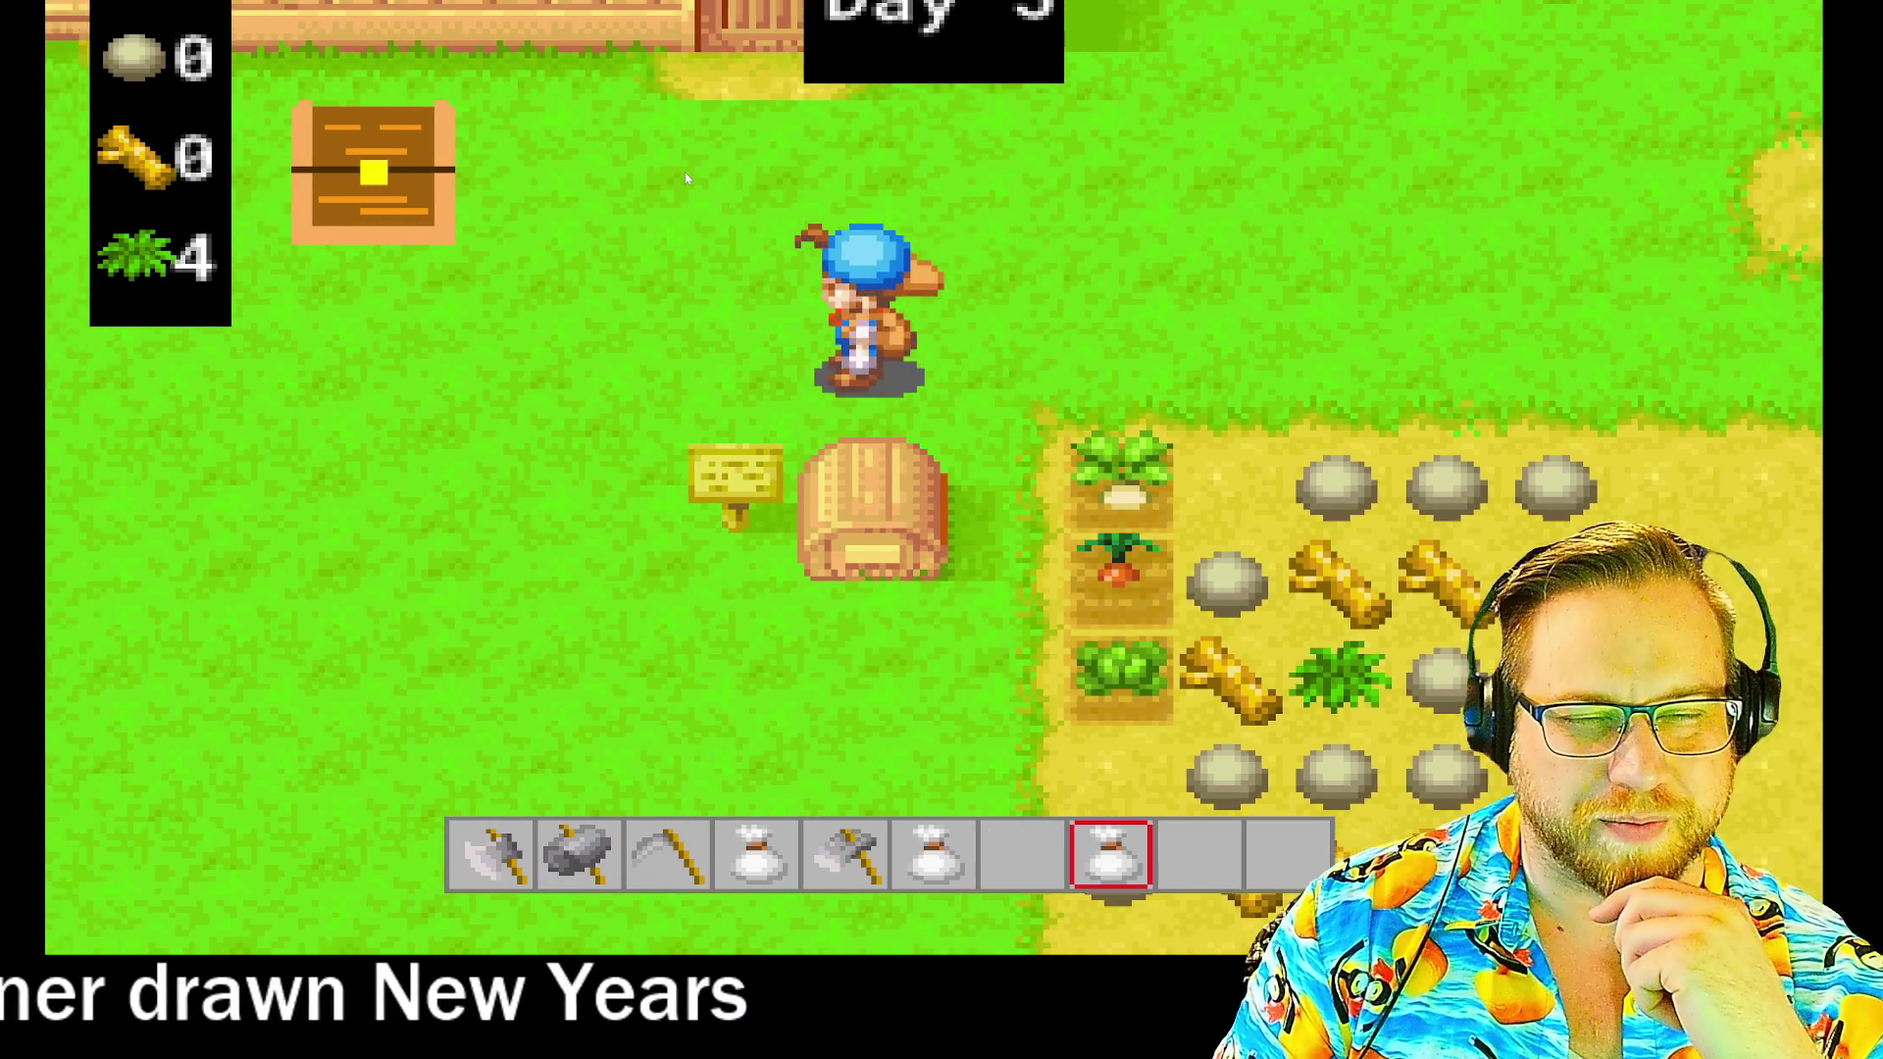
pyautogui.press('Down')
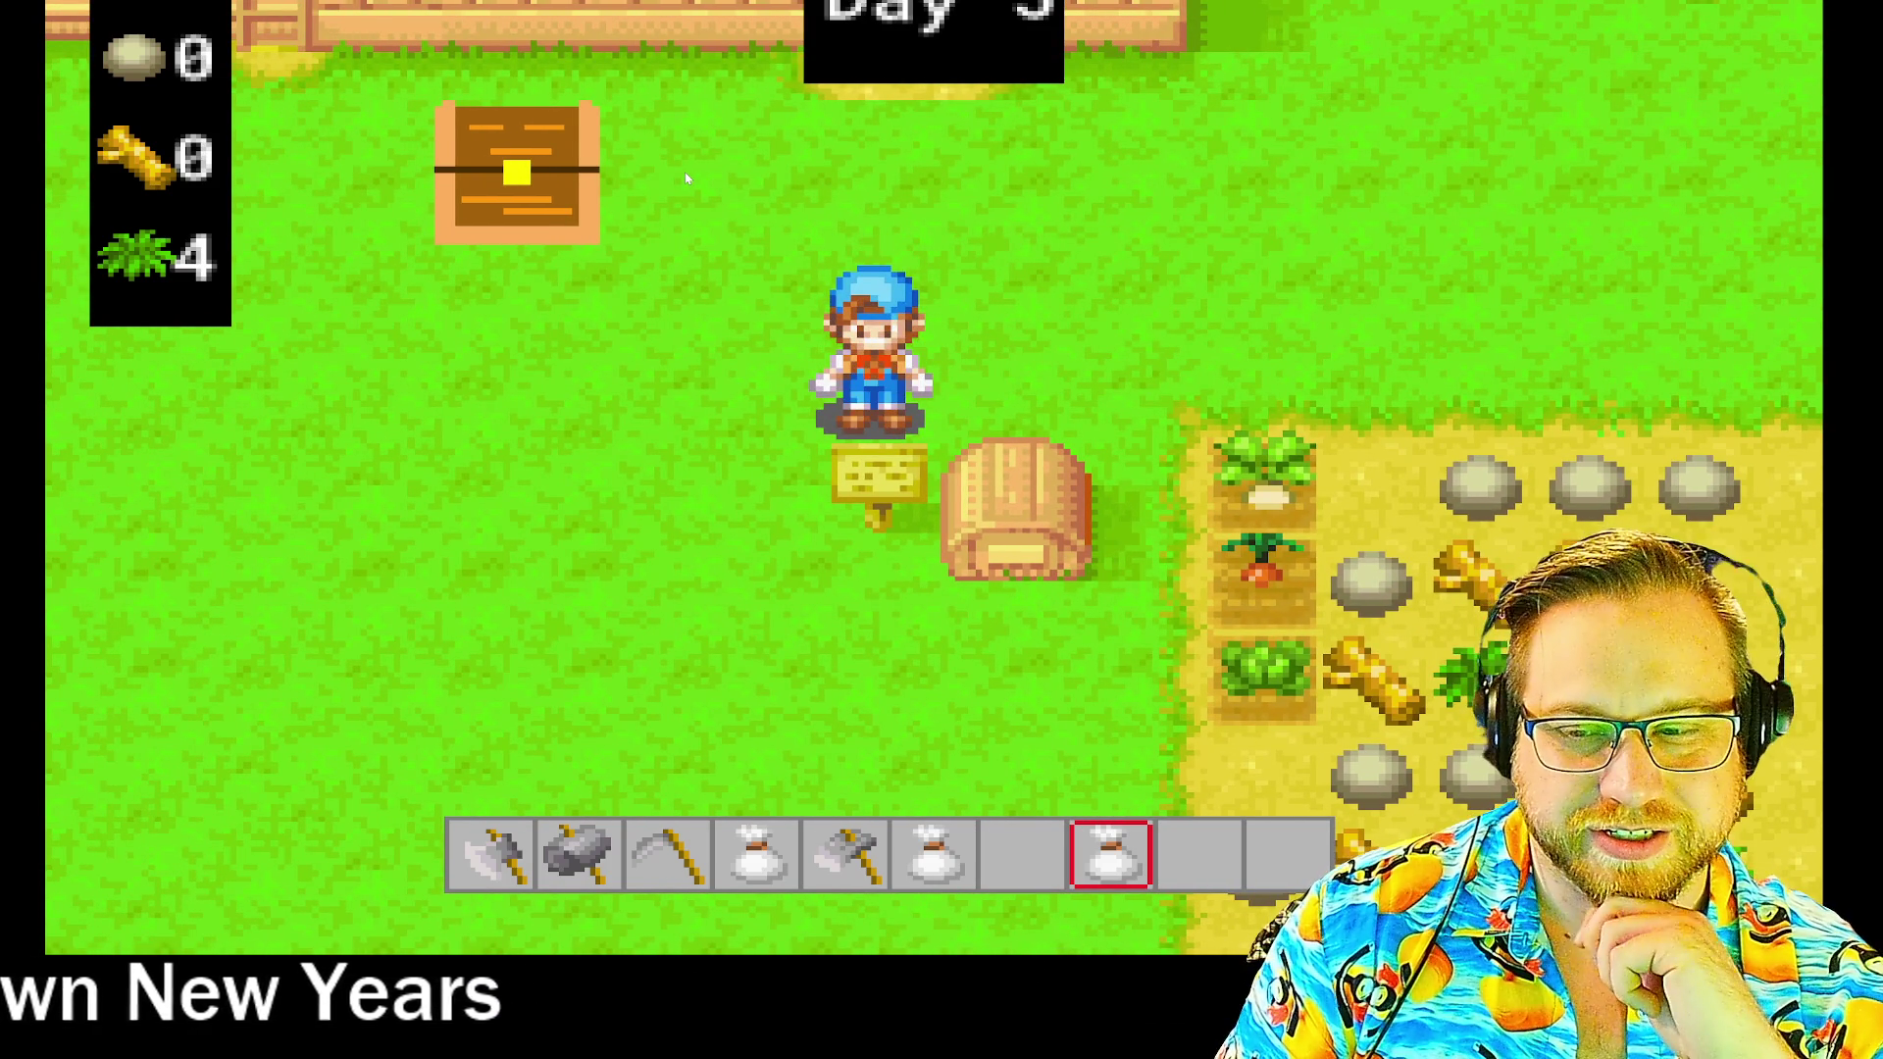
pyautogui.press('Left')
pyautogui.press('Up')
pyautogui.scroll(-1, 687, 178)
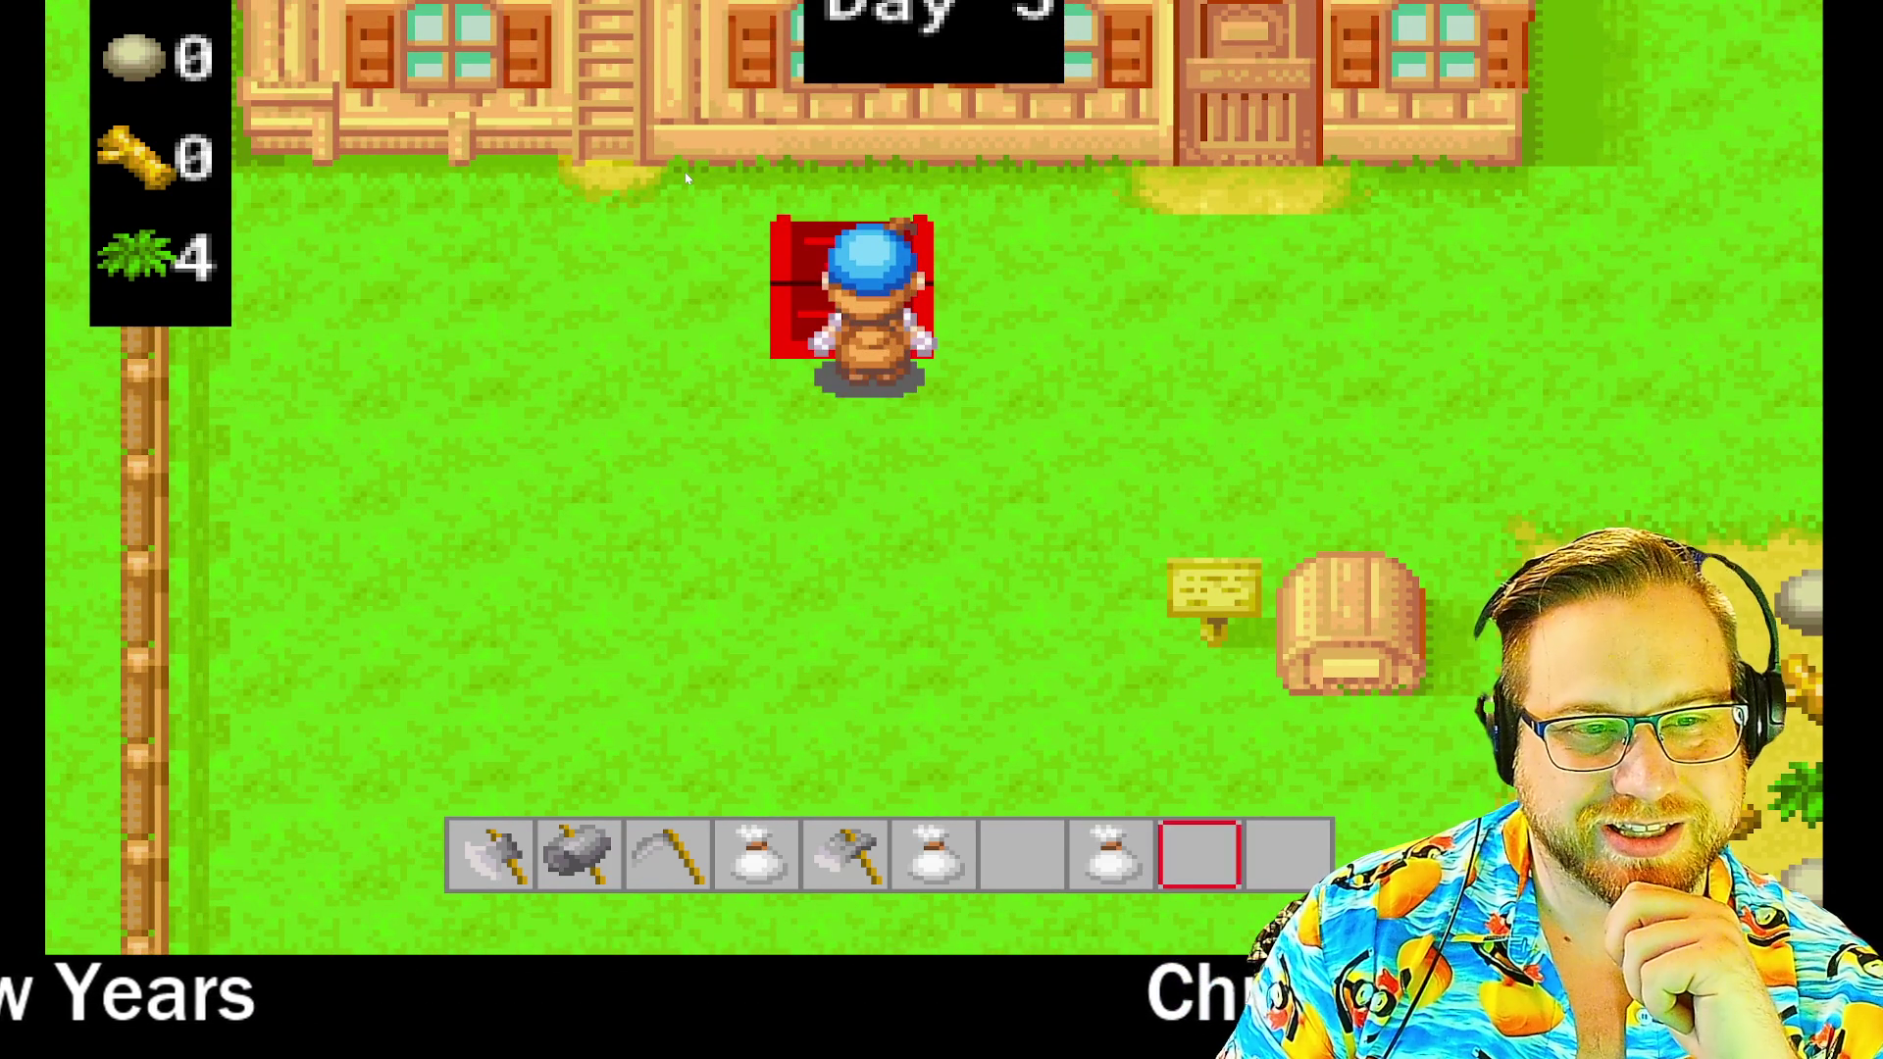
pyautogui.scroll(-3, 686, 179)
pyautogui.press('Down')
pyautogui.press('Right')
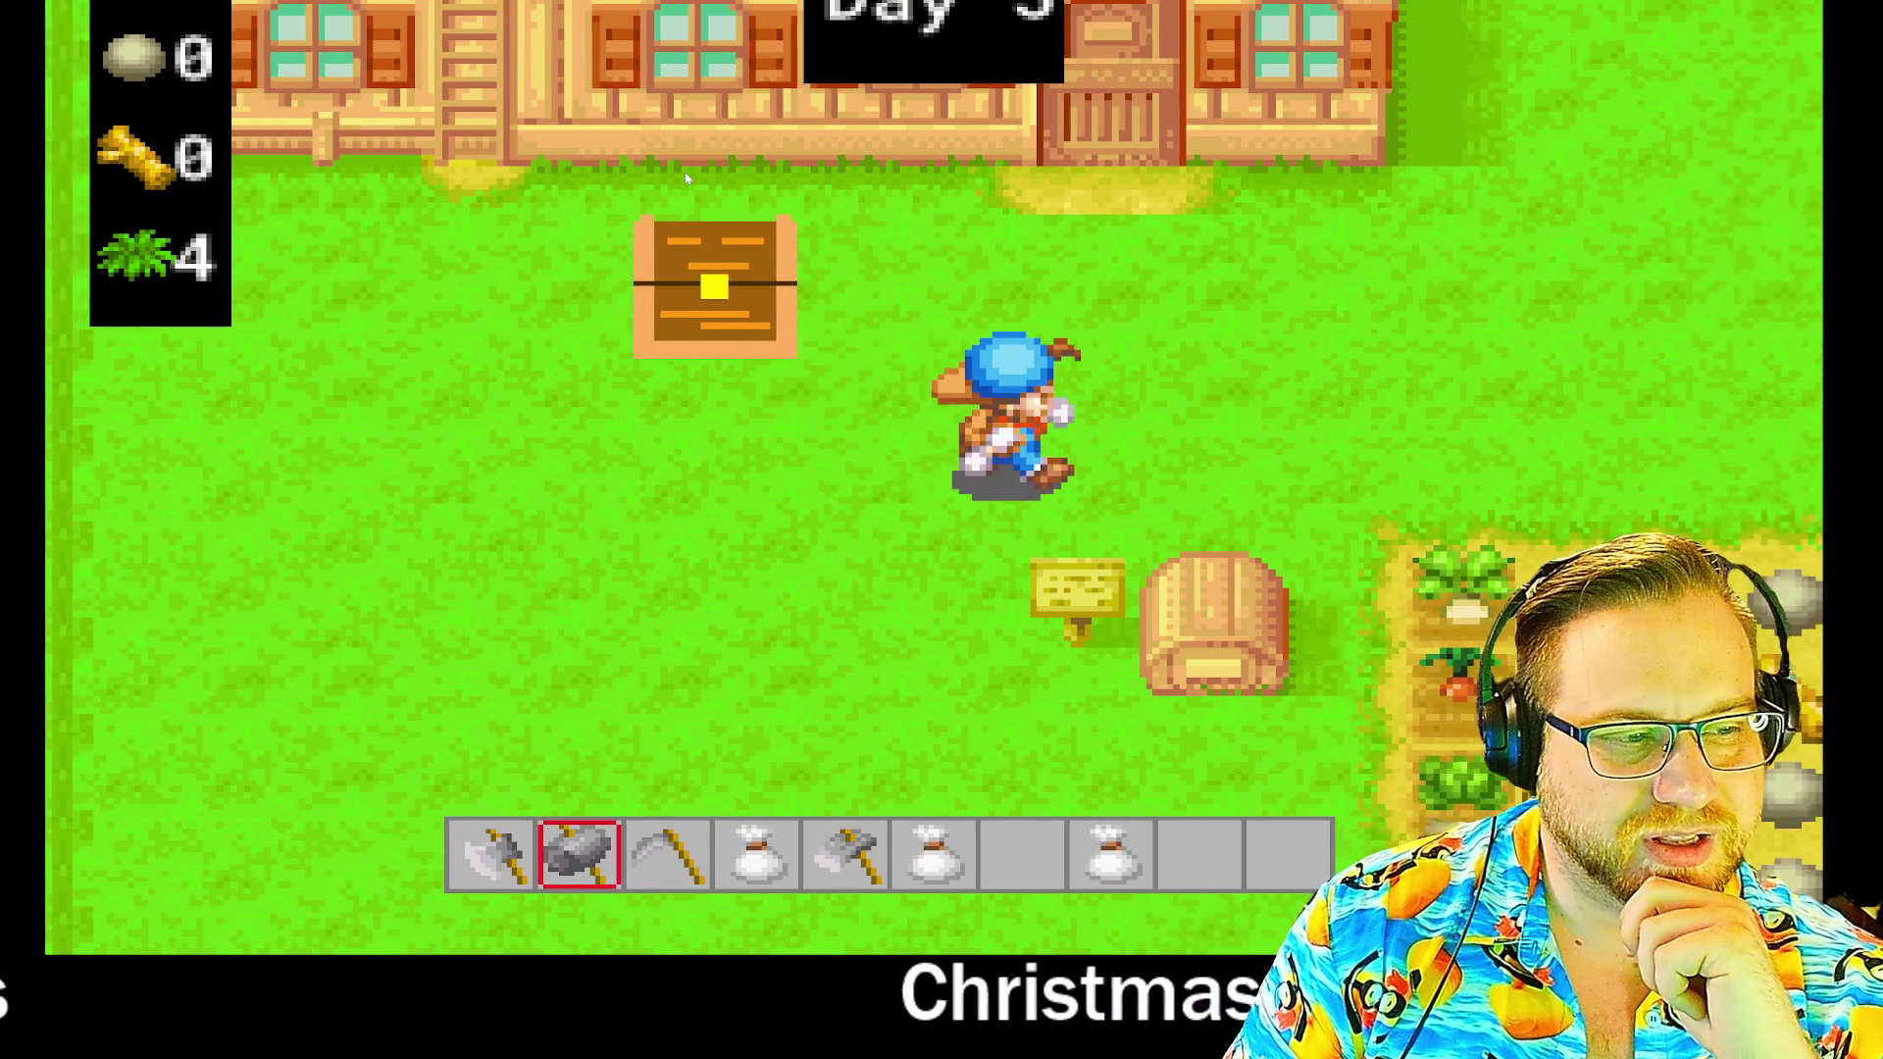
pyautogui.press('Down')
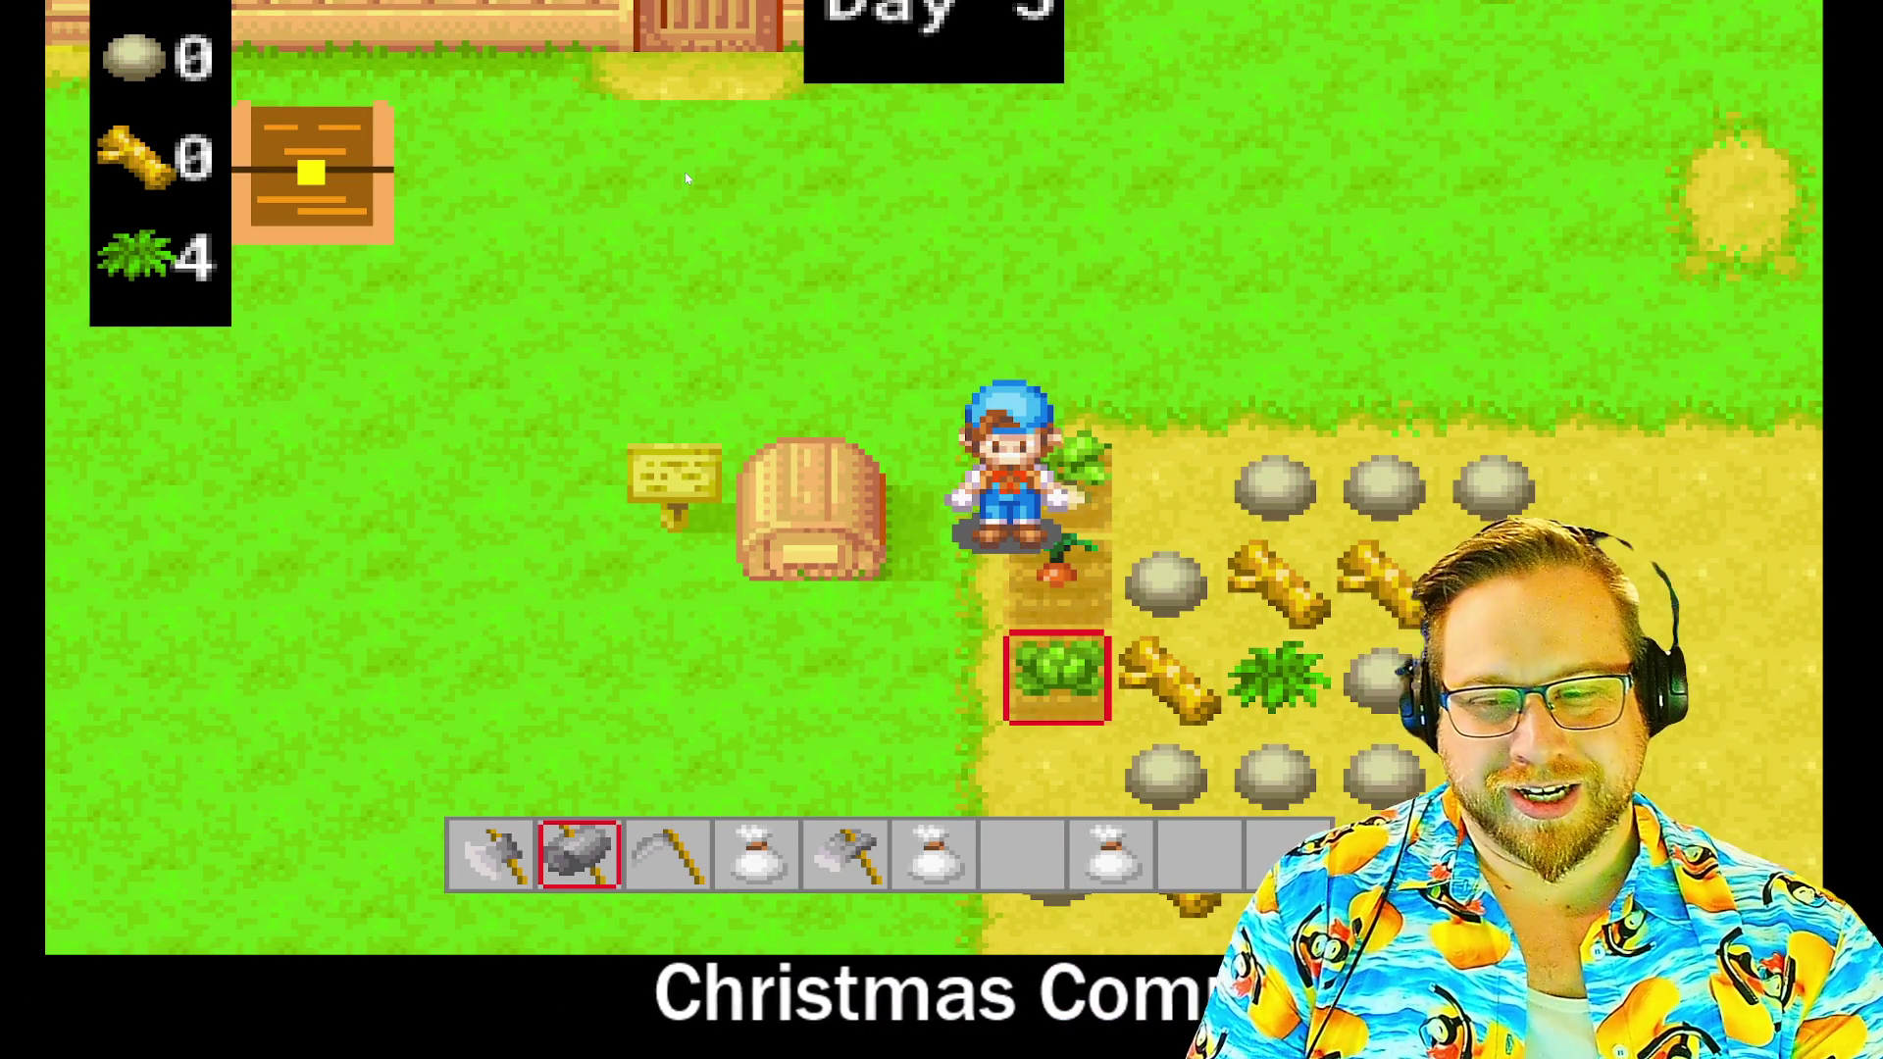
# - Reach the rocks above the field and smash two of them into stone
pyautogui.press('Up')
pyautogui.press('Left')
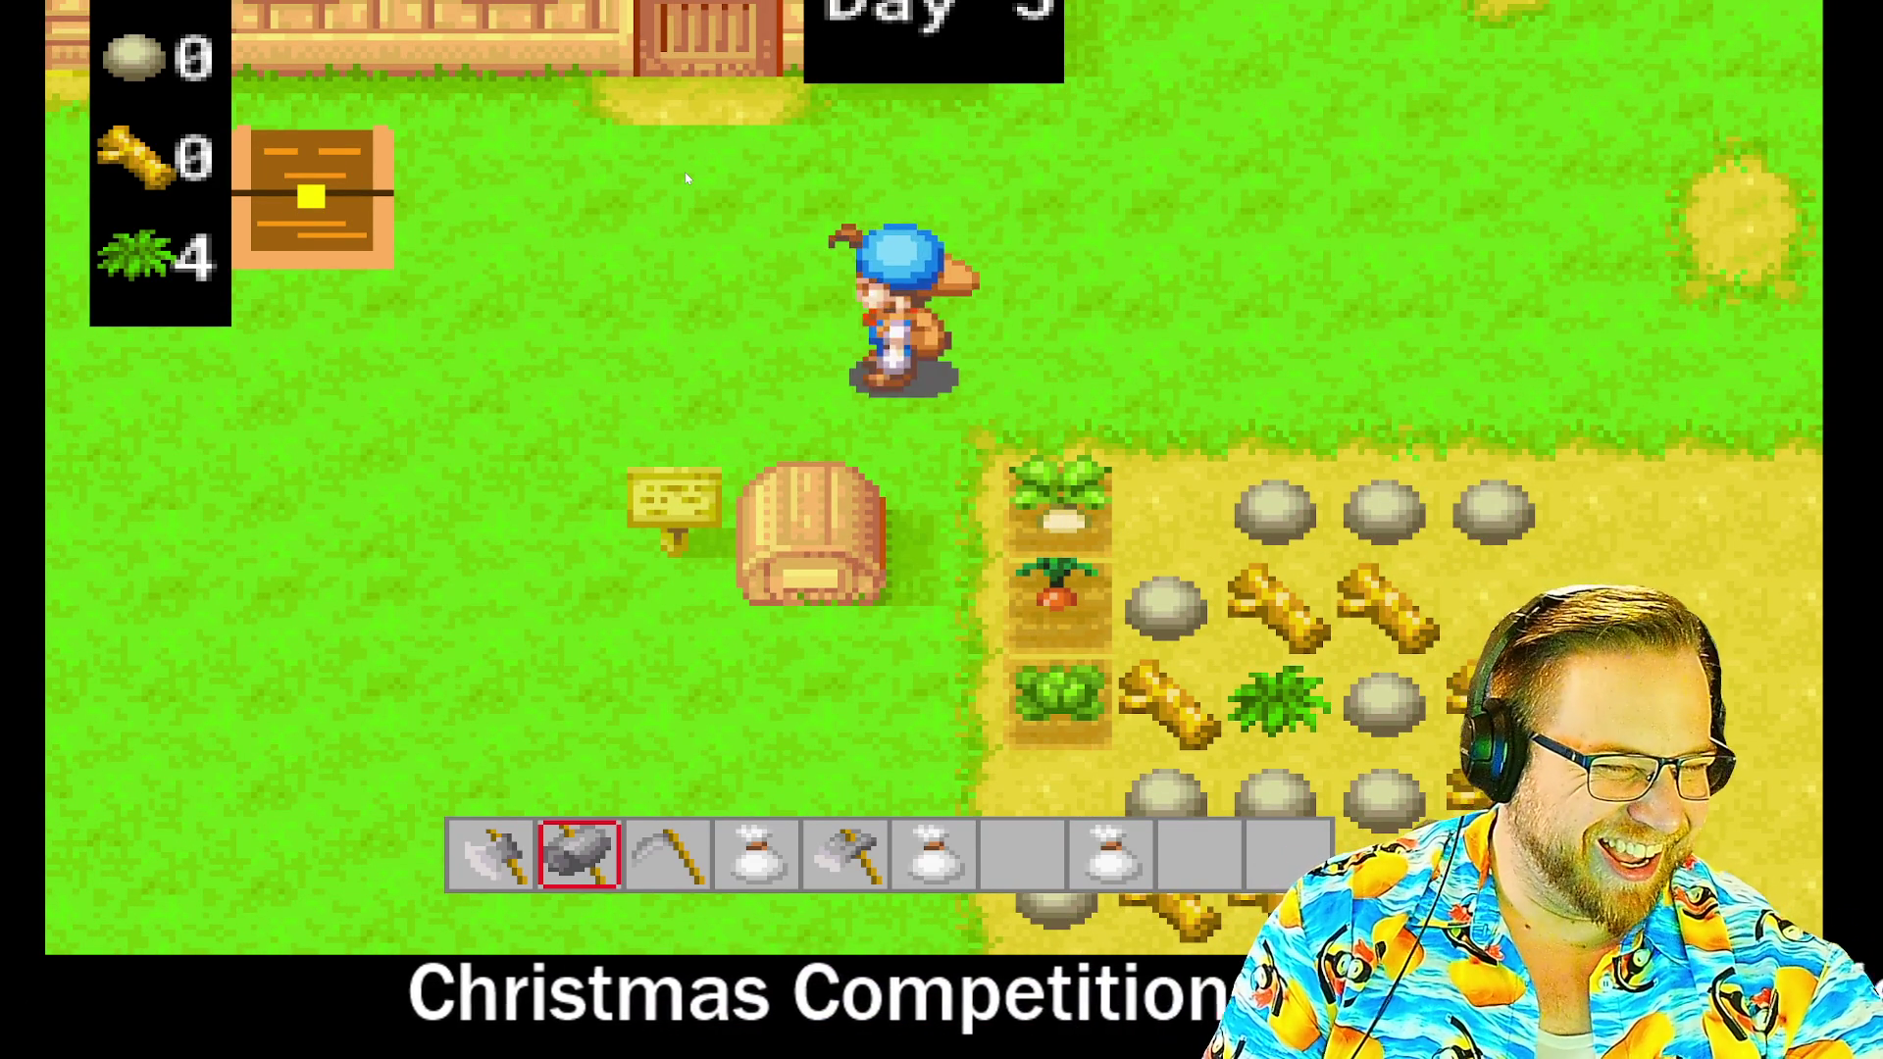
pyautogui.press('Up')
pyautogui.press('Down')
pyautogui.press('Up')
pyautogui.press('Right')
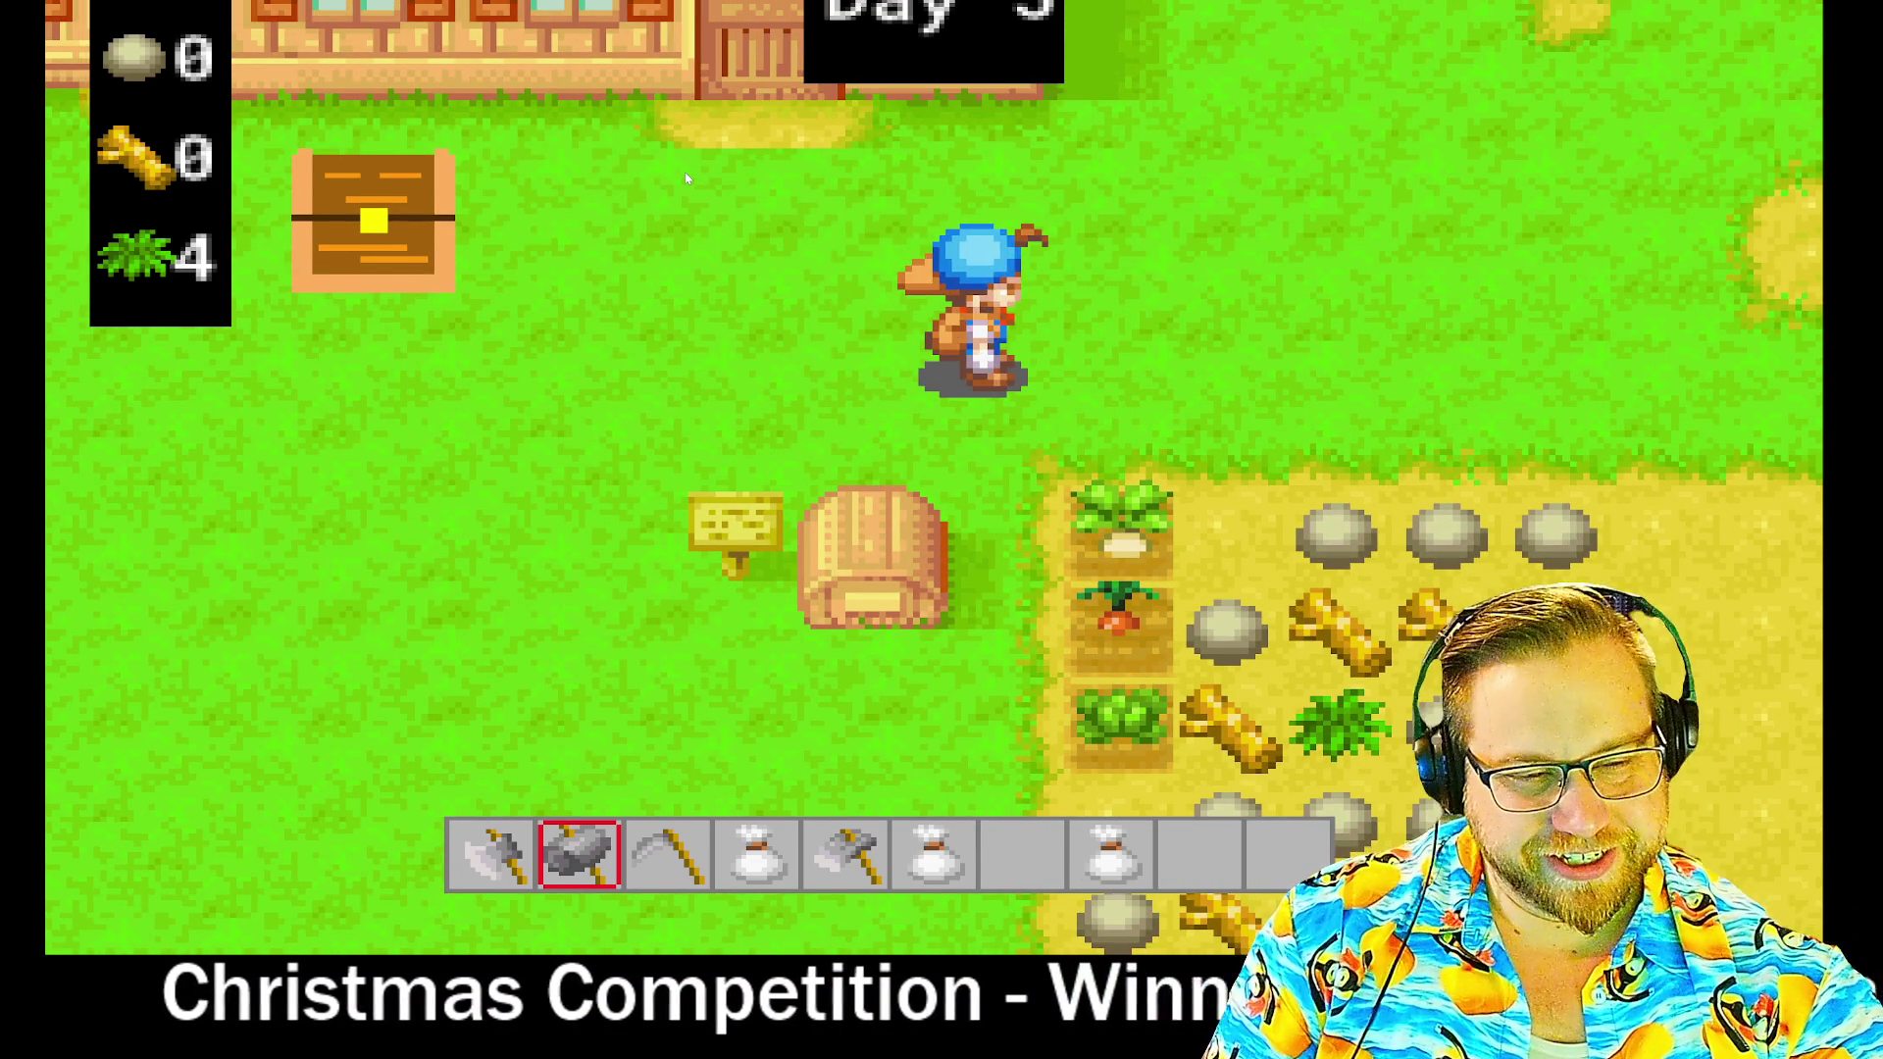
pyautogui.press('Down')
pyautogui.press('Right')
pyautogui.press('space')
pyautogui.press('Right')
pyautogui.press('space')
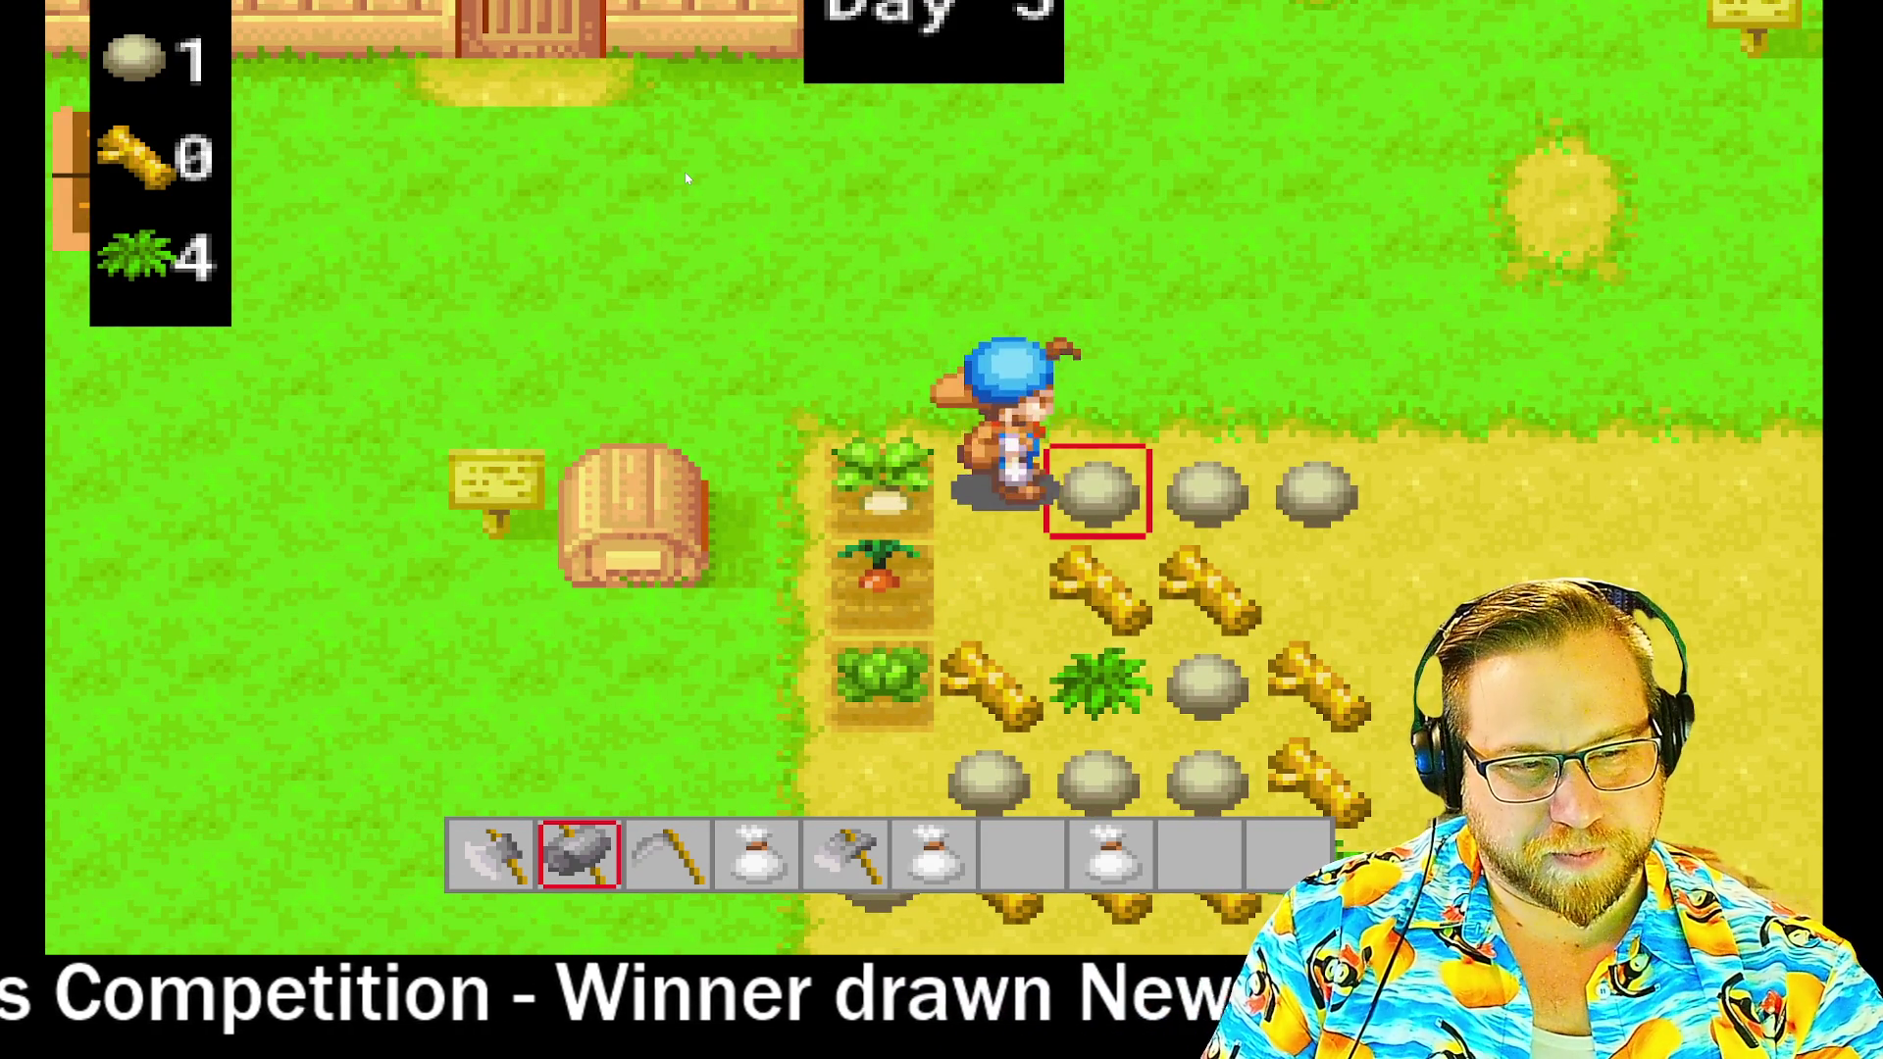
# - Switch to the axe and chop the two logs into wood
pyautogui.press('1')
pyautogui.press('Down')
pyautogui.press('space')
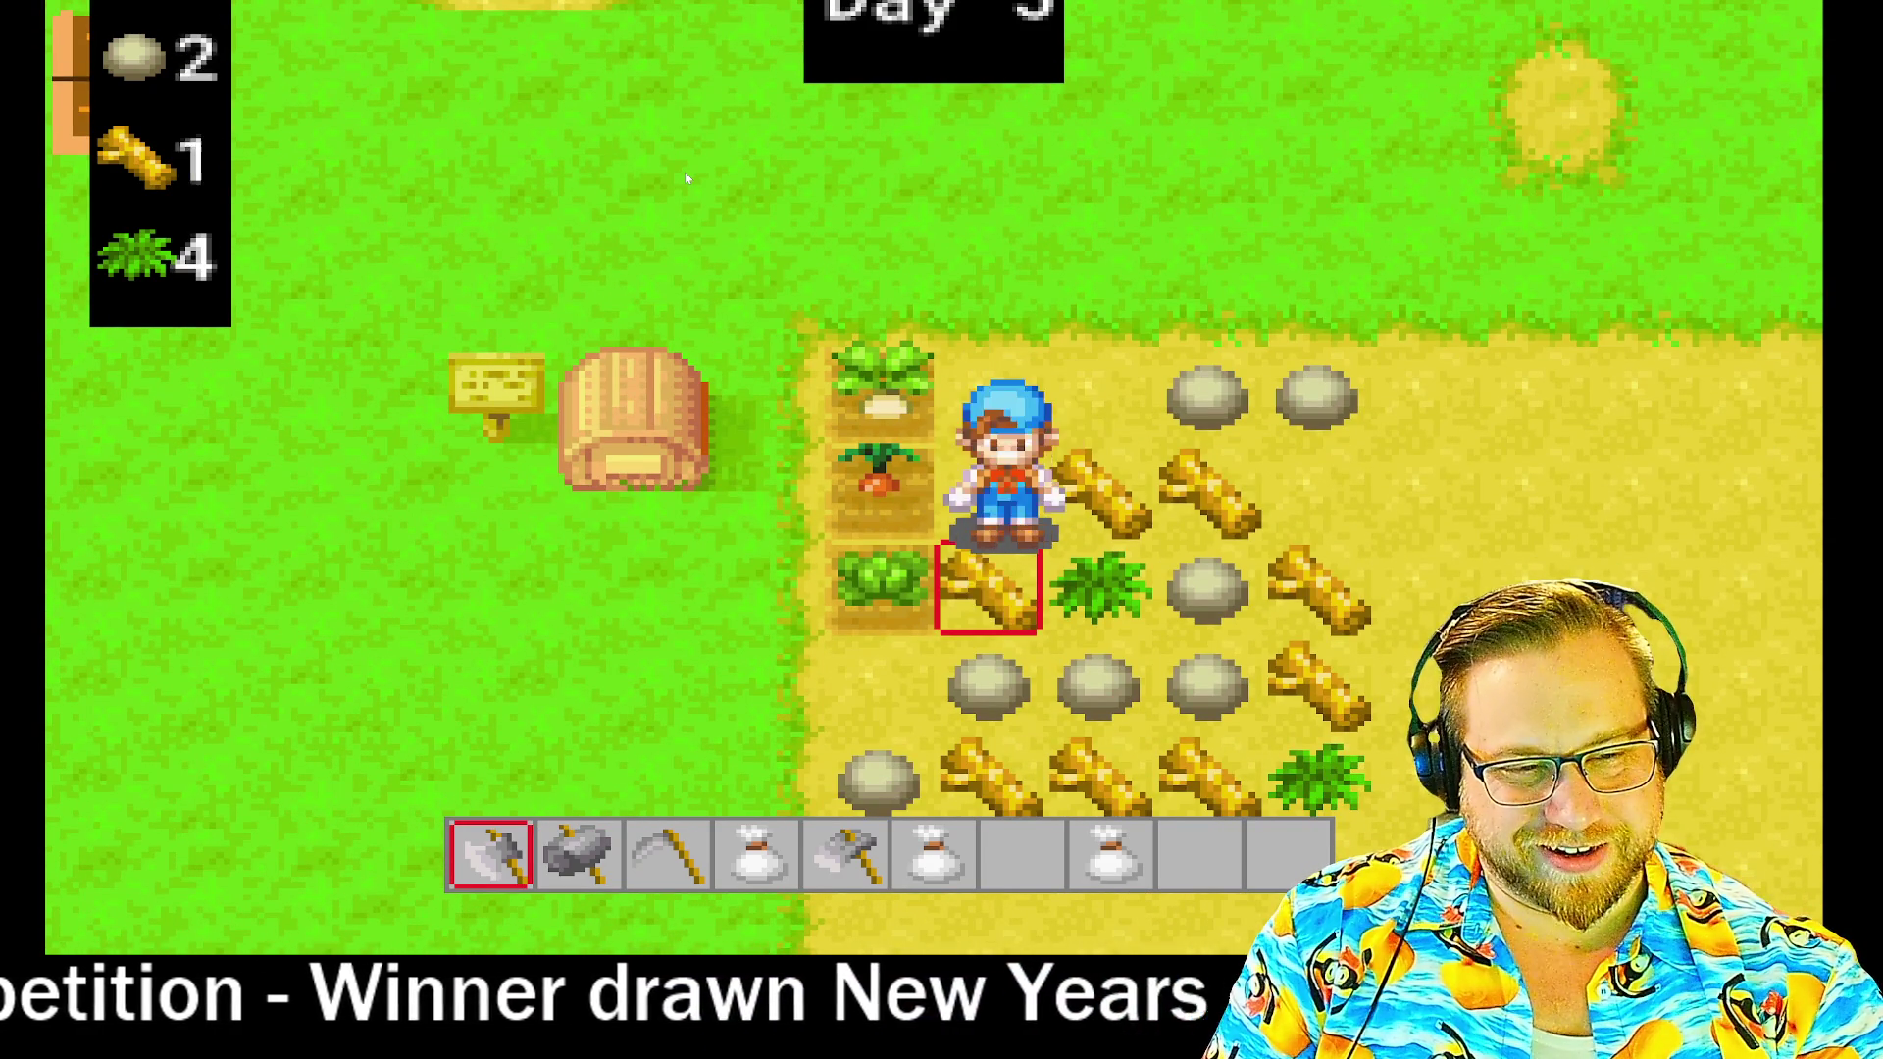
pyautogui.press('Right')
pyautogui.press('space')
# - Select the sickle and cut the weed next to the crop plots
pyautogui.press('2')
pyautogui.press('3')
pyautogui.press('Down')
pyautogui.press('Right')
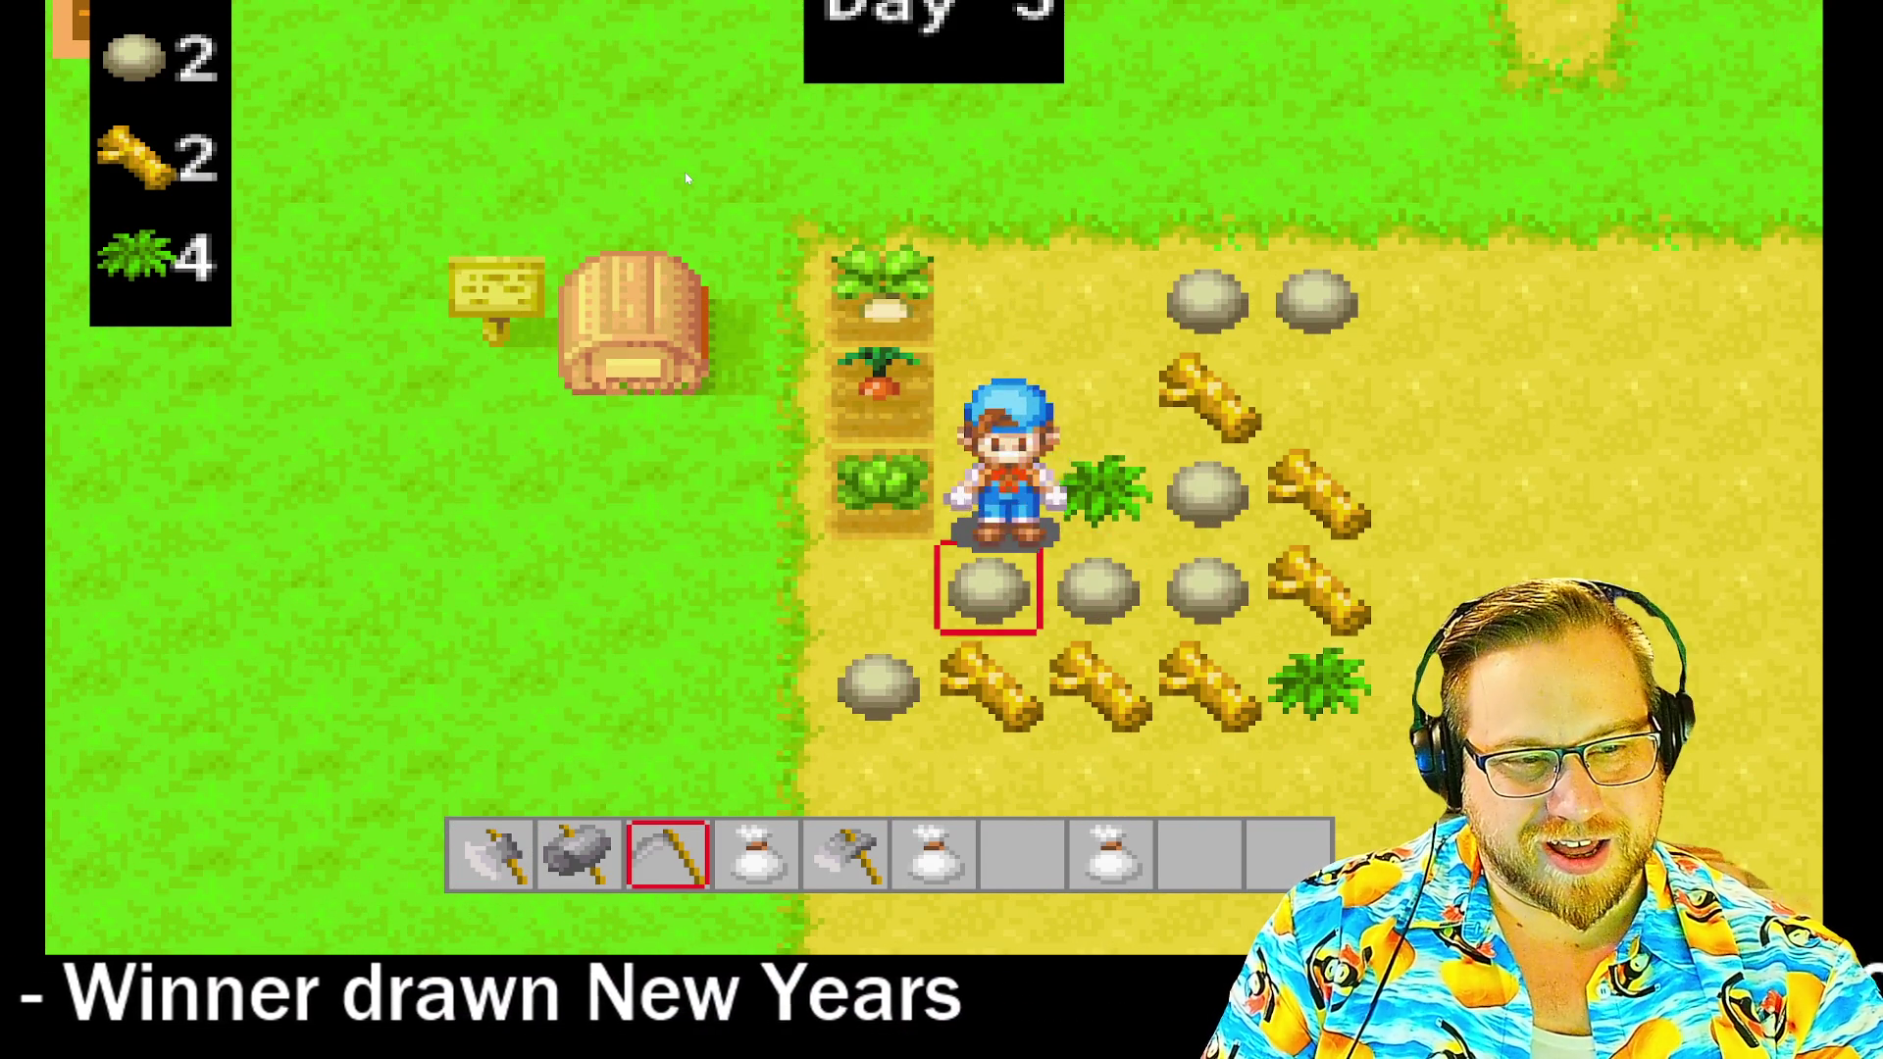
pyautogui.press('space')
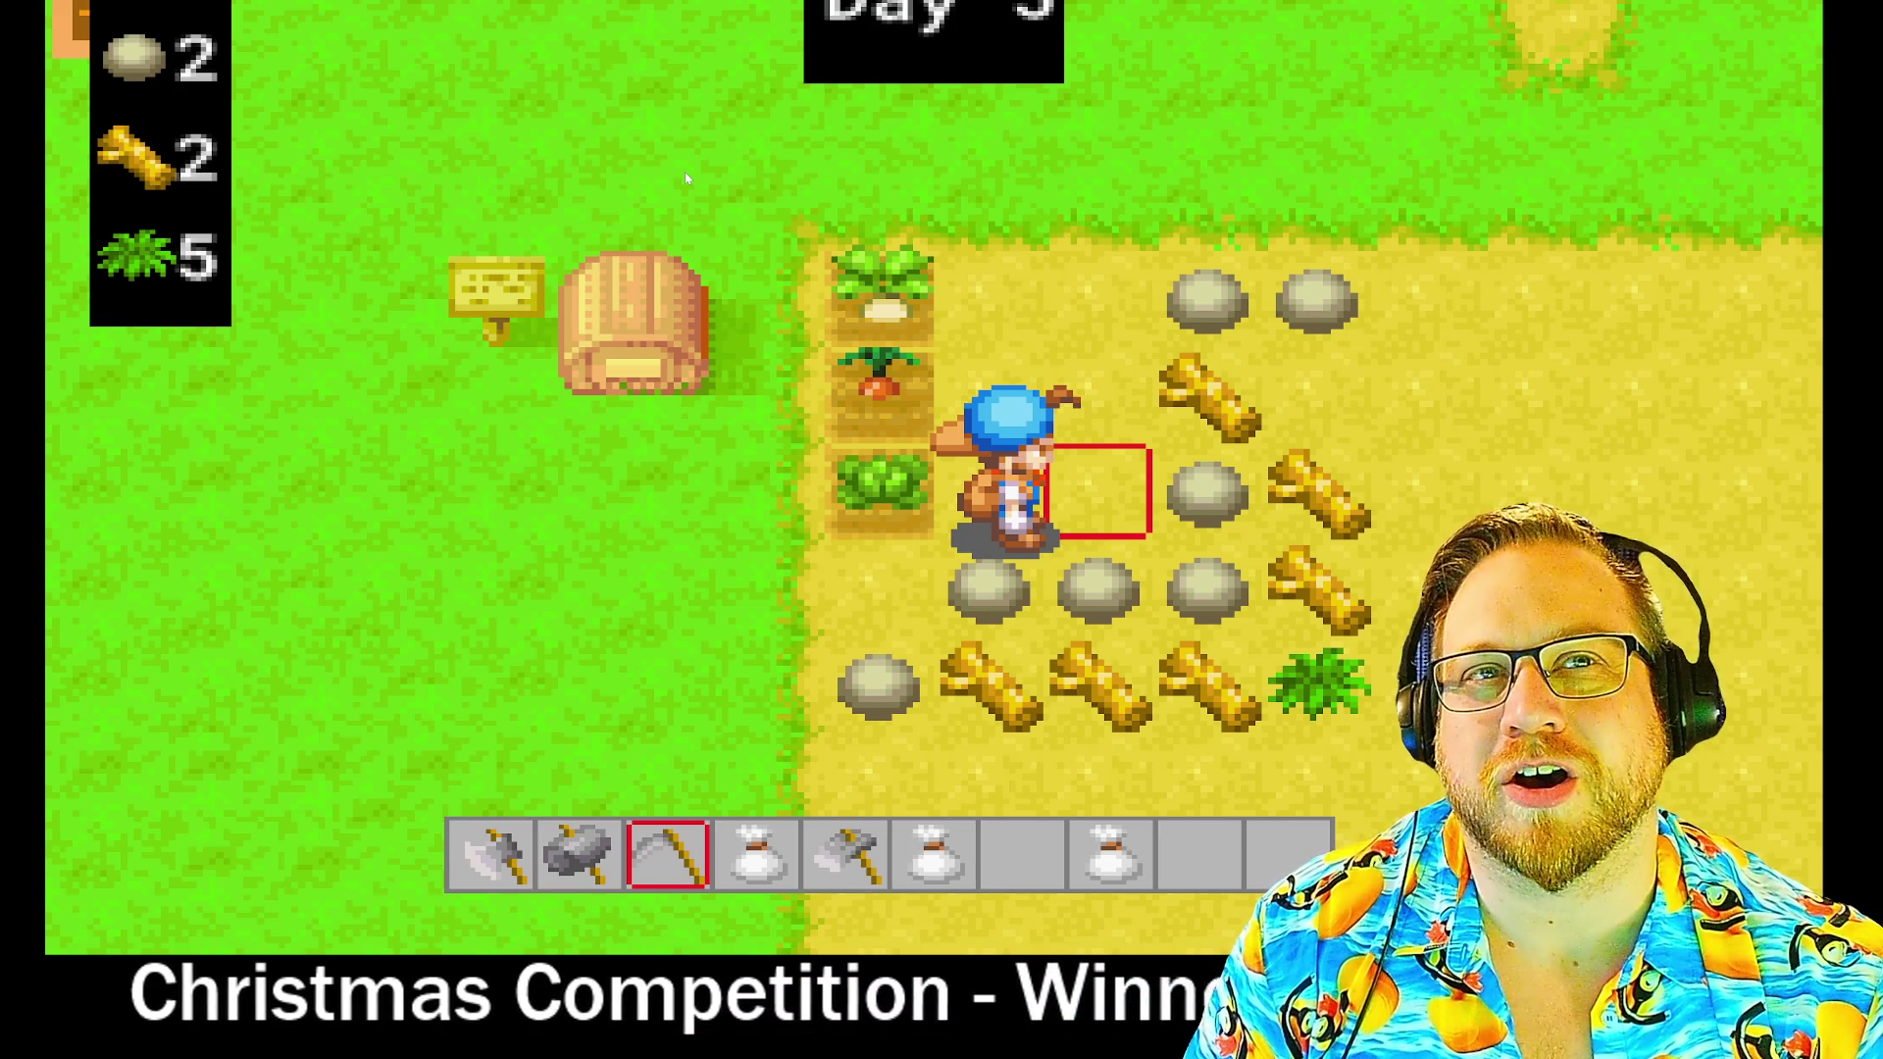
# - Walk left off the field, then down alongside it and right onto the open sand
pyautogui.press('Left')
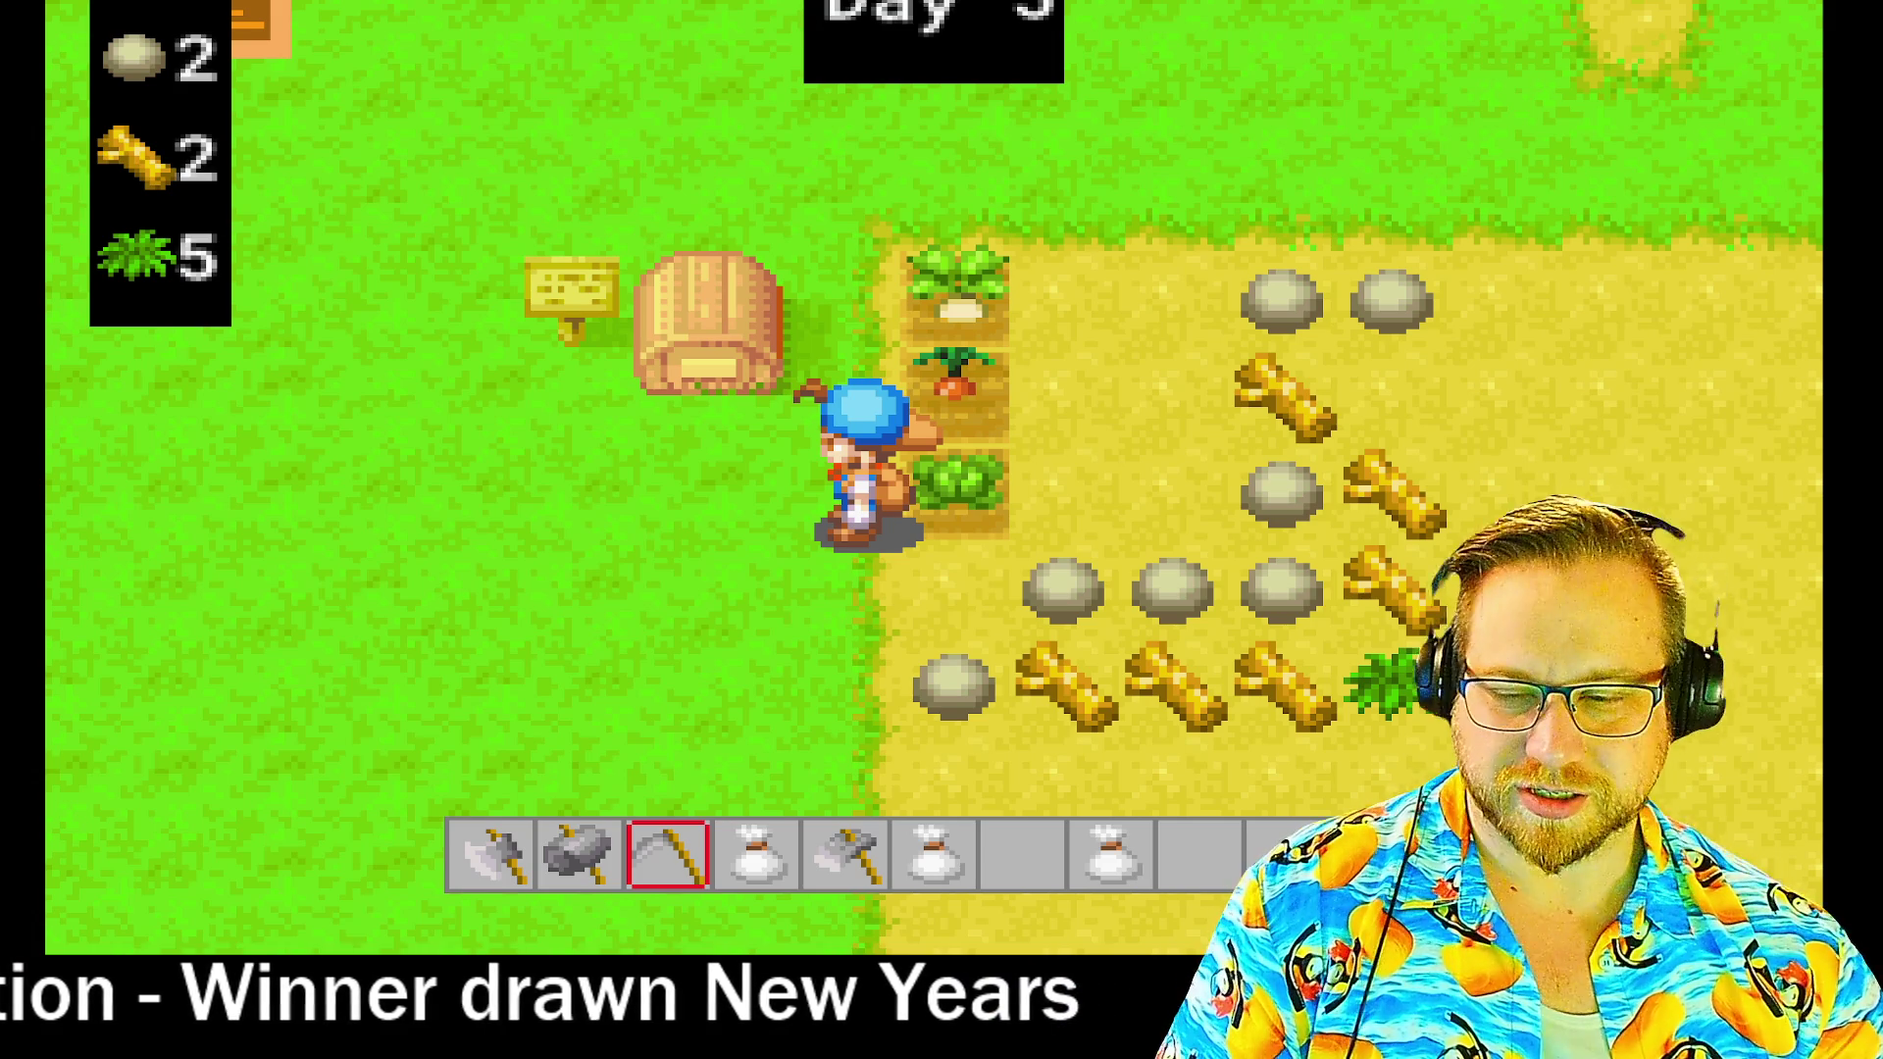
pyautogui.press('Down')
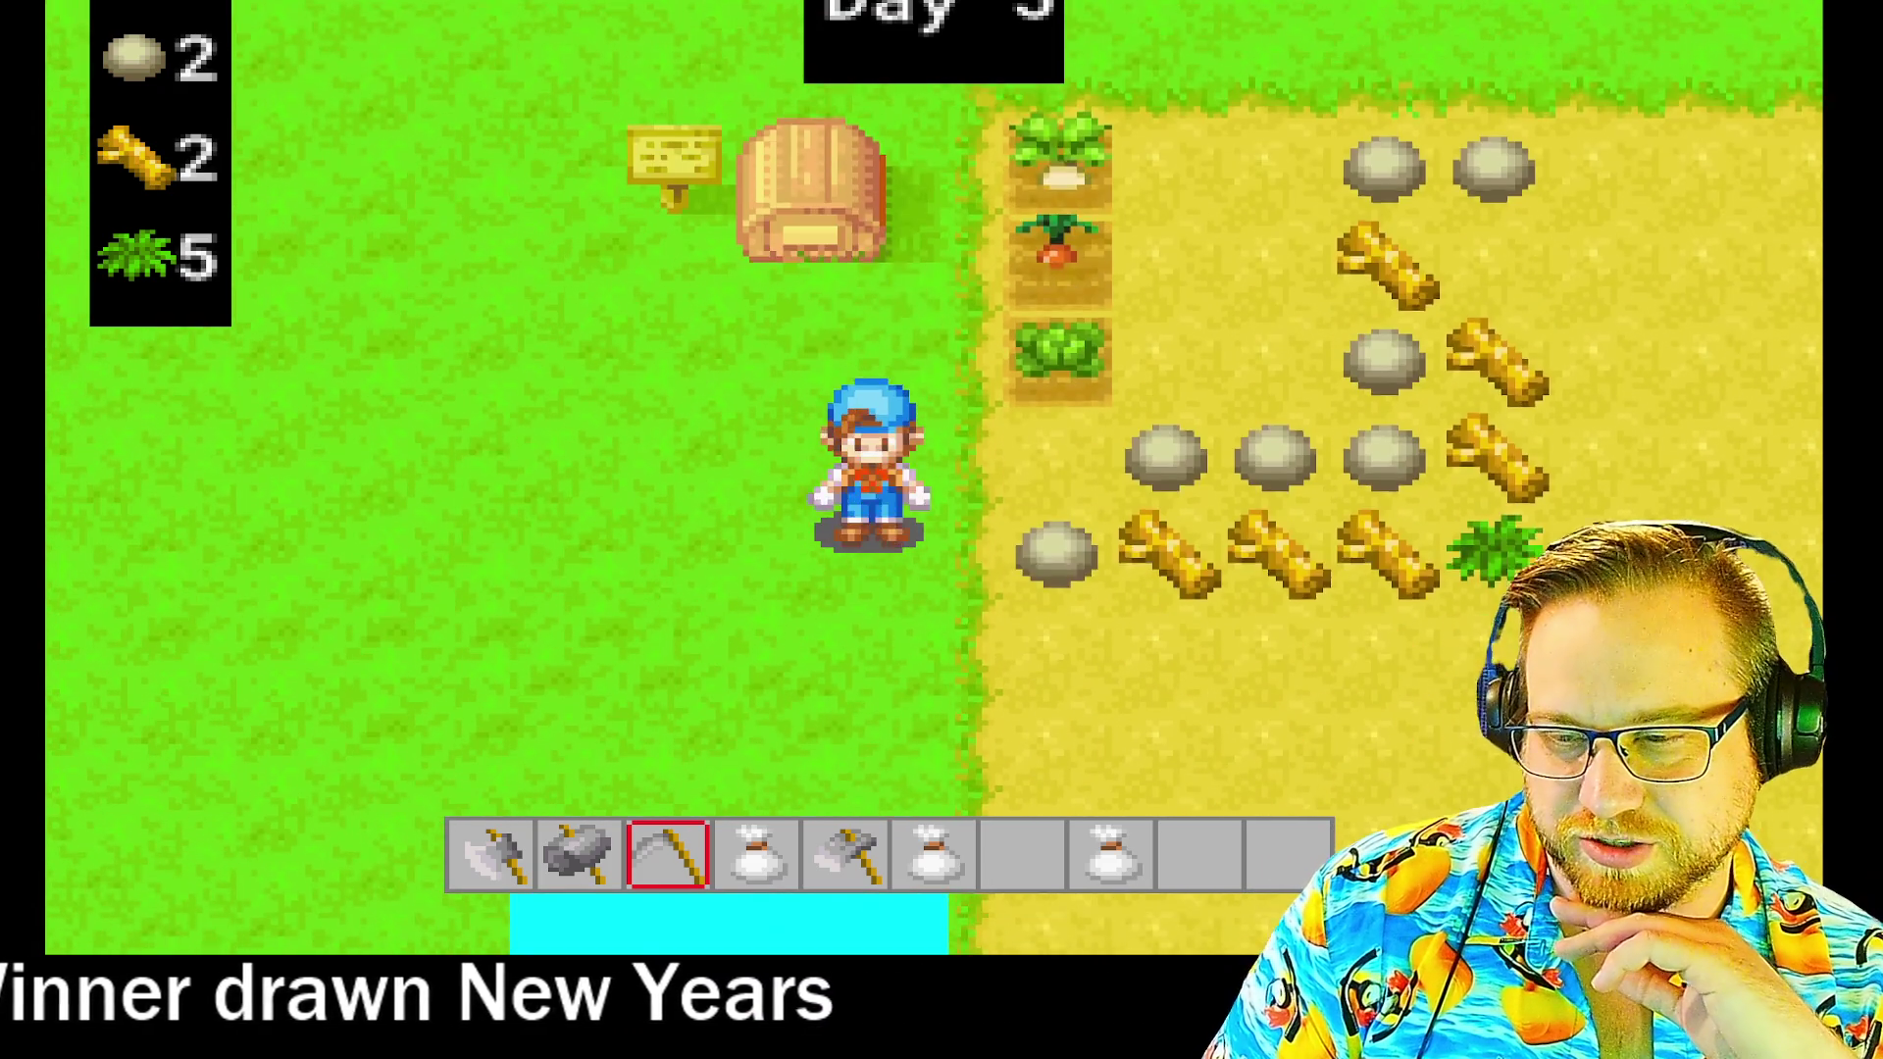
pyautogui.press('Right')
pyautogui.press('Right')
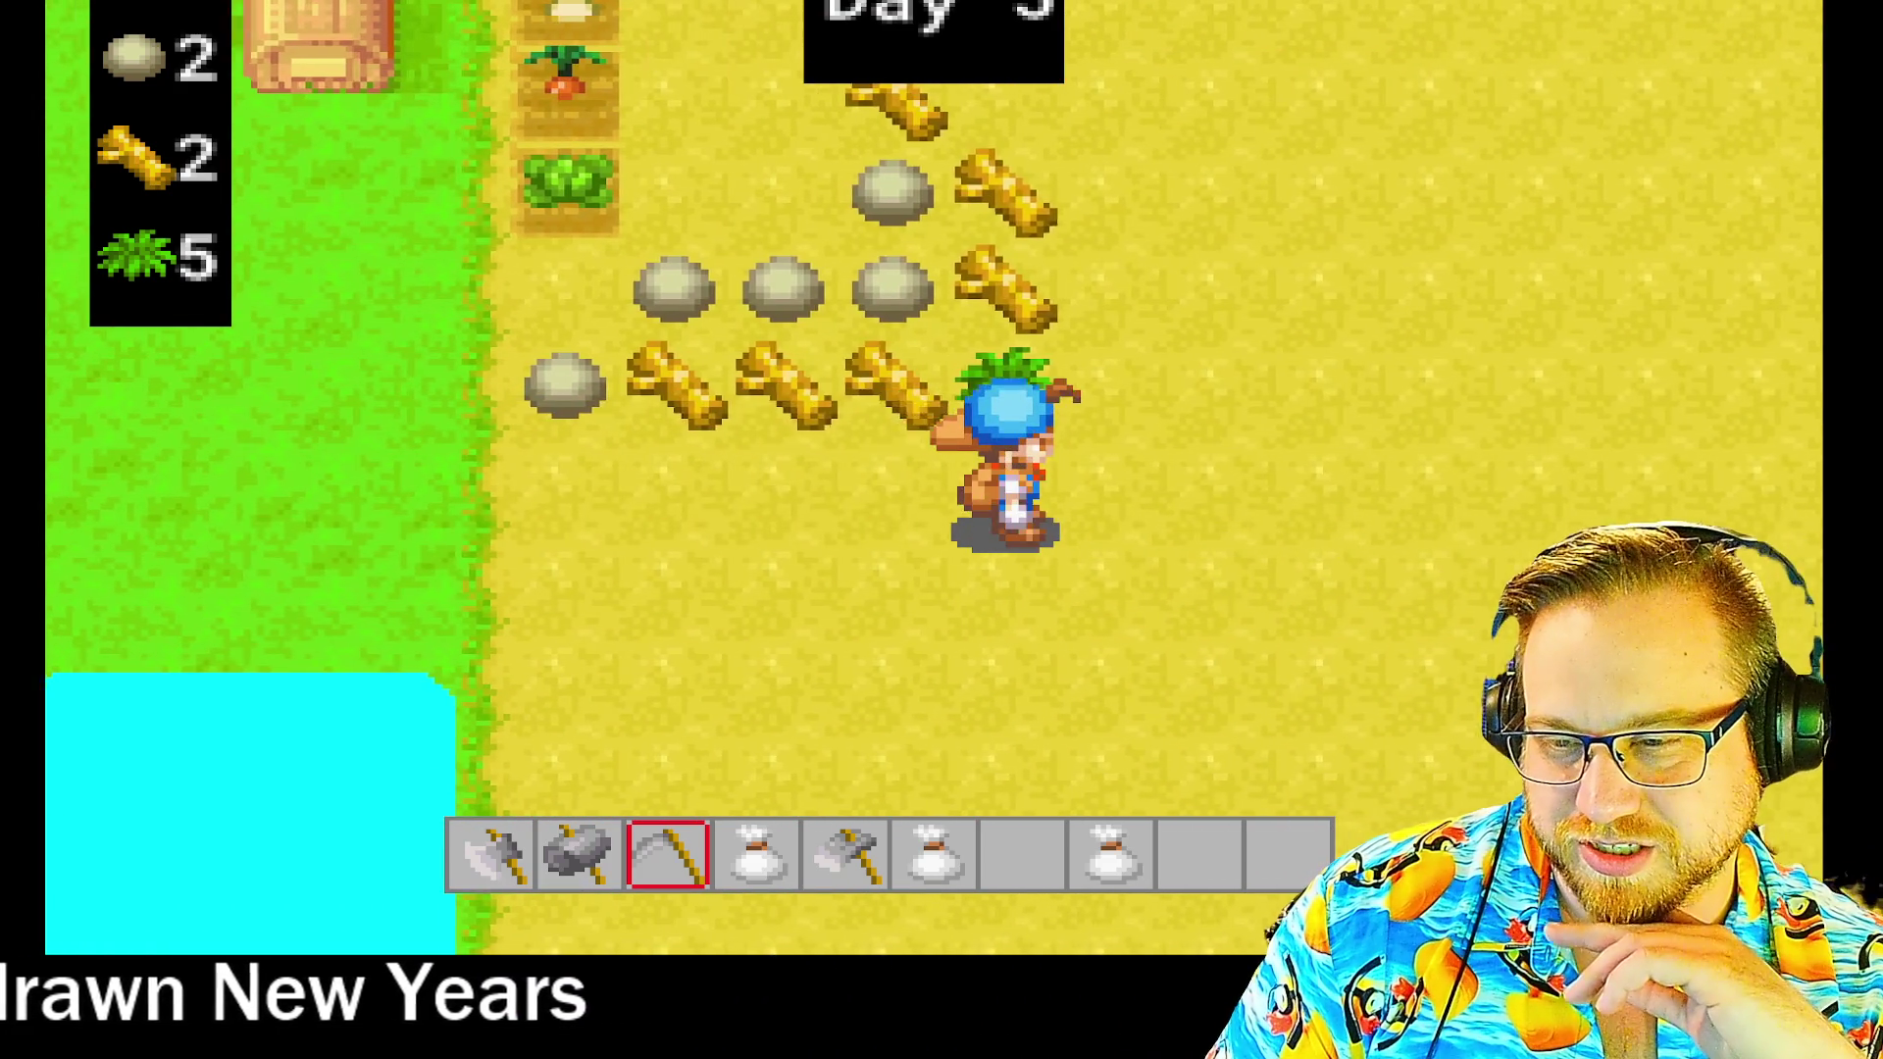
pyautogui.press('Up')
pyautogui.press('Up')
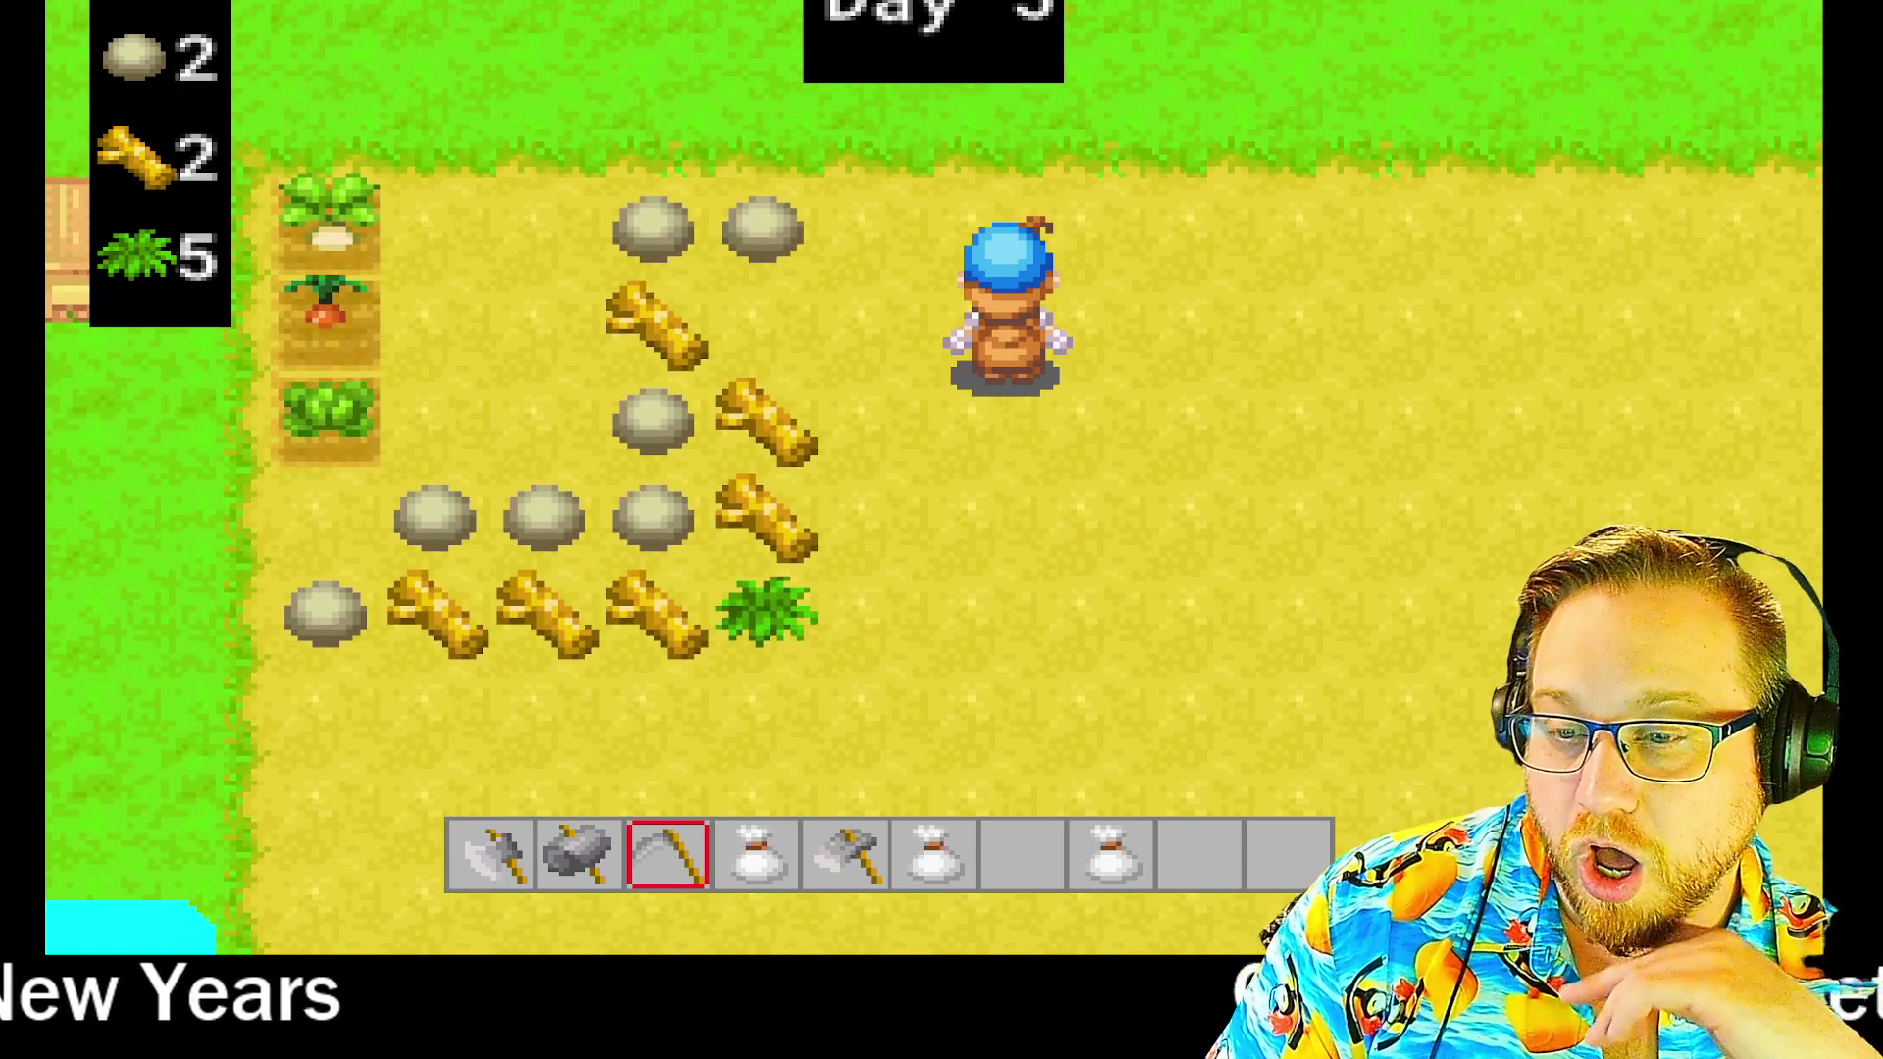
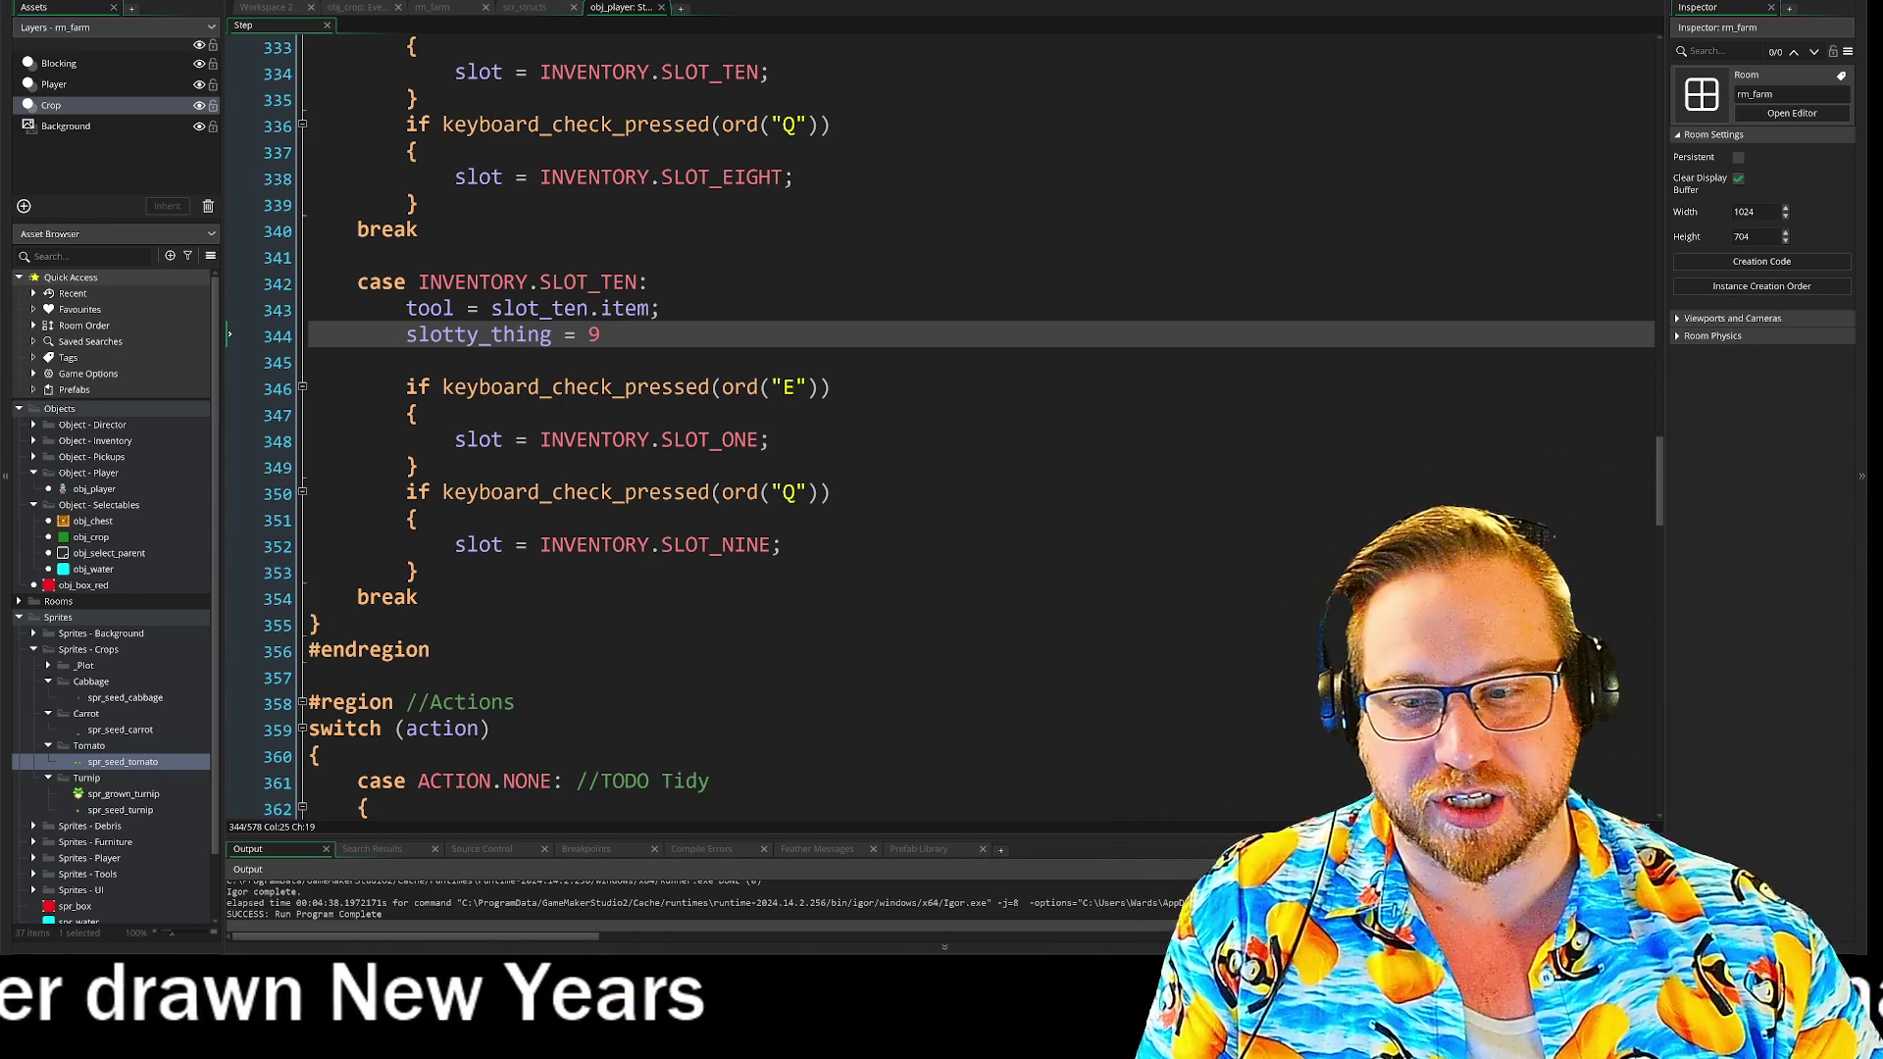
# - Look over the rm_farm room, obj_crop code and Workspace 2, panning down to obj_player's Create code
pyautogui.click(526, 8)
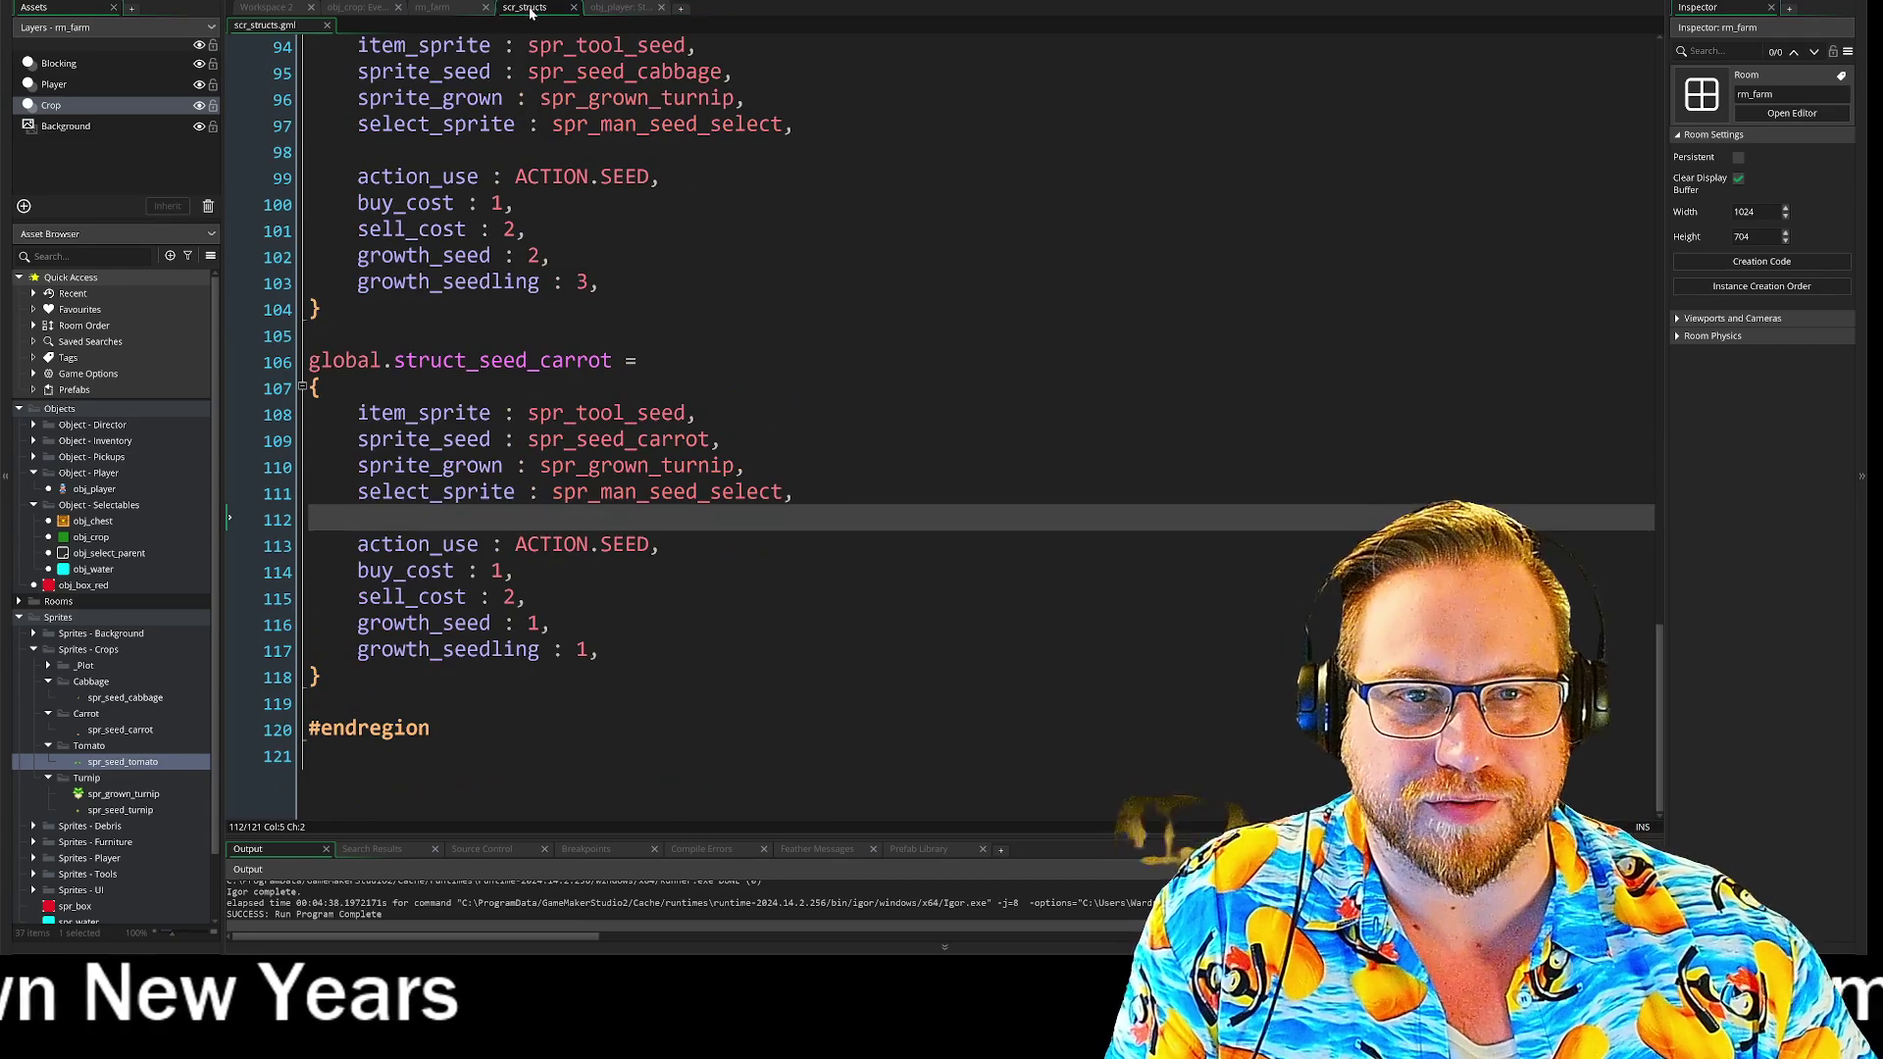
pyautogui.click(442, 9)
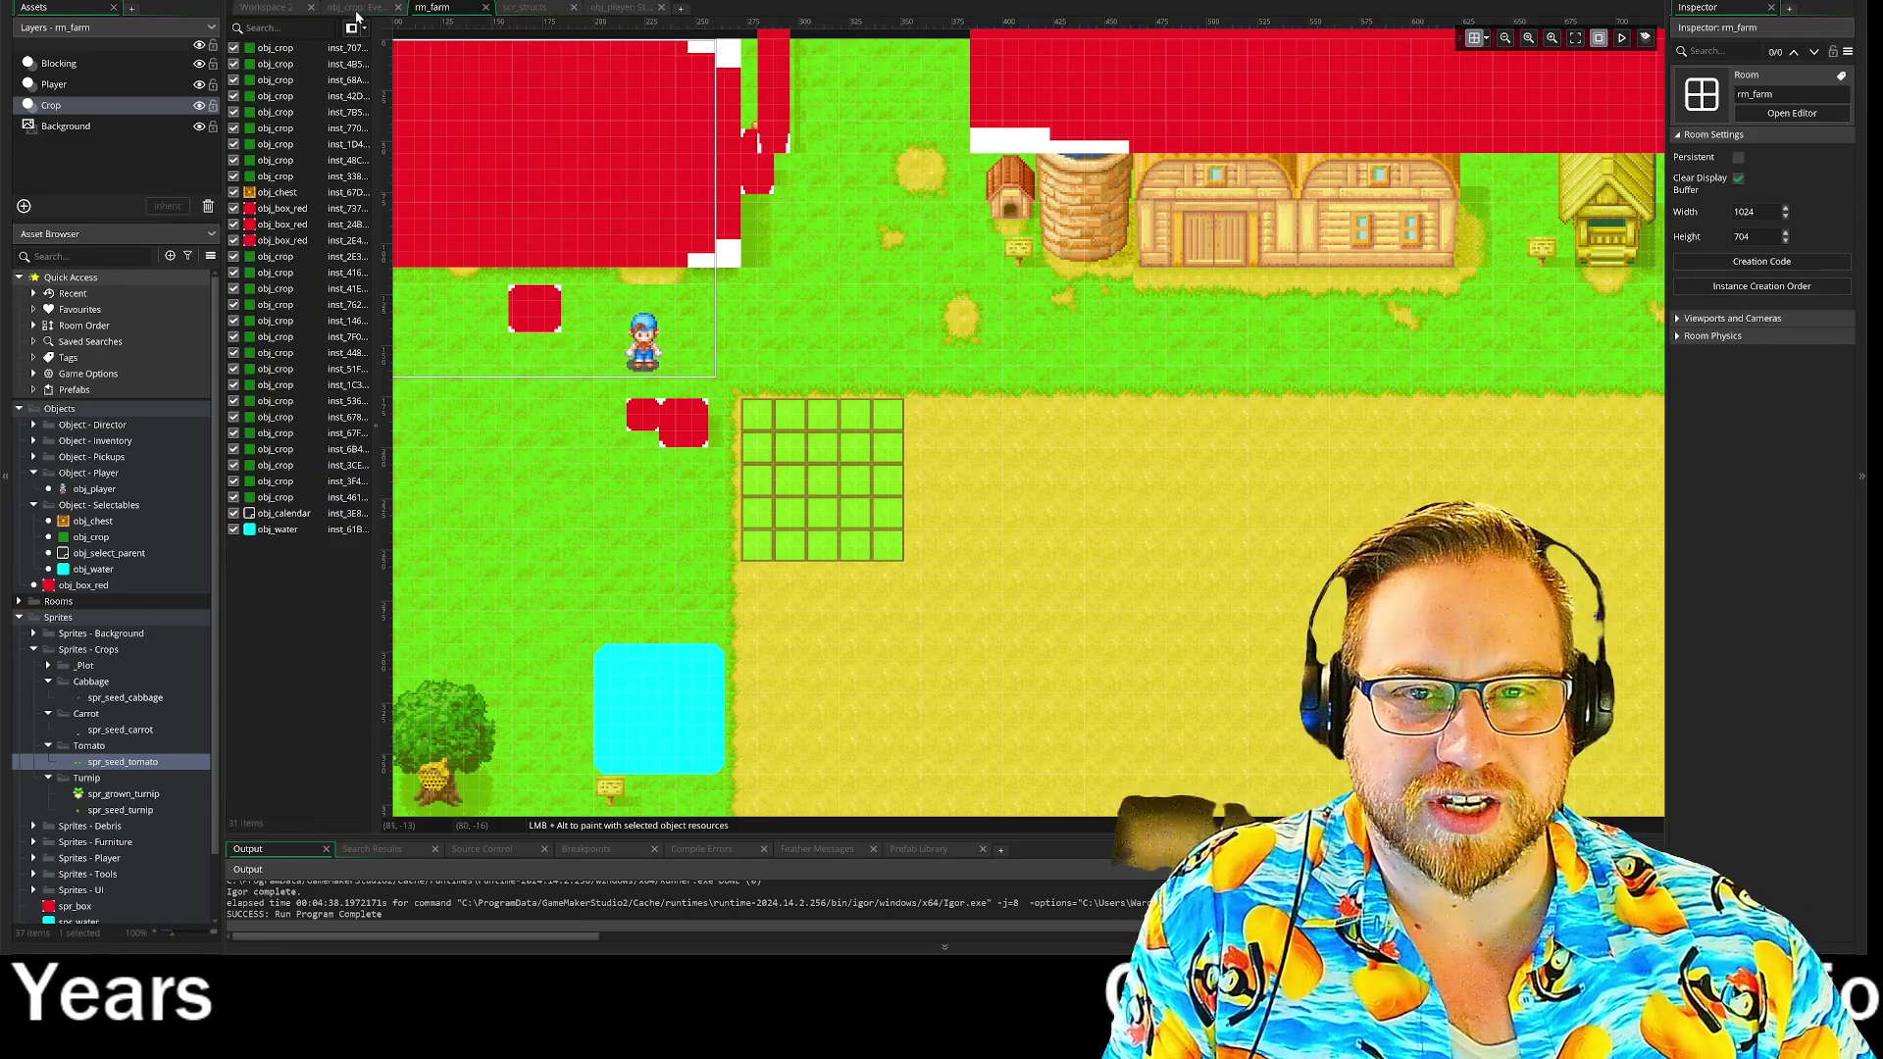
pyautogui.click(359, 8)
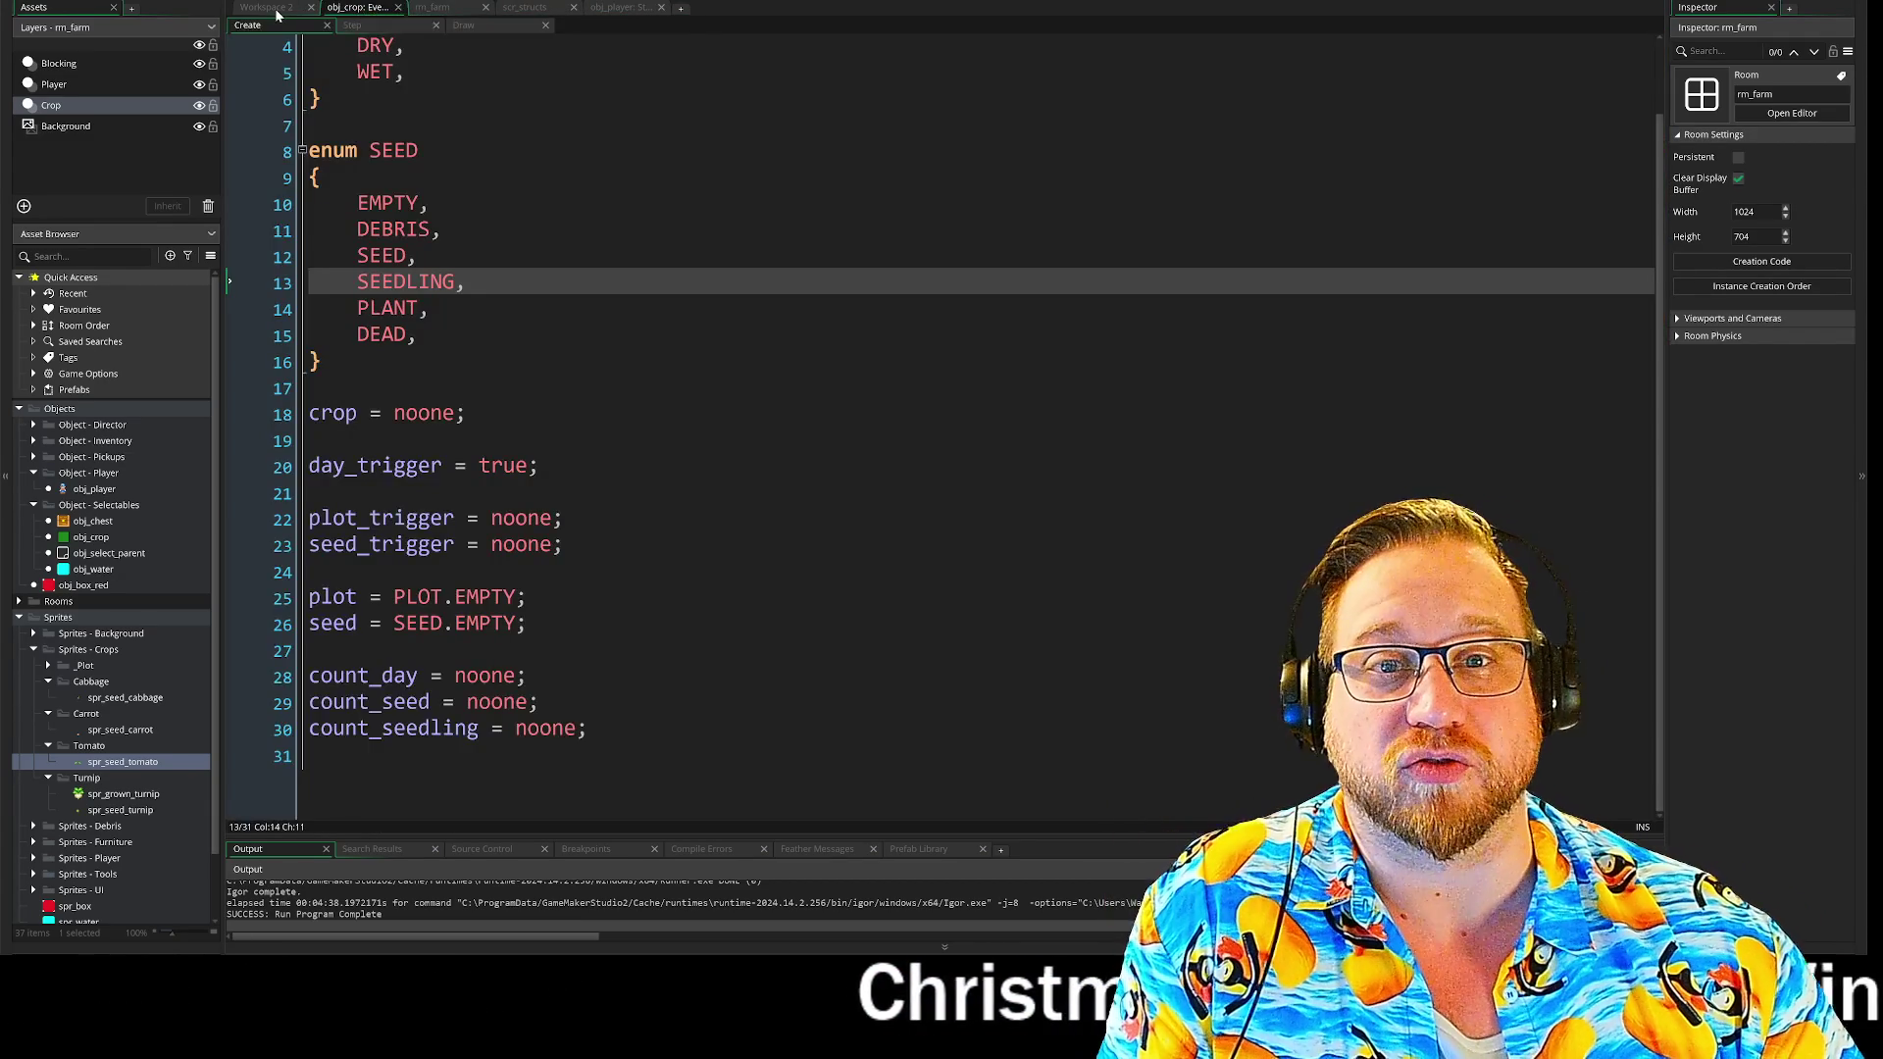
pyautogui.click(270, 8)
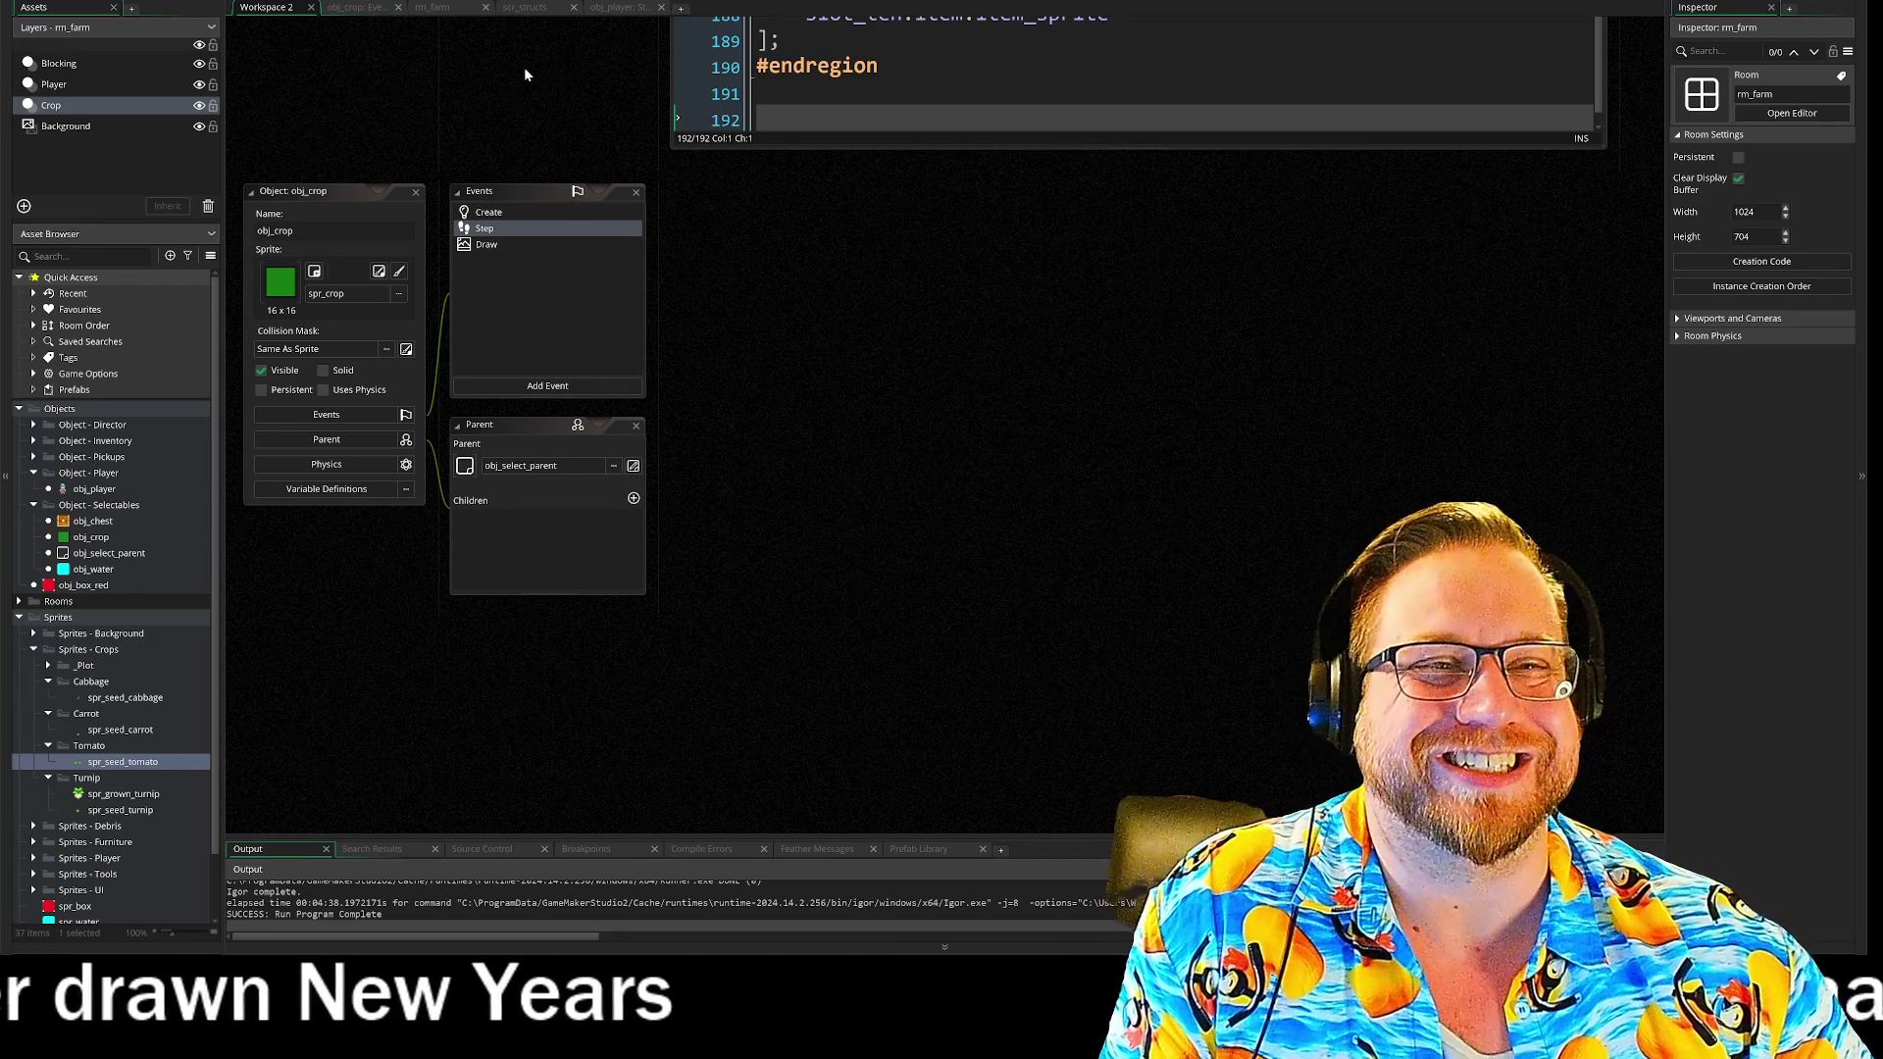
pyautogui.moveTo(524, 76); pyautogui.dragTo(491, 483)
pyautogui.moveTo(517, 244); pyautogui.dragTo(563, 559)
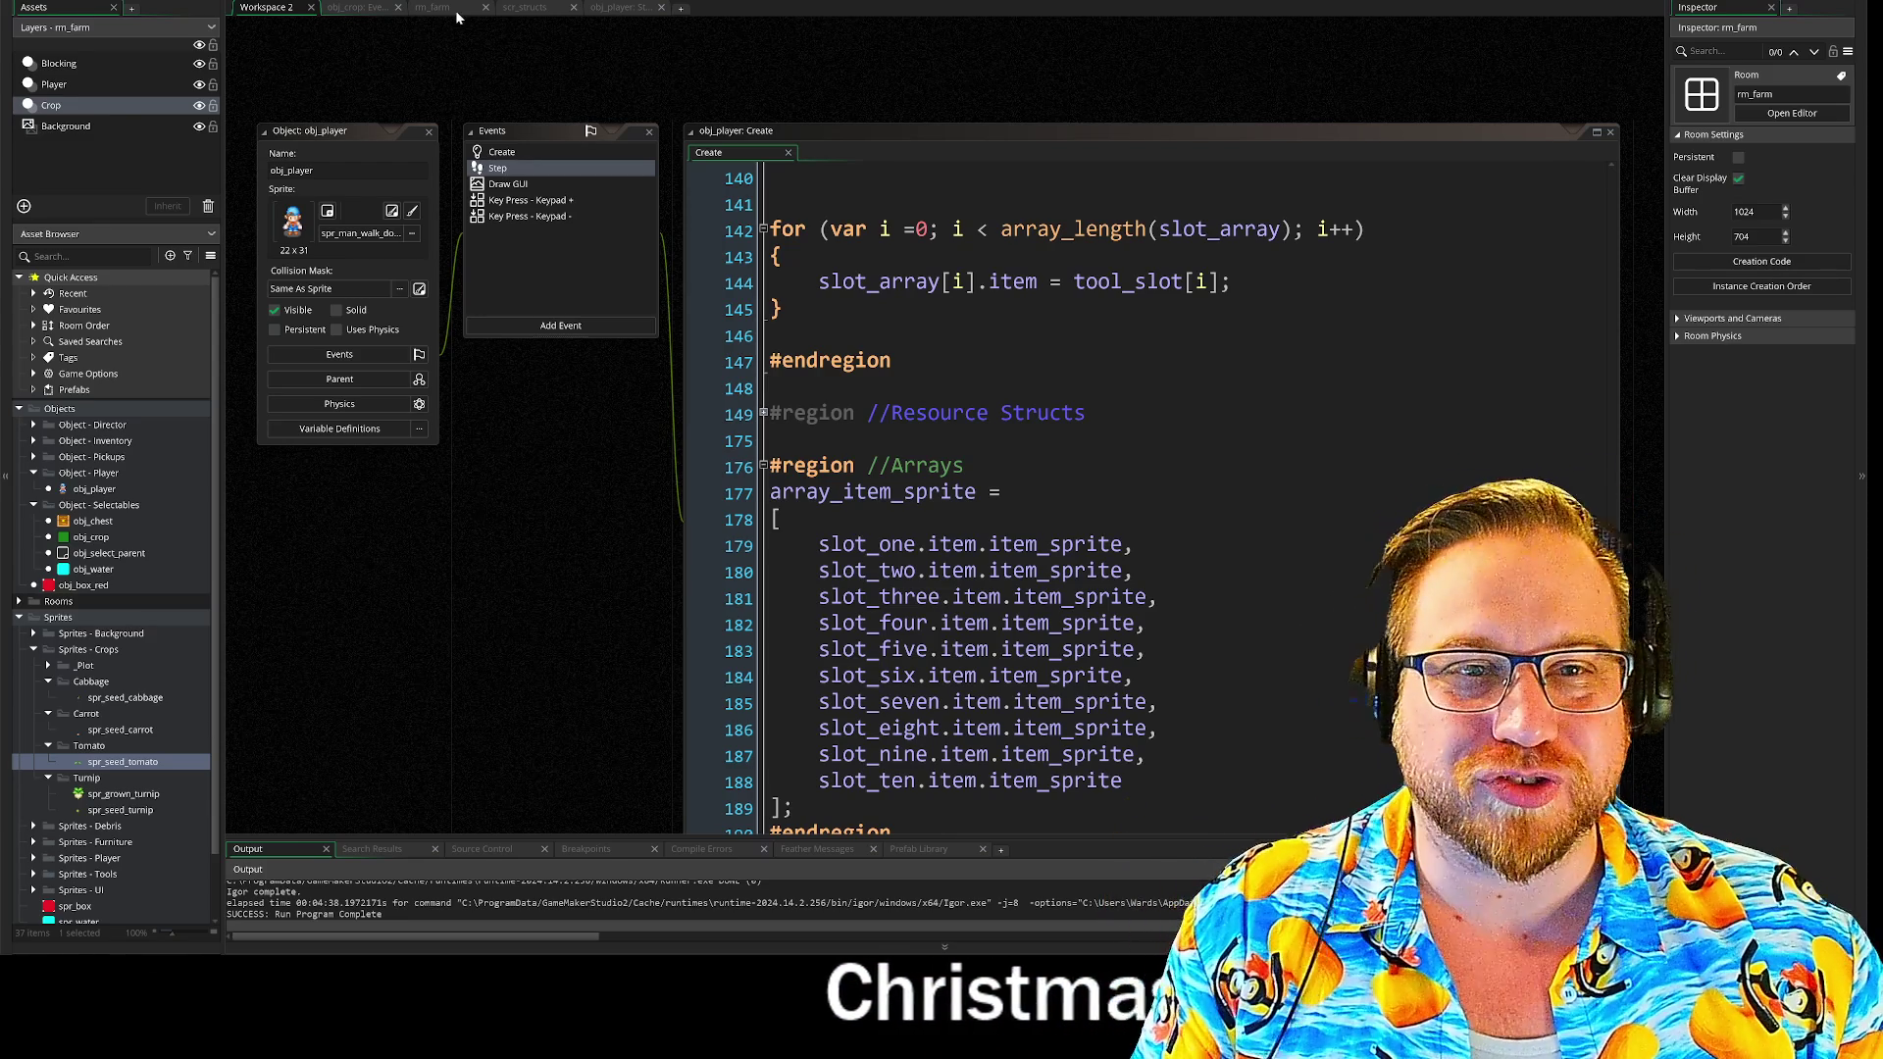
# - Check obj_crop Create and obj_player Step code, then return to scr_structs
pyautogui.click(331, 7)
pyautogui.click(621, 8)
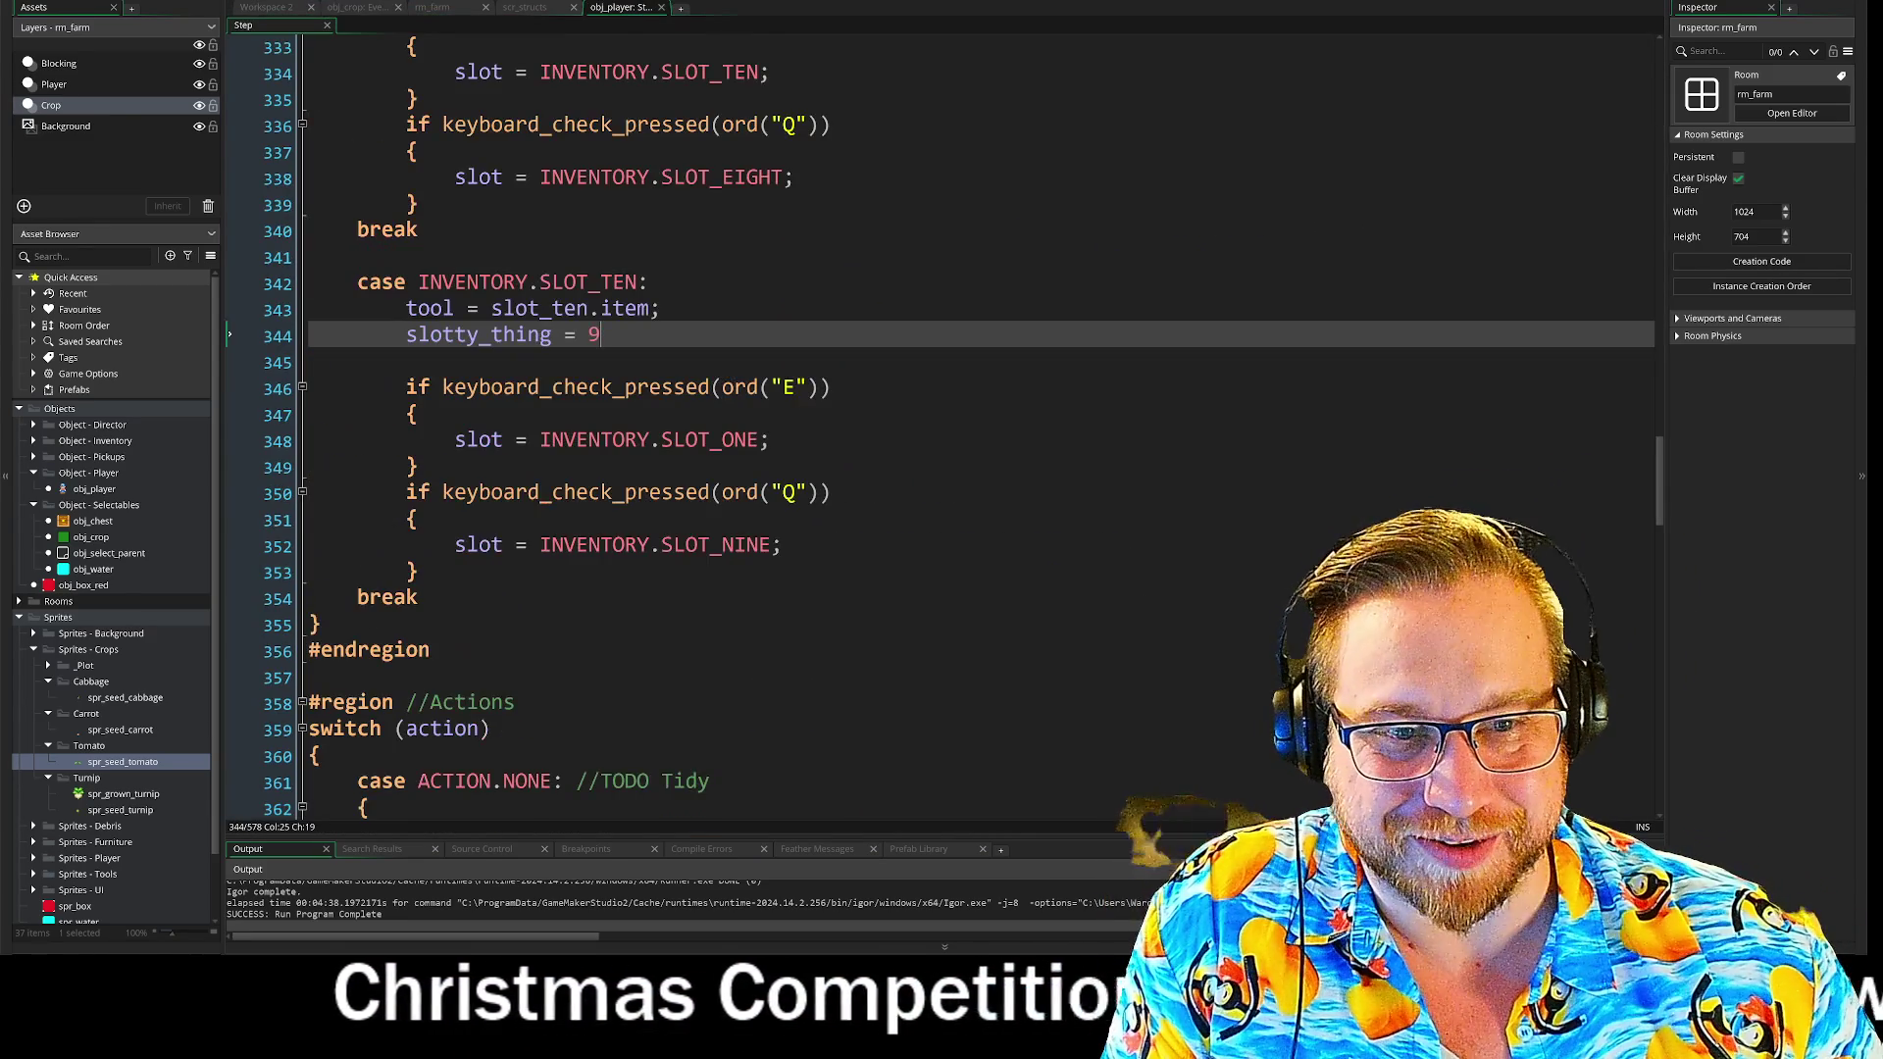
pyautogui.click(527, 8)
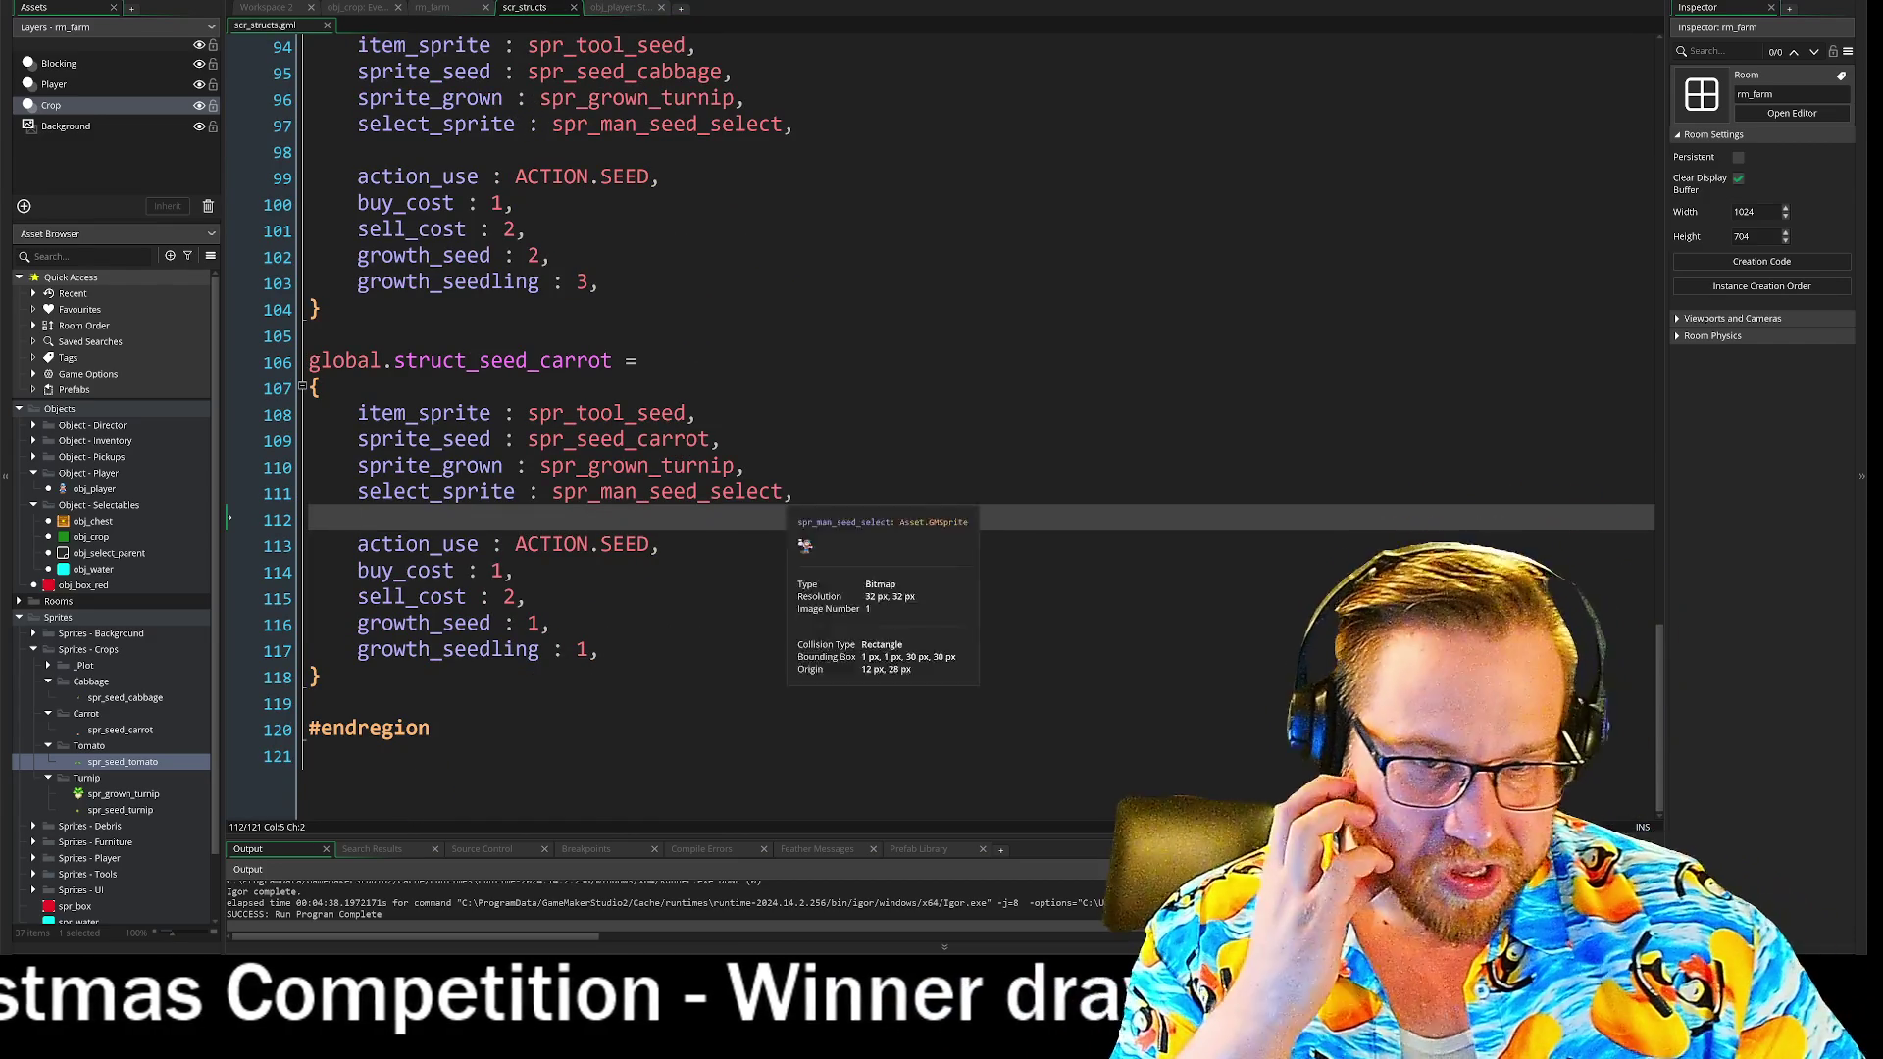
pyautogui.moveTo(357, 439); pyautogui.dragTo(748, 466)
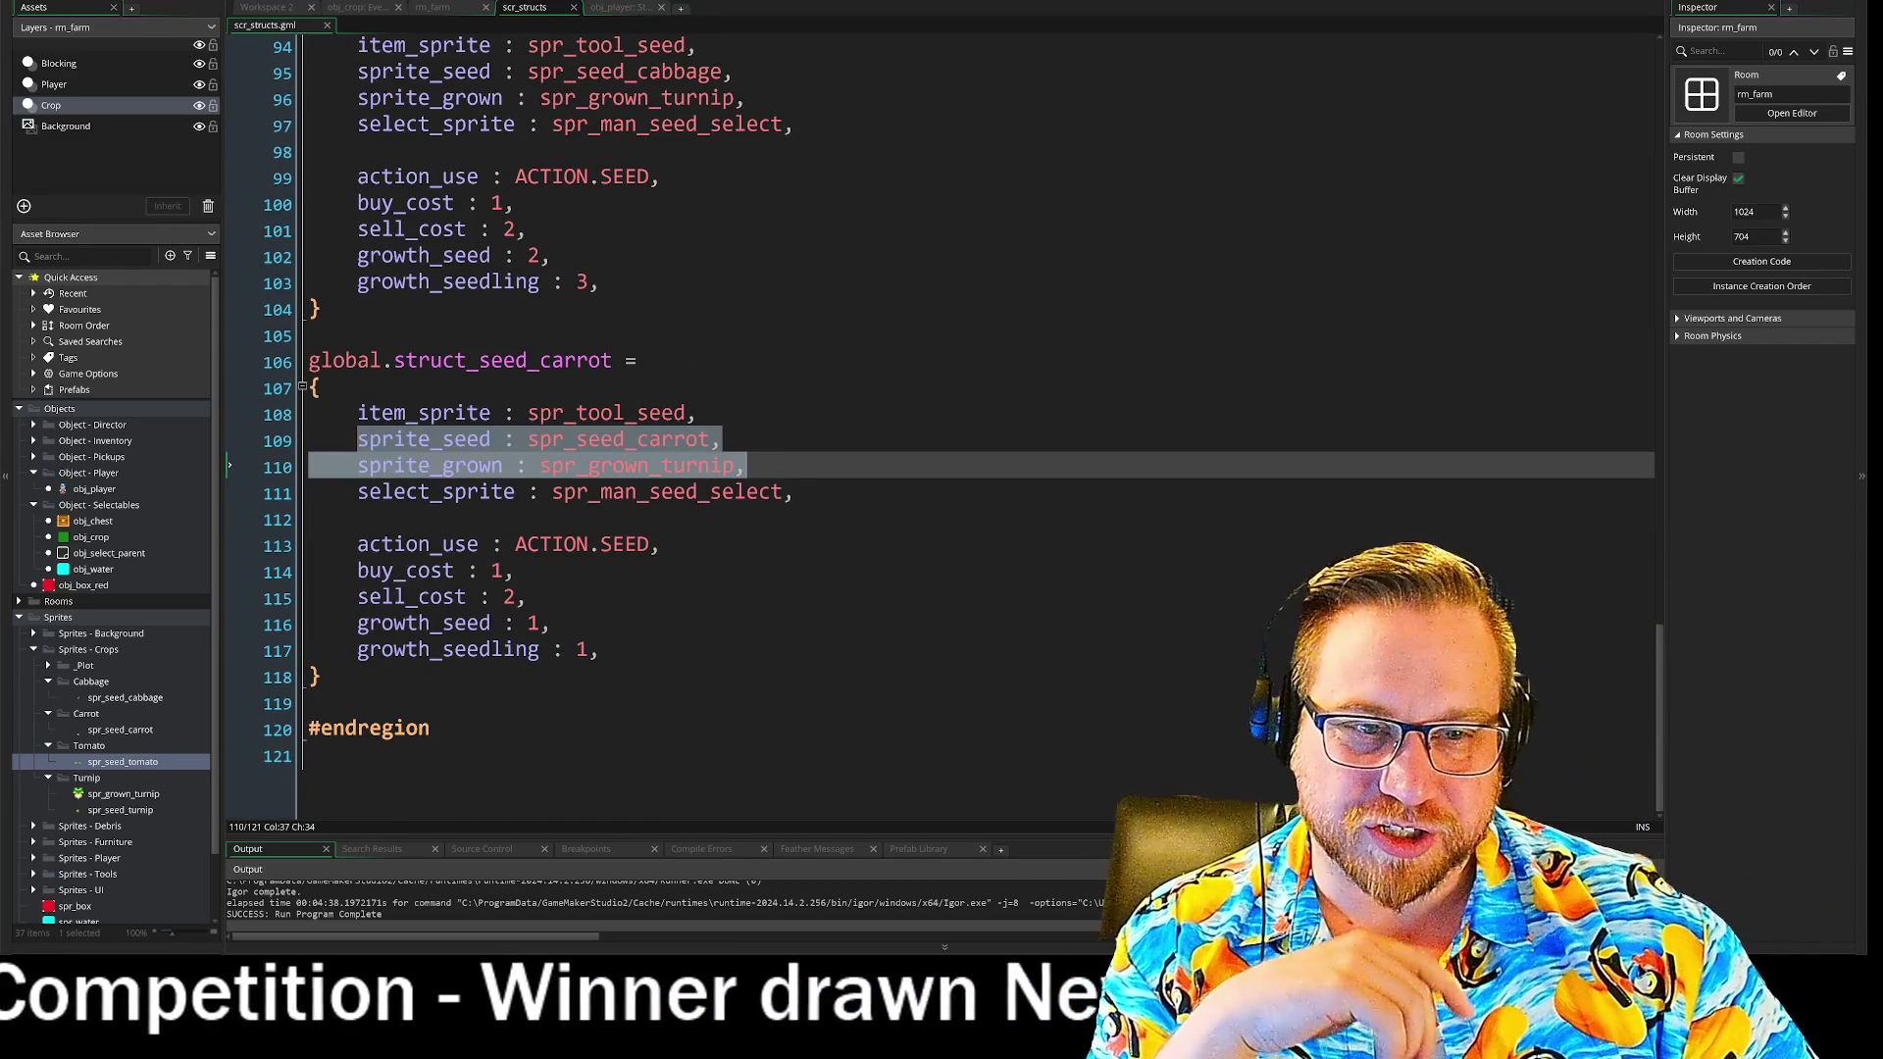
pyautogui.press('Escape')
pyautogui.moveTo(381, 466); pyautogui.dragTo(628, 466)
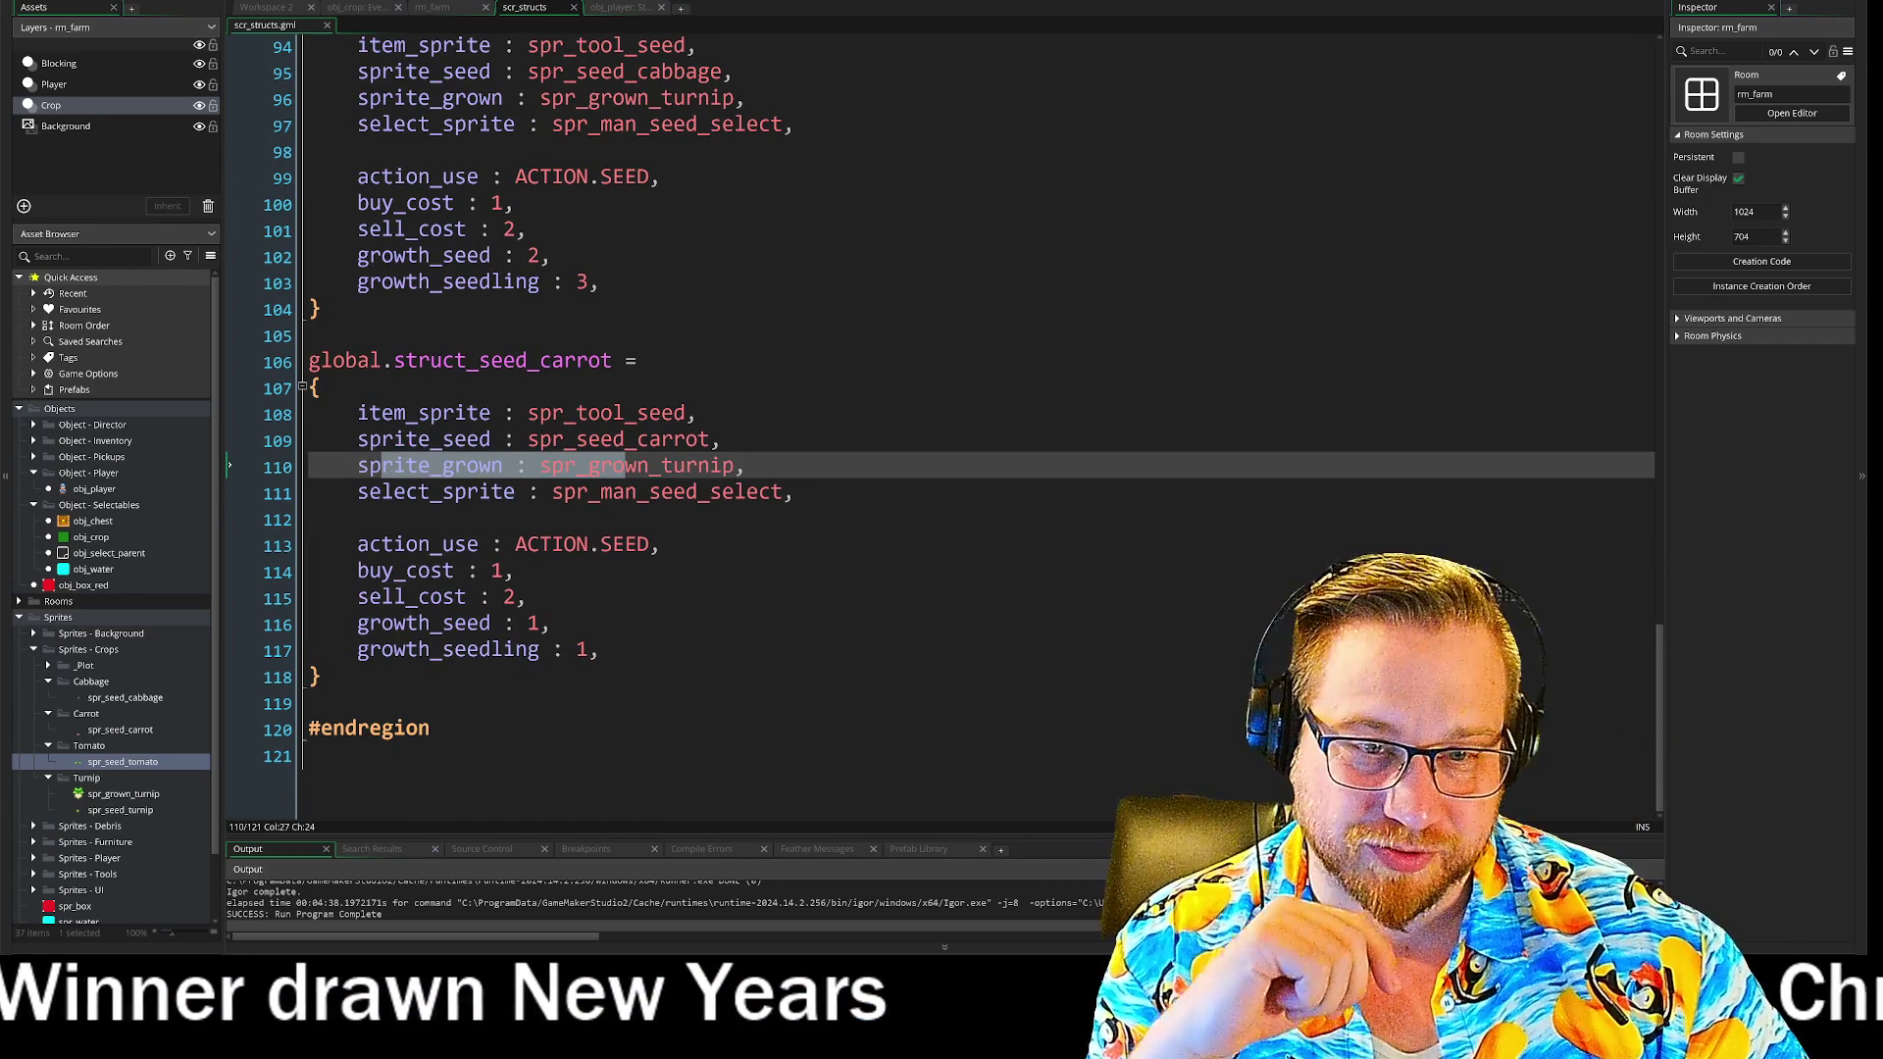
pyautogui.doubleClick(436, 491)
pyautogui.click(796, 491)
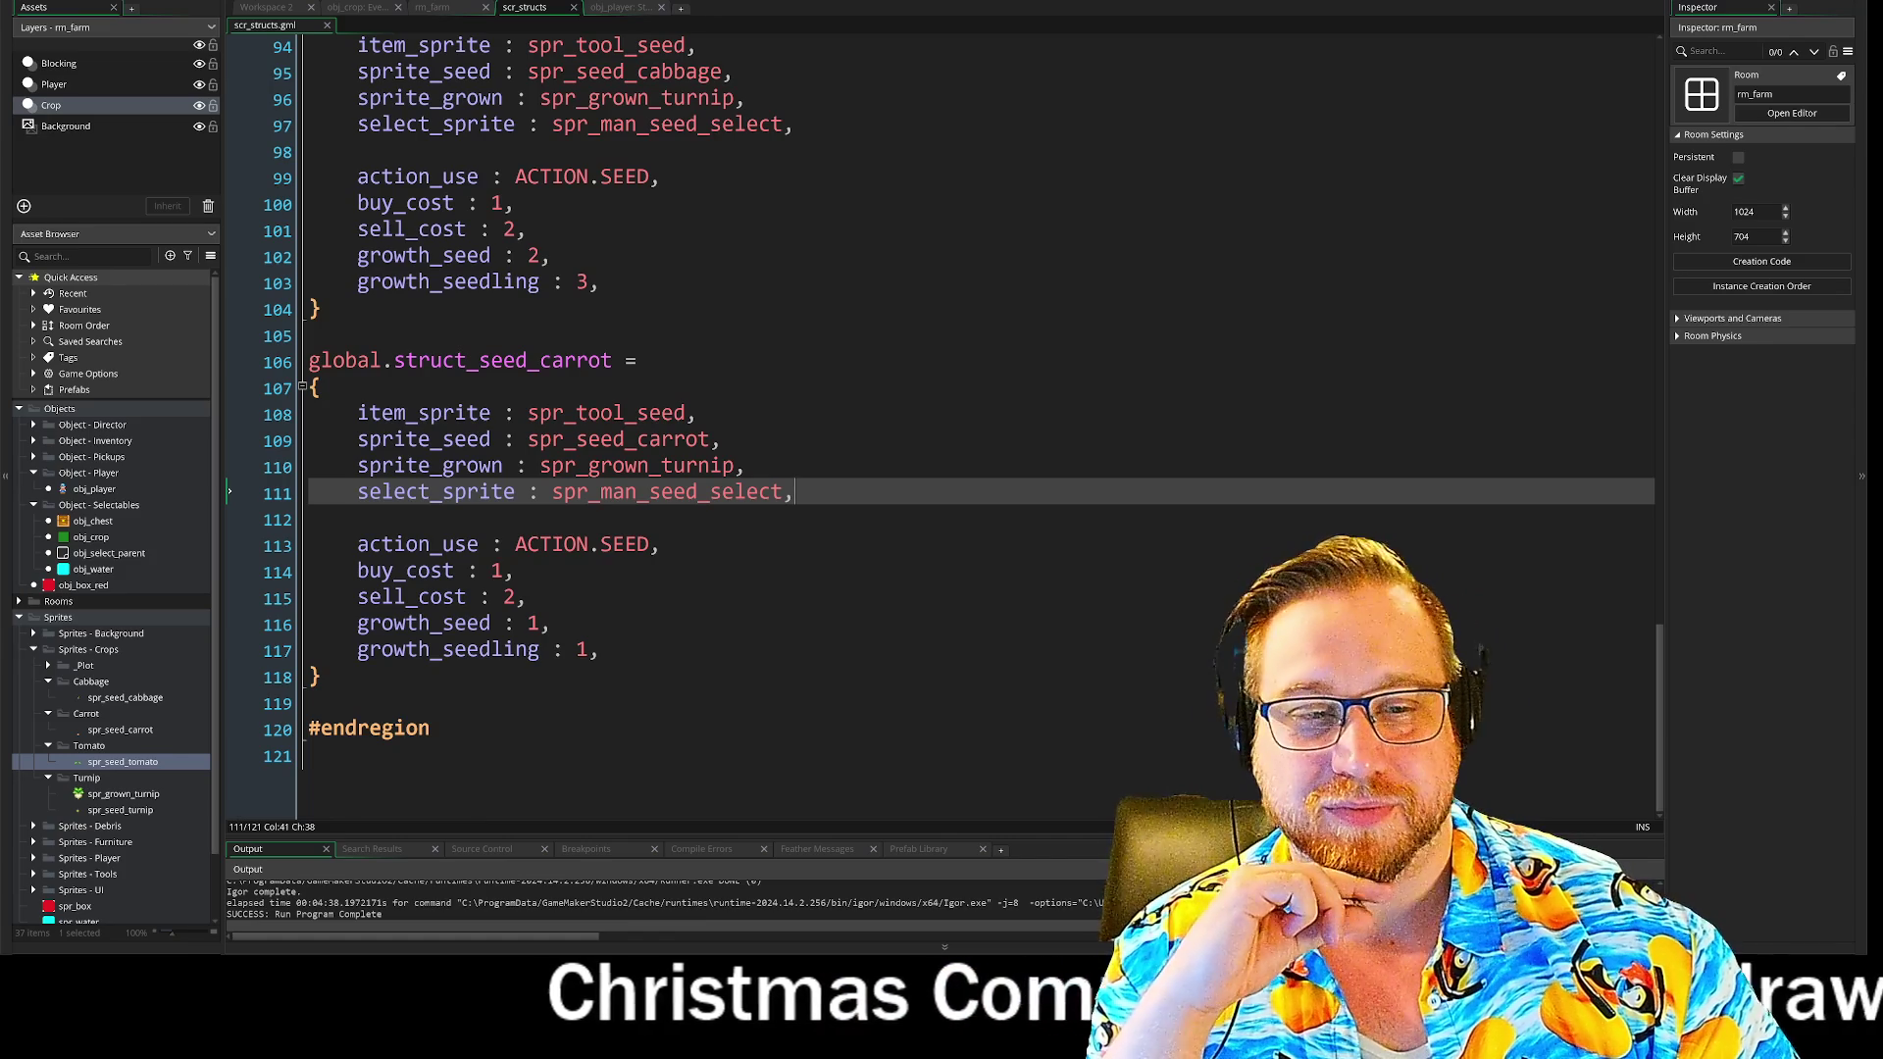
pyautogui.press('Up')
pyautogui.press('Up')
pyautogui.press('Down')
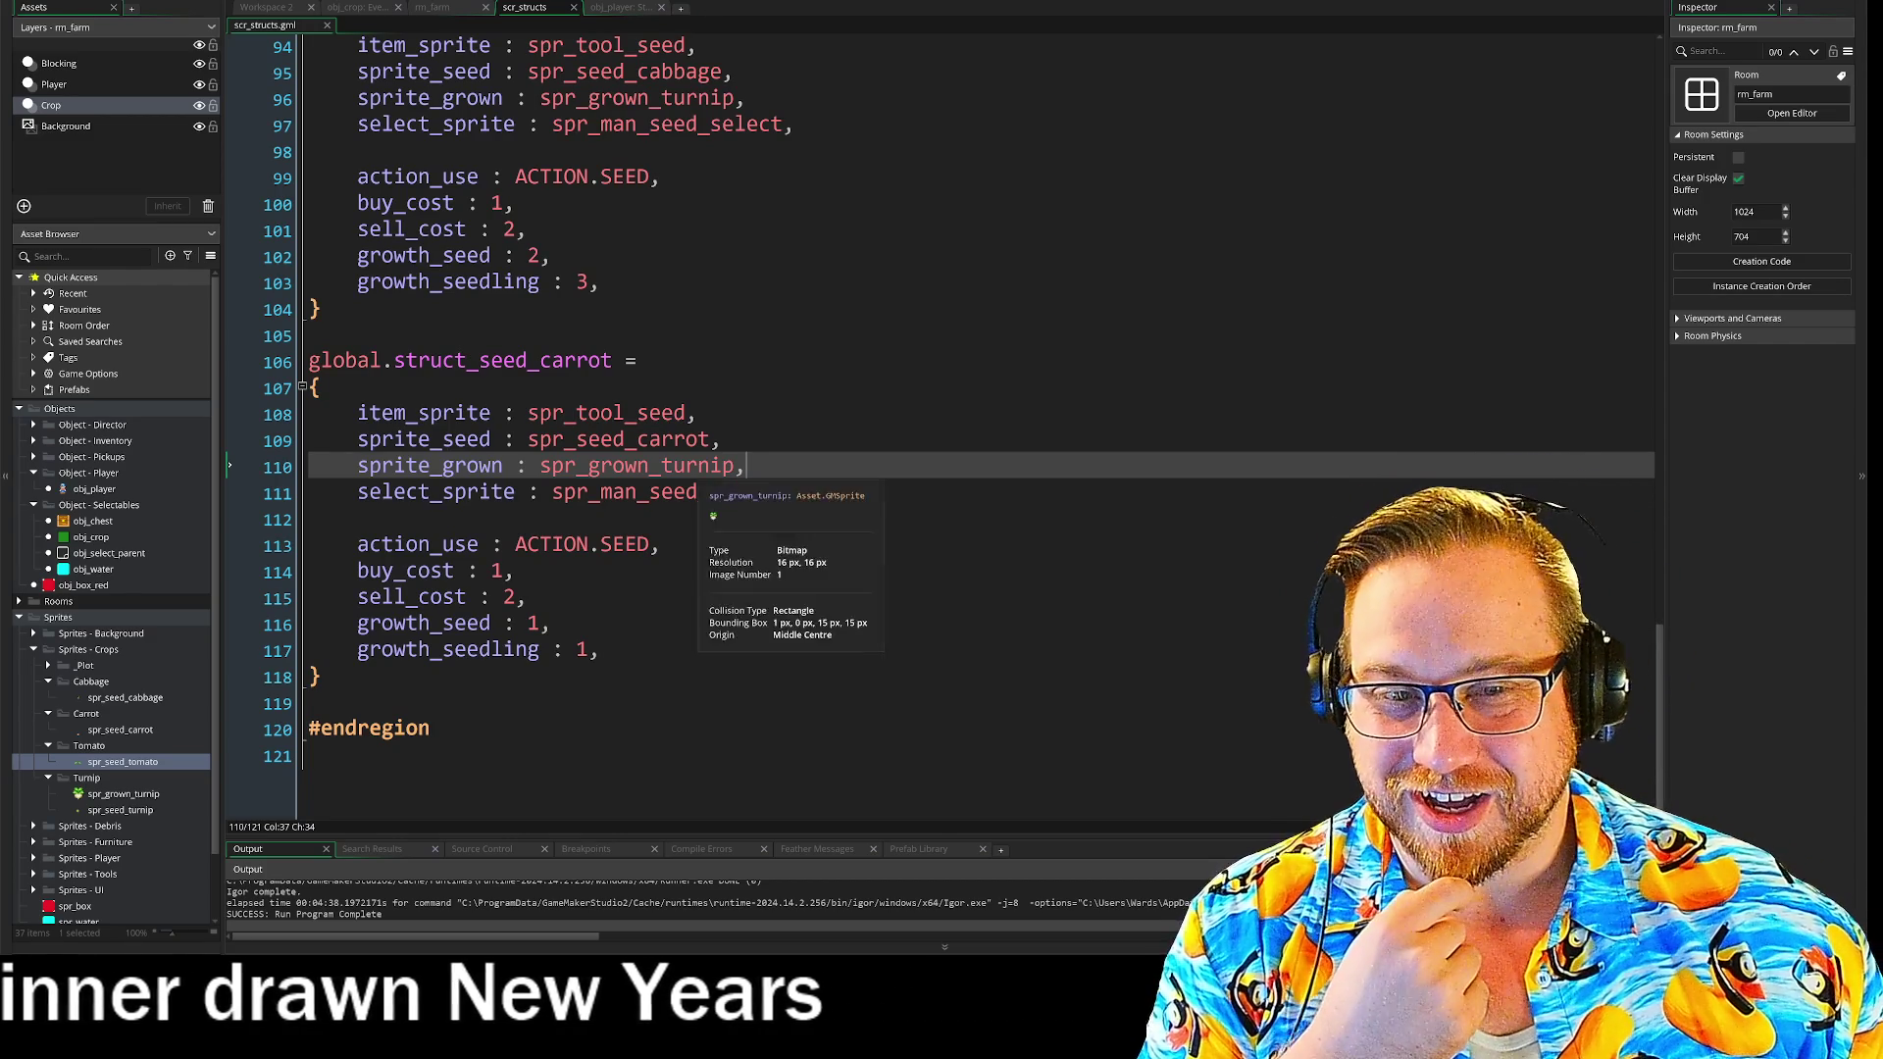
pyautogui.click(550, 388)
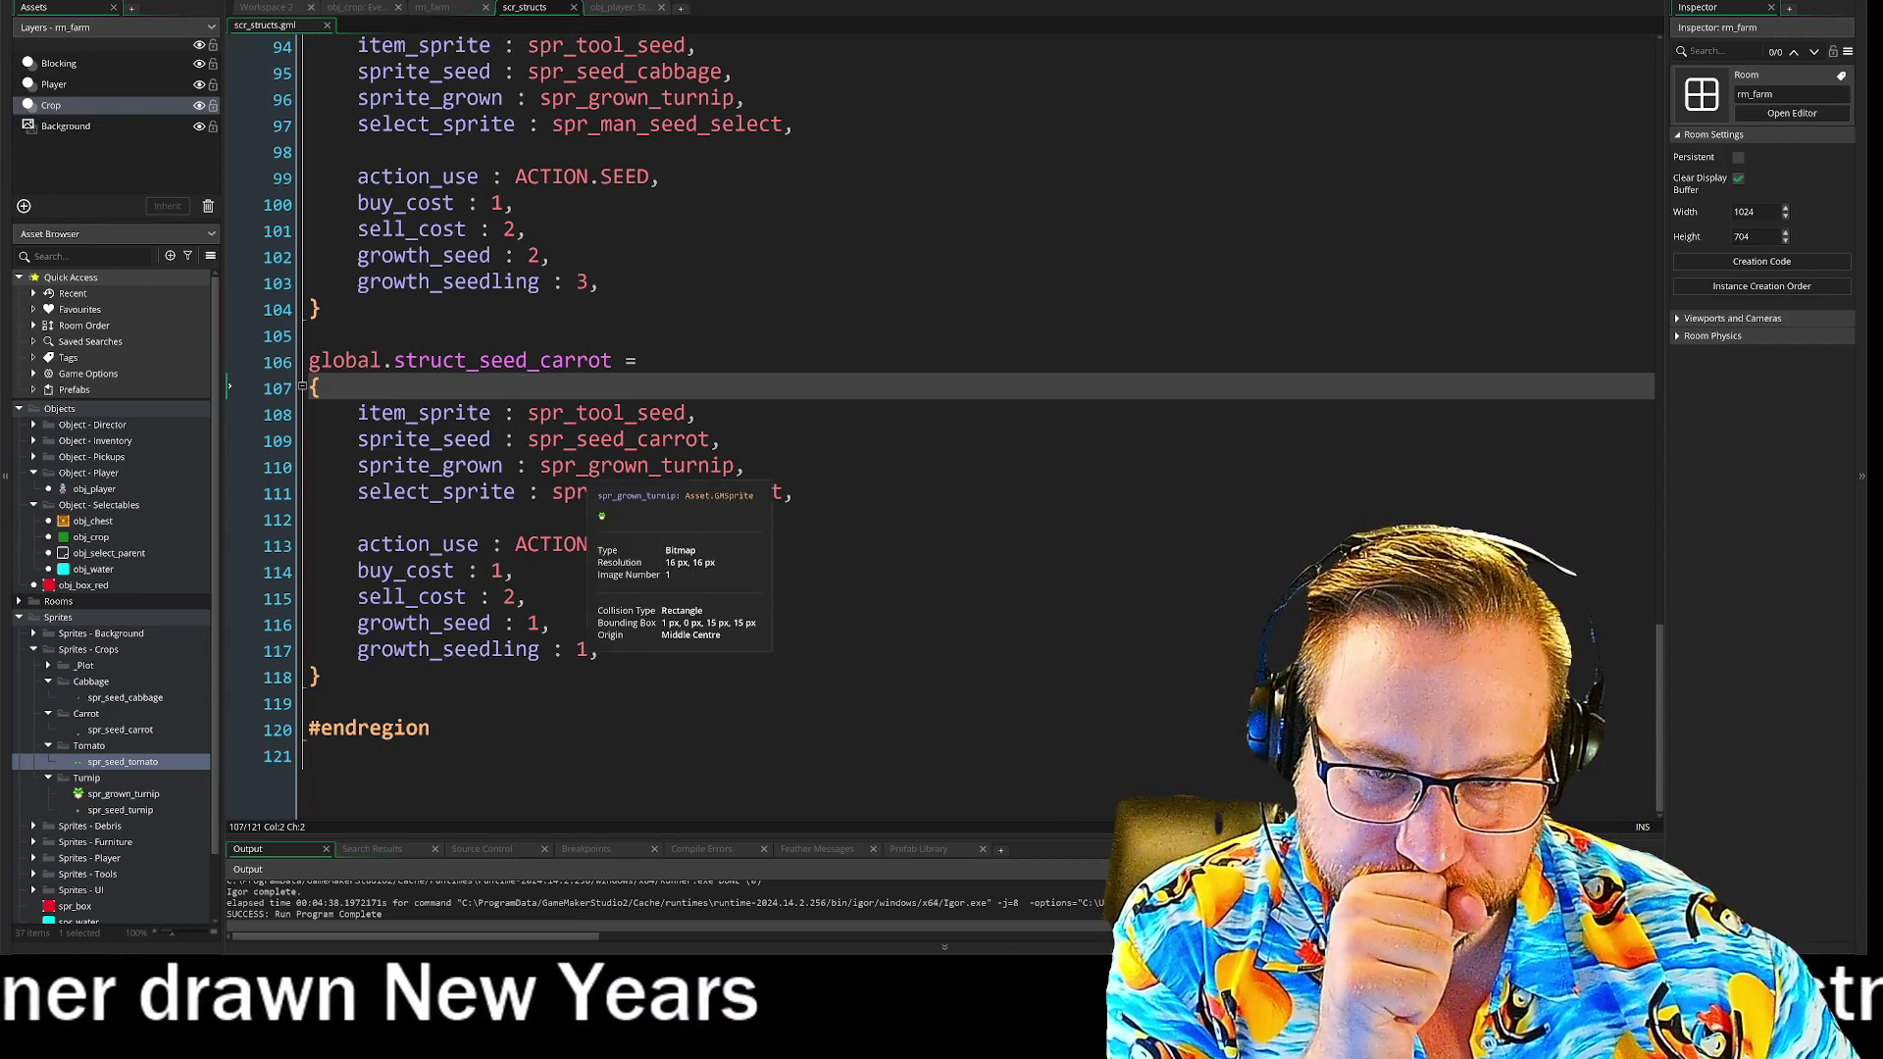
pyautogui.moveTo(393, 440); pyautogui.dragTo(527, 440)
pyautogui.doubleClick(430, 466)
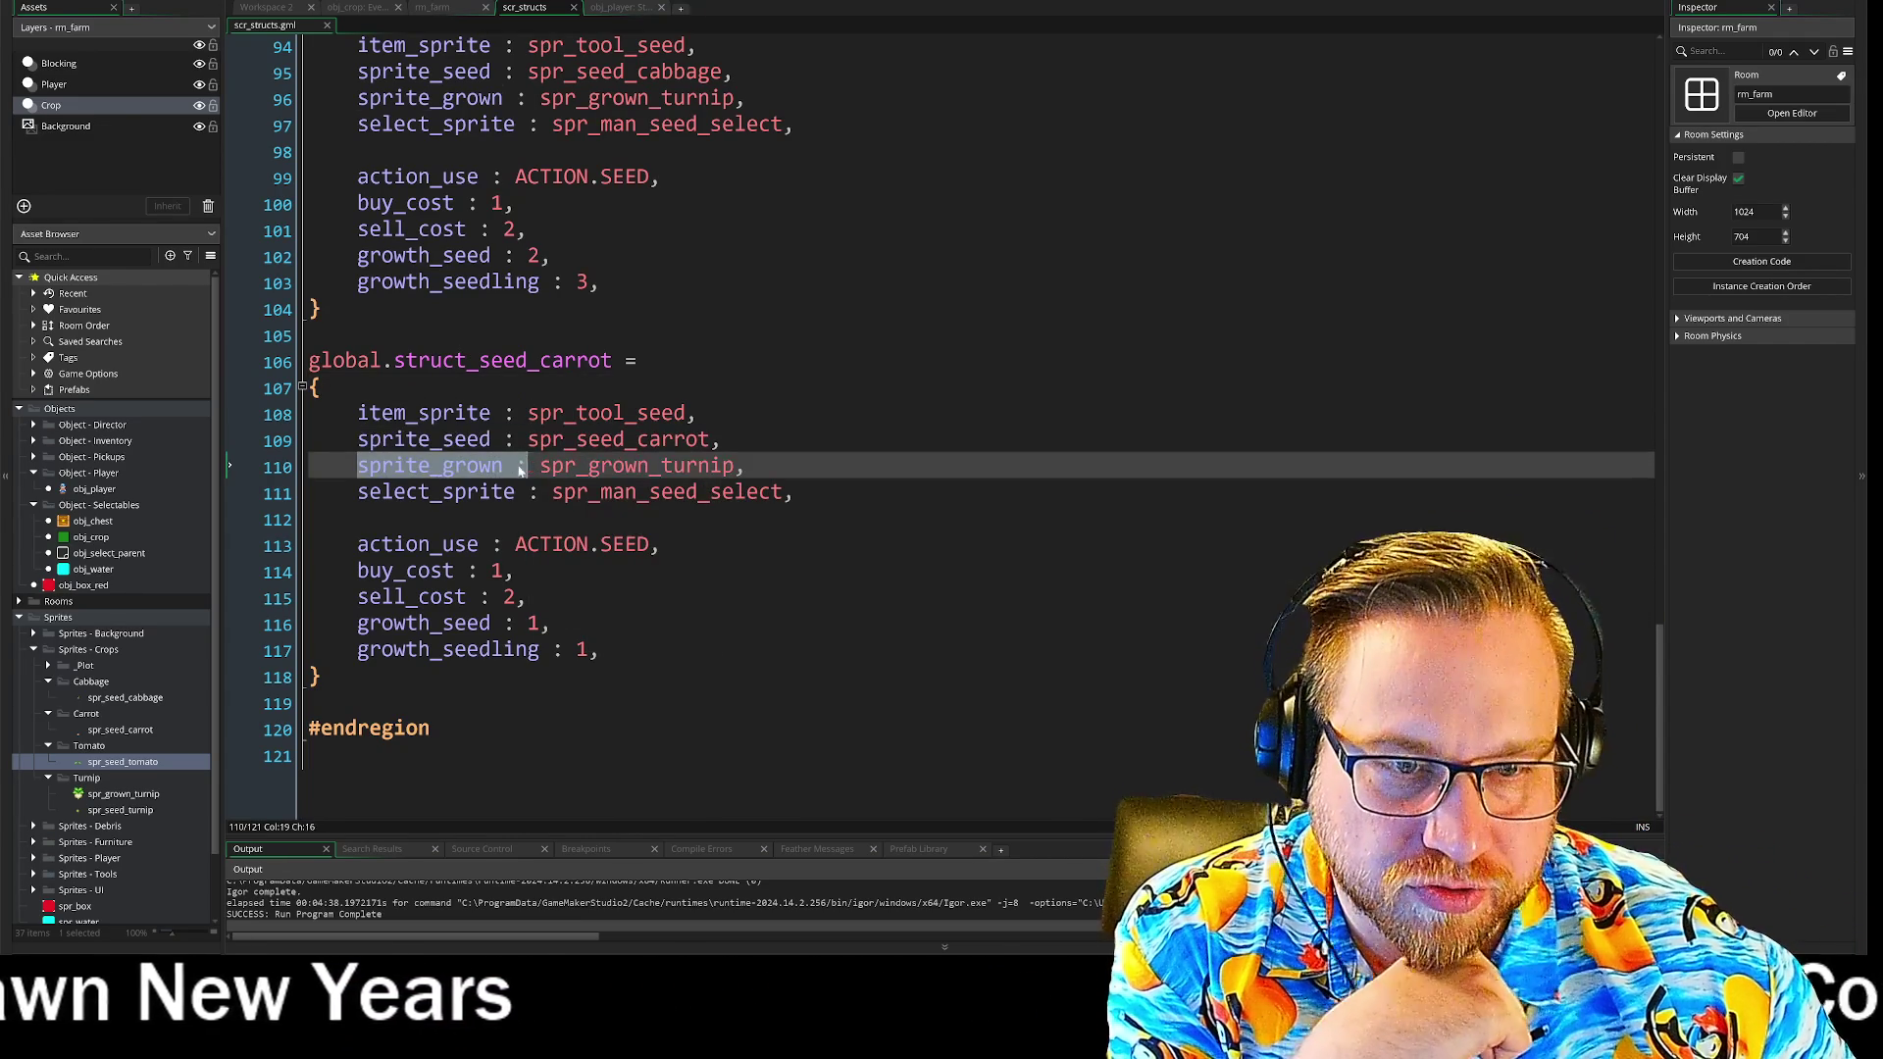
pyautogui.click(748, 466)
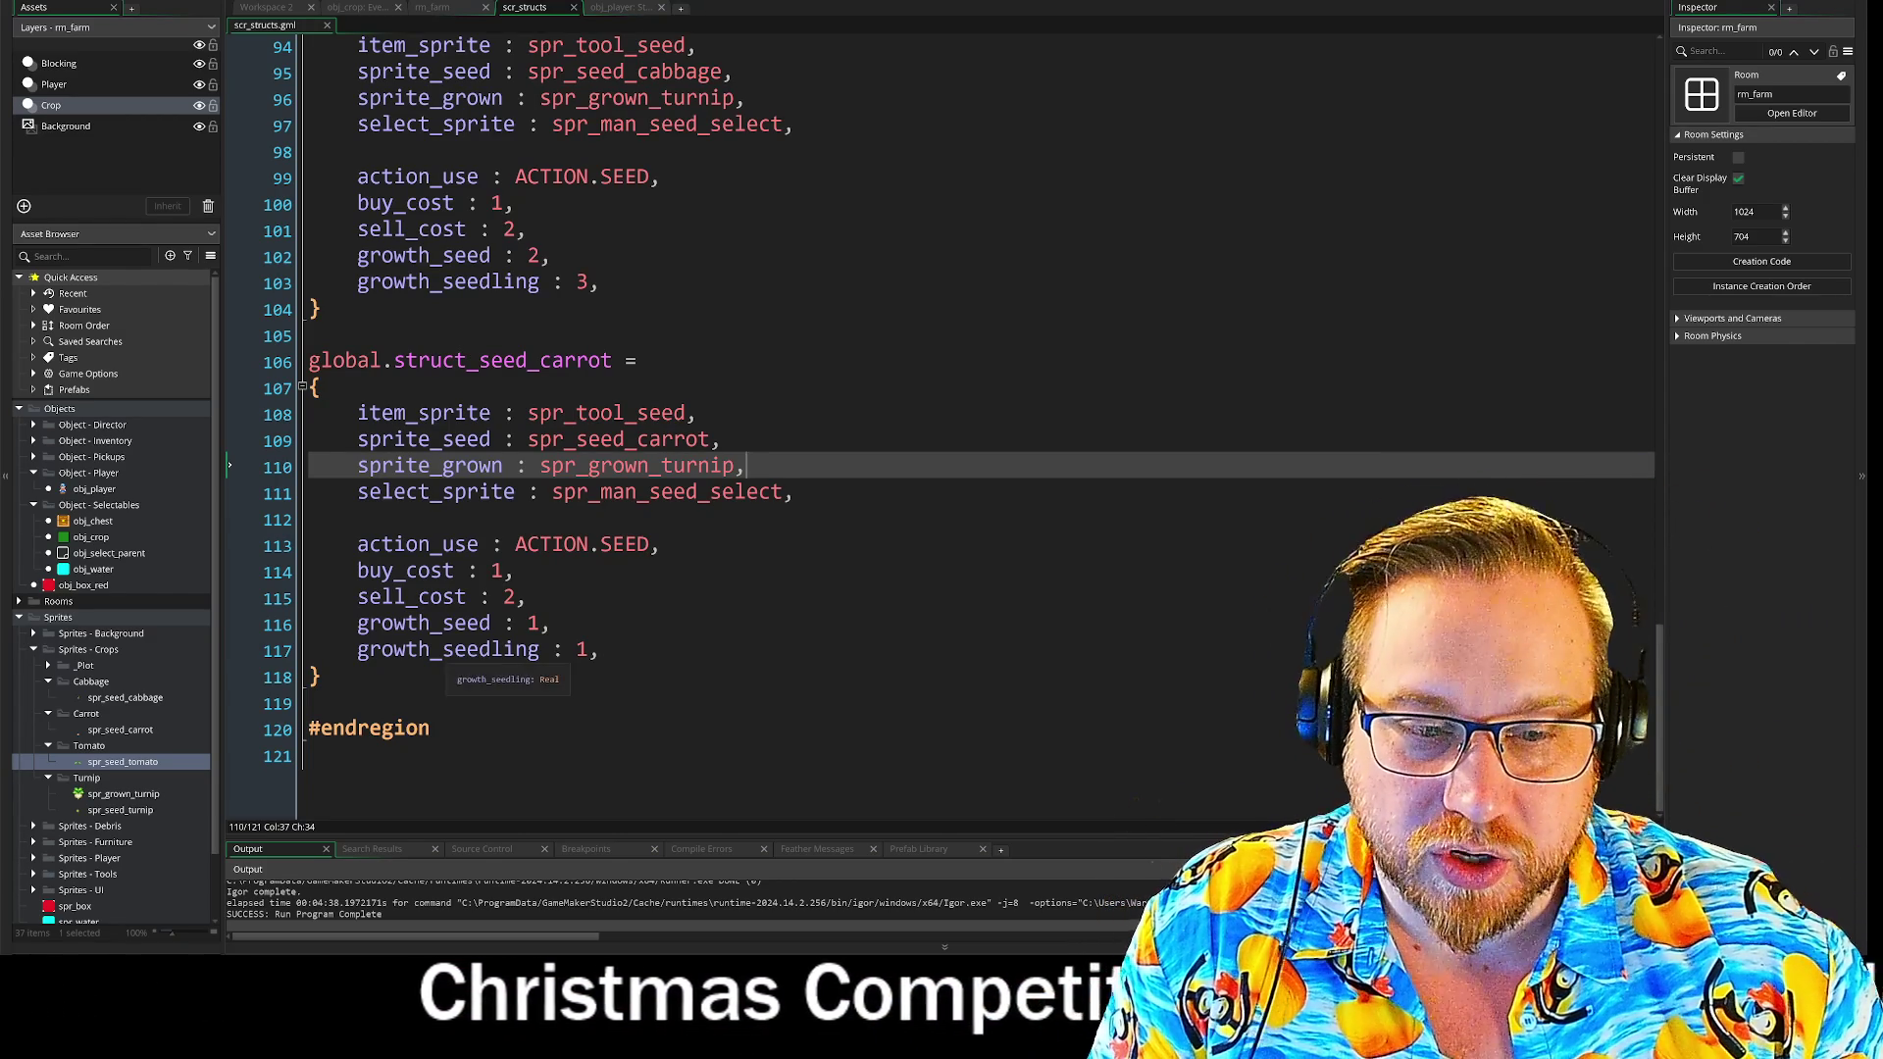
pyautogui.moveTo(442, 650); pyautogui.dragTo(540, 649)
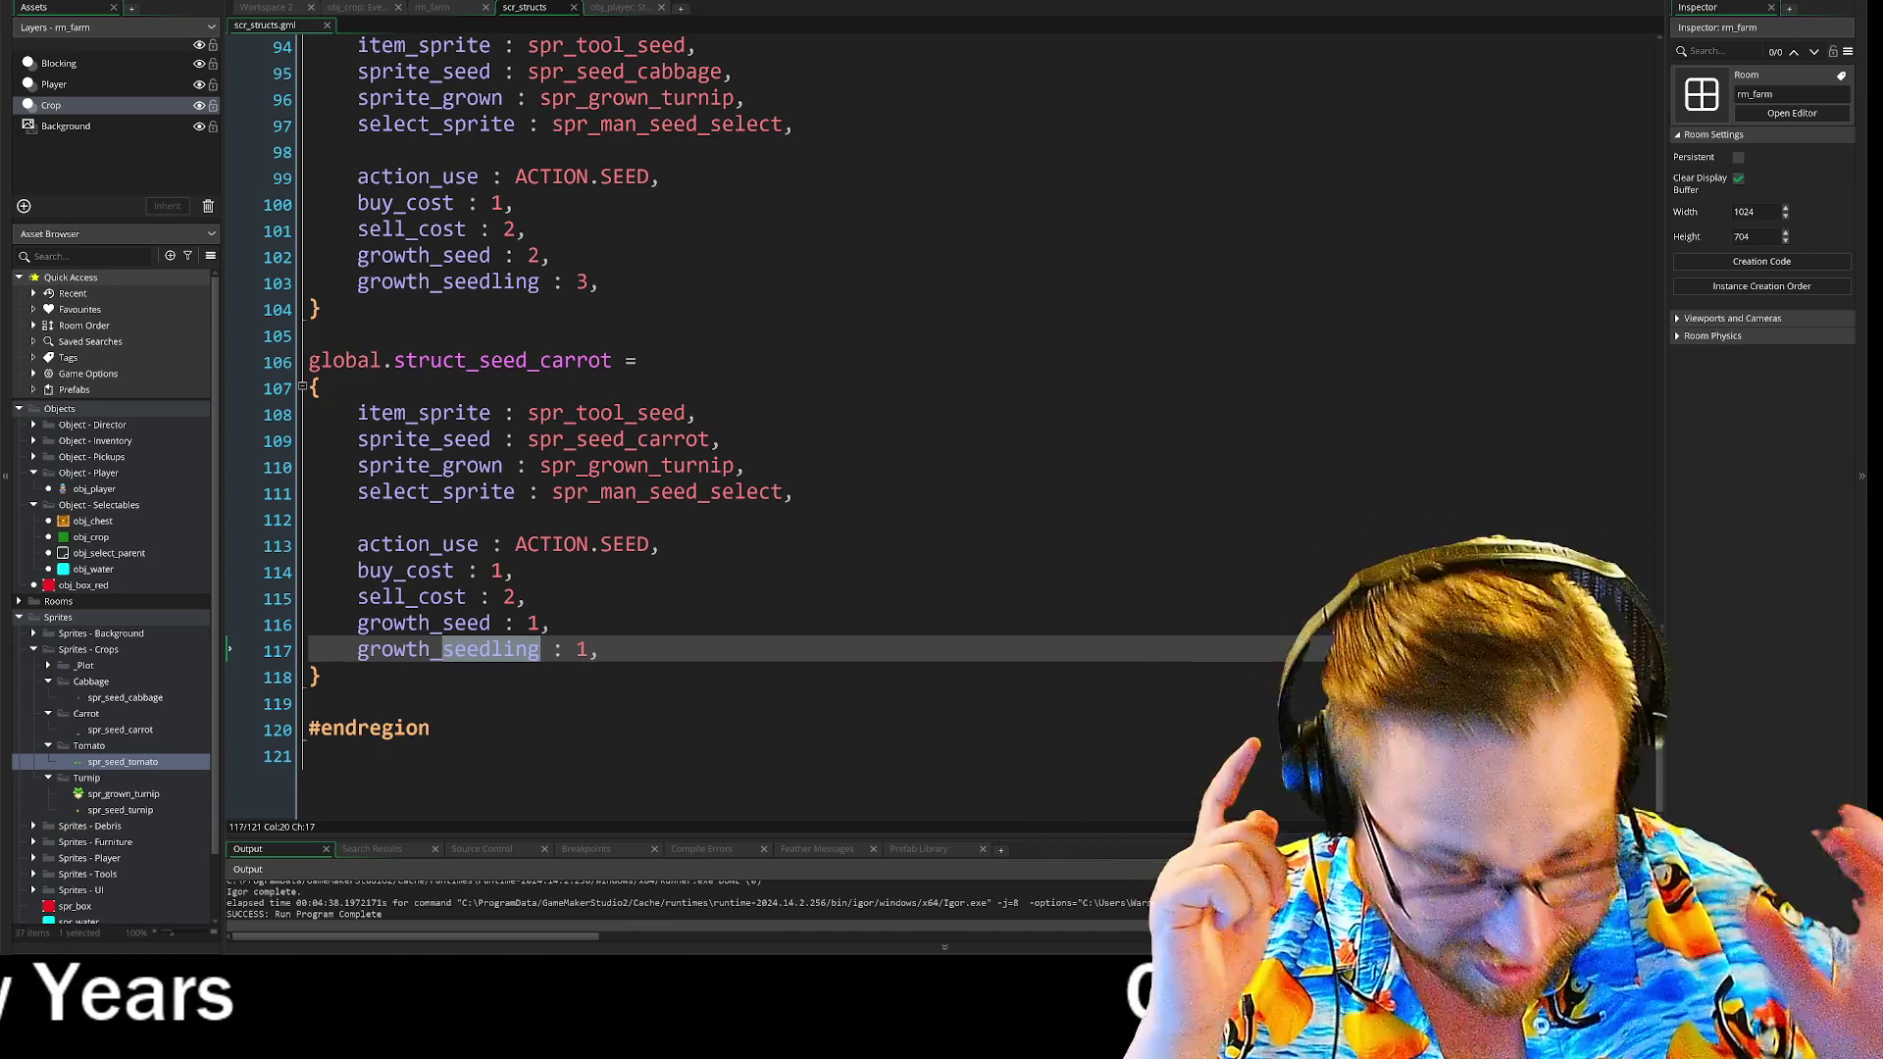
# - Rename the carrot seed's growth_seedling field to growth_stage_1, keeping its value 1
pyautogui.write('stage_')
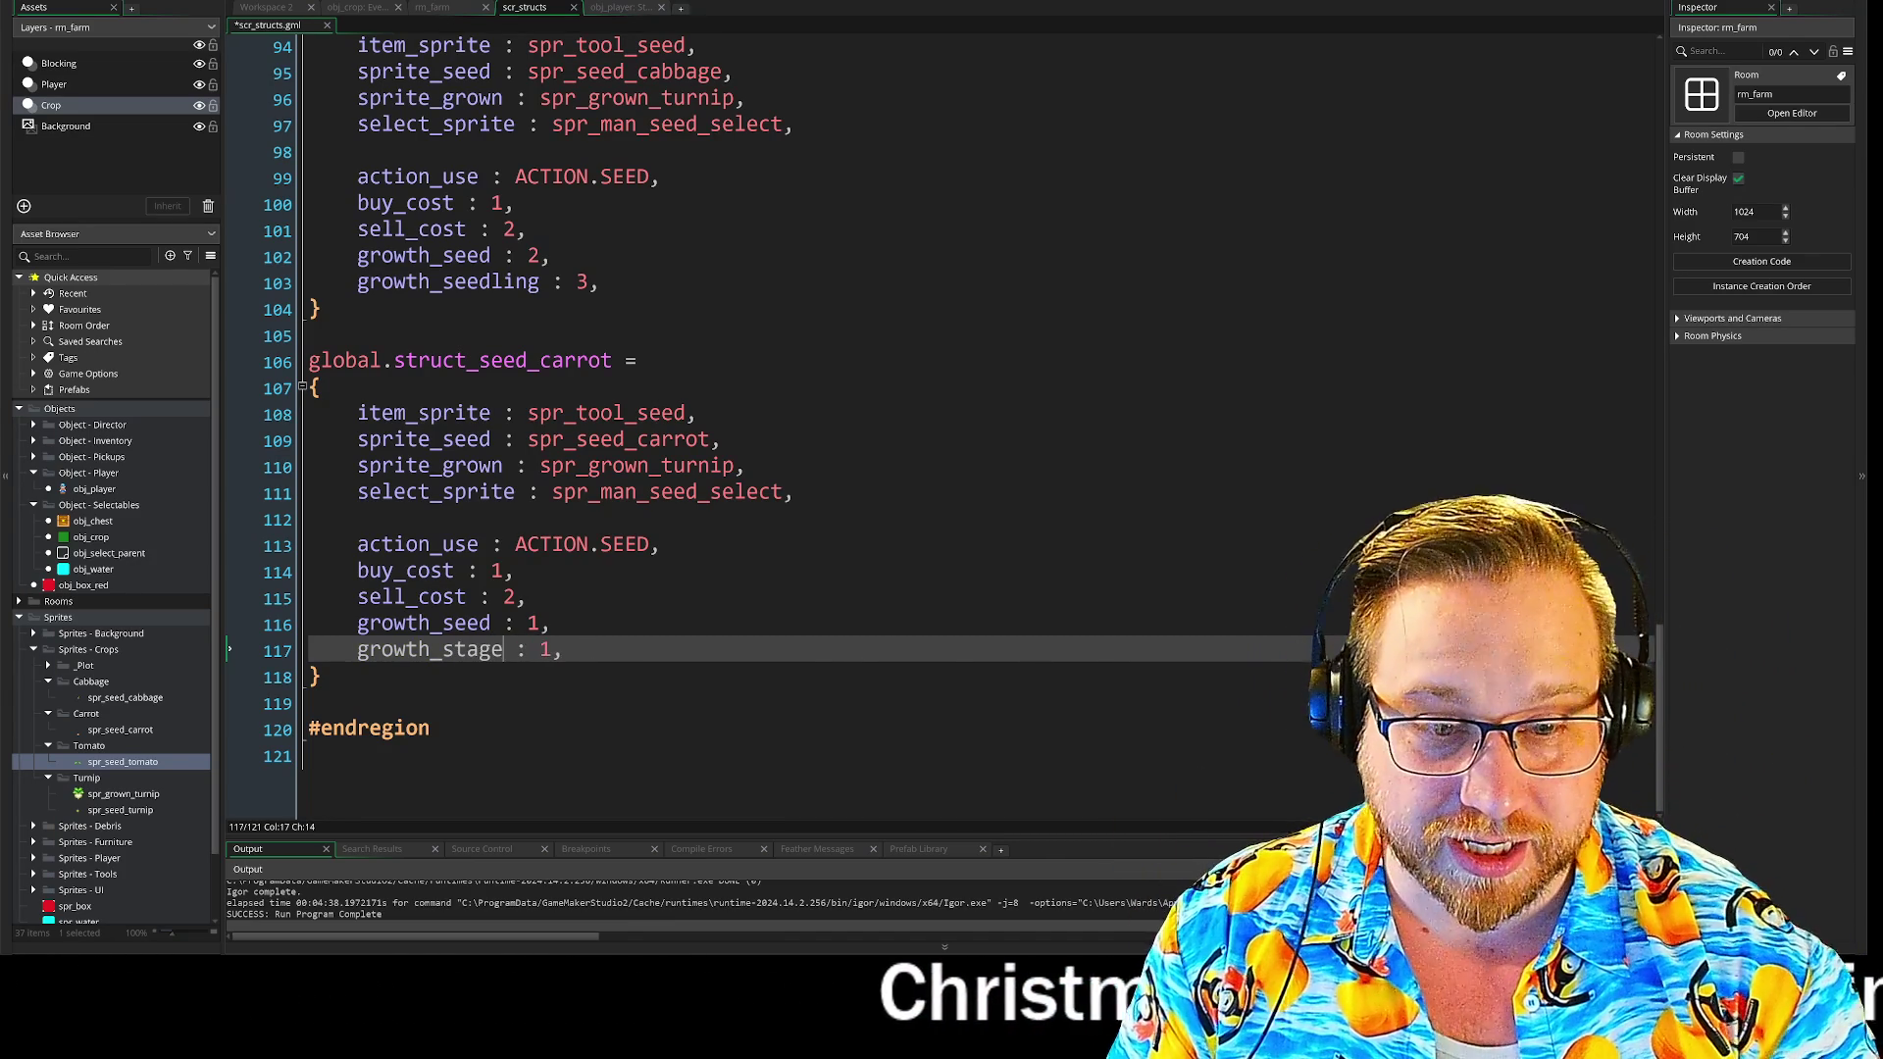
pyautogui.write('1')
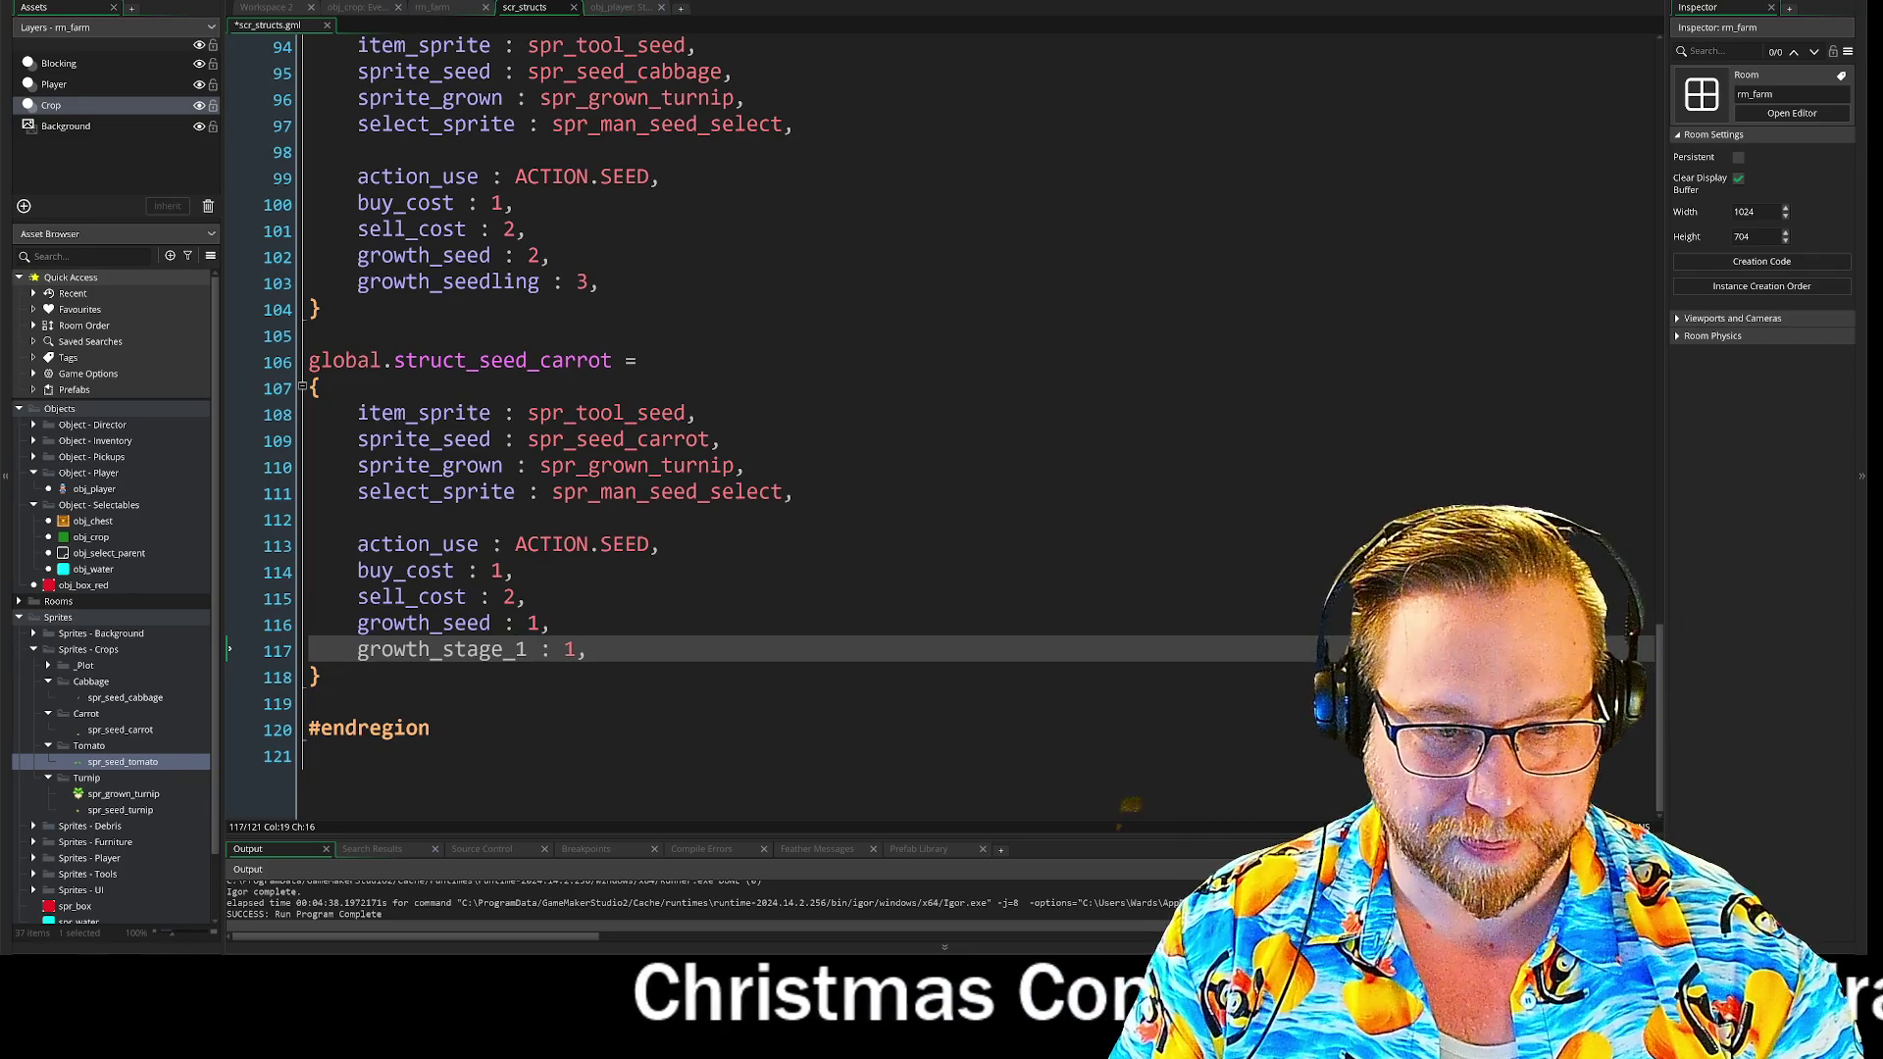
pyautogui.press('Return')
pyautogui.press('BackSpace')
pyautogui.press('BackSpace')
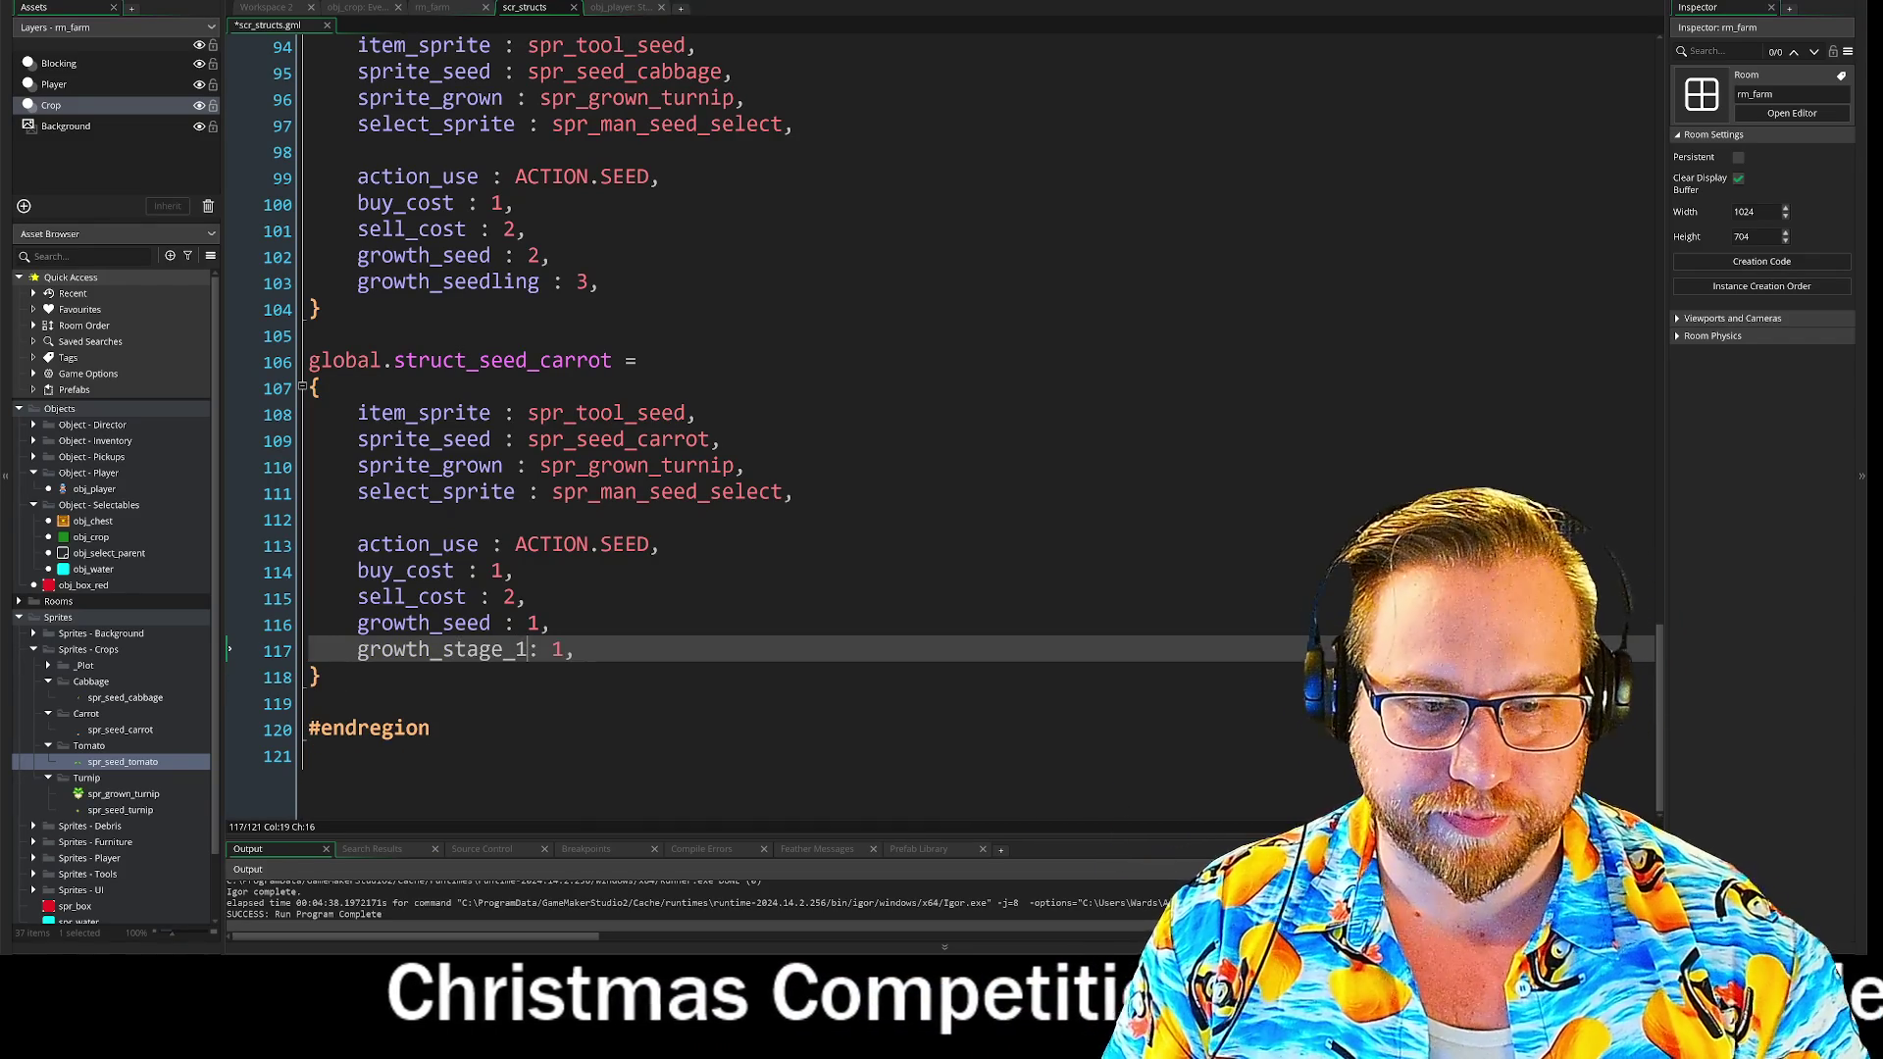
pyautogui.hotkey('shift', 'Home')
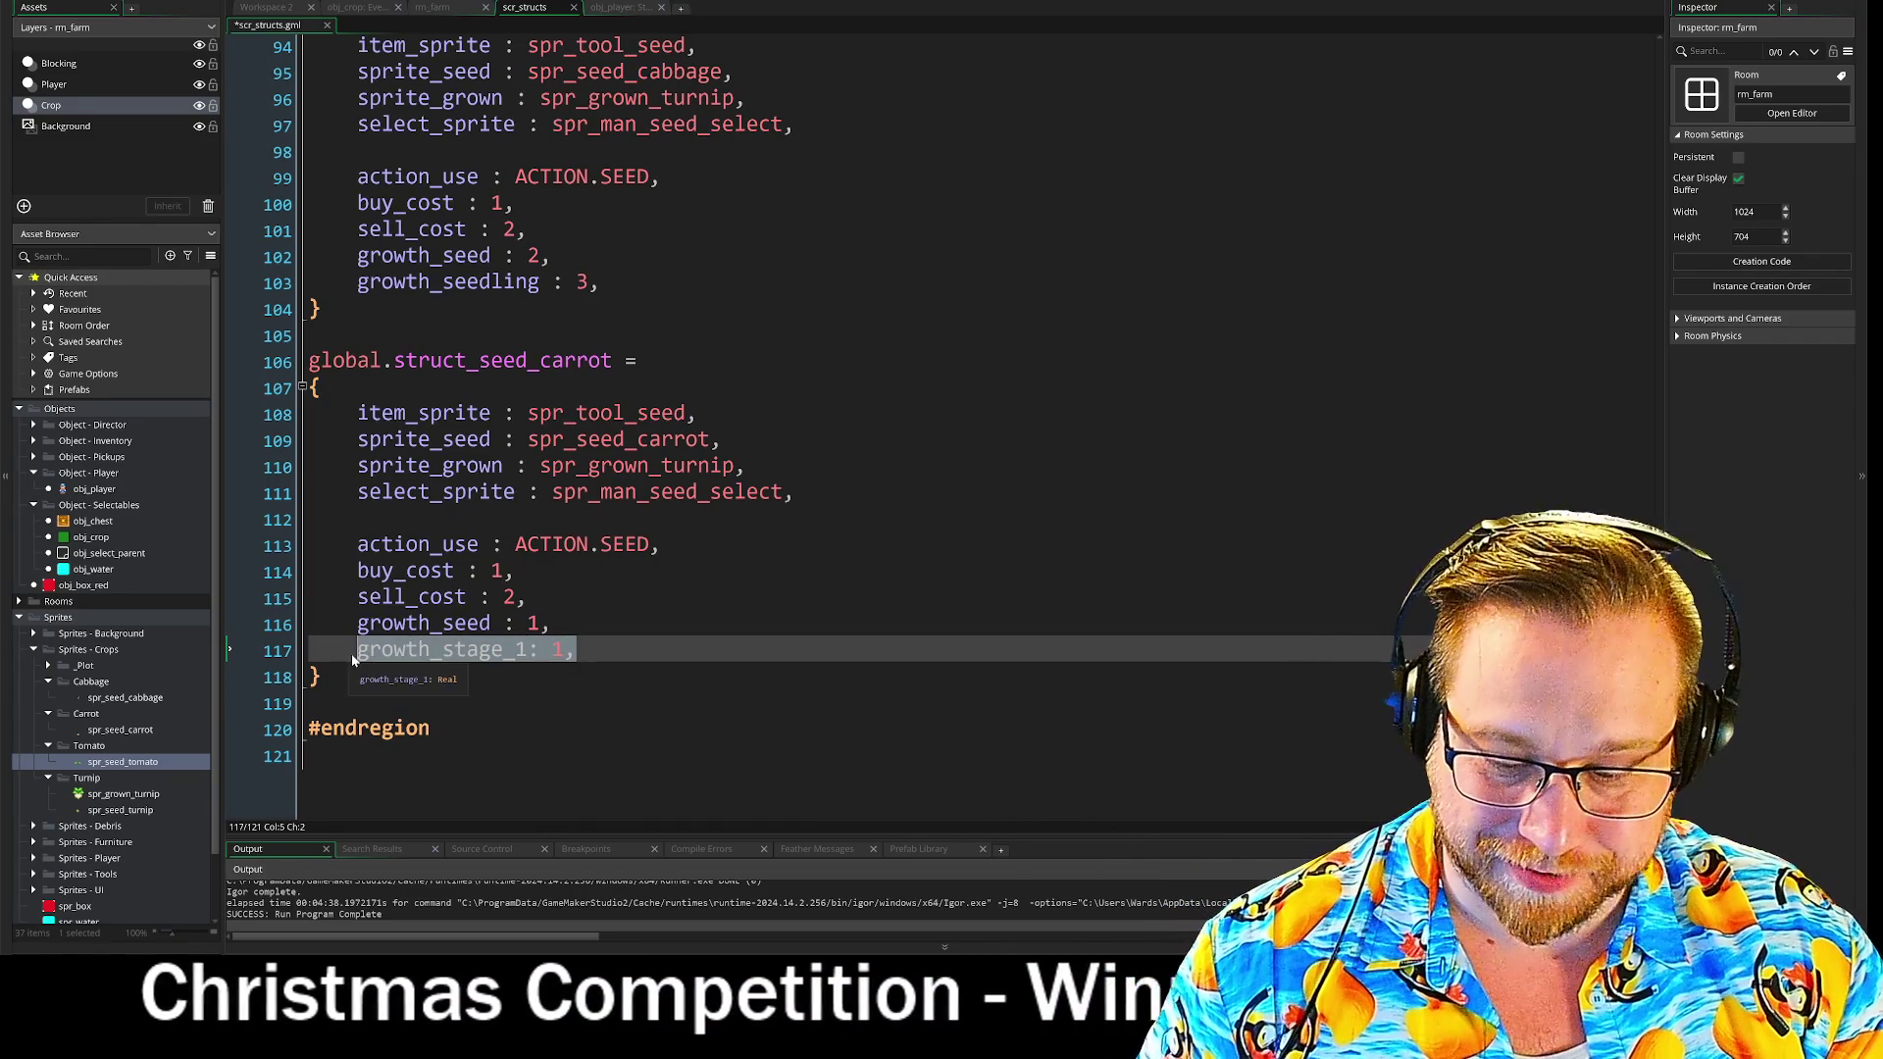
pyautogui.click(576, 649)
# - Duplicate that line as growth_stage_2 : 1, then bring Spotify over the editor
pyautogui.hotkey('ctrl', 'd')
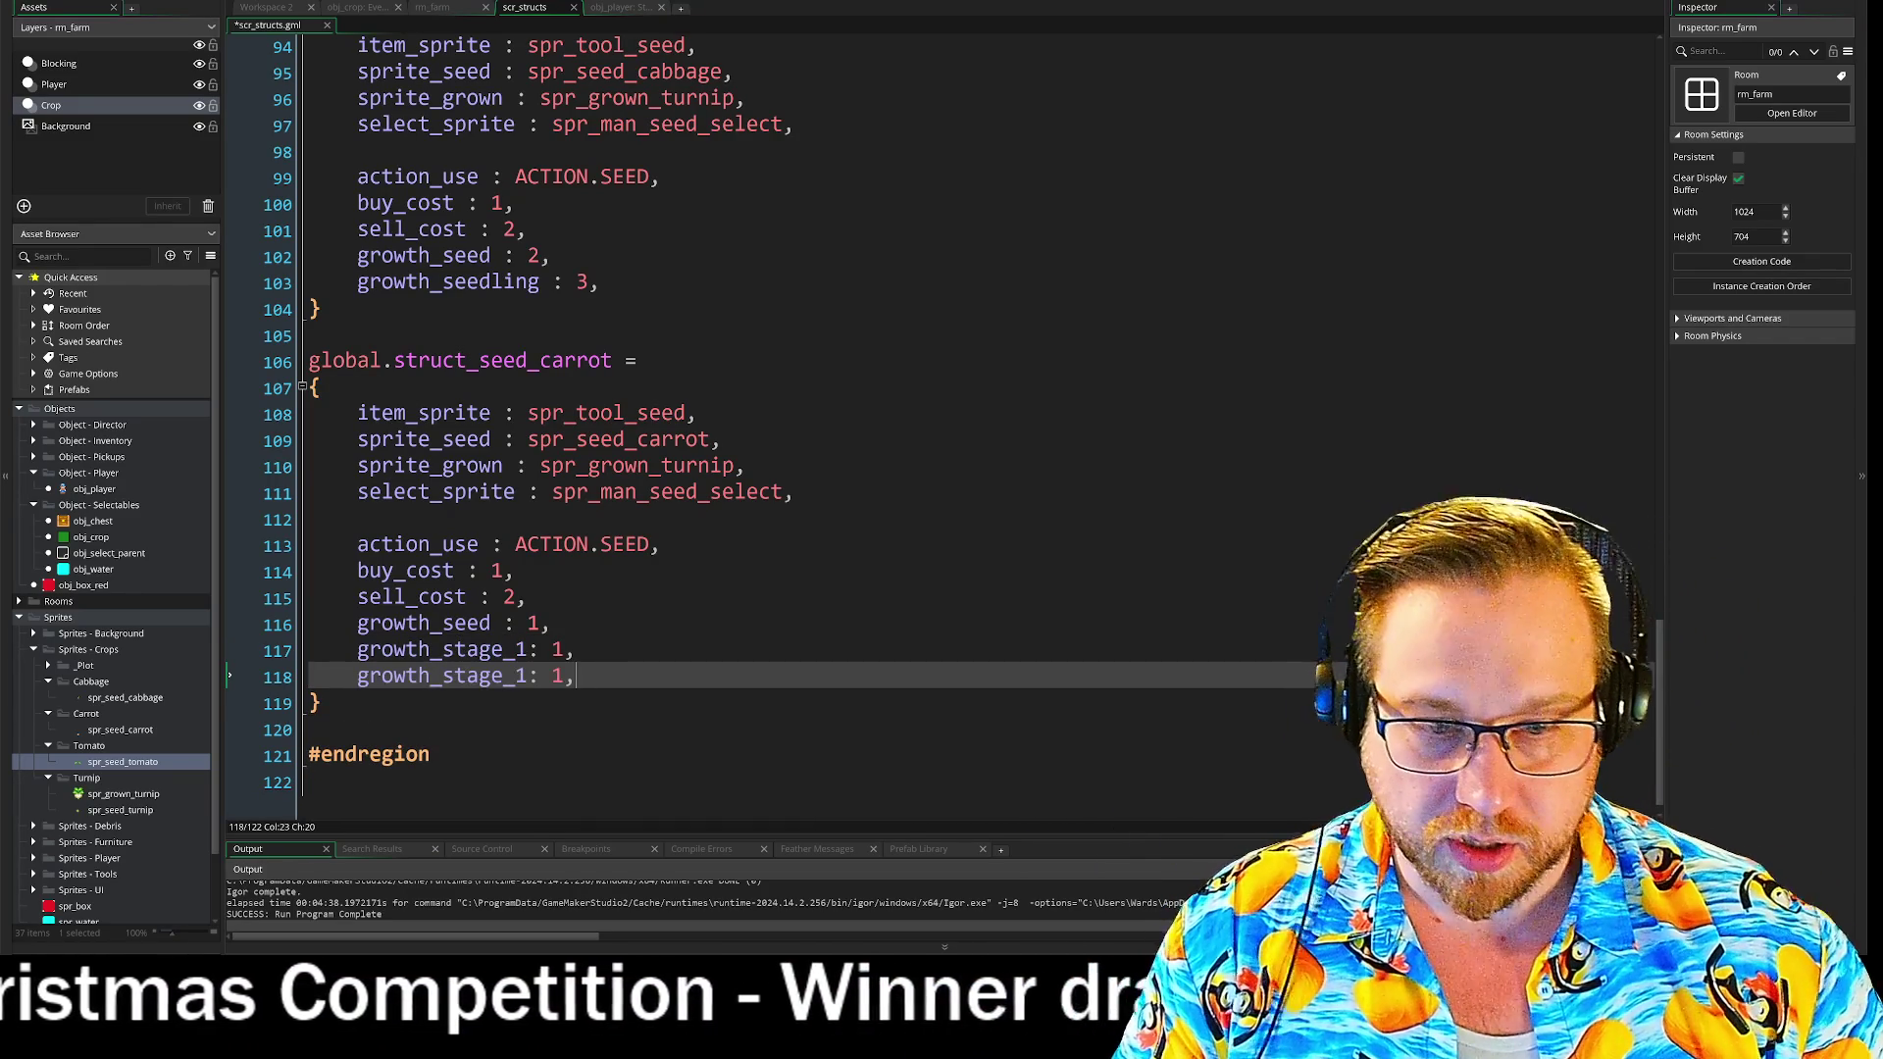
pyautogui.click(527, 676)
pyautogui.press('BackSpace')
pyautogui.write('2')
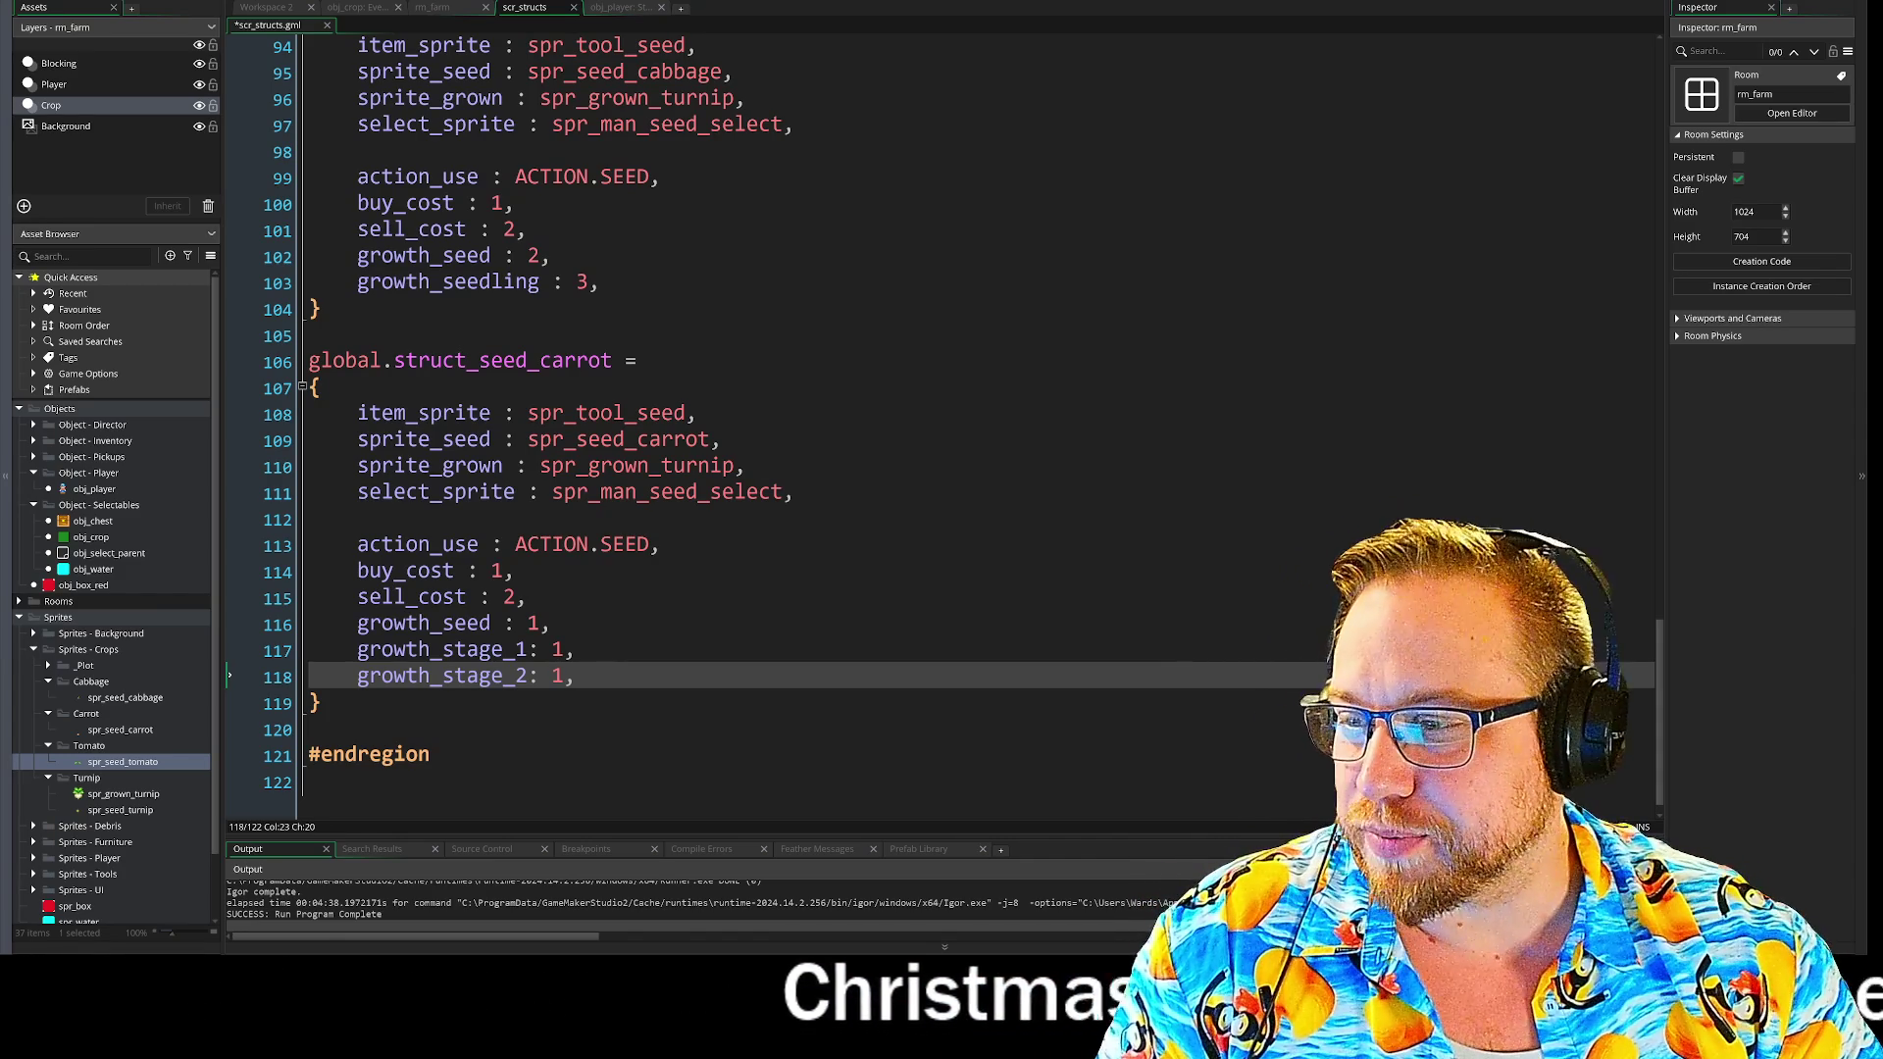
pyautogui.moveTo(0, 73); pyautogui.dragTo(473, 44)
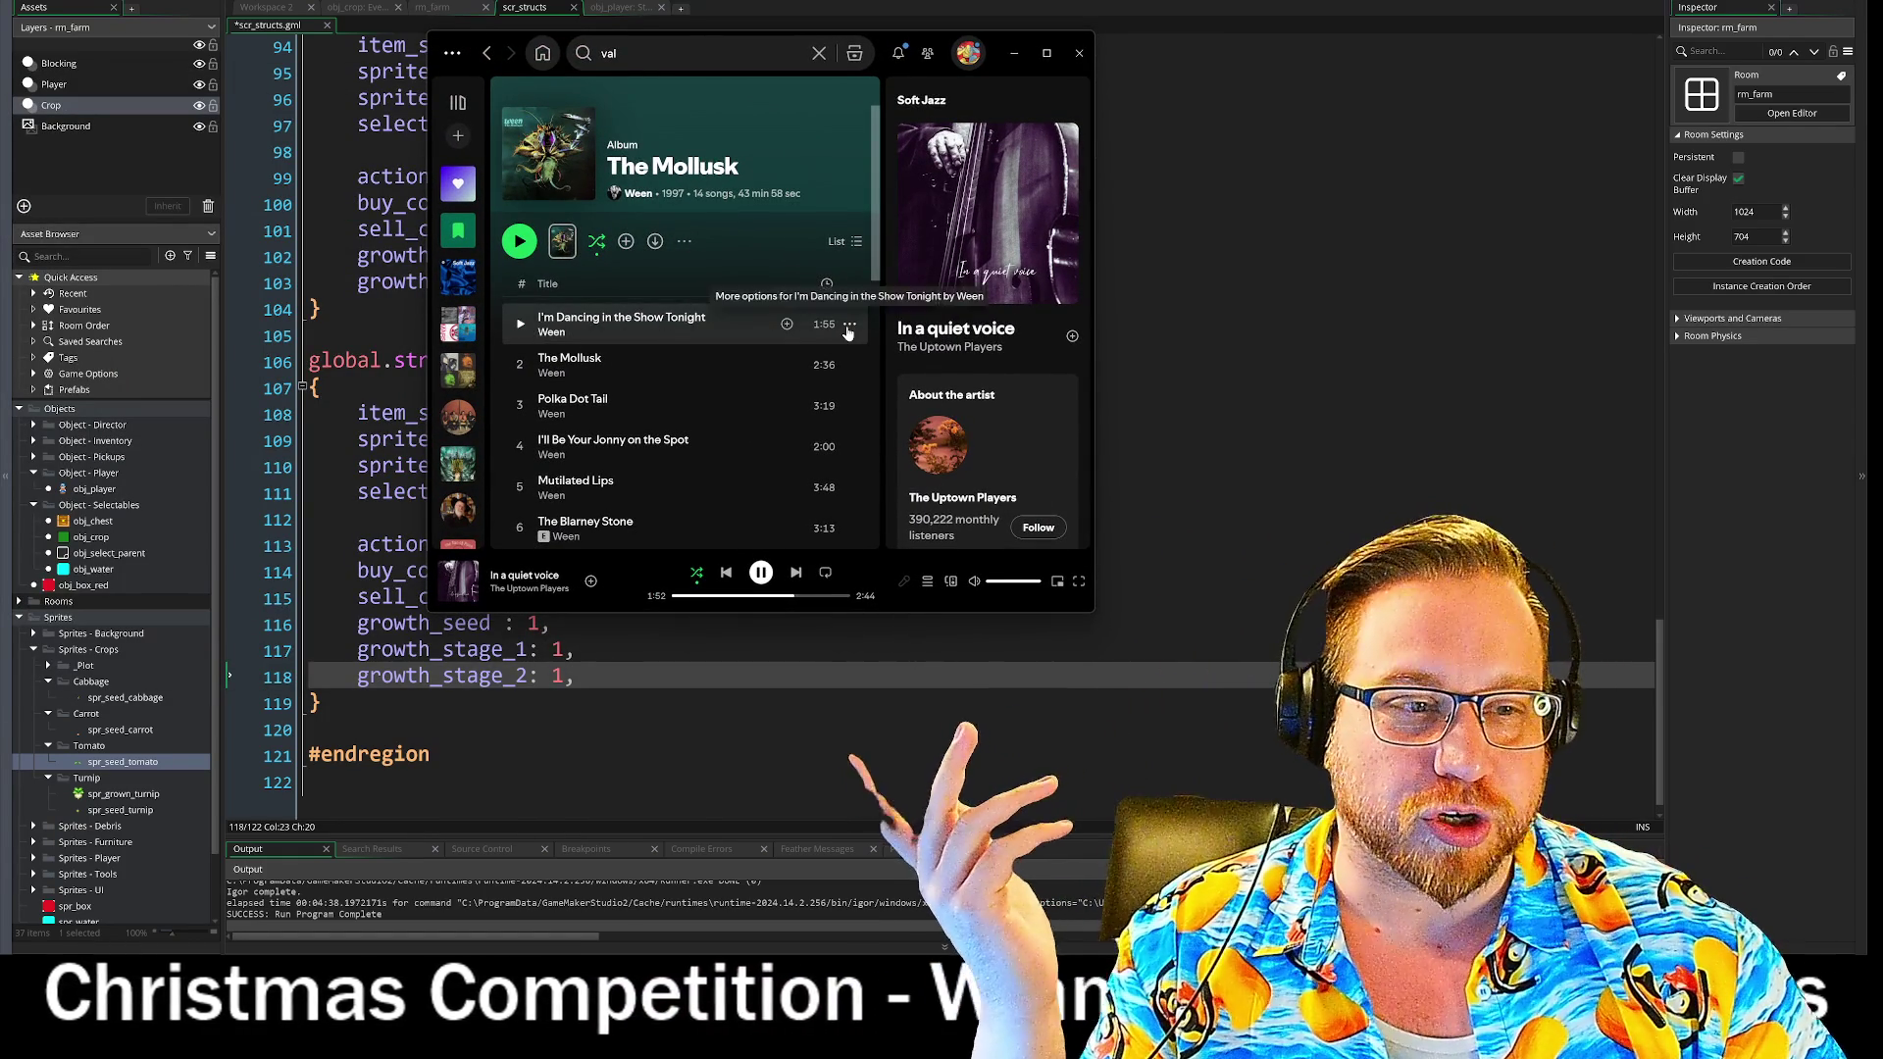
# - Queue Ween's 'I'm Dancing in the Show Tonight' from The Mollusk and nudge the Spotify window
pyautogui.click(851, 325)
pyautogui.click(939, 359)
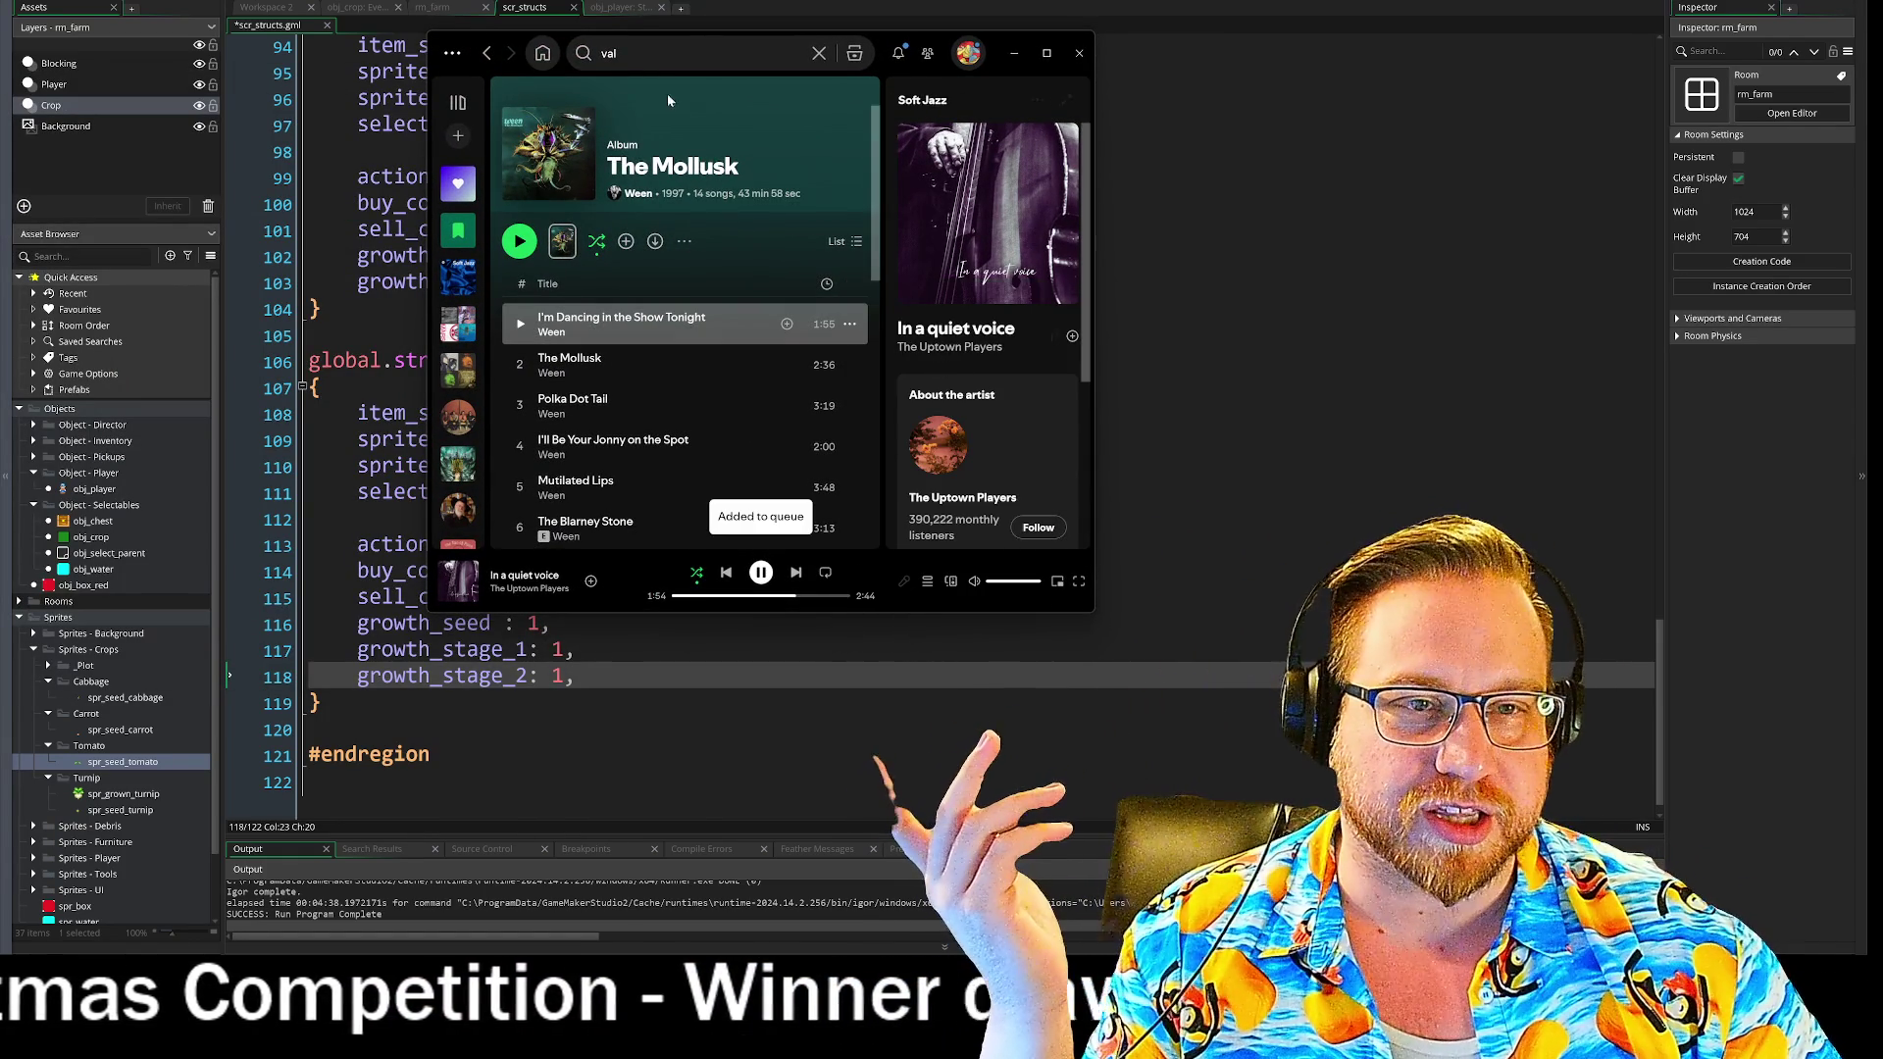
pyautogui.moveTo(471, 45)
pyautogui.mouseDown()
pyautogui.moveTo(469, 10)
pyautogui.moveTo(329, 47)
pyautogui.moveTo(346, 47)
pyautogui.mouseUp()
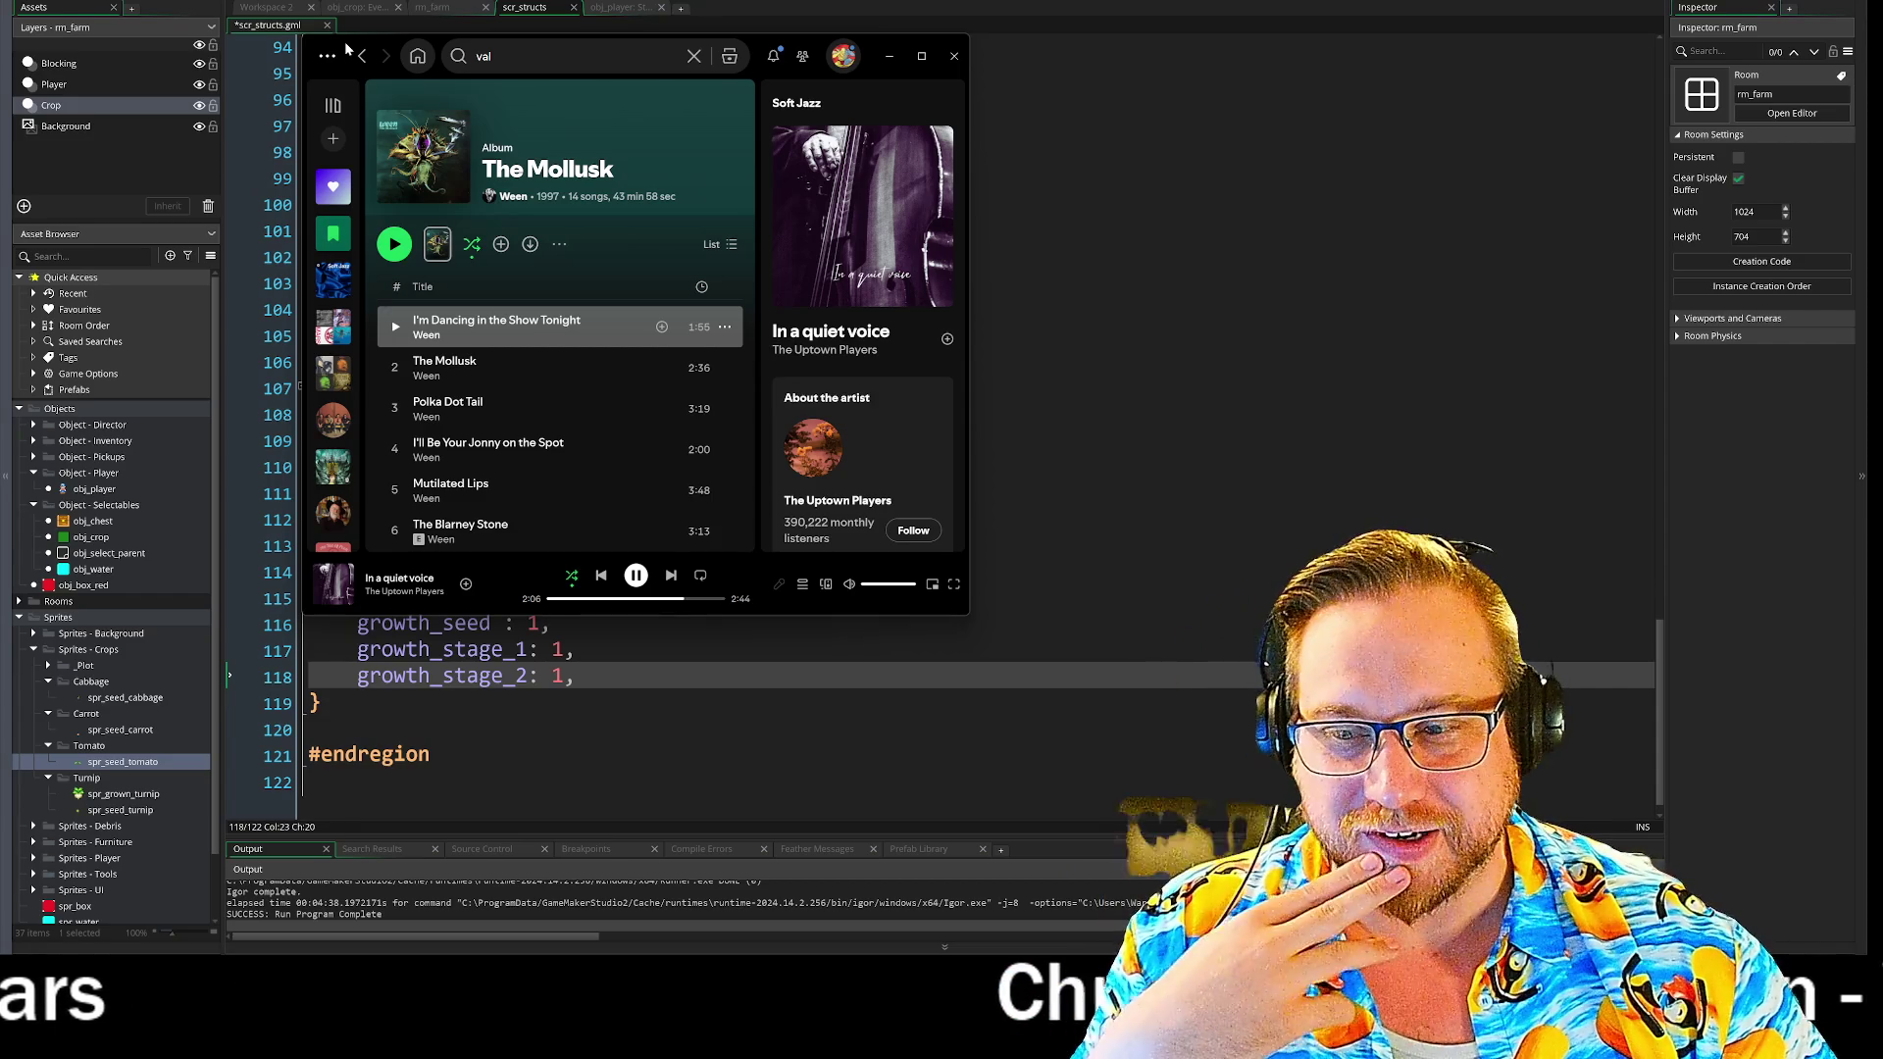
pyautogui.moveTo(345, 46); pyautogui.dragTo(344, 49)
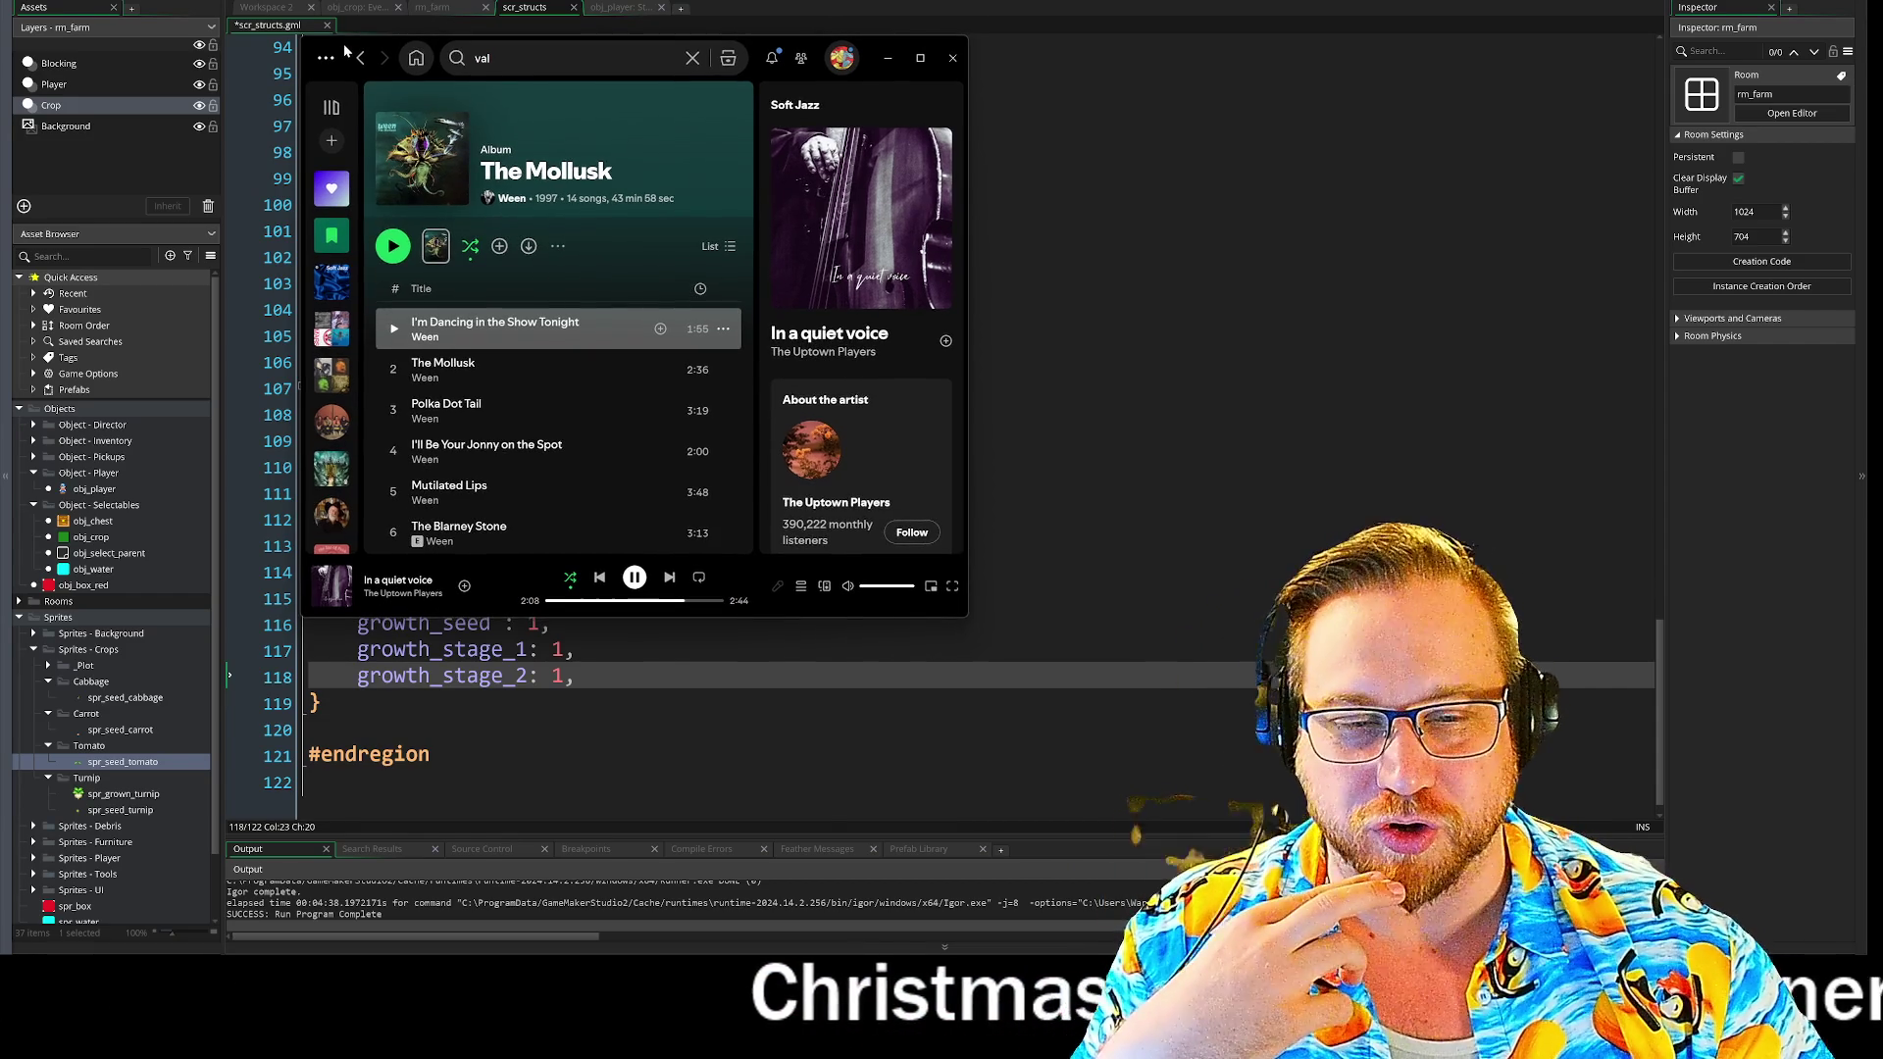